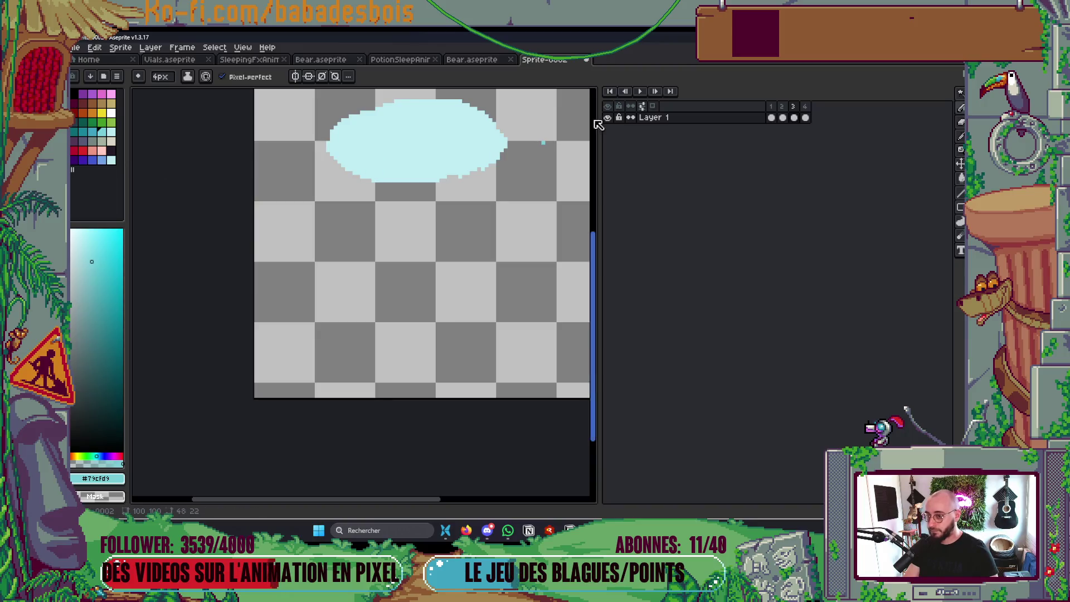
Turn on onion skin and outline the twisting tornado body from the ellipse down to its tip
click(653, 106)
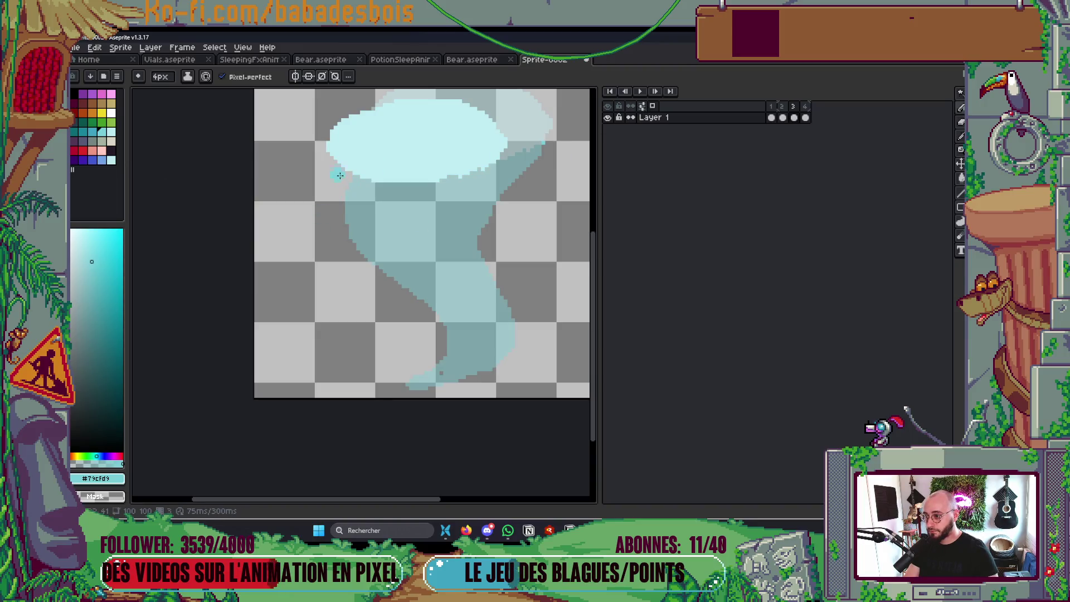
mouse_move(326, 181)
mouse_down()
mouse_move(349, 244)
mouse_move(413, 342)
mouse_move(455, 313)
mouse_up()
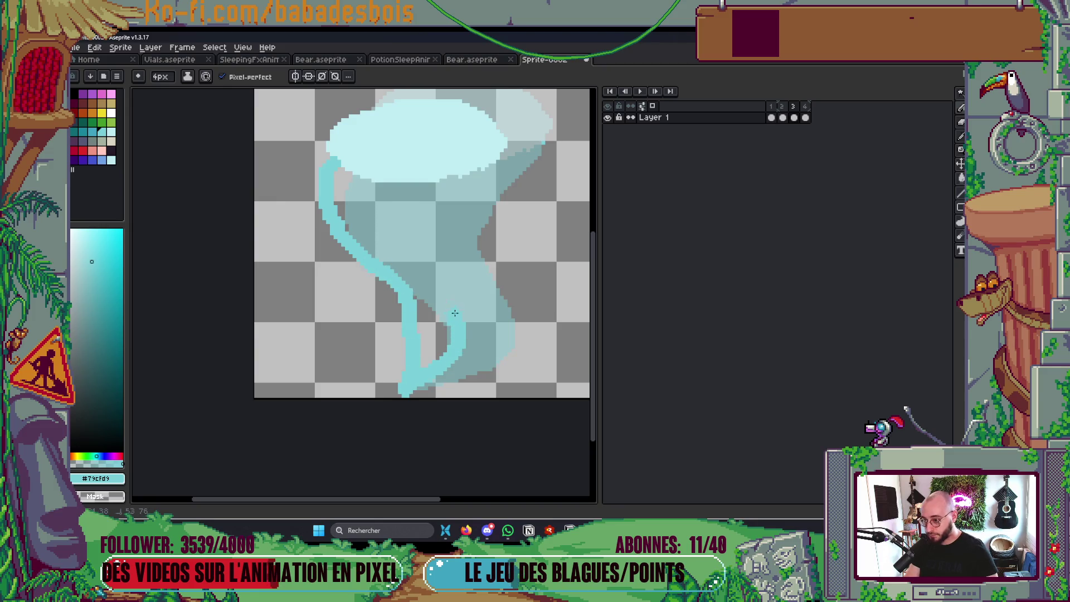
drag(421, 241, 467, 163)
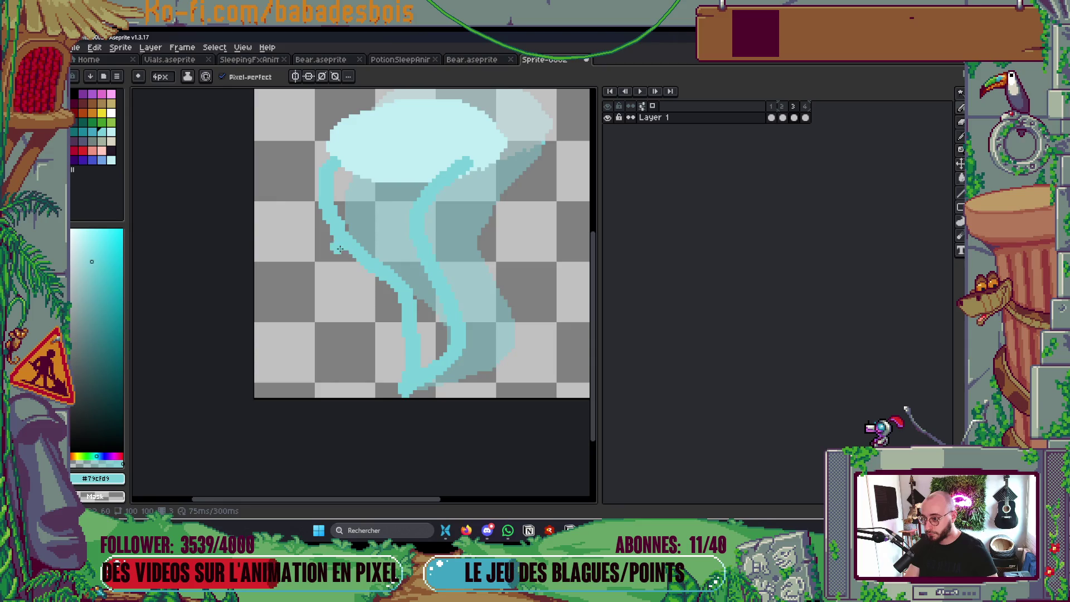
drag(344, 239, 390, 299)
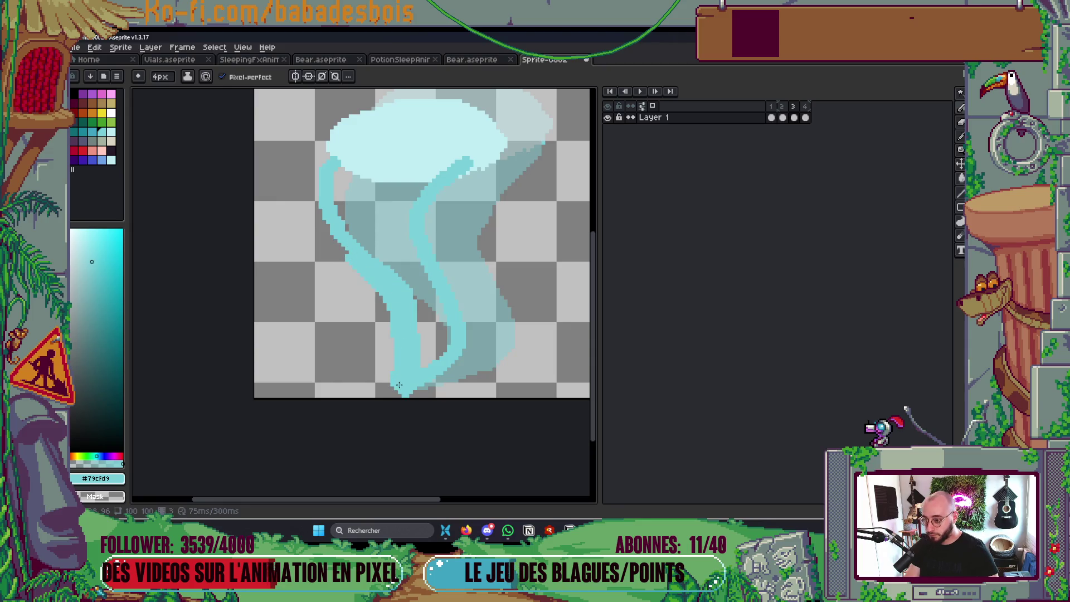
drag(399, 396, 456, 366)
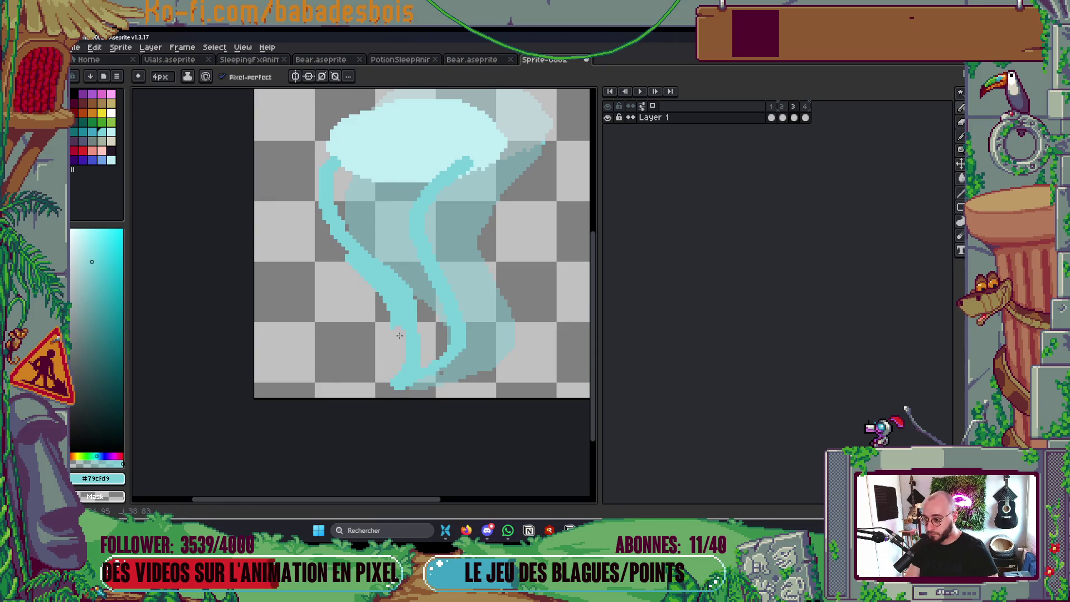
Fill the body with cyan, widen its top-right tip and add a darker edge under the ellipse
key(g)
click(390, 223)
key(b)
drag(438, 195, 485, 159)
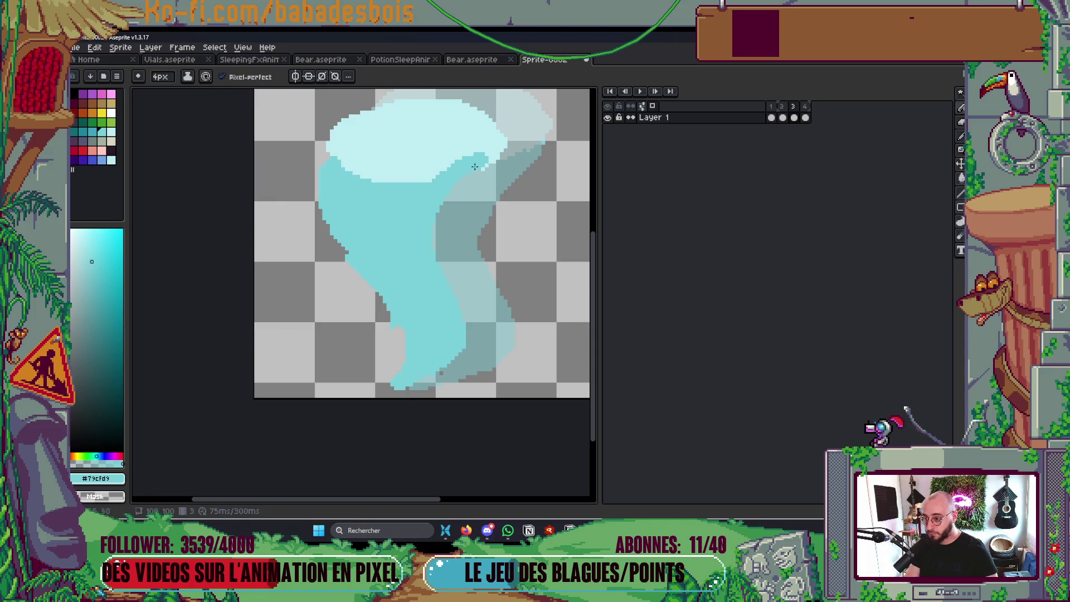
mouse_move(331, 151)
mouse_down()
mouse_move(437, 180)
mouse_move(484, 166)
mouse_up()
scroll(514, 152, down, 3)
scroll(515, 153, up, 2)
key(Return)
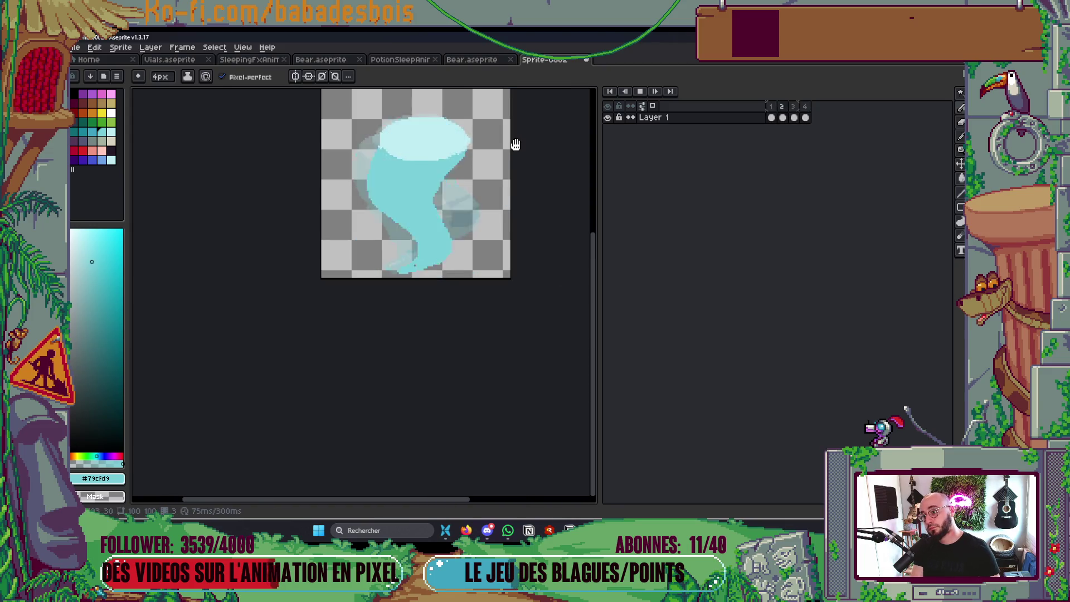
scroll(535, 143, down, 3)
scroll(536, 140, up, 2)
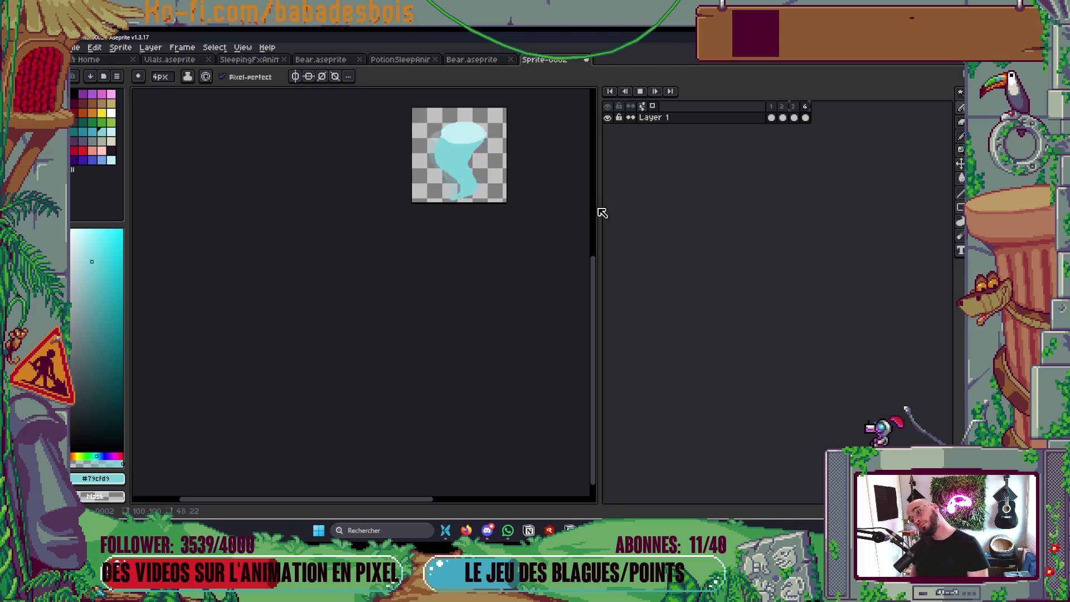
key(Return)
scroll(446, 156, up, 5)
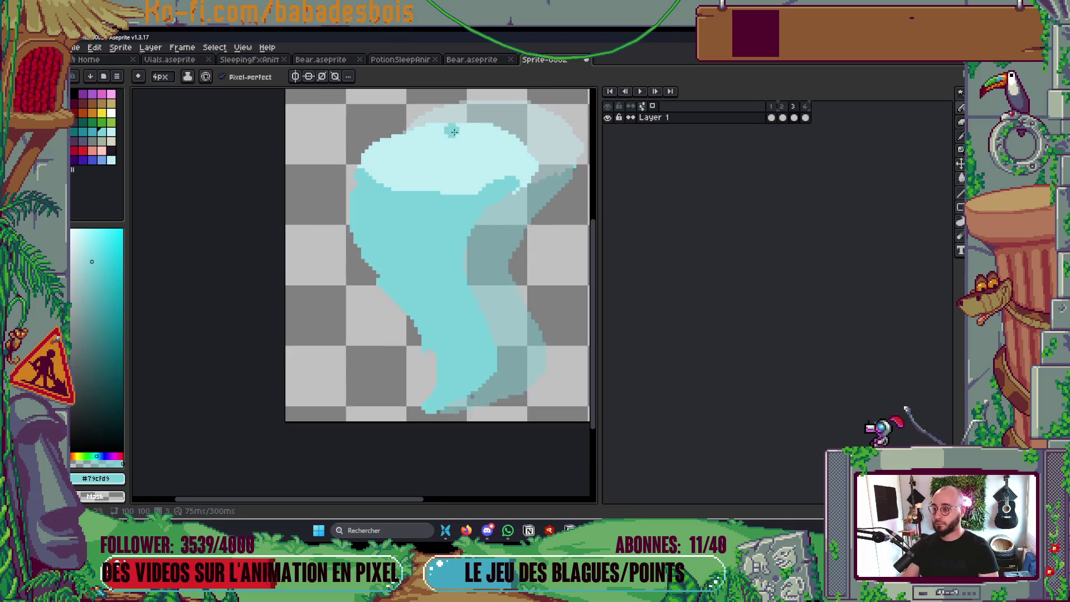
Repaint the shadow edge, upper-right rim and ellipse's lower edge in the picked mid-cyan
key(i)
key(b)
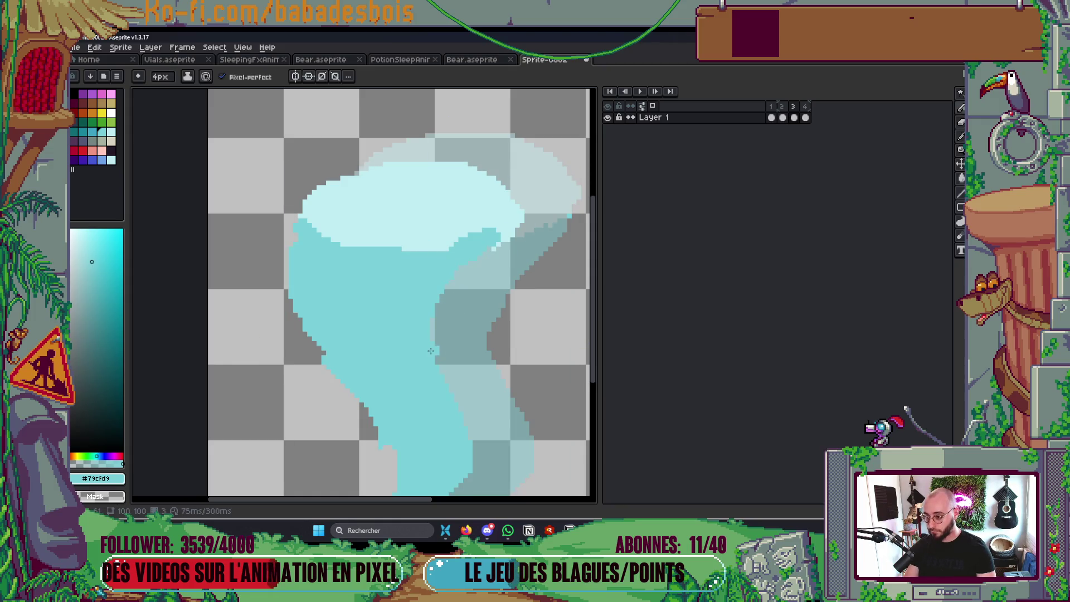
drag(430, 351, 450, 290)
drag(479, 229, 521, 208)
drag(323, 241, 454, 245)
click(500, 238)
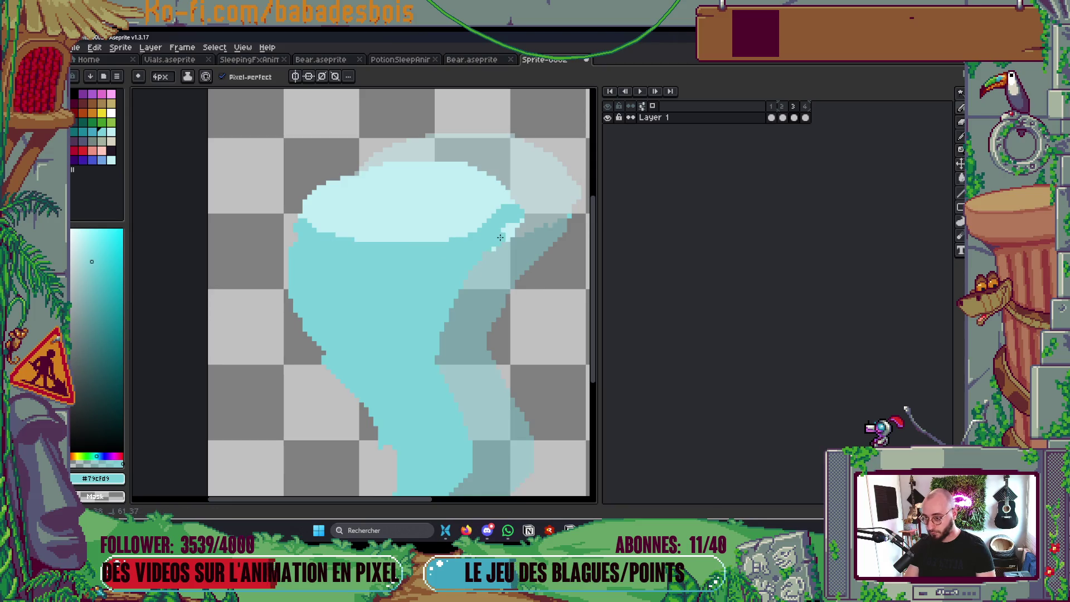
scroll(509, 234, down, 5)
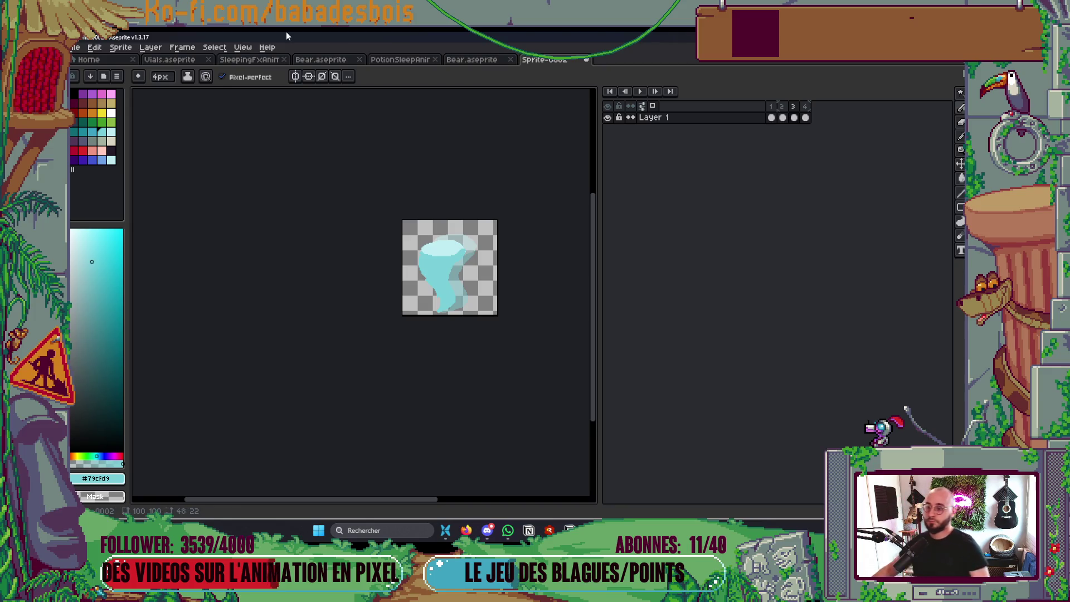
scroll(467, 250, up, 4)
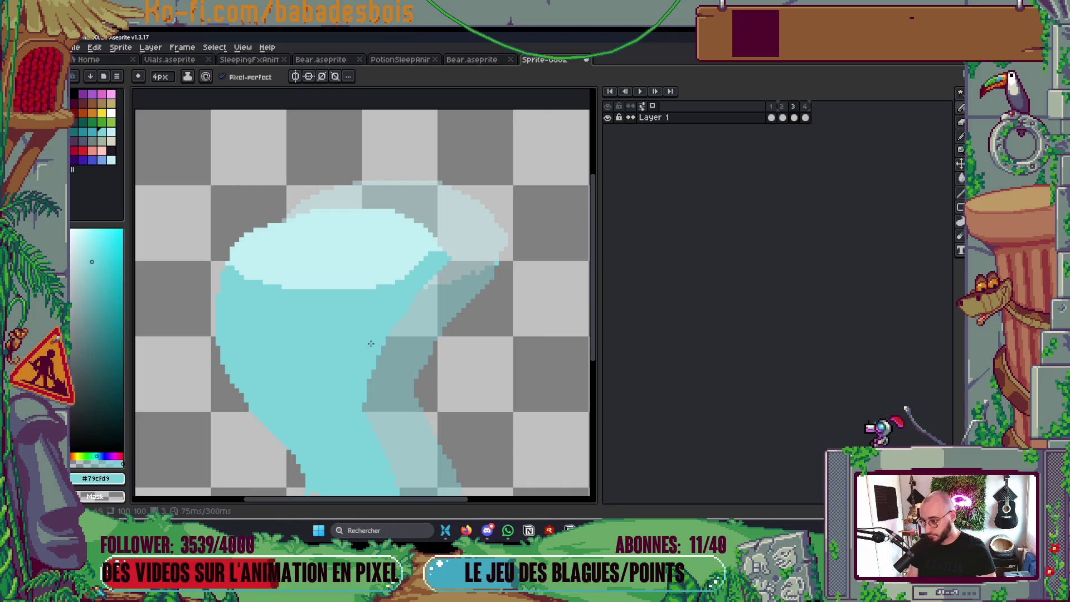
Cover the dark strip near the rim with the light top colour #bfedf2
alt+click(390, 275)
drag(390, 275, 435, 262)
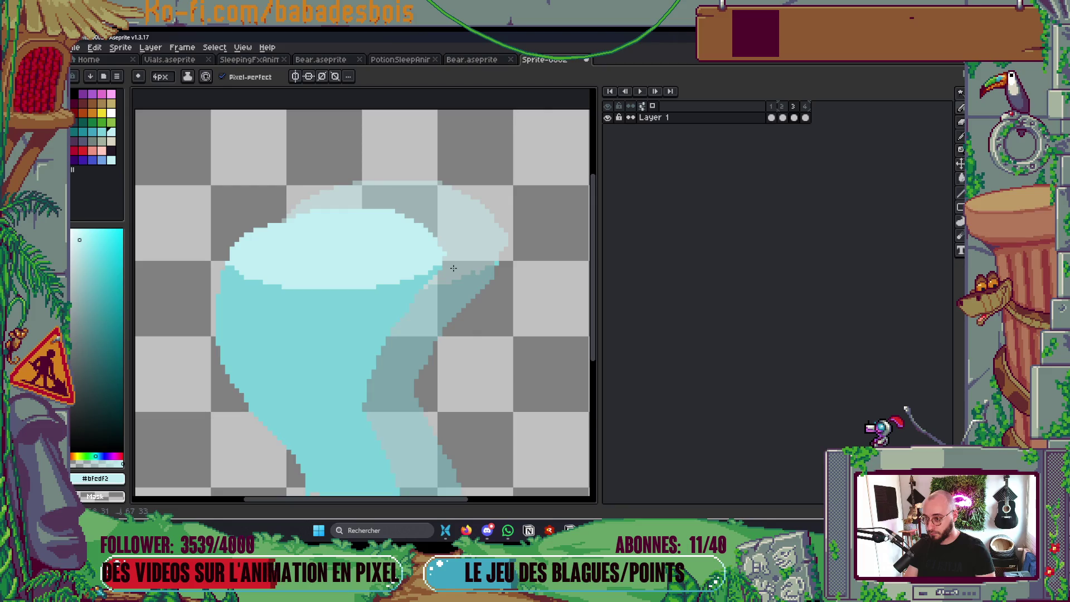
scroll(518, 228, down, 4)
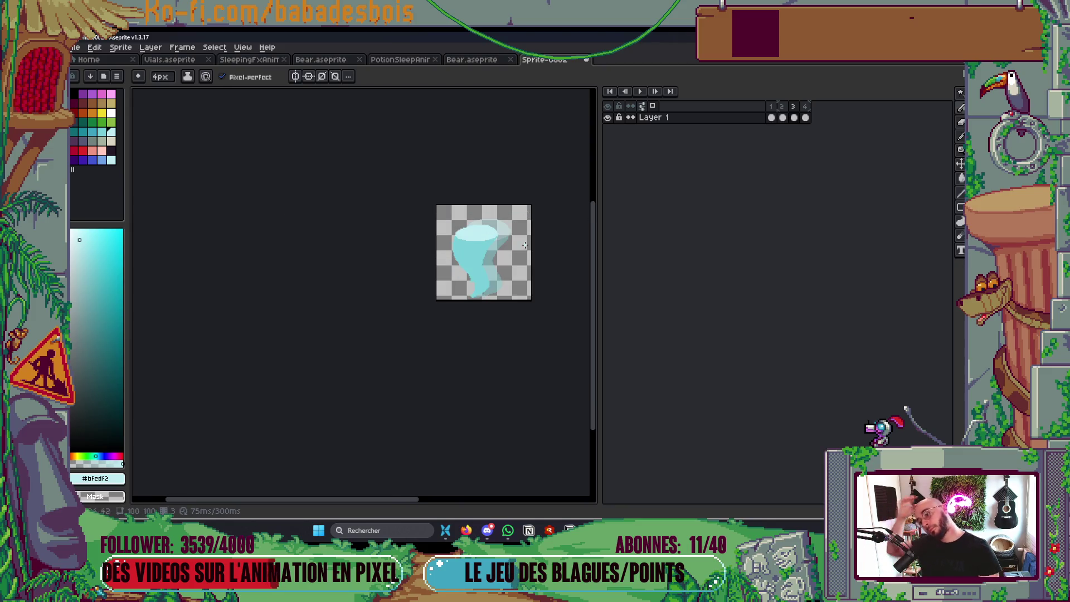
scroll(515, 288, up, 4)
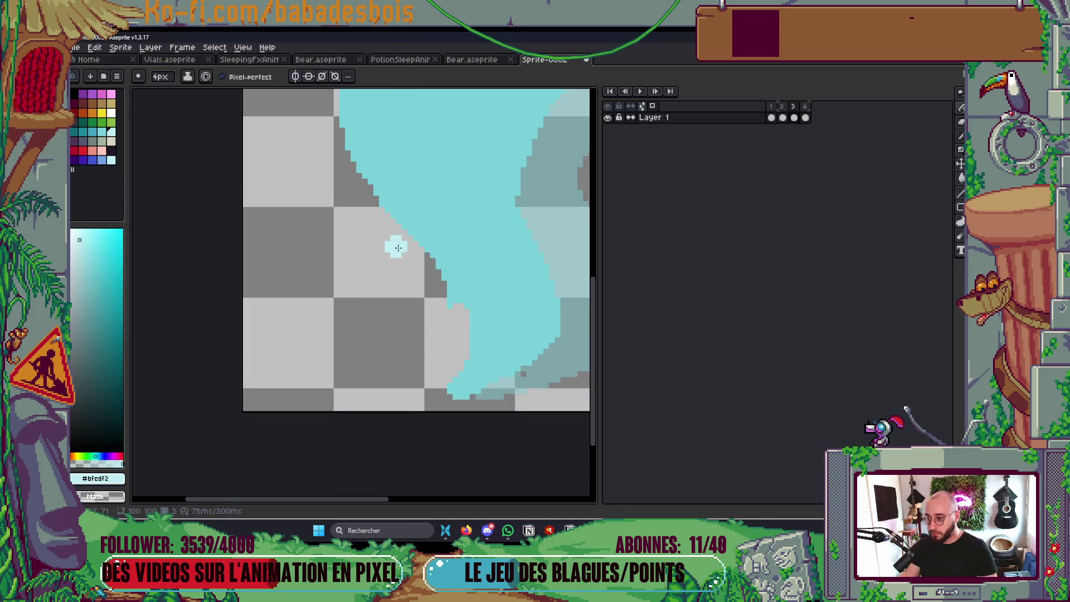
scroll(450, 332, down, 4)
scroll(434, 345, up, 3)
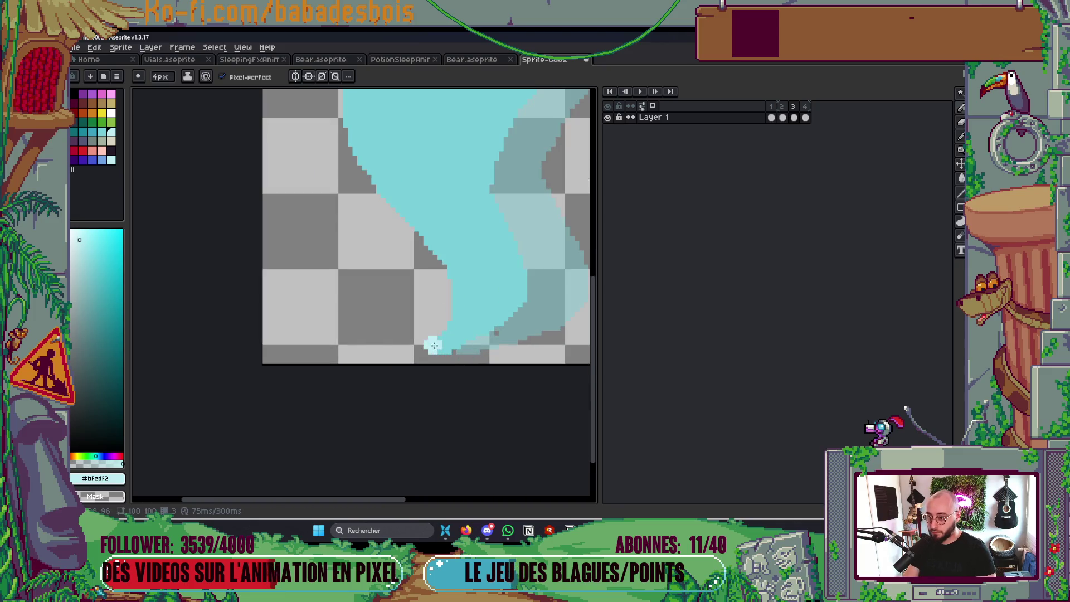
scroll(495, 287, down, 3)
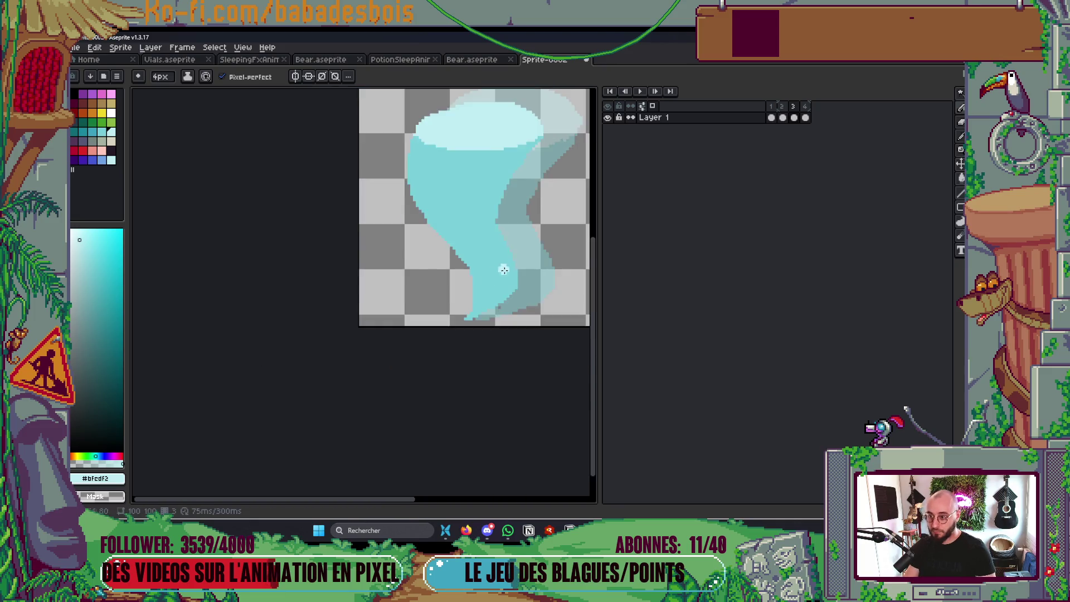
scroll(457, 306, up, 3)
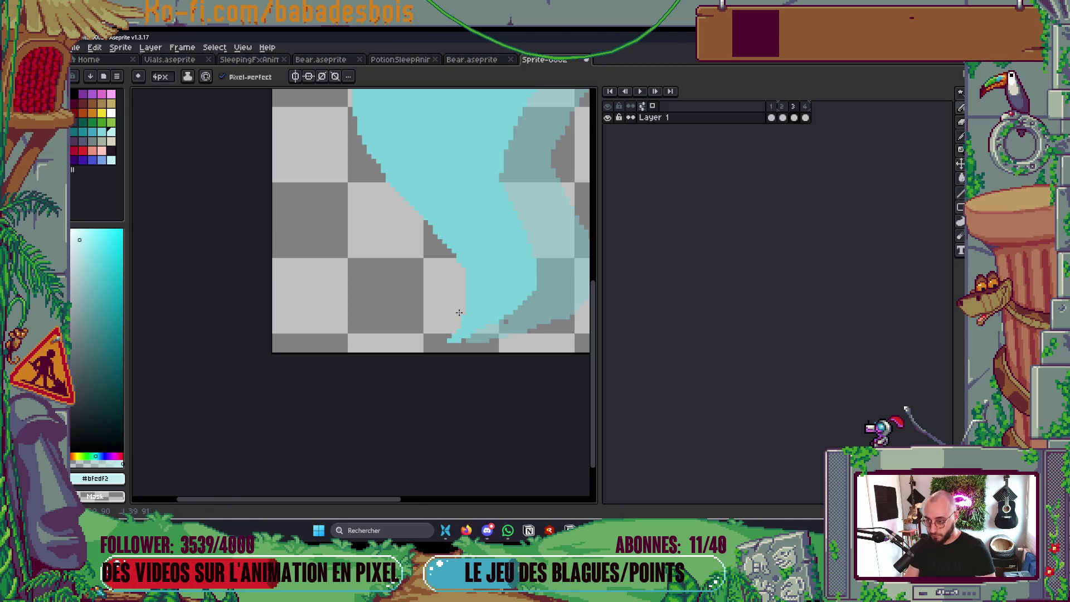
scroll(535, 279, down, 3)
scroll(537, 262, up, 4)
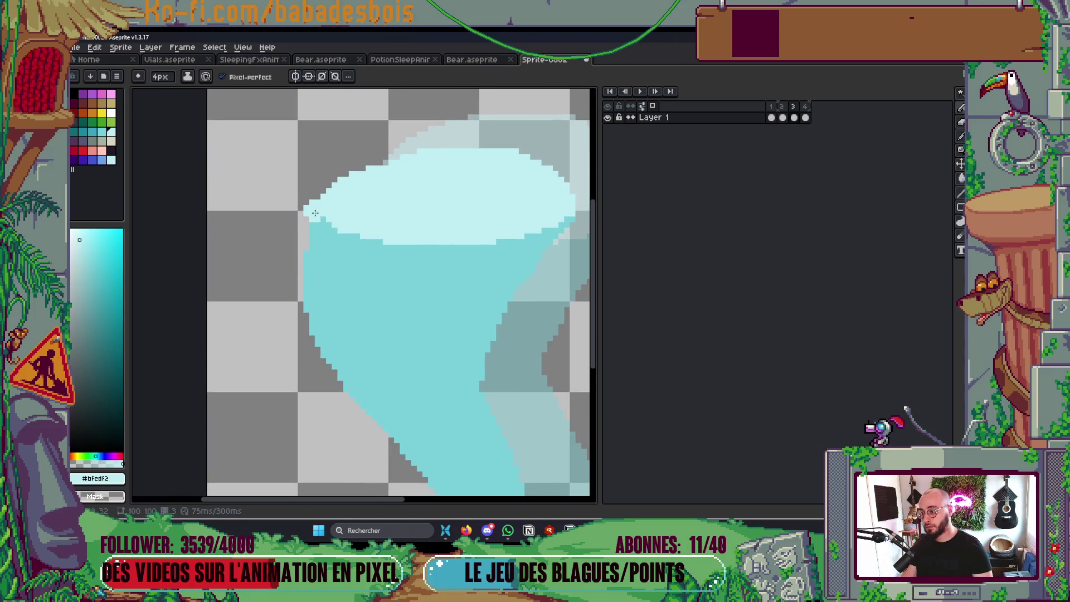
scroll(314, 213, down, 5)
scroll(434, 231, up, 2)
Step back and forth through the frames and stop on frame 4
key(Left)
key(Left)
key(Right)
key(Right)
key(Left)
key(Right)
key(Right)
key(Right)
key(Left)
scroll(379, 262, up, 3)
Pick body cyan #79cfd9 and redraw a shorter upper-right curve and a lower-left strip
key(i)
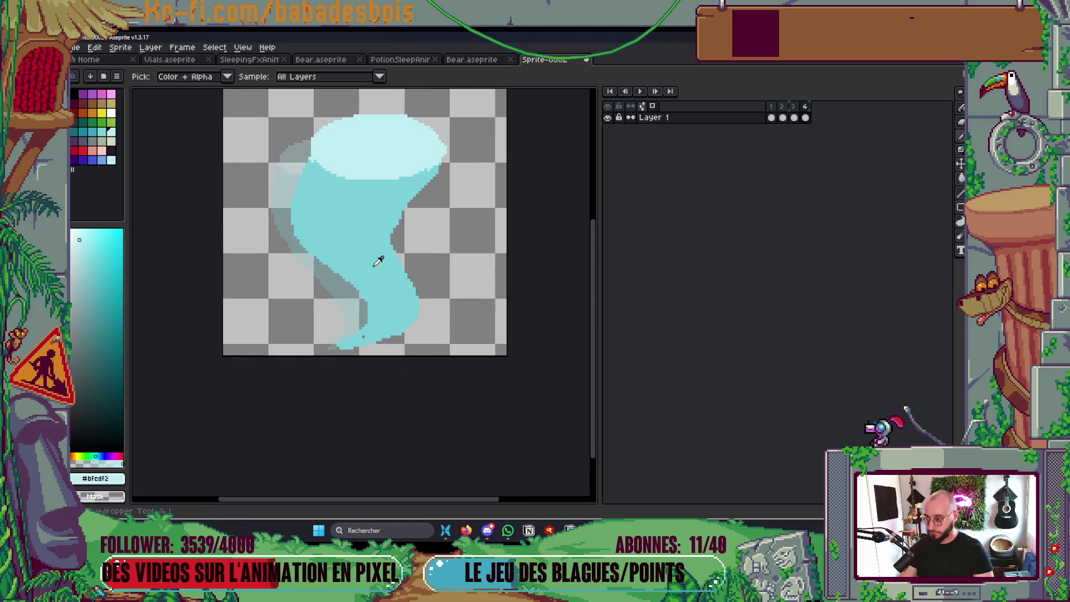
click(378, 261)
key(b)
drag(437, 169, 449, 211)
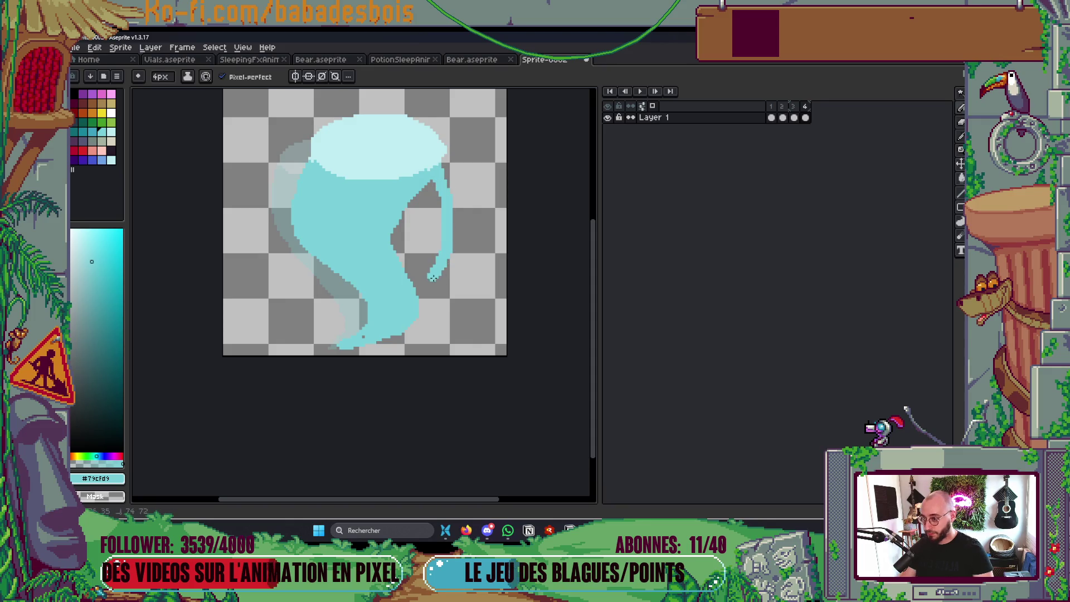
key(ctrl+z)
drag(440, 168, 415, 253)
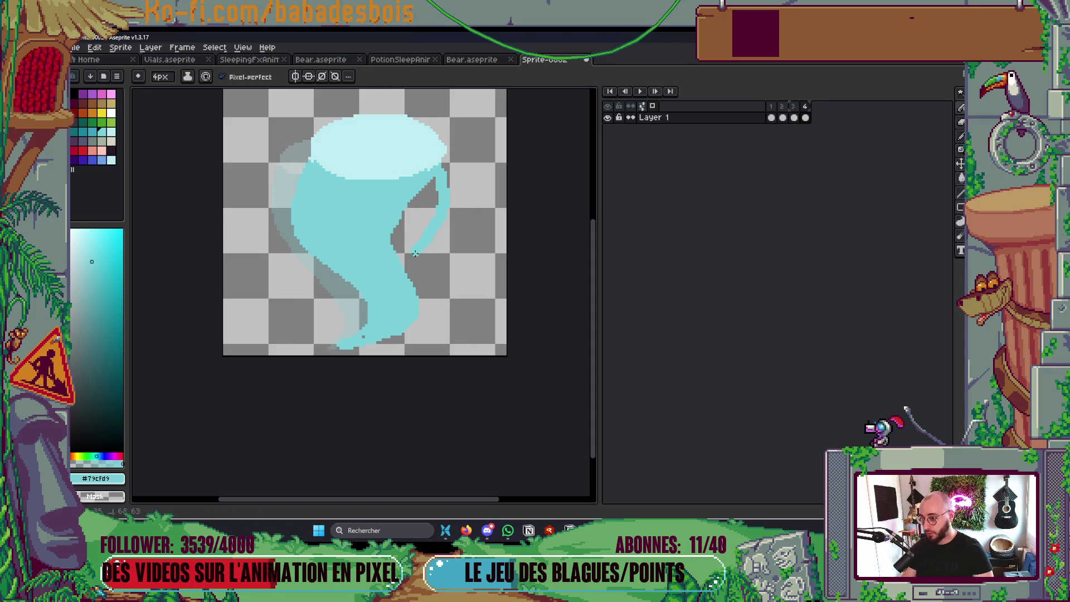
mouse_move(335, 274)
mouse_down()
mouse_move(387, 247)
mouse_move(412, 207)
mouse_up()
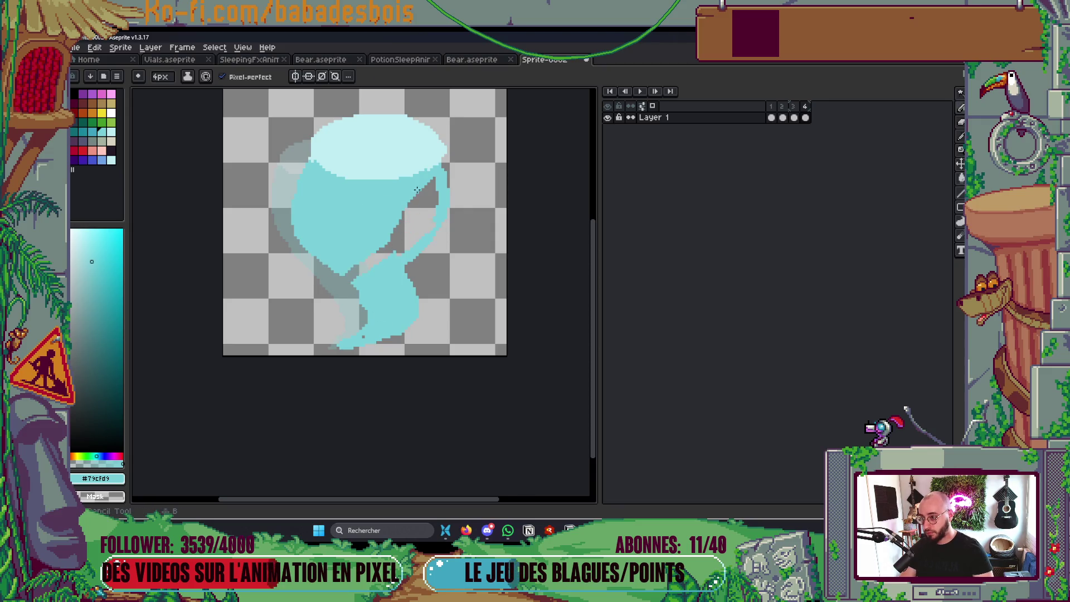
Clear the old body fill and the leftover cyan blob at the bottom to transparent
key(g)
right_click(399, 223)
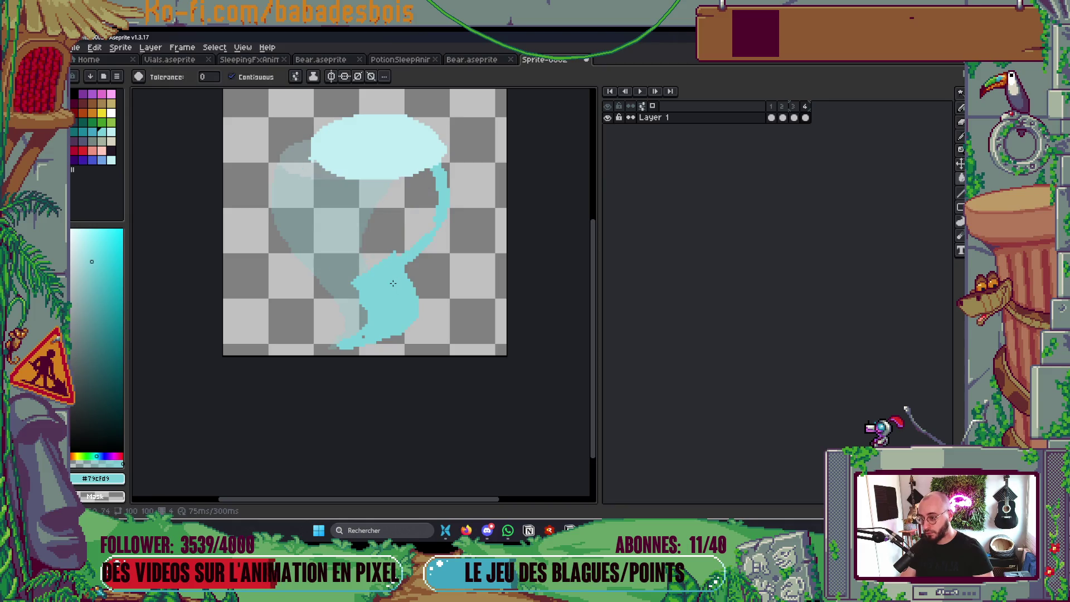
key(b)
key(g)
right_click(368, 321)
key(b)
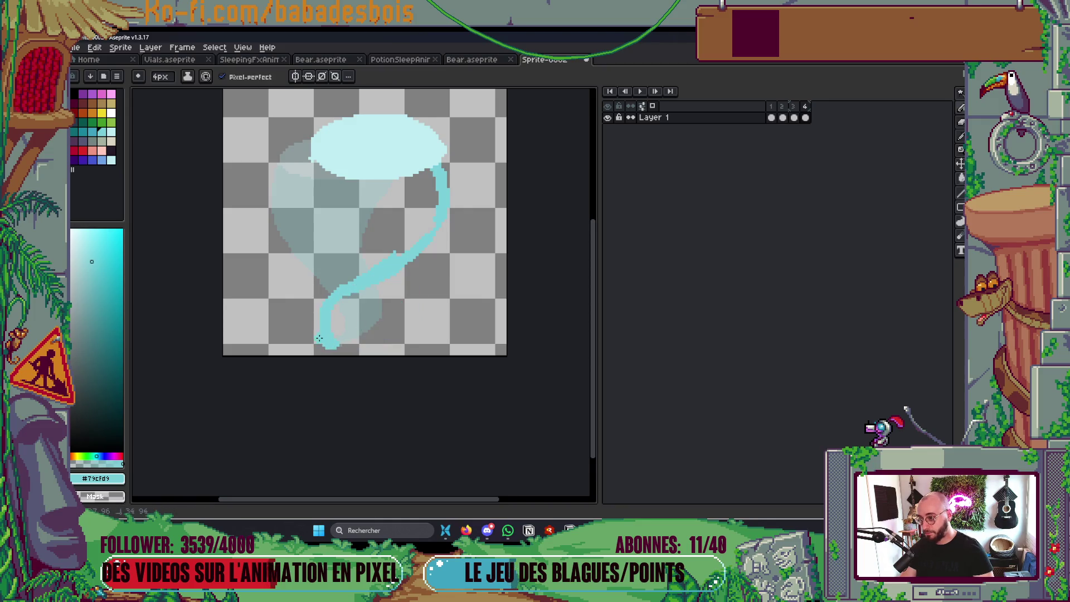
Draw the new curving outline up to the ellipse, fill it with cyan and play the animation
drag(326, 343, 301, 283)
drag(352, 237, 338, 180)
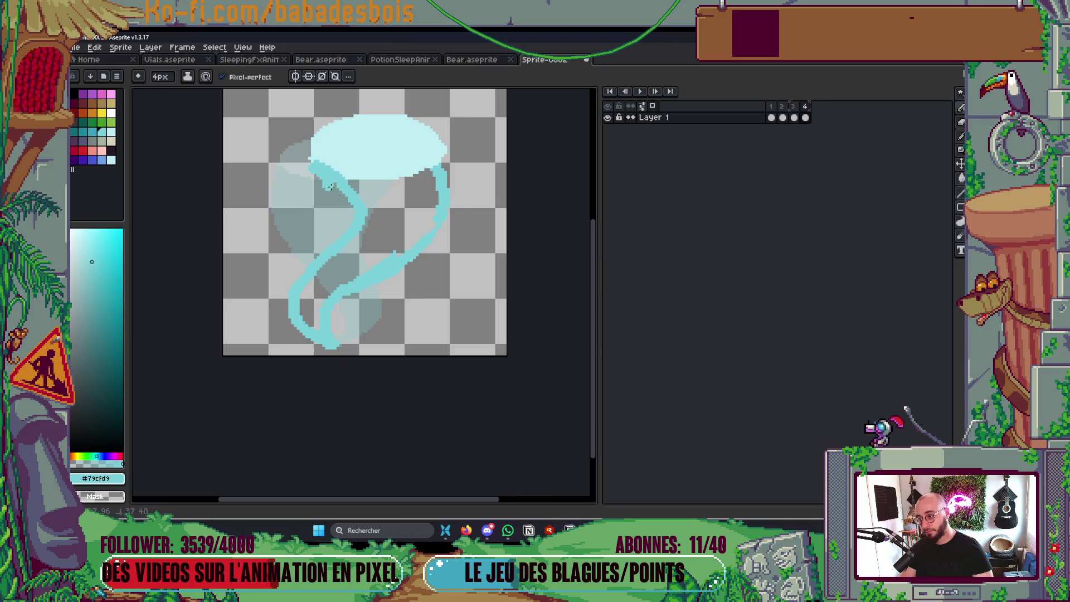
key(g)
click(335, 248)
scroll(446, 206, down, 3)
scroll(446, 208, up, 1)
key(Return)
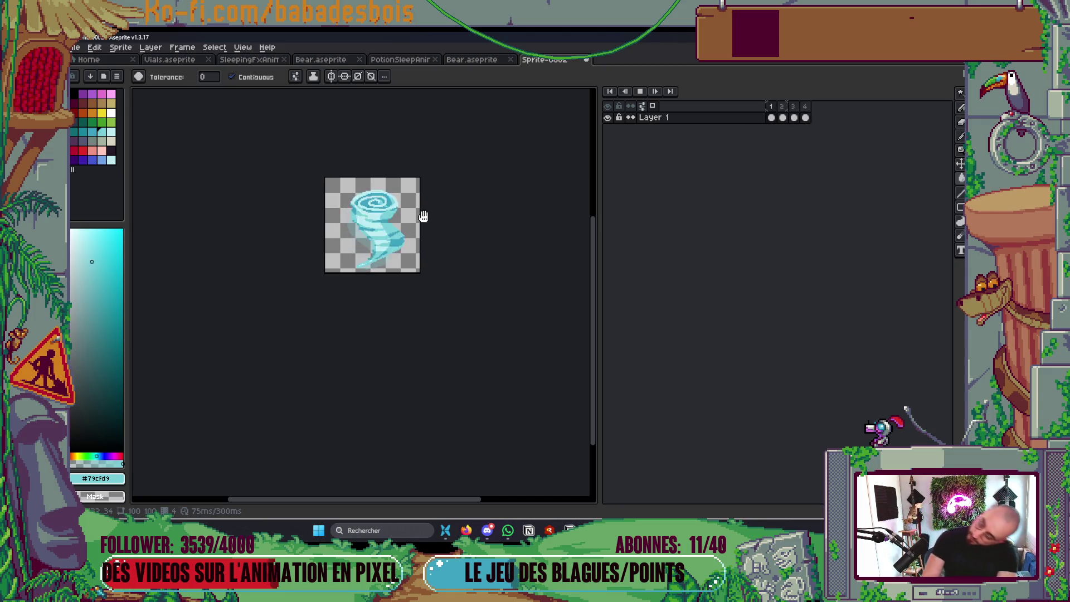
key(Return)
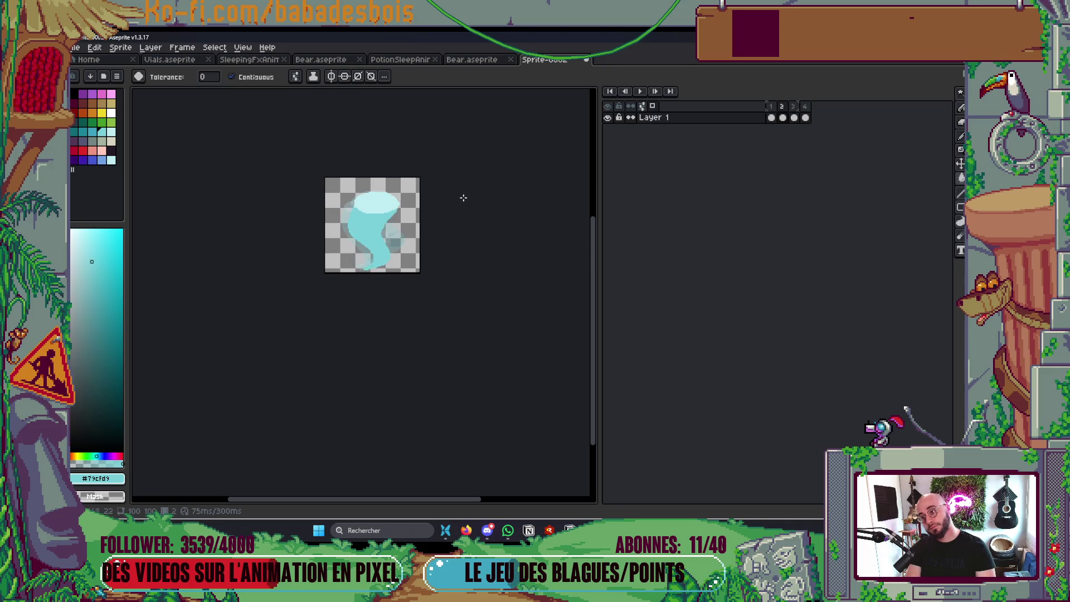
key(Left)
key(Right)
key(Right)
key(Right)
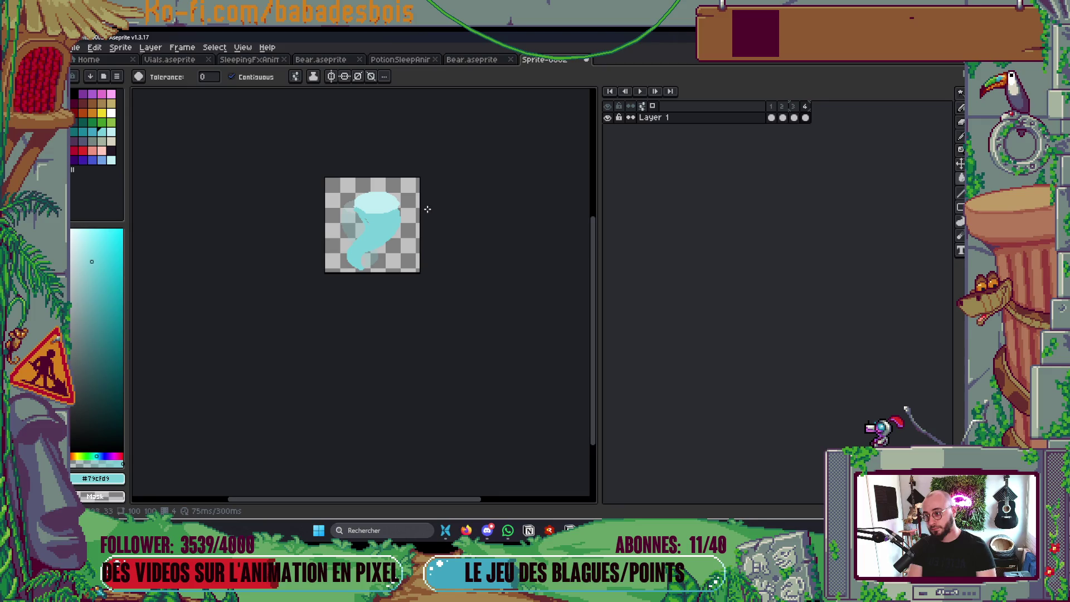
key(Left)
key(Return)
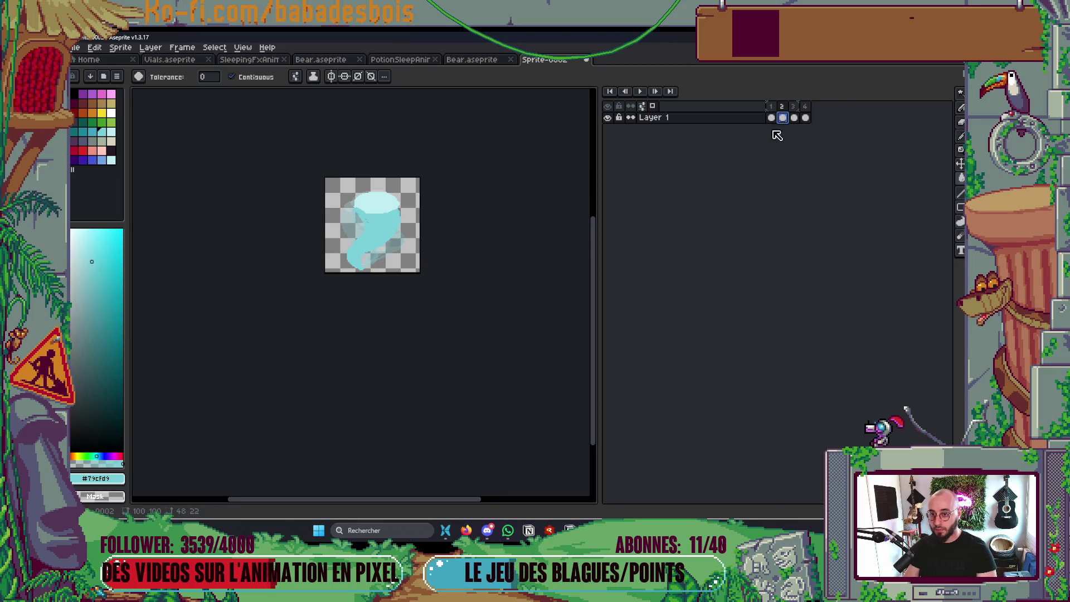
key(Return)
scroll(487, 210, down, 3)
scroll(477, 217, up, 3)
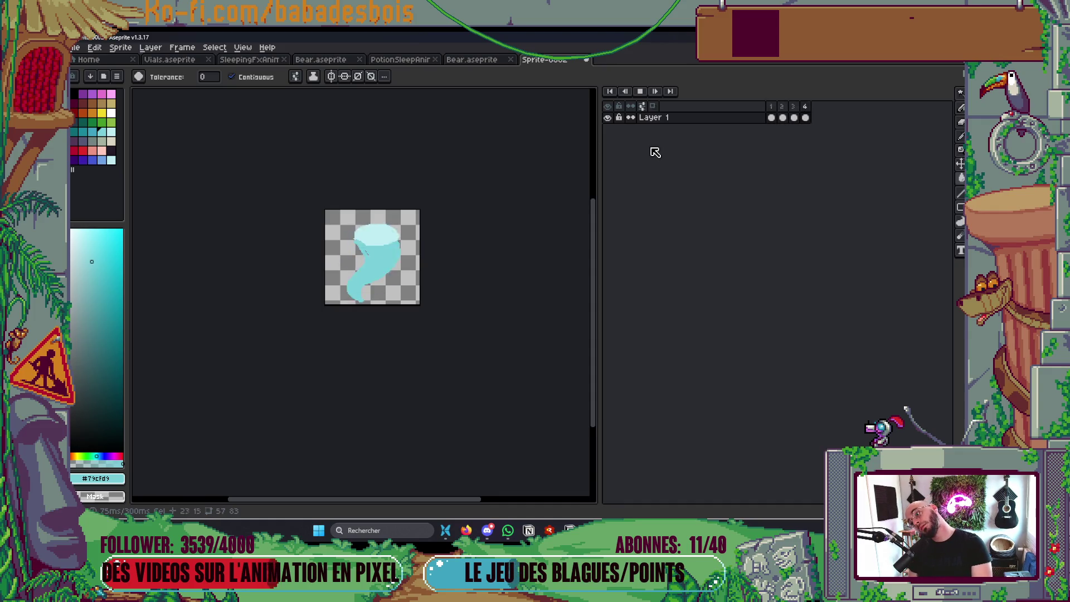
key(Return)
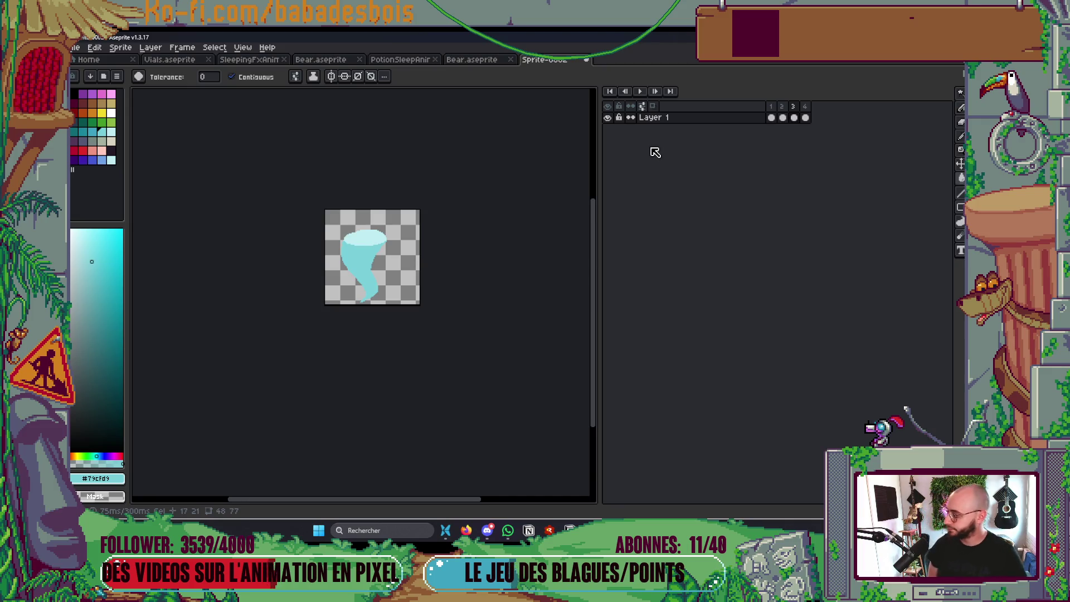
key(Left)
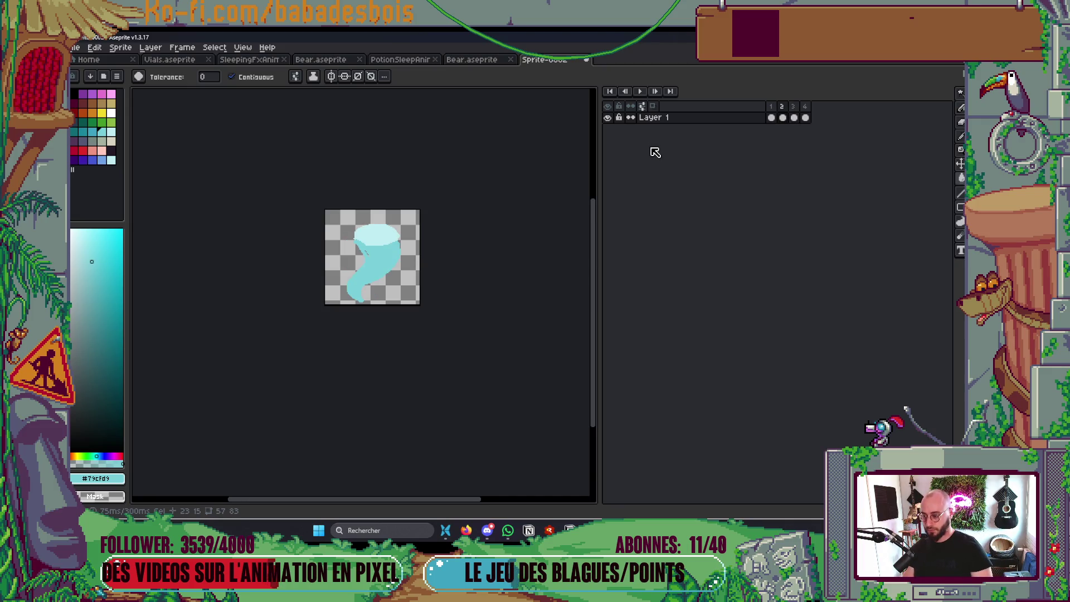
key(Left)
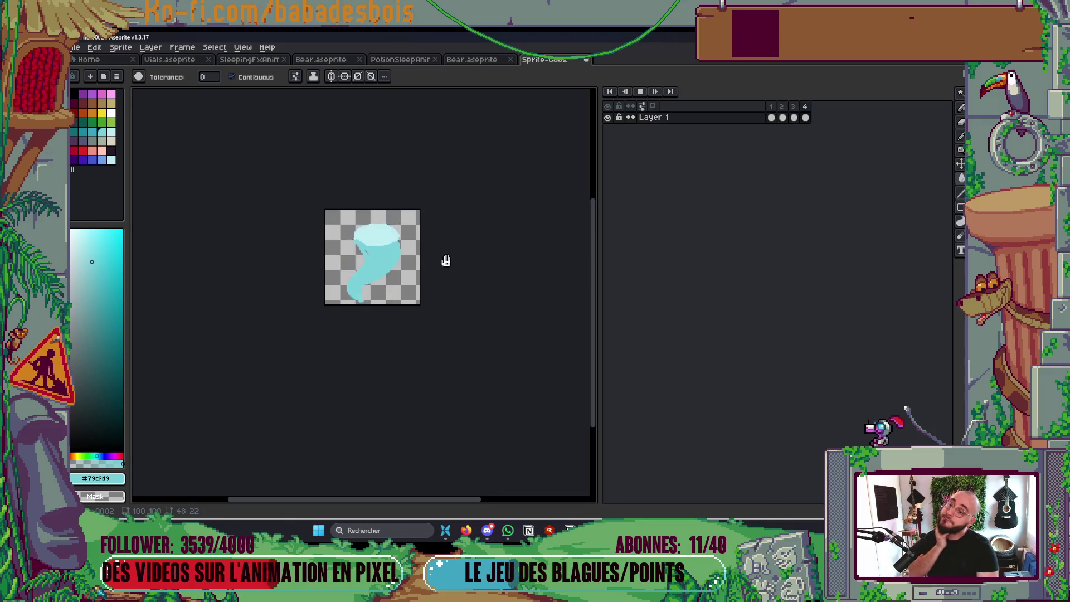
key(Return)
Fill frame 4's light top ellipse with the tornado body's teal
scroll(352, 250, up, 3)
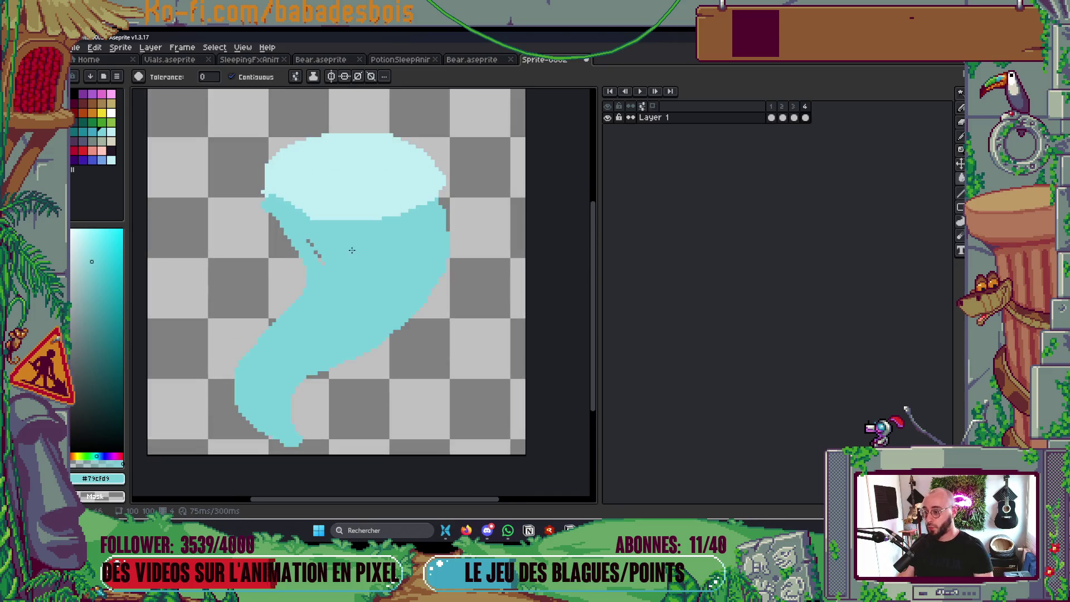
key(b)
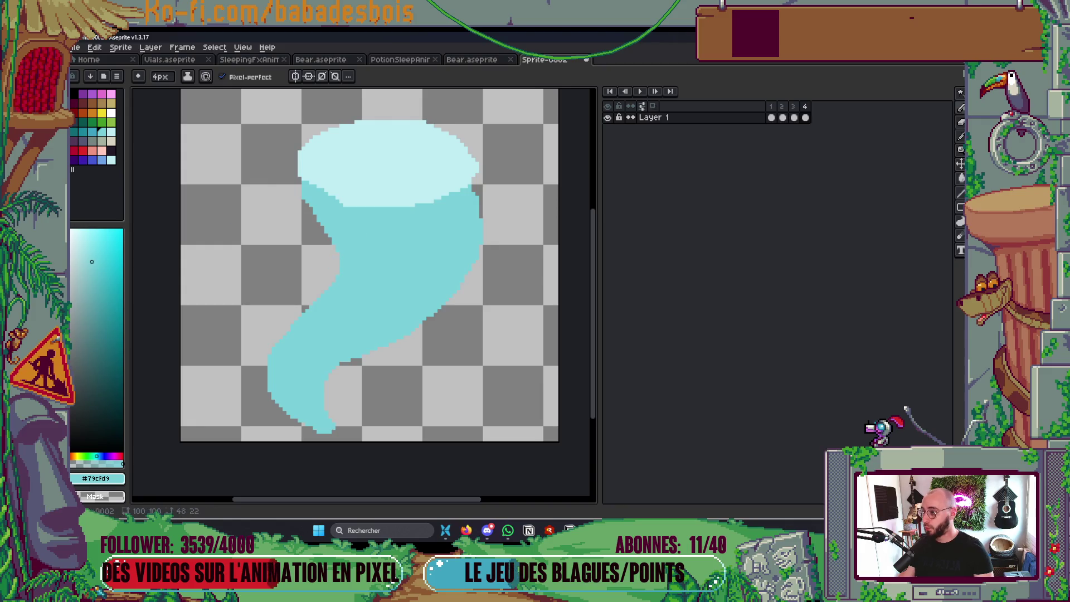
click(92, 132)
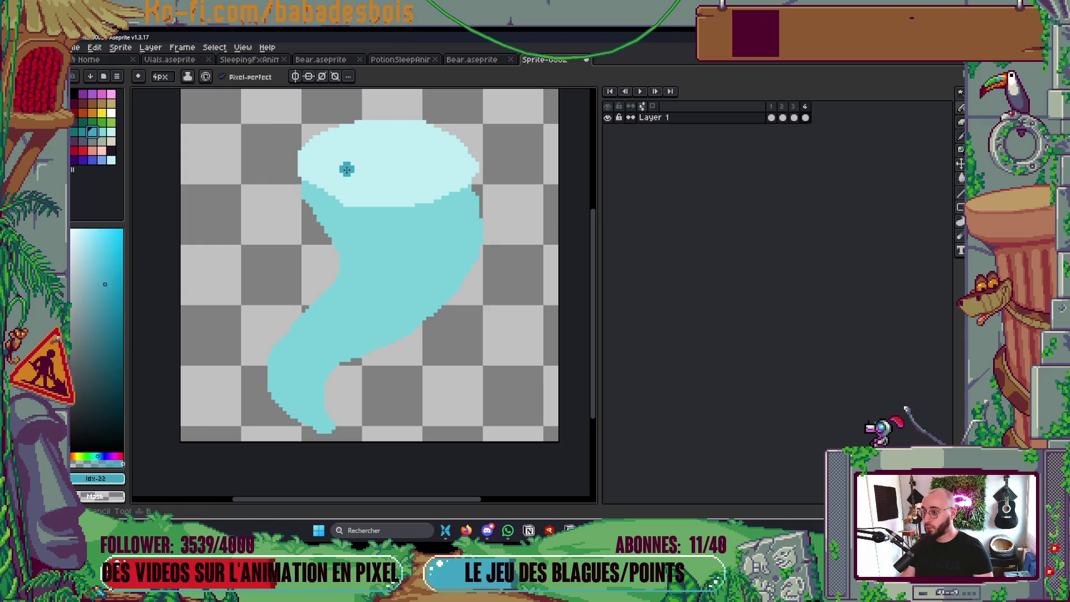
key(i)
click(432, 239)
key(g)
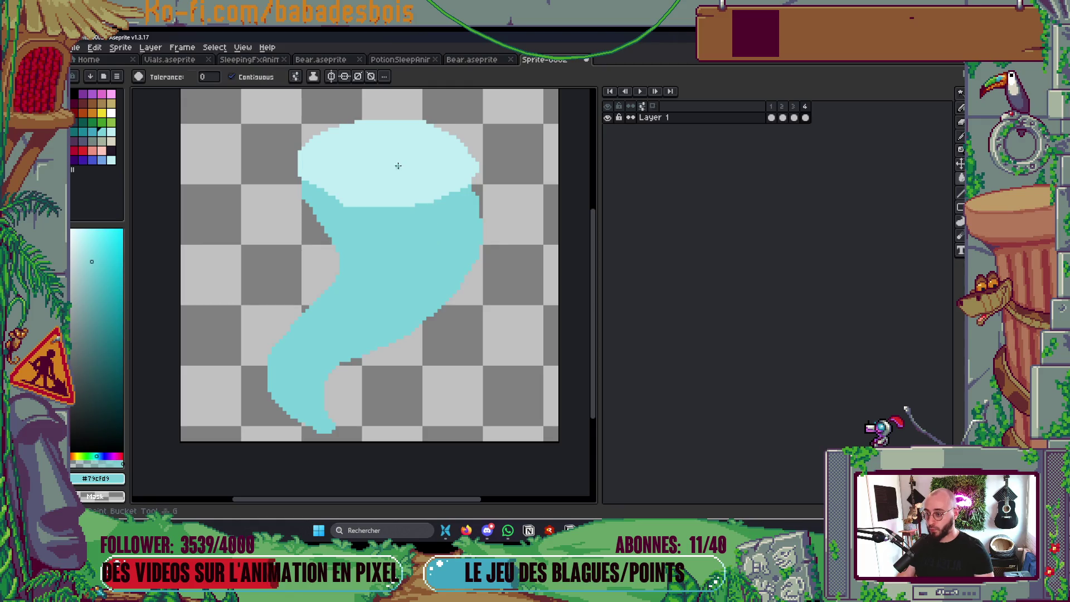
click(397, 162)
Draw light-cyan spiral strokes across the top's outer edge and along its left edge
key(x)
key(b)
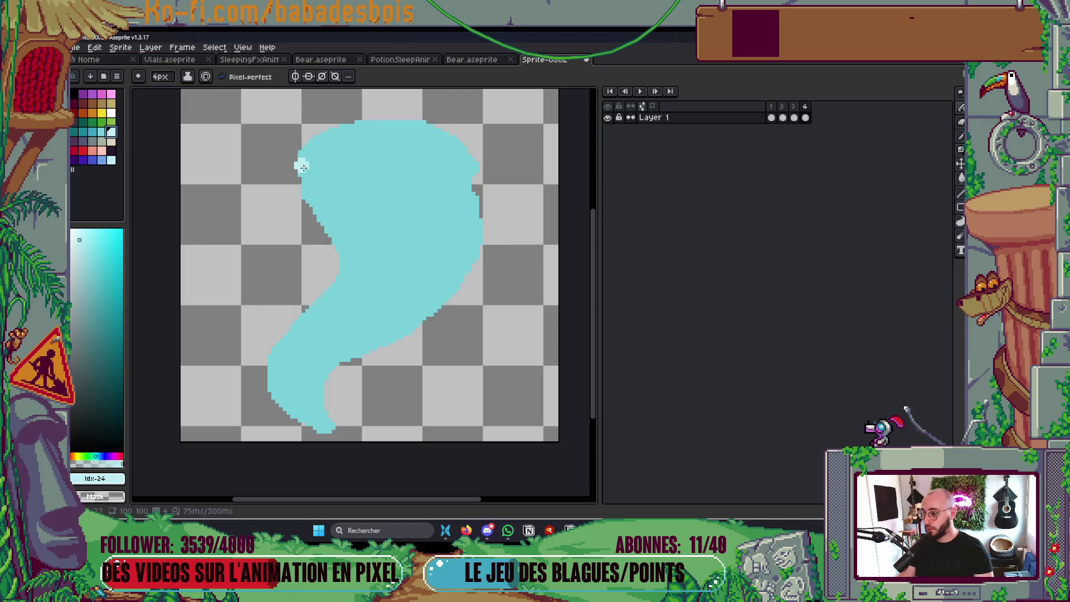
mouse_move(310, 148)
mouse_down()
mouse_move(376, 125)
mouse_move(448, 139)
mouse_move(381, 182)
mouse_move(346, 160)
mouse_move(400, 154)
mouse_up()
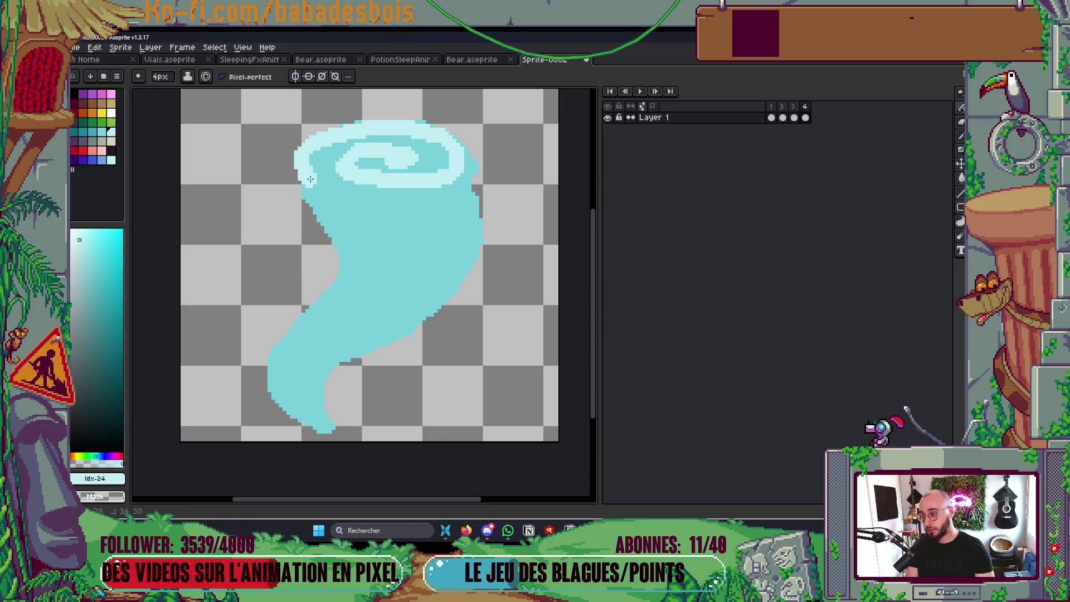
drag(304, 178, 341, 202)
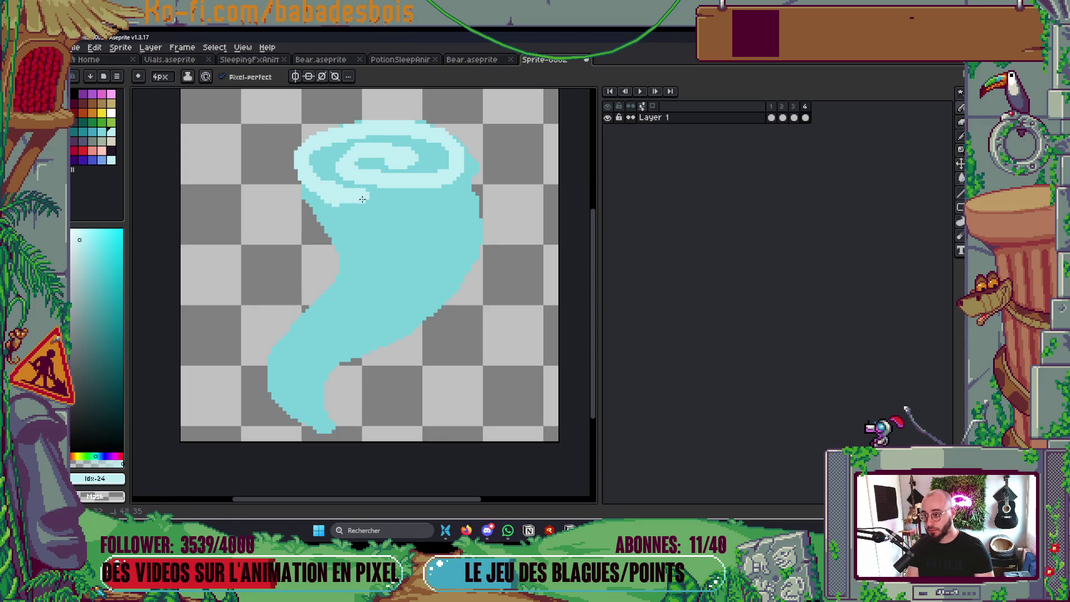
On frame 3, fill the light top with the sampled body teal
key(Left)
alt+click(292, 238)
key(g)
click(323, 186)
key(b)
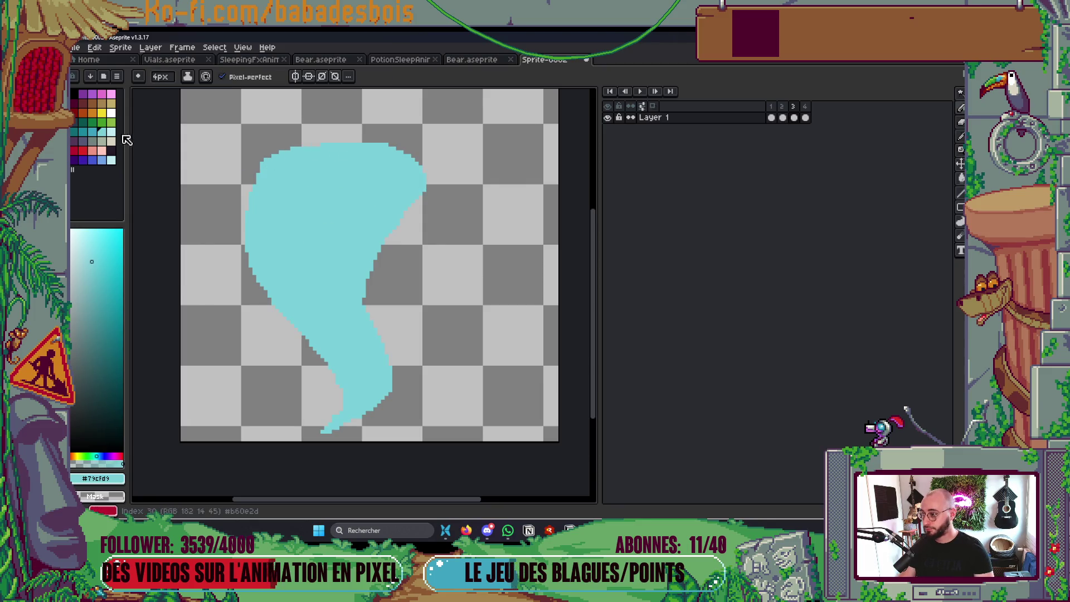
Draw a light-cyan spiral with an inner curl on frame 3's top, redoing one steep stroke
click(111, 131)
mouse_move(342, 204)
mouse_down()
mouse_move(275, 193)
mouse_move(362, 143)
mouse_move(420, 165)
mouse_move(352, 188)
mouse_move(326, 173)
mouse_move(383, 169)
mouse_up()
key(ctrl+z)
drag(340, 209, 380, 214)
Move to frame 4 and play the animation to check the loop
key(Right)
key(Return)
scroll(475, 177, down, 5)
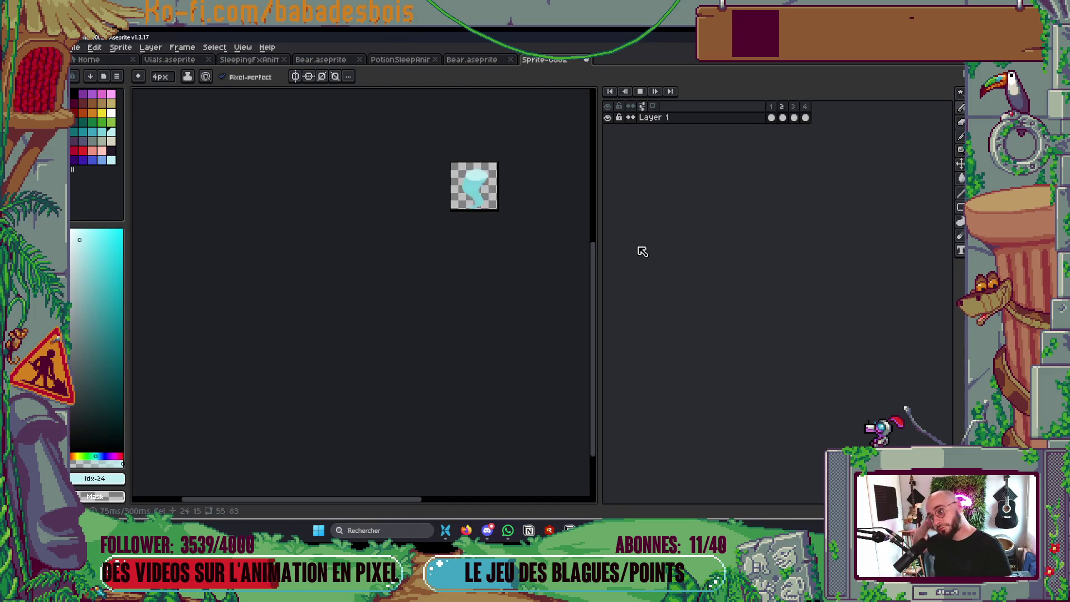
scroll(501, 250, up, 5)
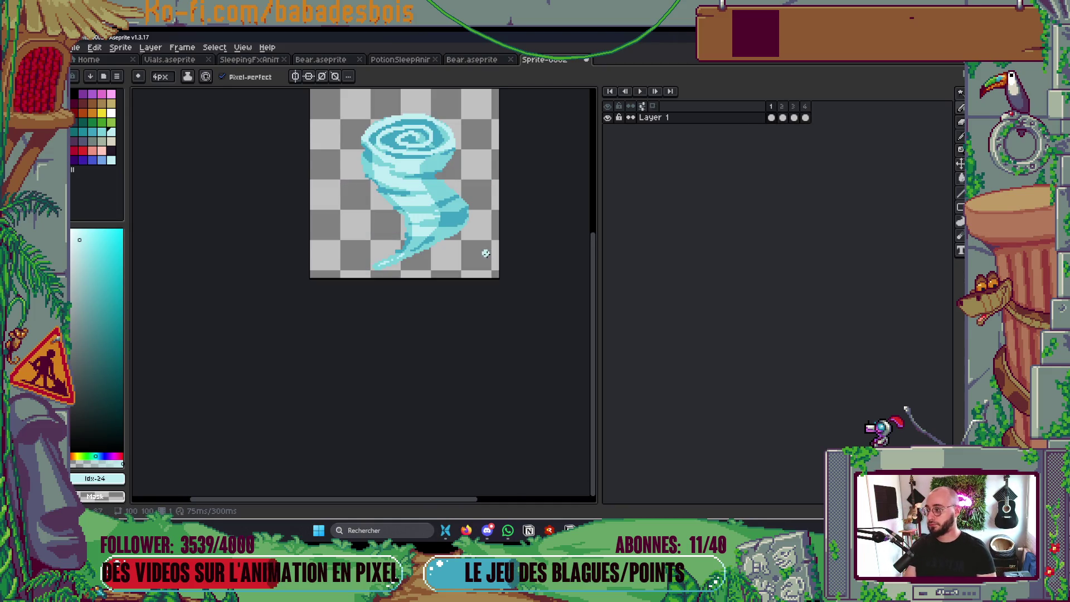
Choose darker teal with Shading ink and a 2px brush
drag(423, 206, 399, 281)
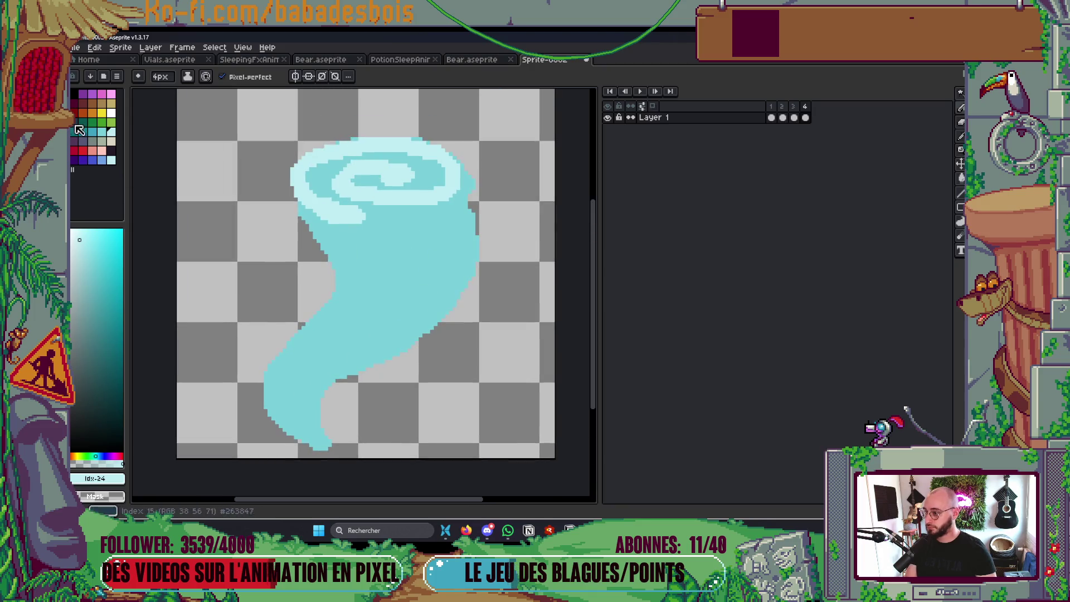
click(92, 132)
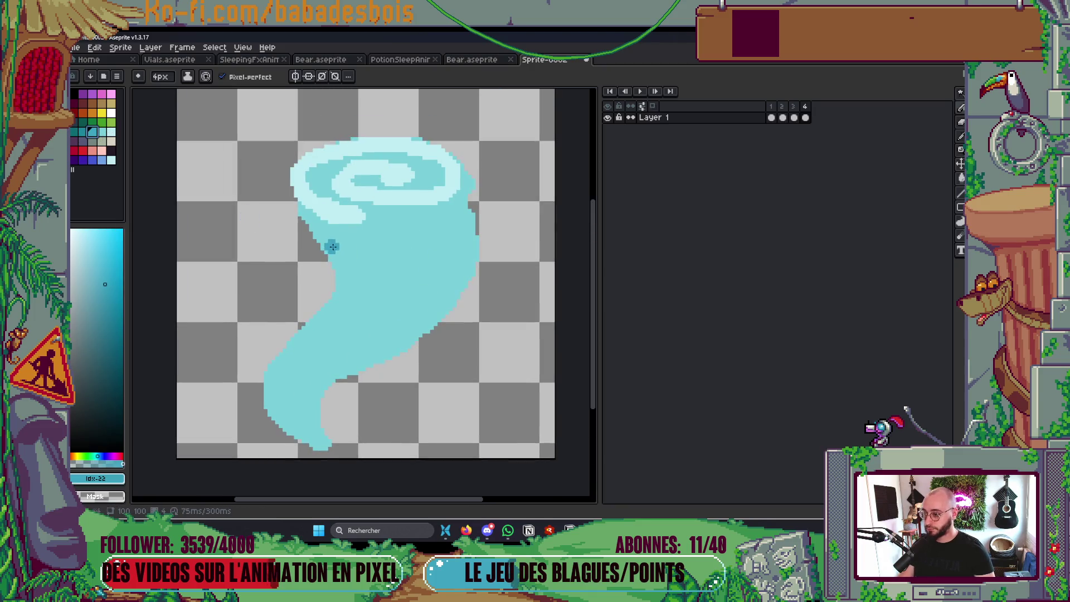
key(plus)
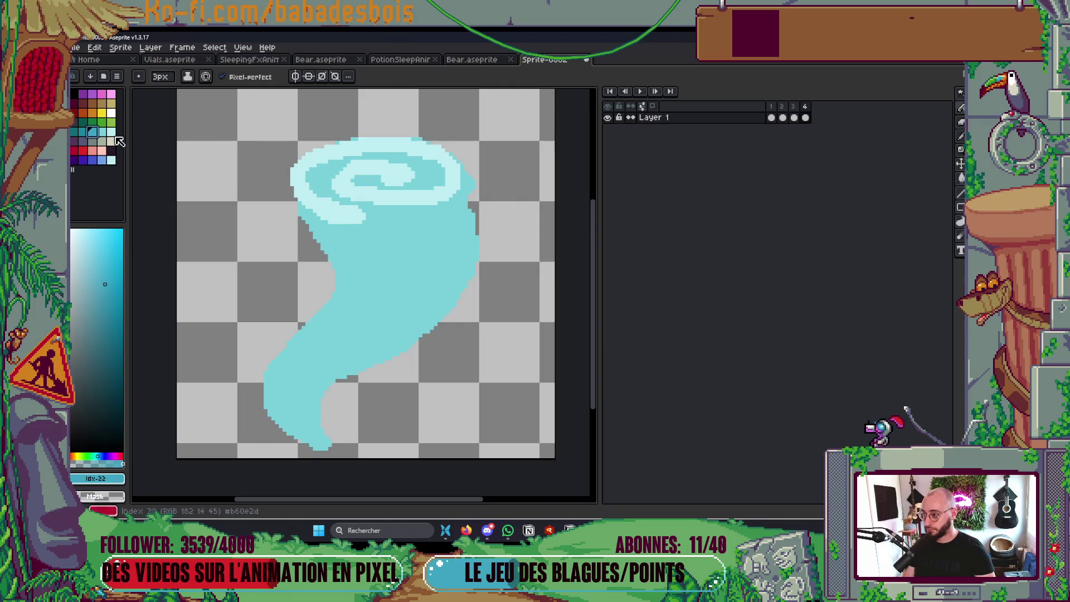
click(187, 76)
click(217, 136)
key(minus)
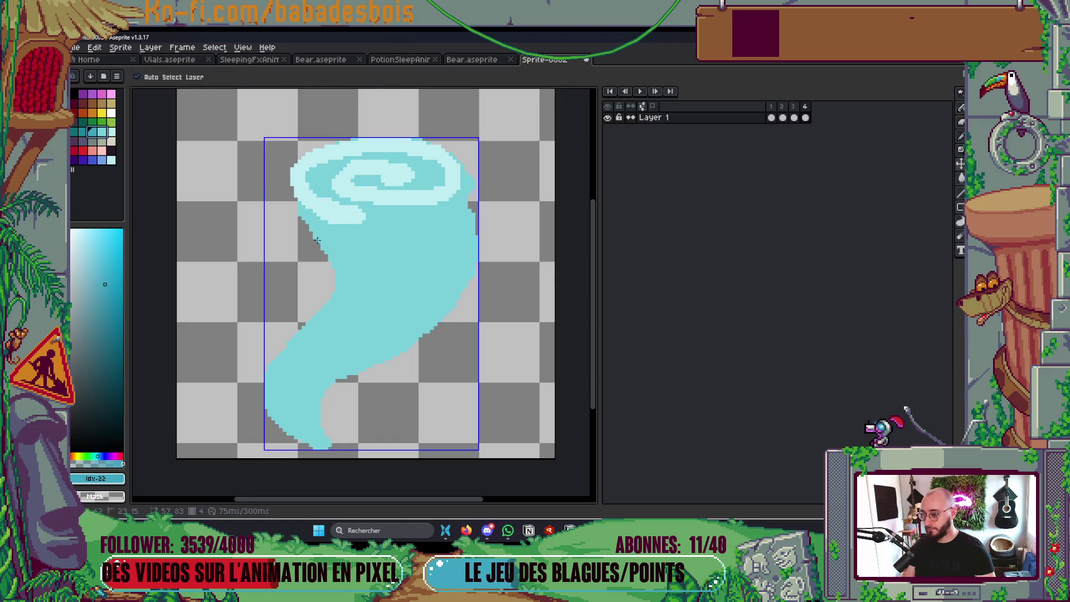
Paint darker teal diagonal stripes under the swirling top and across the lower body
mouse_move(315, 235)
mouse_down()
mouse_move(412, 291)
mouse_move(478, 287)
mouse_up()
click(385, 257)
drag(390, 289, 478, 283)
mouse_move(406, 294)
mouse_down()
mouse_move(335, 301)
mouse_move(409, 329)
mouse_move(332, 325)
mouse_up()
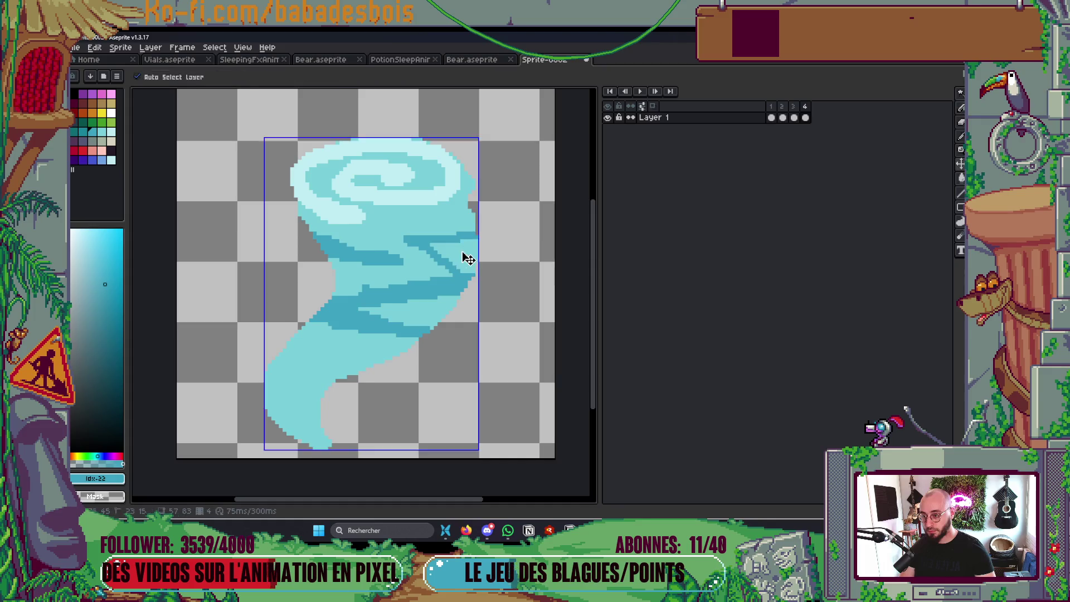
Add dark teal pixels and stripes across the lower body and tail, undoing a stray stroke
click(417, 308)
drag(322, 328, 348, 316)
click(320, 353)
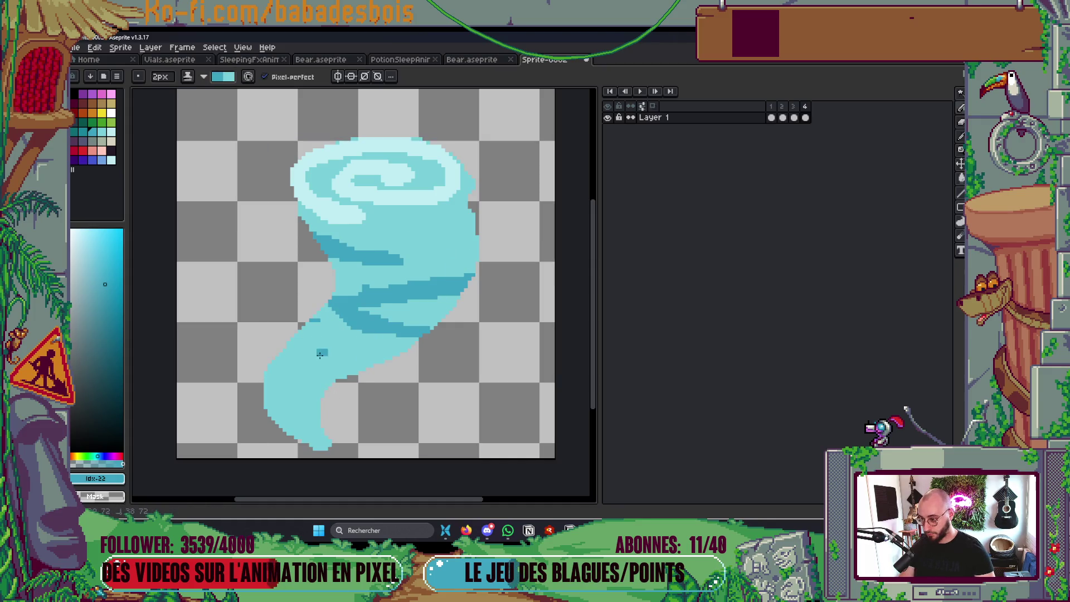
key(ctrl+z)
drag(366, 345, 280, 354)
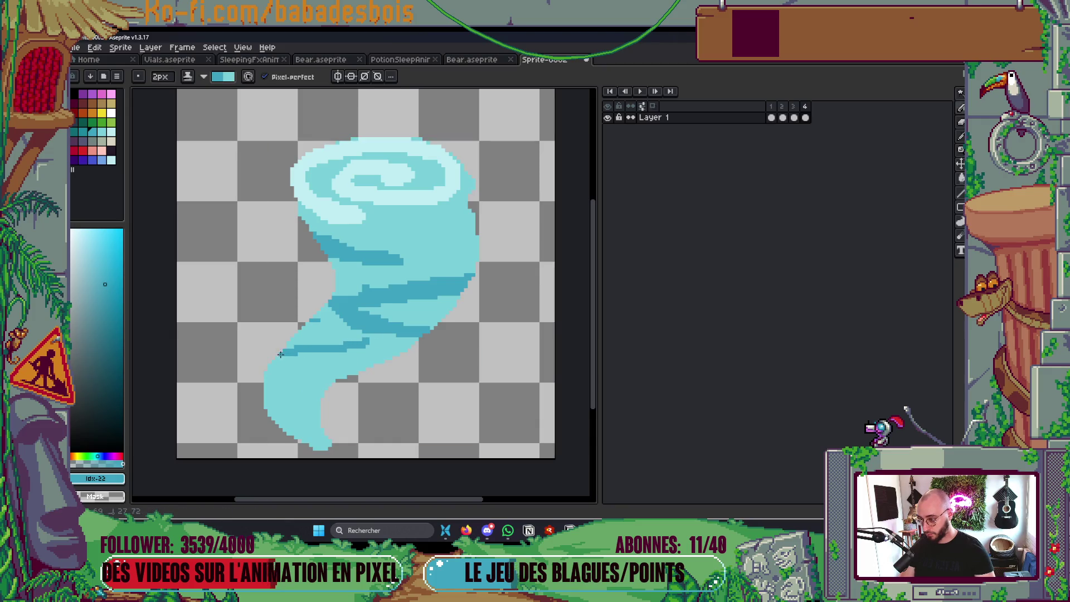
mouse_move(326, 387)
mouse_down()
mouse_move(267, 407)
mouse_move(306, 410)
mouse_up()
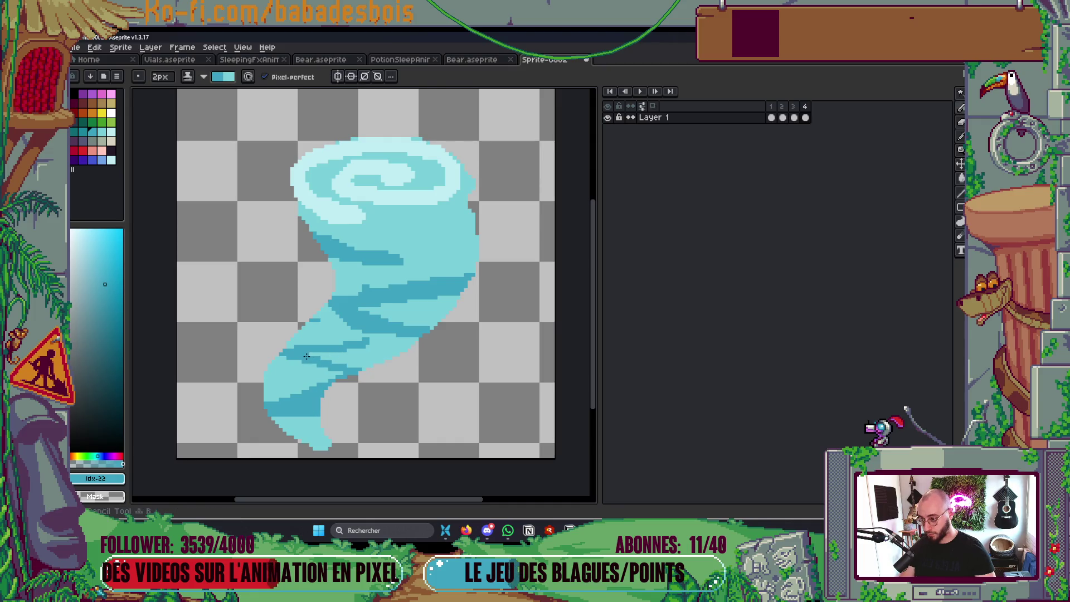
drag(334, 353, 388, 351)
Fill a lower-body band with dark teal, add mid-body stripes and play the animation
key(g)
click(348, 349)
key(b)
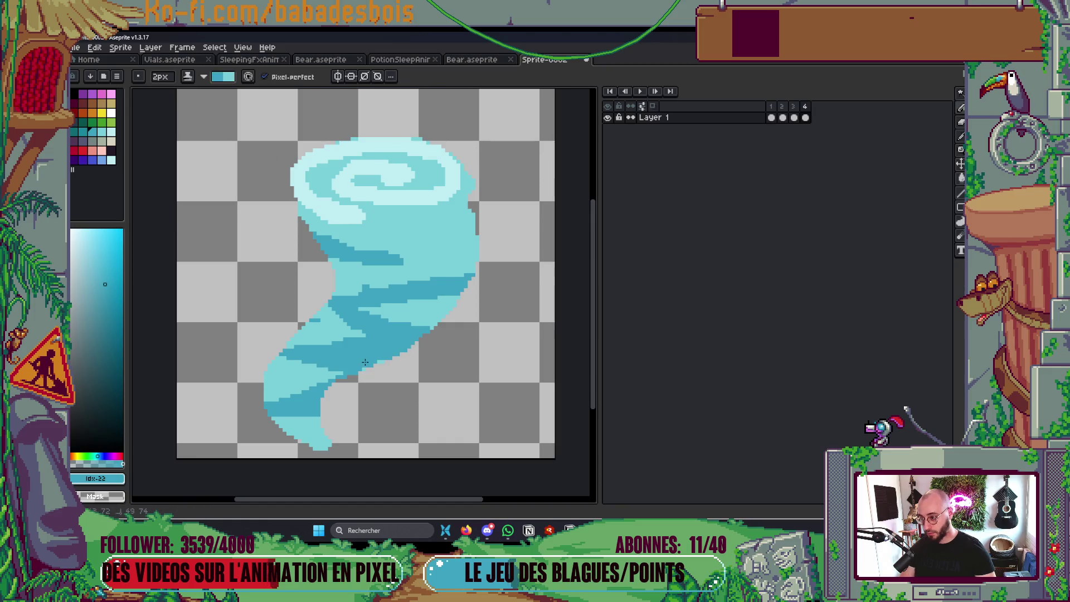
drag(310, 316, 364, 319)
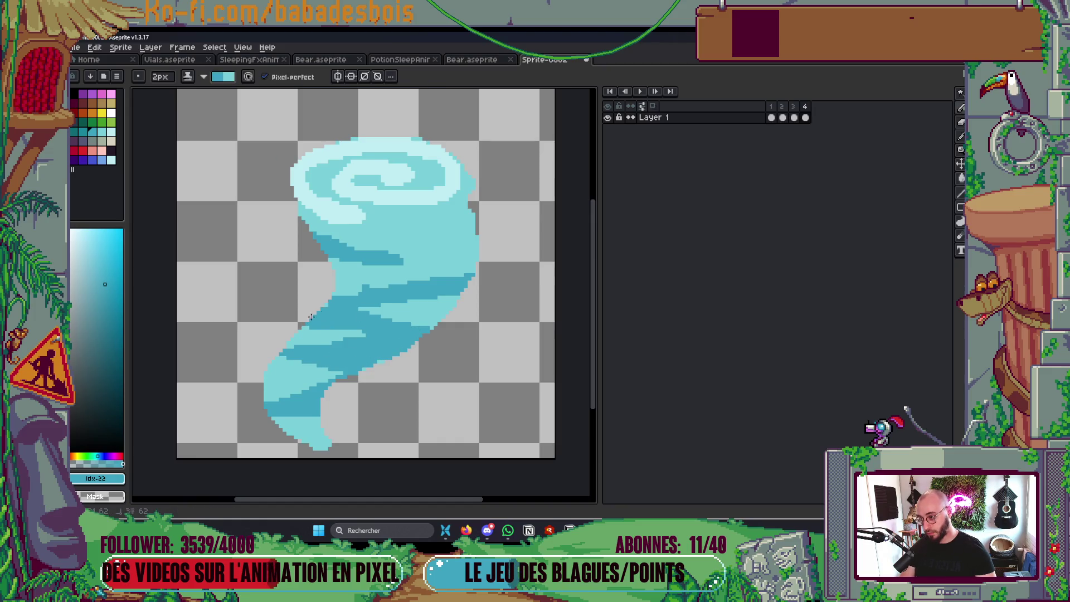
drag(432, 297, 367, 309)
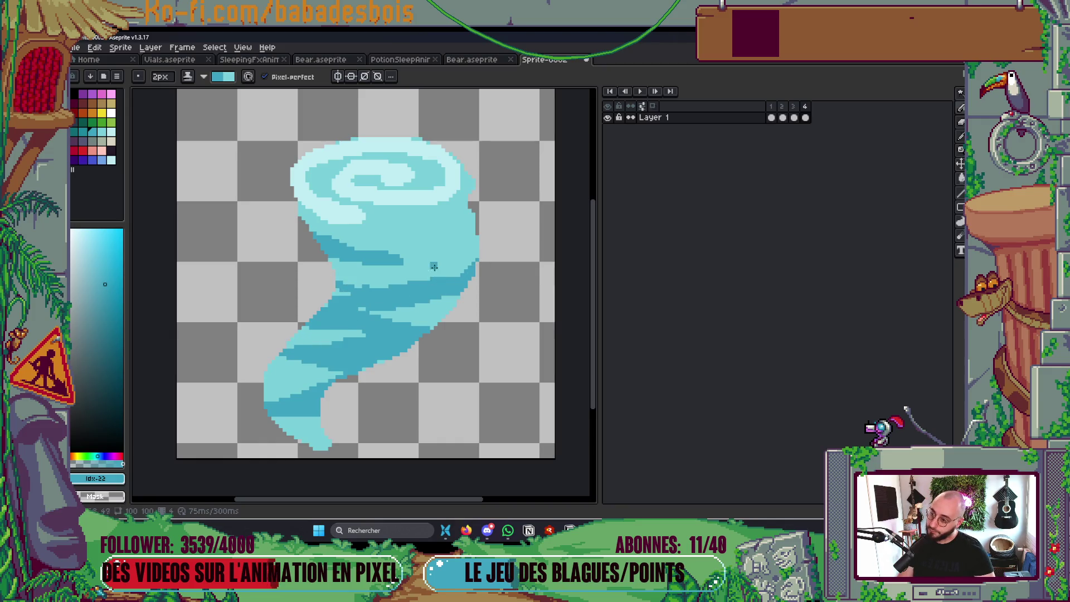
scroll(428, 218, down, 6)
scroll(427, 218, up, 2)
key(Return)
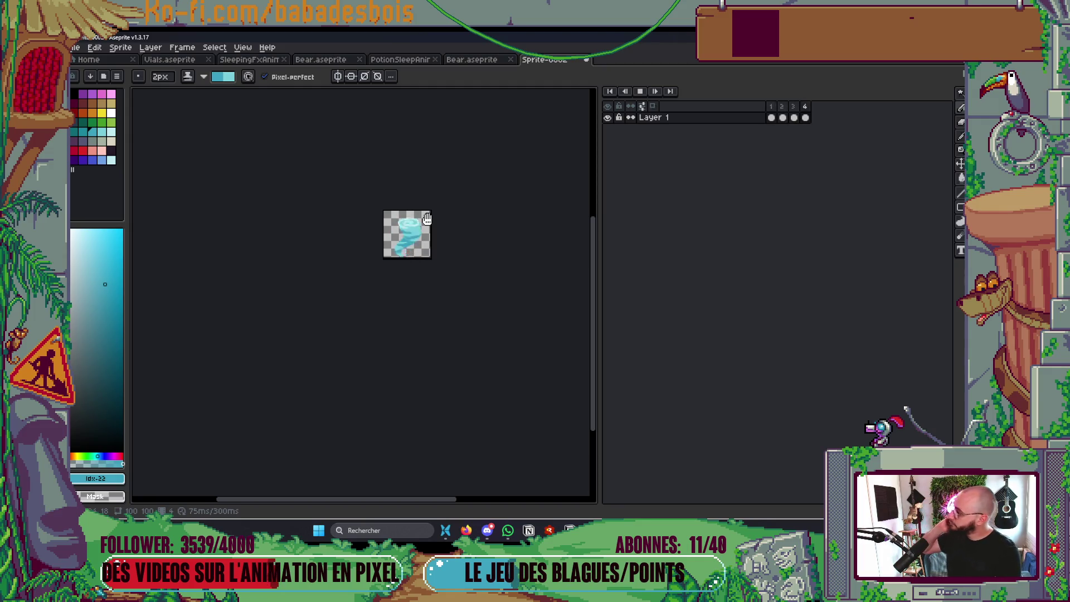
key(Return)
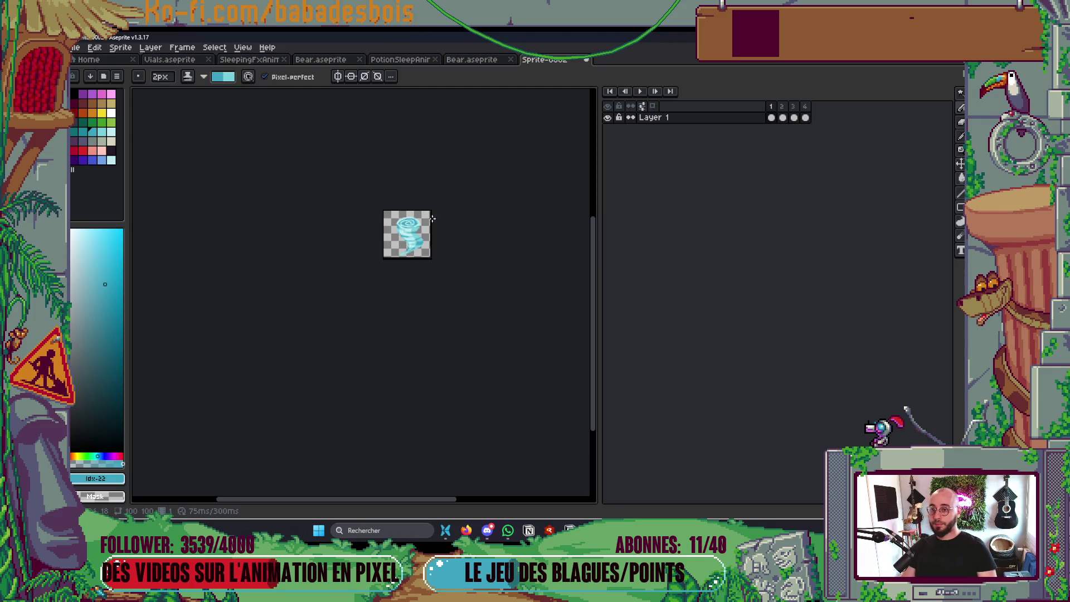
drag(805, 118, 774, 125)
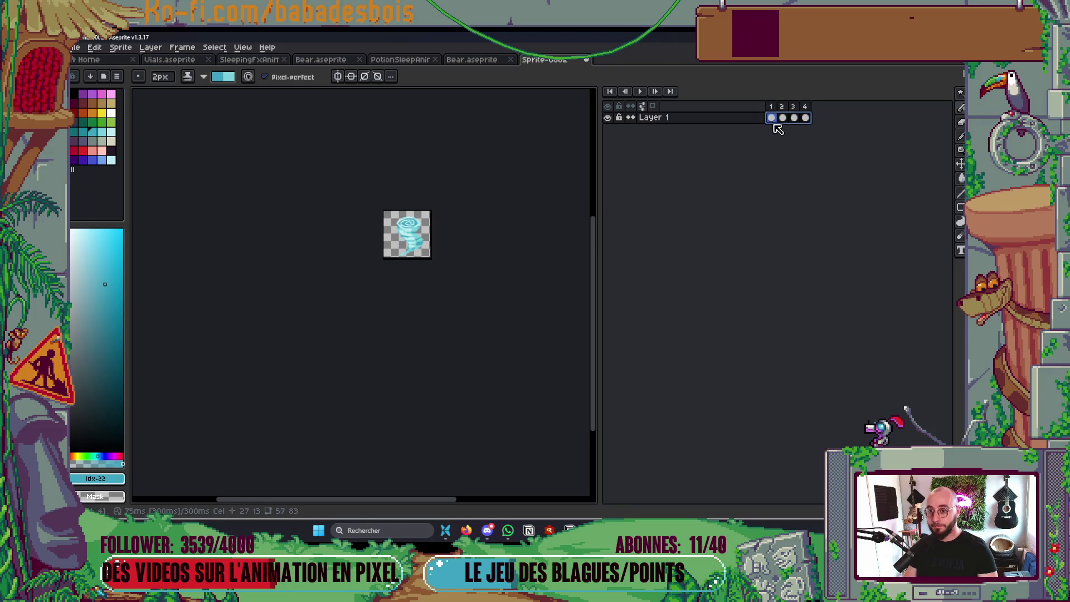
key(v)
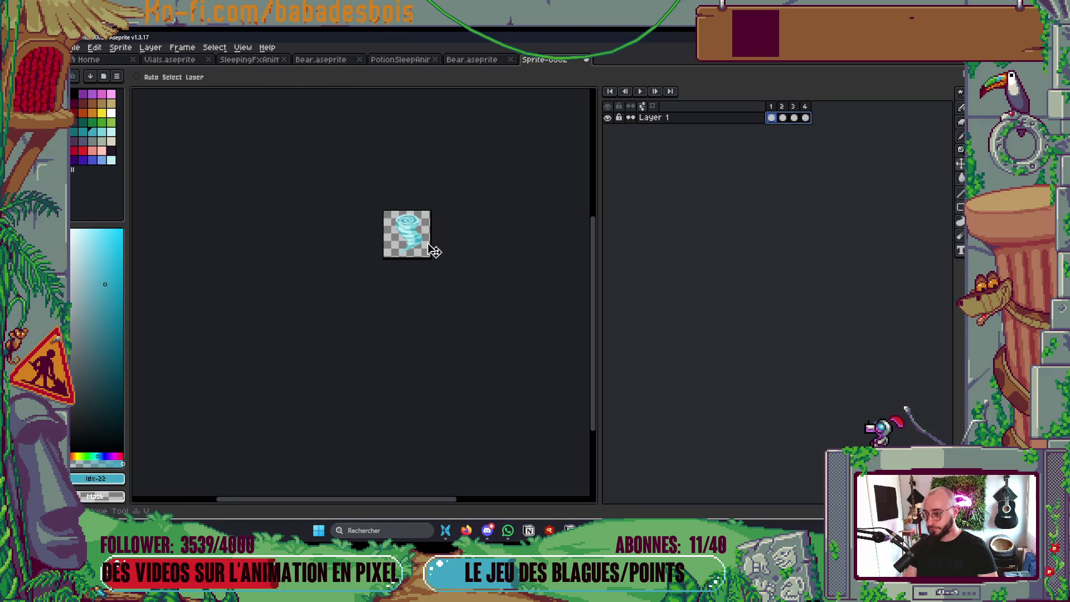
key(Return)
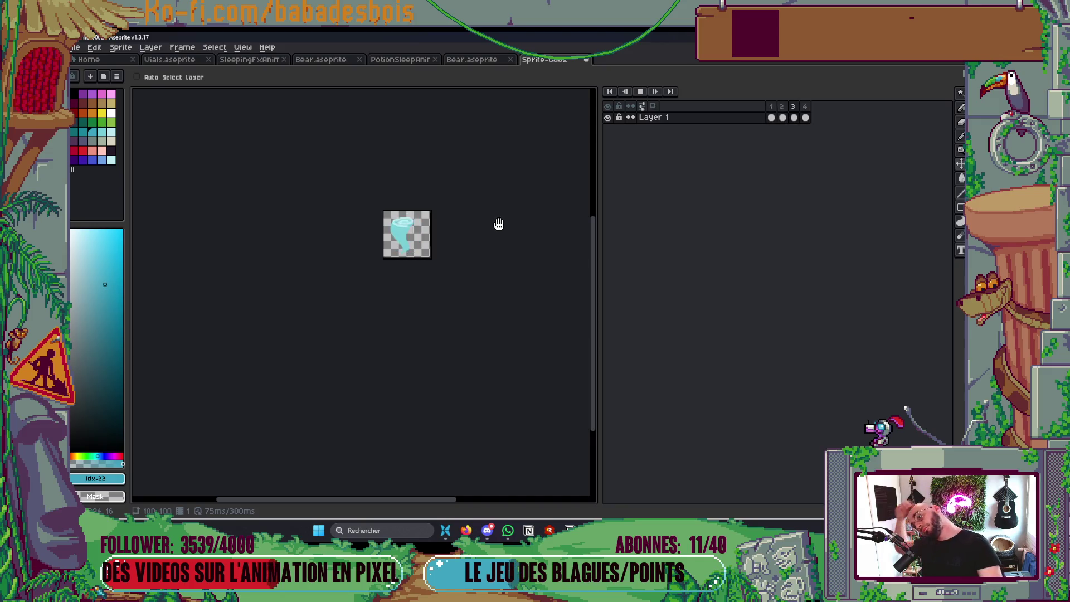
key(Return)
key(ctrl+0)
key(Left)
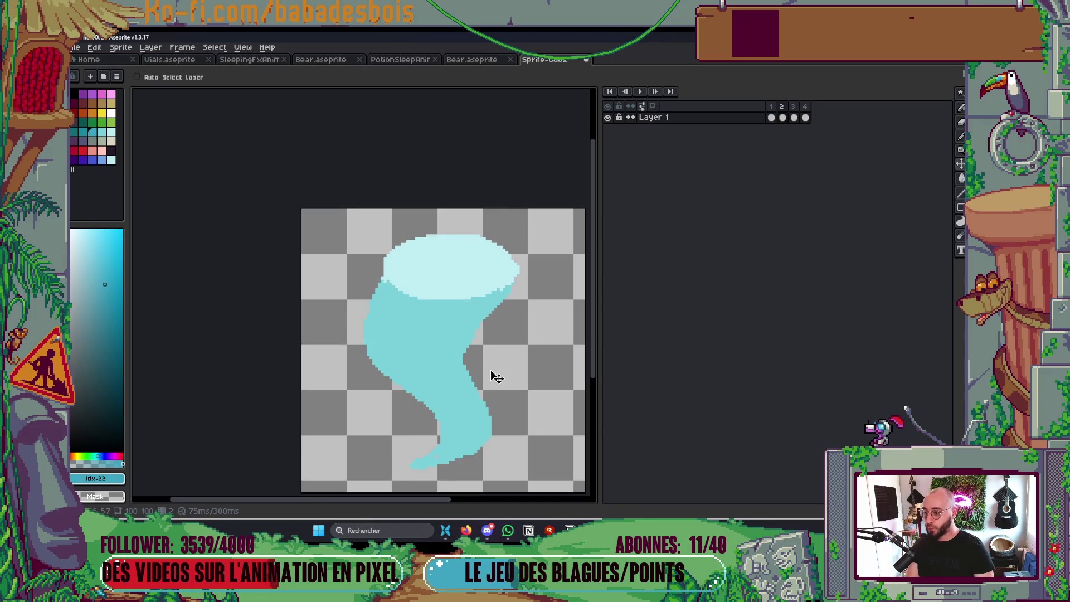
key(Left)
drag(440, 318, 426, 310)
key(Right)
key(Right)
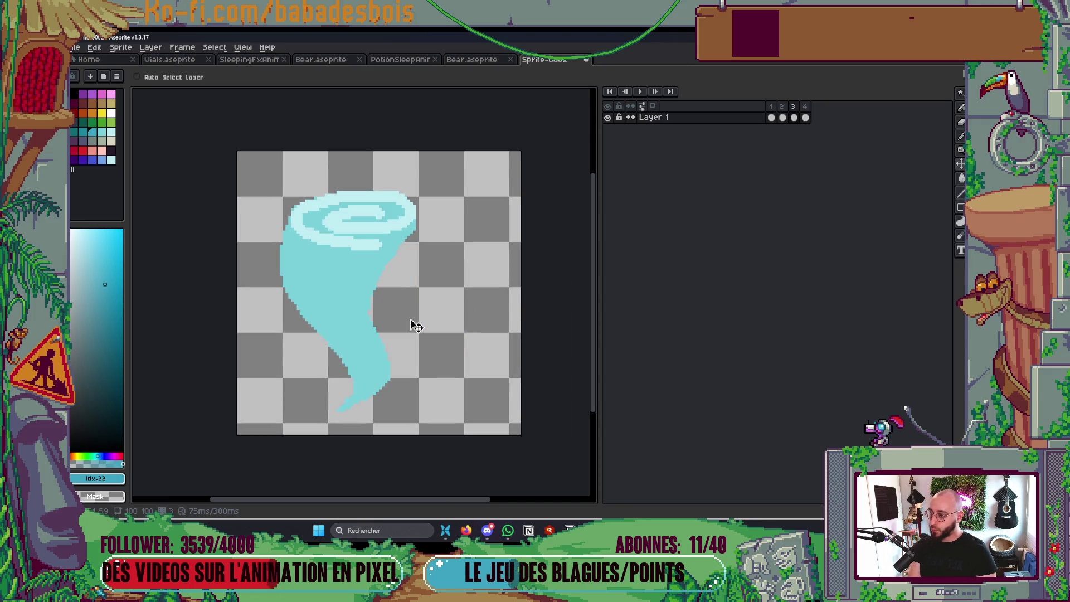
key(Left)
key(Left)
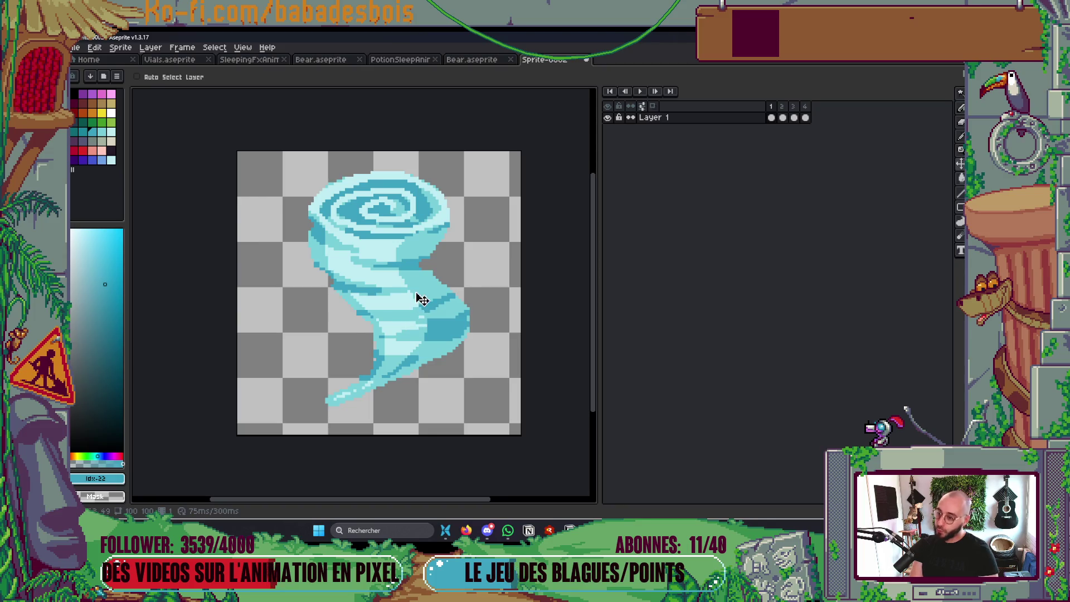
scroll(422, 299, down, 4)
scroll(413, 298, up, 4)
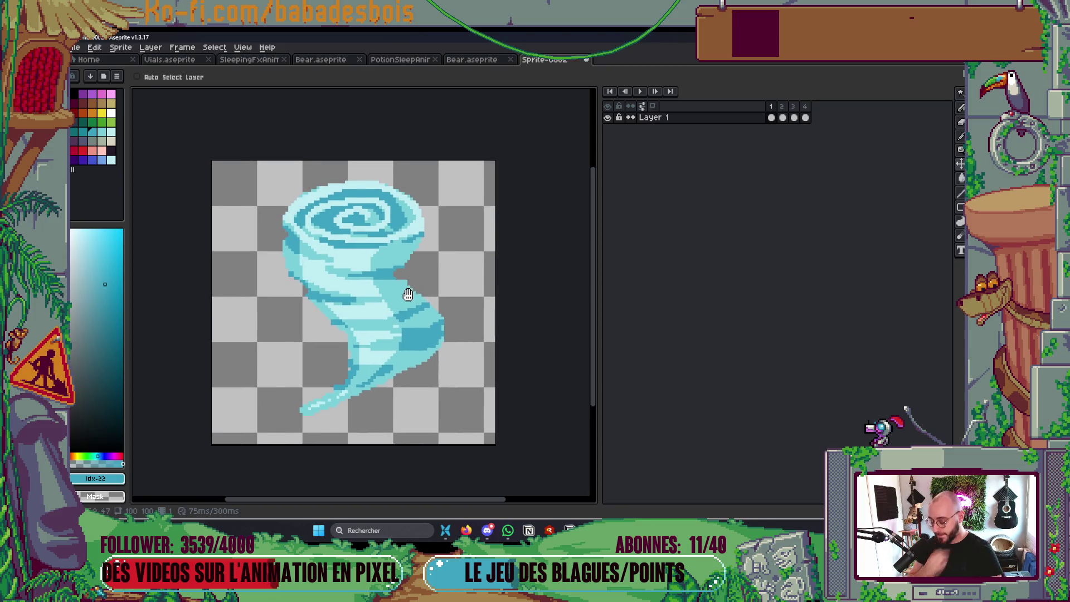
scroll(406, 294, up, 1)
key(b)
Paint a darker teal patch along the tornado's edge with a 5px brush
click(86, 136)
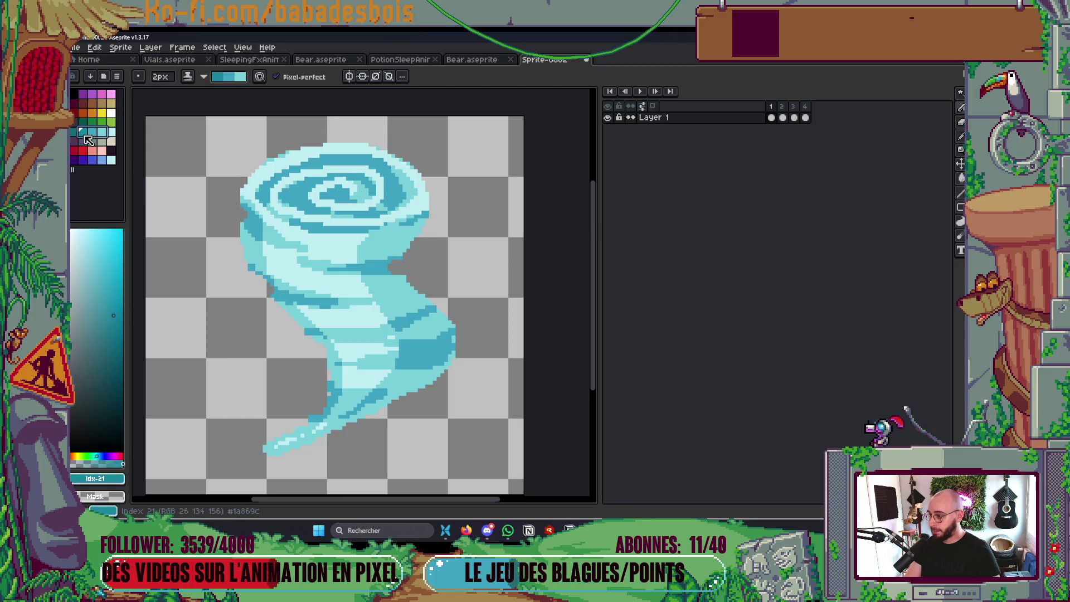
key(plus)
key(plus)
key(plus)
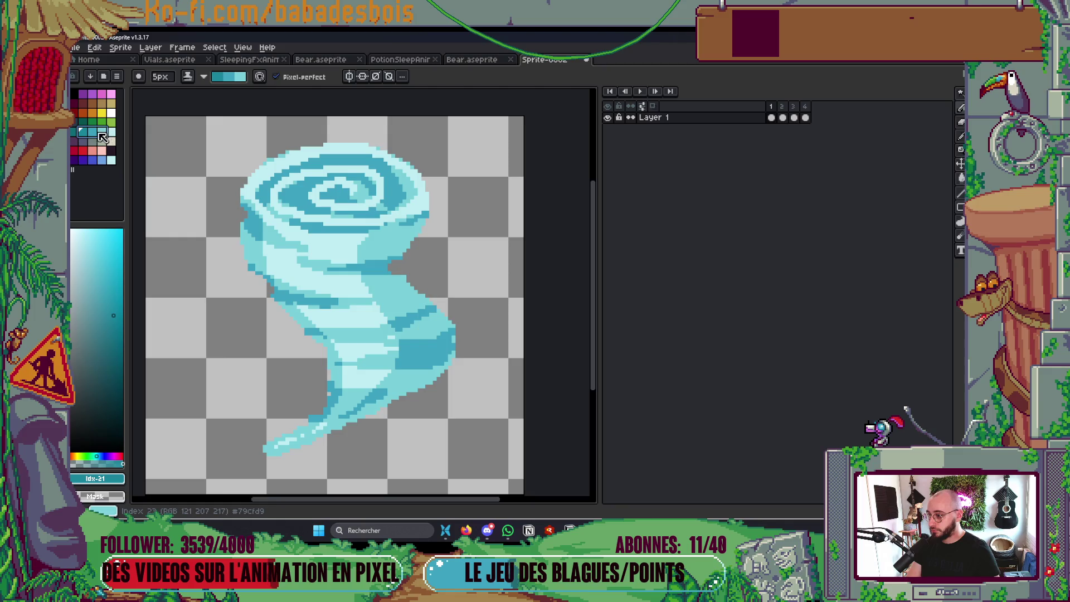
key(bracketleft)
drag(402, 257, 395, 271)
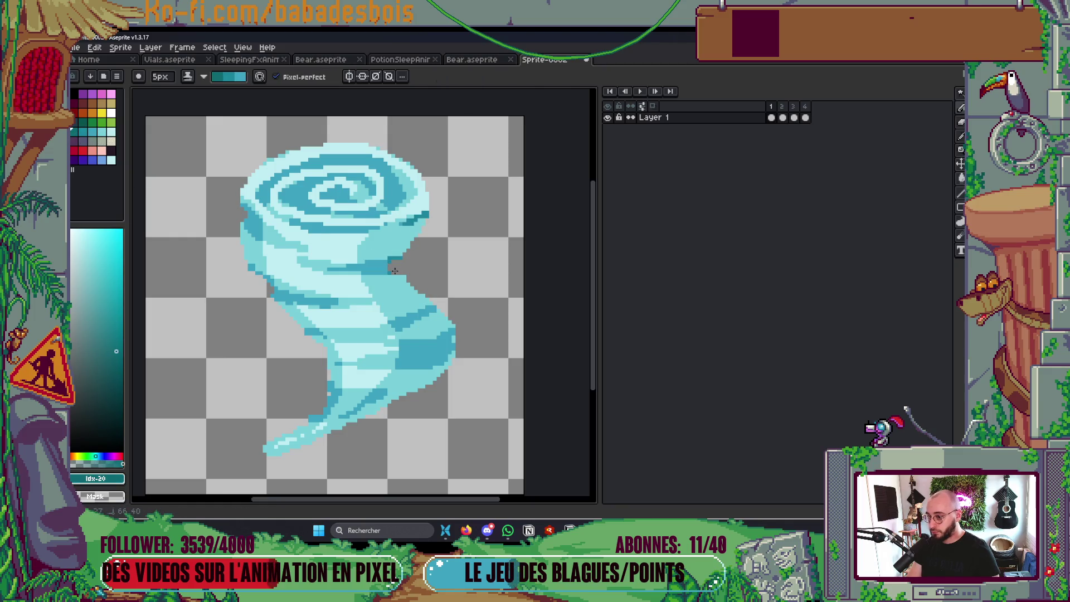
Select a range of cyan shades and shade the tornado's right and lower-right edges
click(111, 132)
key(Return)
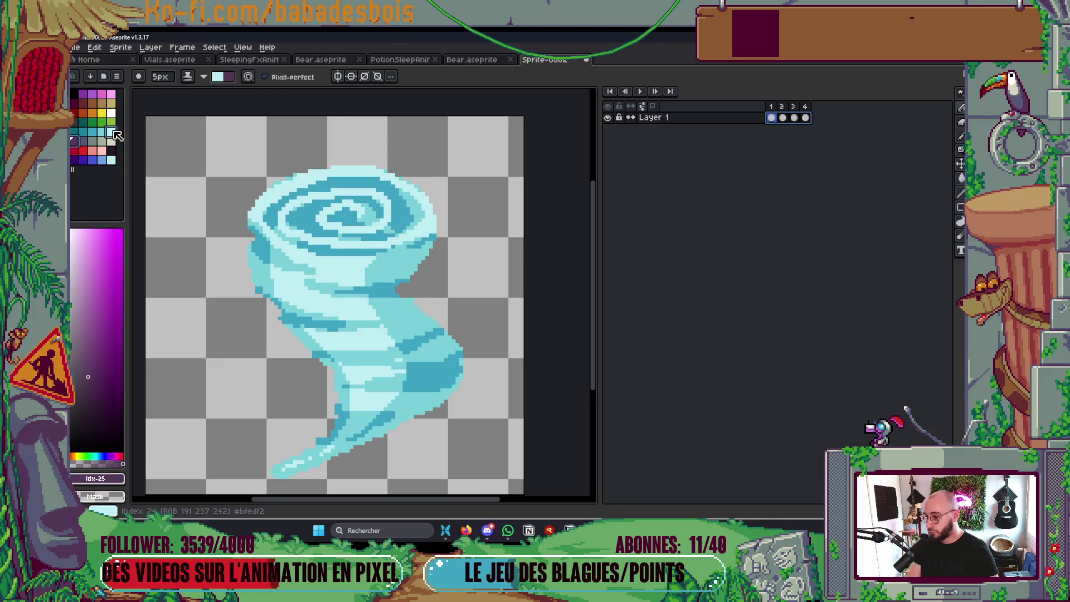
drag(112, 132, 74, 133)
mouse_move(426, 222)
mouse_down()
mouse_move(387, 275)
mouse_move(463, 333)
mouse_up()
drag(422, 389, 431, 354)
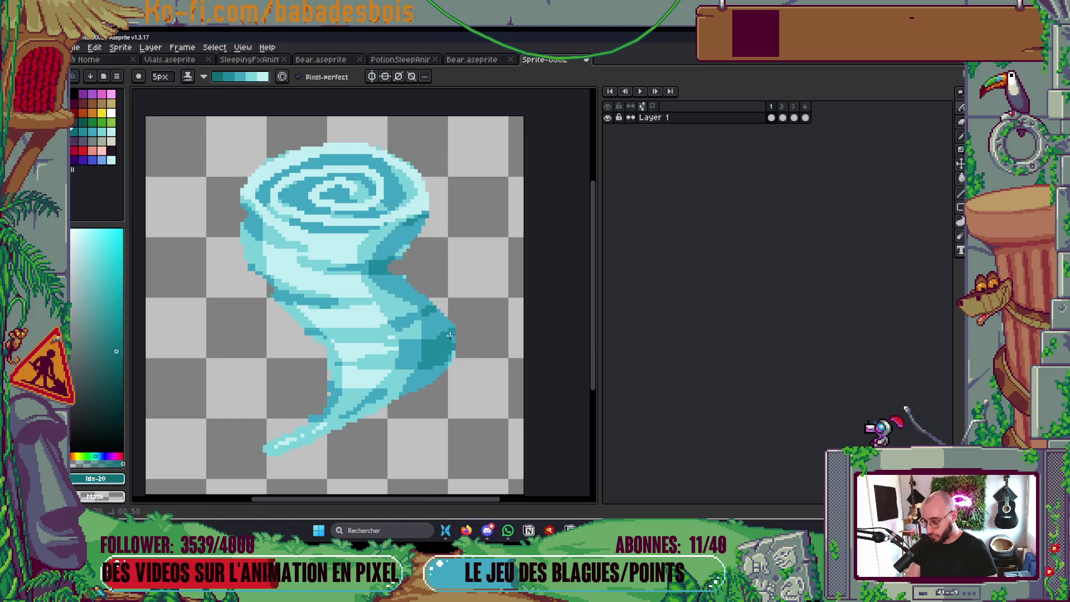
scroll(428, 381, down, 5)
Zoom and recentre the tornado, play the loop and stop on frame 4
scroll(461, 315, up, 3)
scroll(461, 315, down, 2)
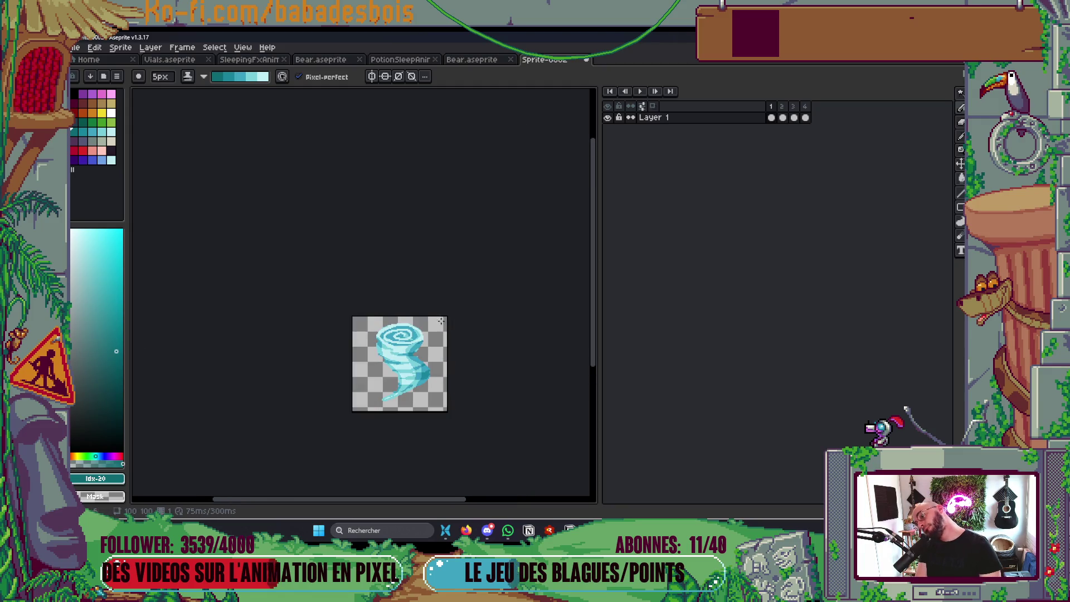
scroll(367, 374, up, 3)
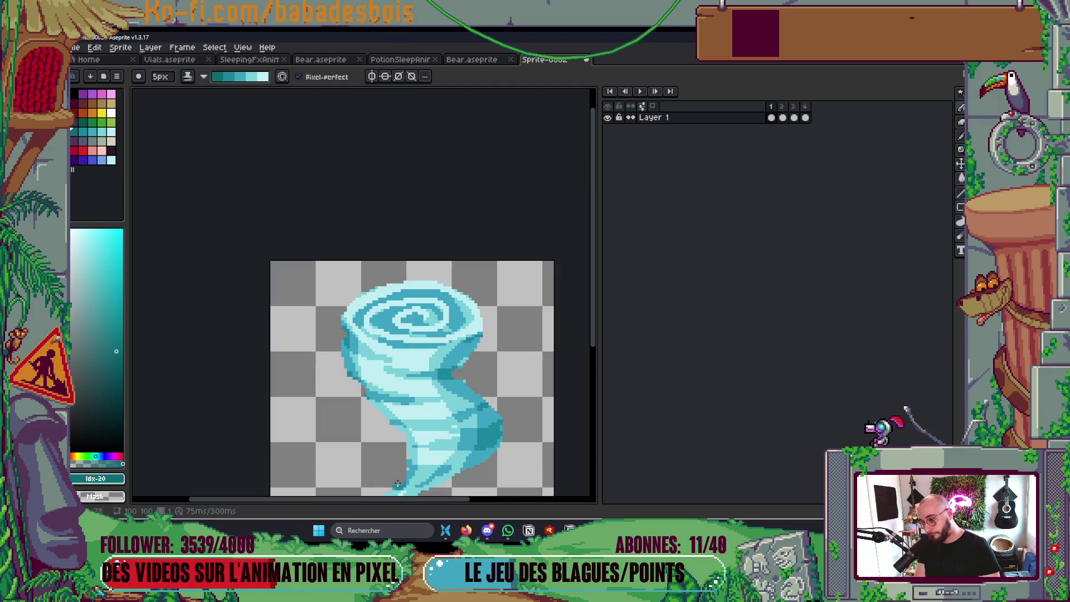
scroll(446, 401, down, 3)
scroll(462, 404, up, 2)
drag(447, 416, 470, 349)
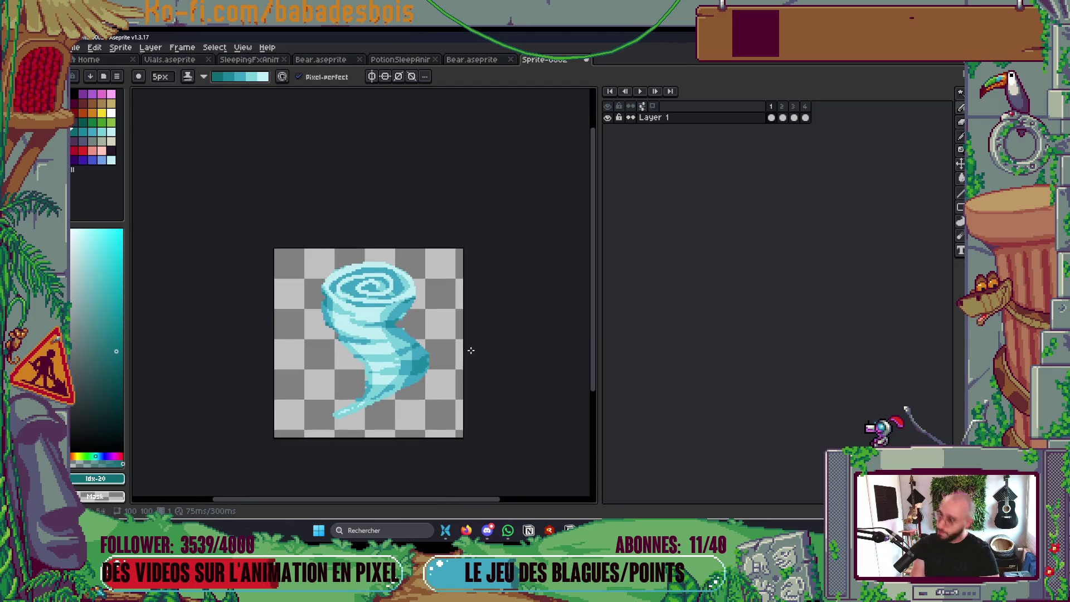
key(Return)
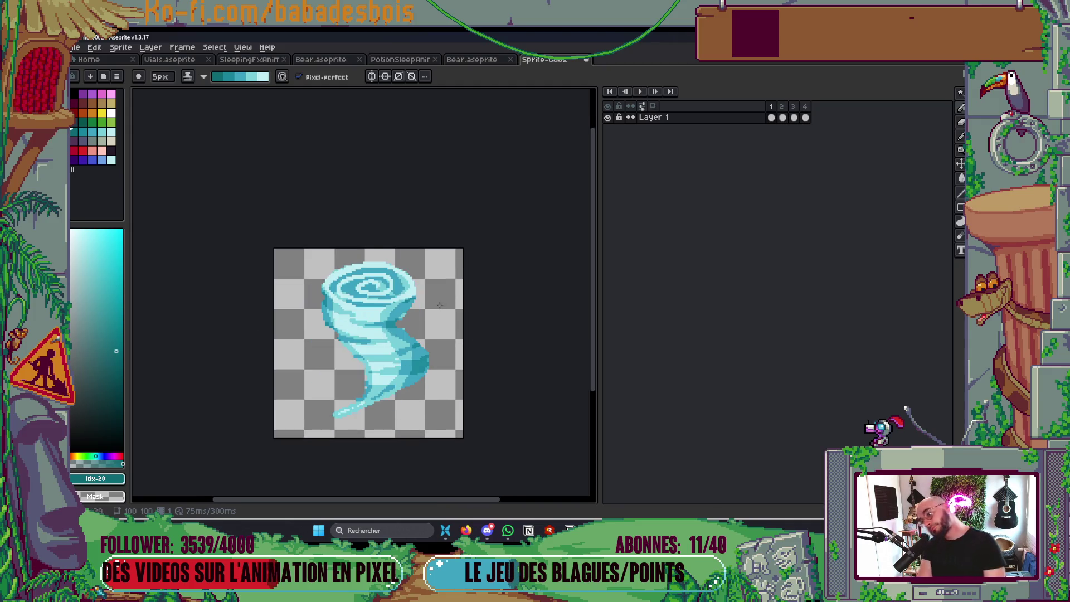
key(Left)
scroll(426, 343, up, 2)
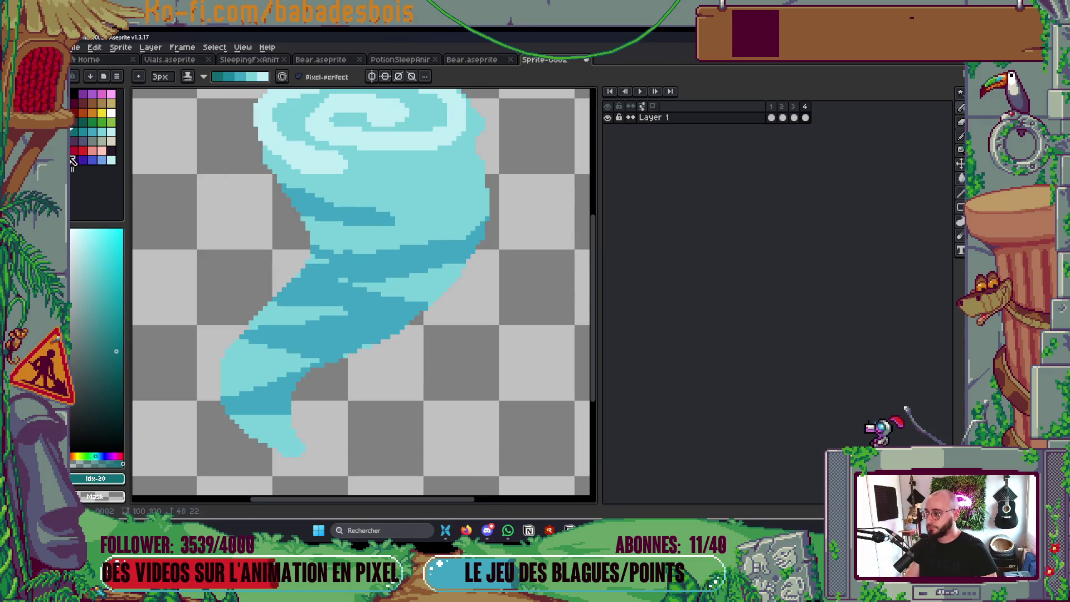
Pick a darker blue shade and paint a dark band across the tornado's upper right
click(93, 134)
key([)
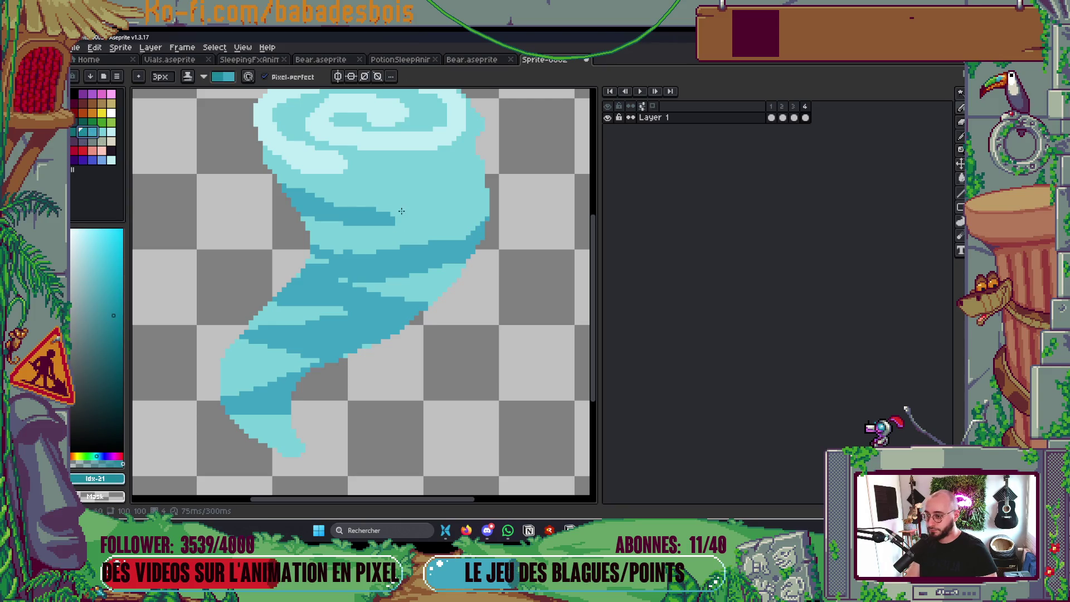
alt+click(401, 210)
key(v)
key(b)
mouse_move(421, 196)
mouse_down()
mouse_move(485, 166)
mouse_move(429, 207)
mouse_move(489, 183)
mouse_up()
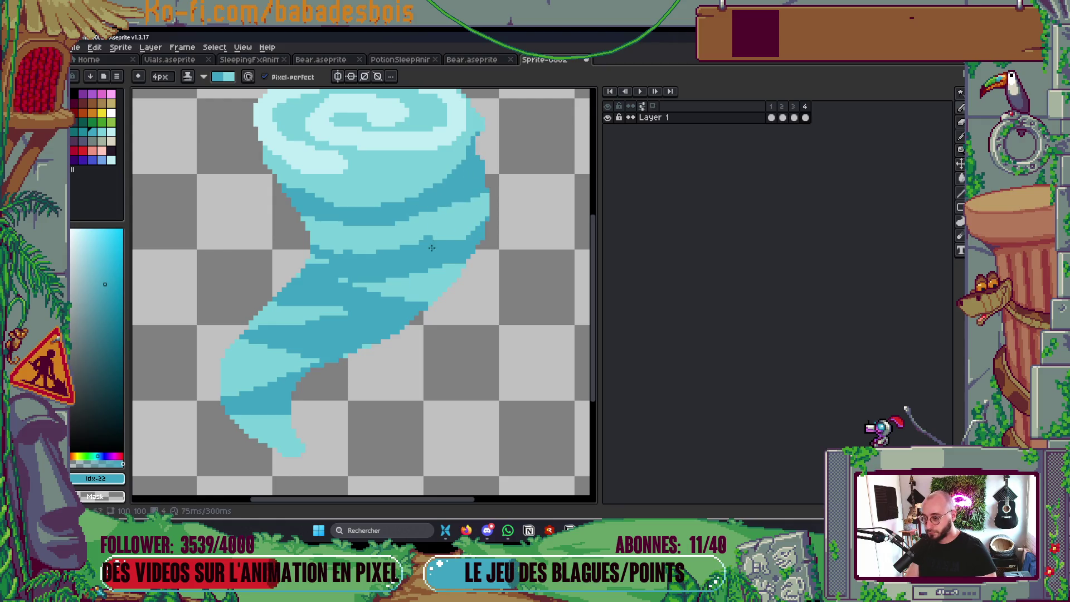
Paint dark blue bands along the tail and flood-fill the light stripe there with dark blue
scroll(390, 234, down, 2)
key(v)
key(b)
mouse_move(329, 334)
mouse_down()
mouse_move(379, 345)
mouse_move(339, 347)
mouse_up()
drag(308, 267, 382, 285)
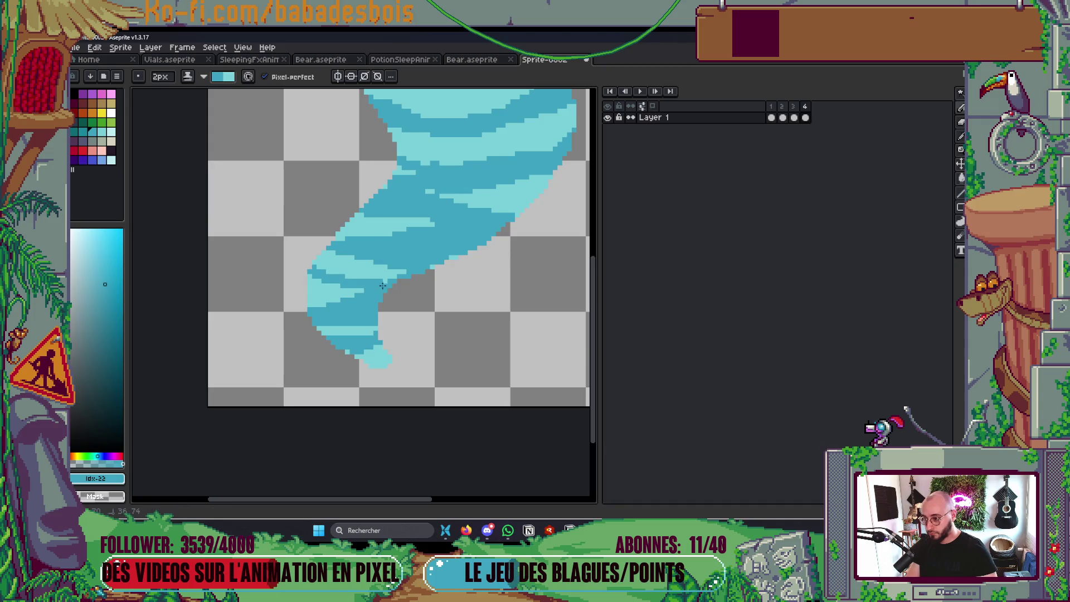
scroll(301, 279, down, 5)
scroll(427, 248, up, 5)
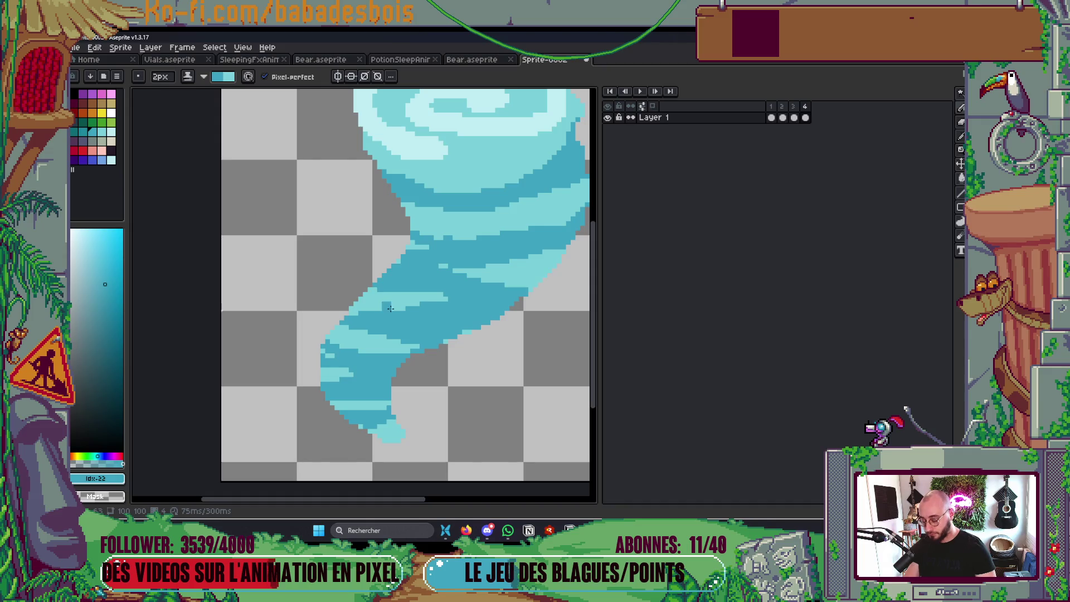
key(g)
click(376, 295)
Paint a light cyan stripe across the dark band on the tail
key(b)
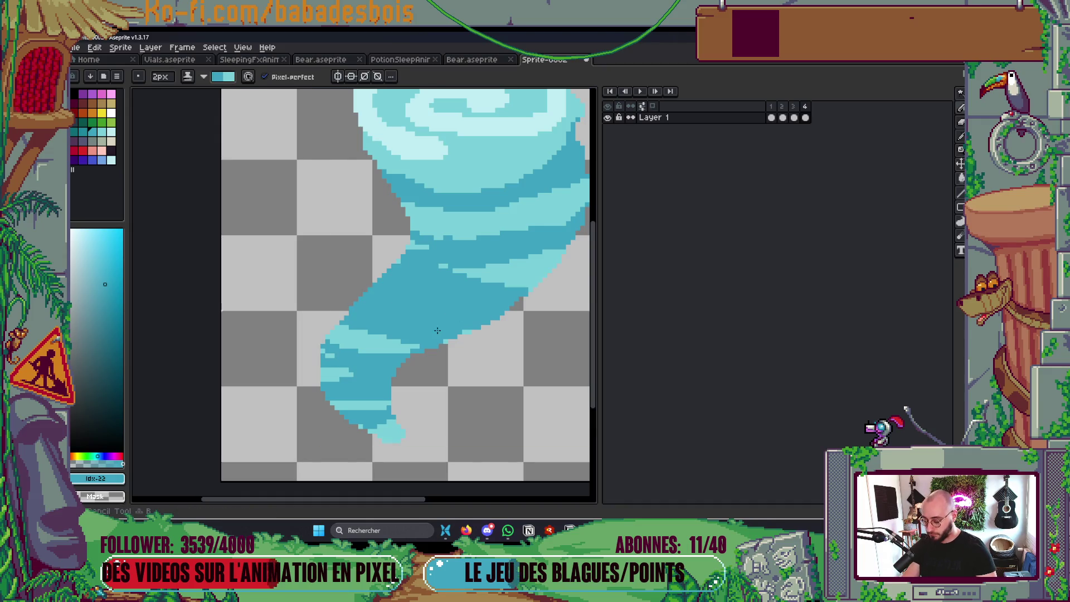
click(101, 131)
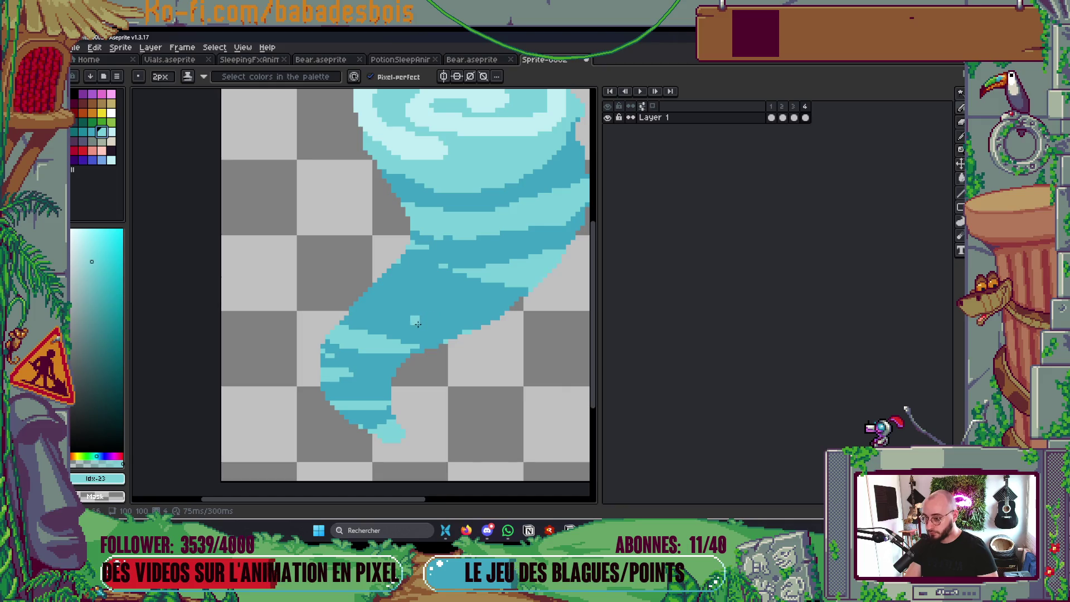
shift+click(91, 141)
click(91, 131)
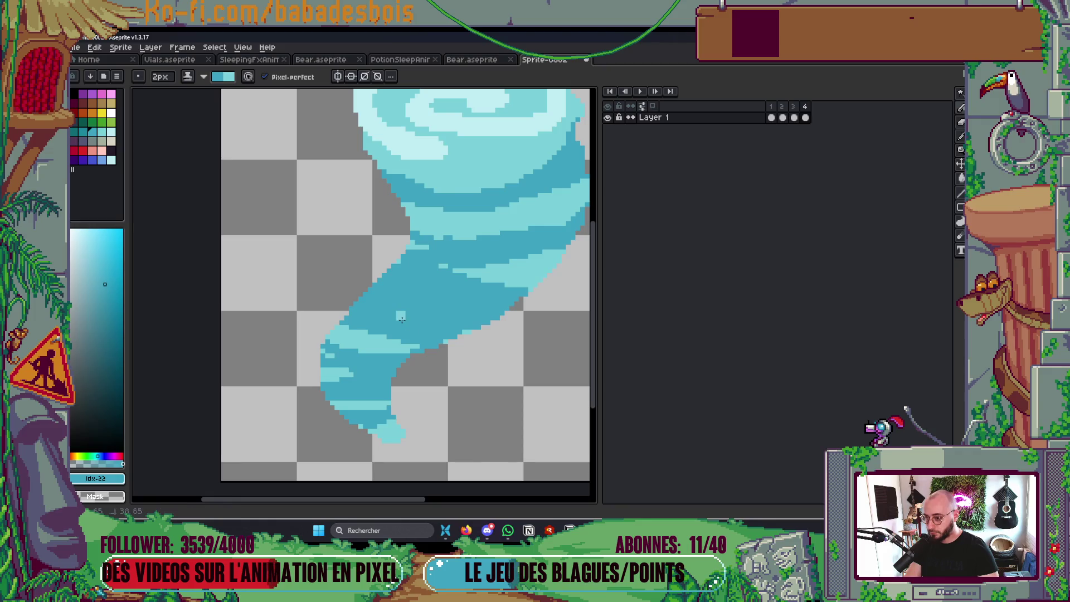
mouse_move(390, 310)
mouse_down()
mouse_move(441, 325)
mouse_move(505, 310)
mouse_up()
Play the animation to check the new stripes, then stop and go to frame 4
scroll(441, 314, down, 5)
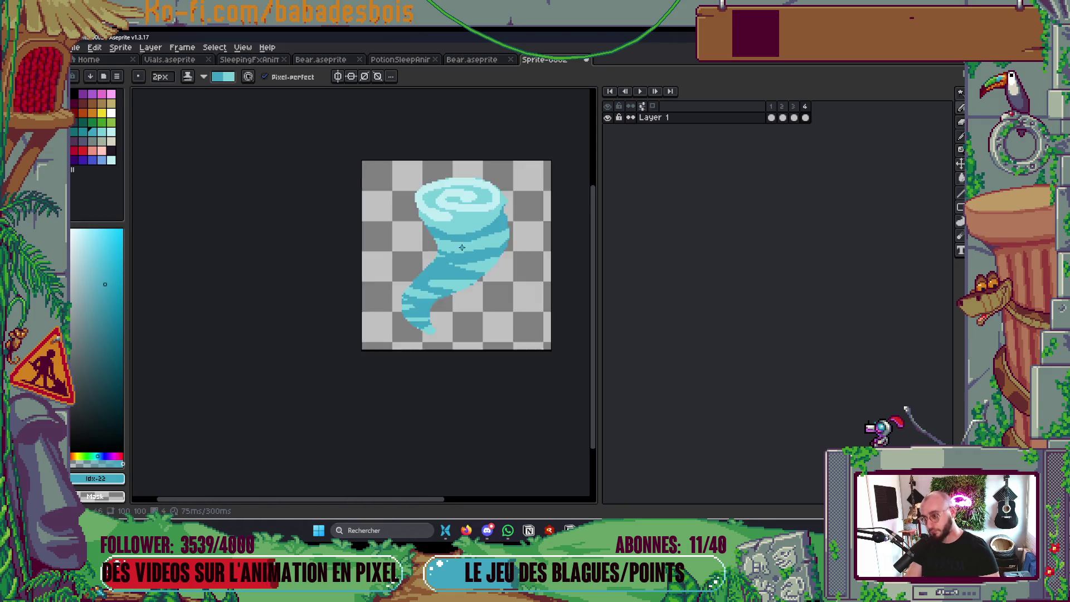
scroll(392, 219, up, 6)
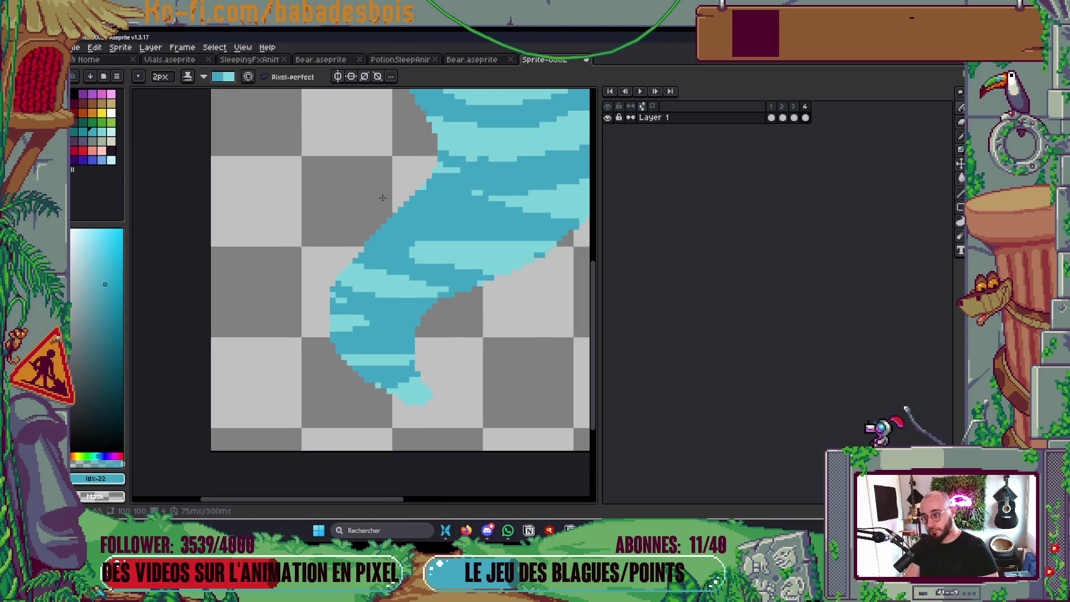
scroll(399, 182, down, 5)
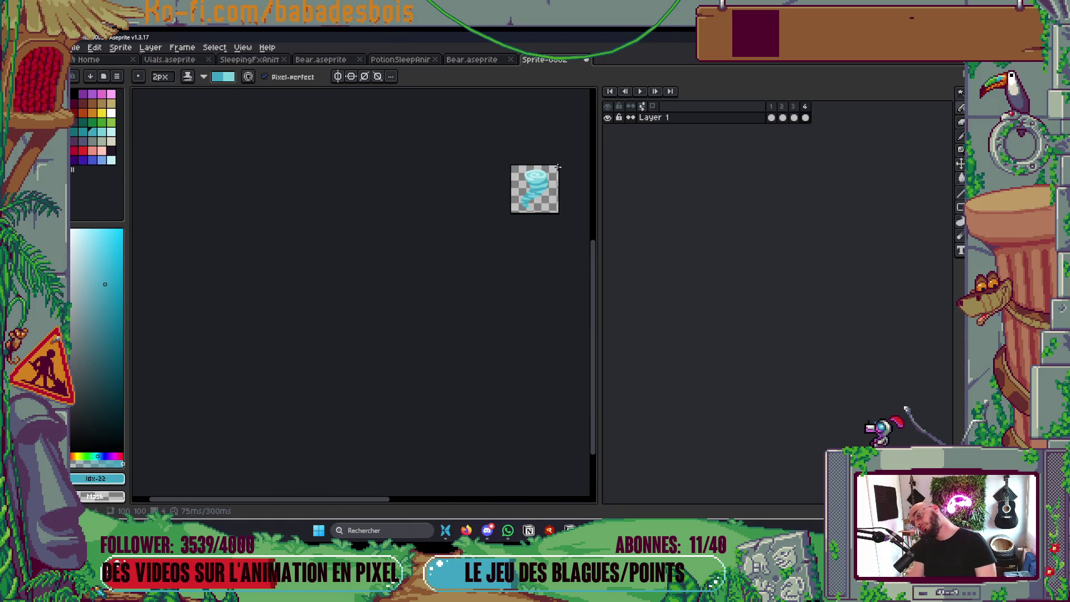
key(Return)
scroll(551, 186, up, 5)
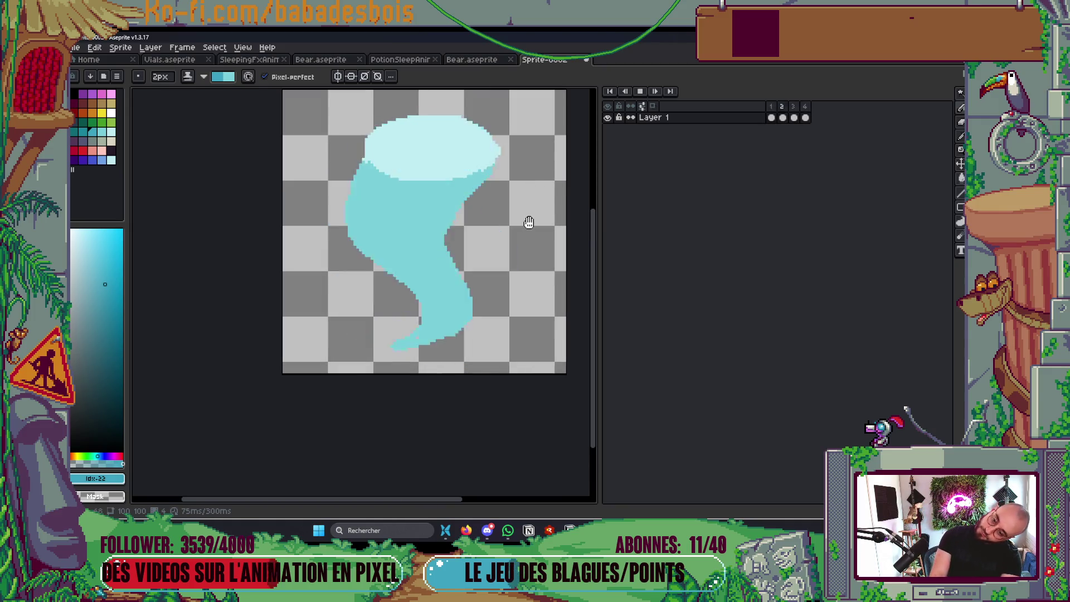
key(Return)
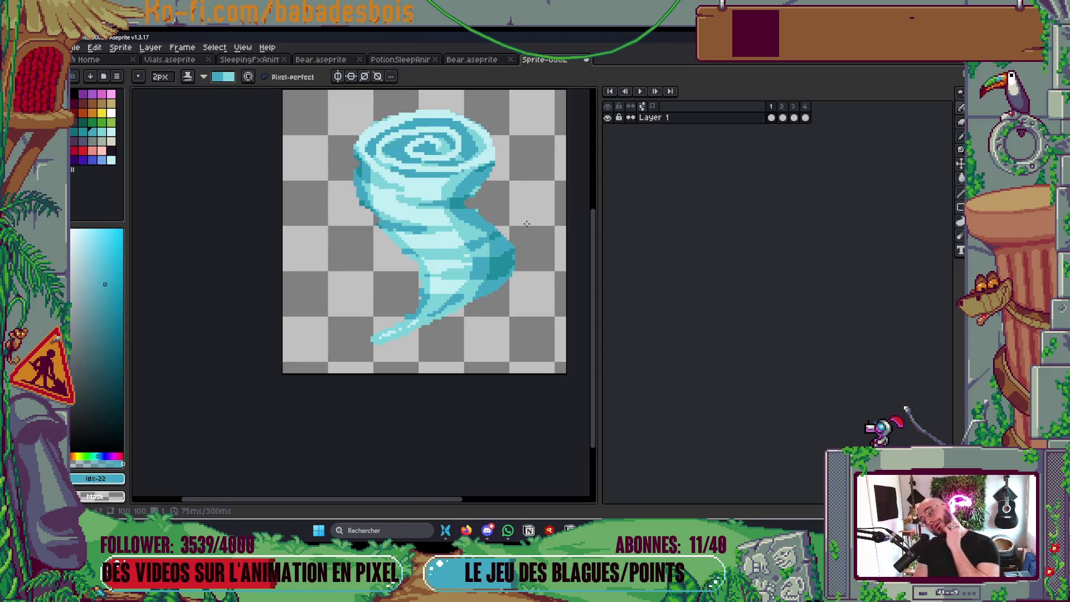
key(Left)
On frame 4, paint a darker blue stripe across the body with a thin light stripe inside
scroll(488, 264, up, 3)
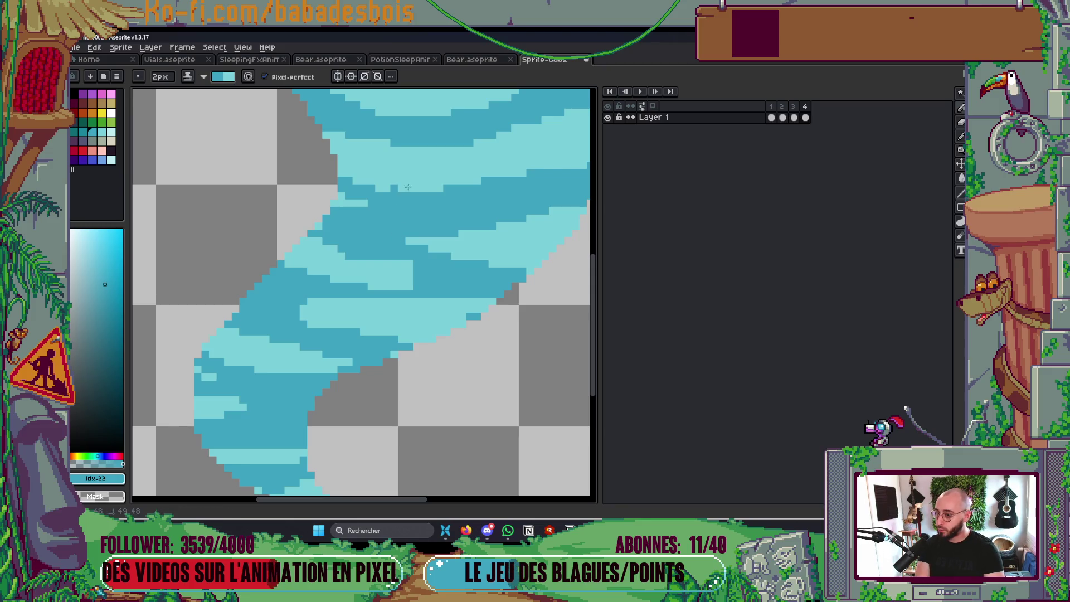
scroll(392, 184, down, 2)
scroll(271, 334, up, 2)
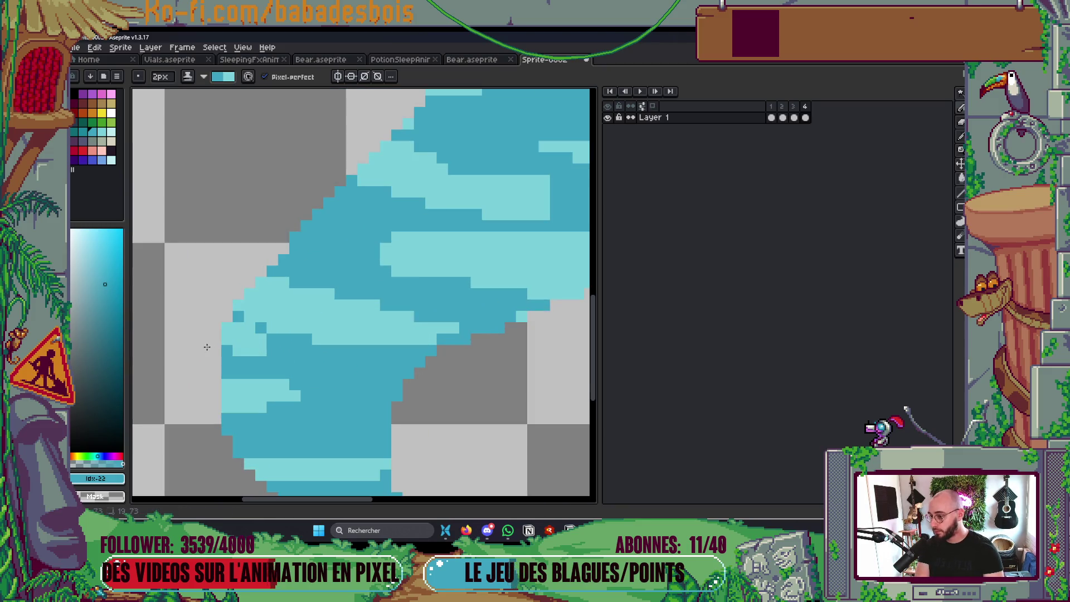
scroll(273, 298, down, 2)
scroll(273, 298, down, 3)
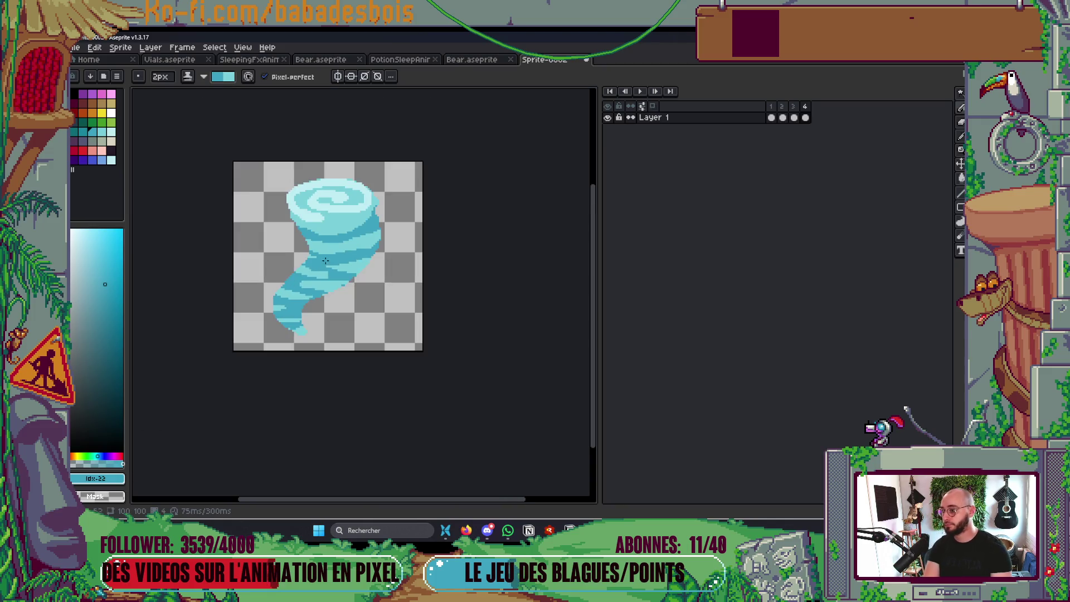
scroll(400, 217, up, 3)
mouse_move(234, 238)
mouse_down()
mouse_move(288, 241)
mouse_move(417, 217)
mouse_up()
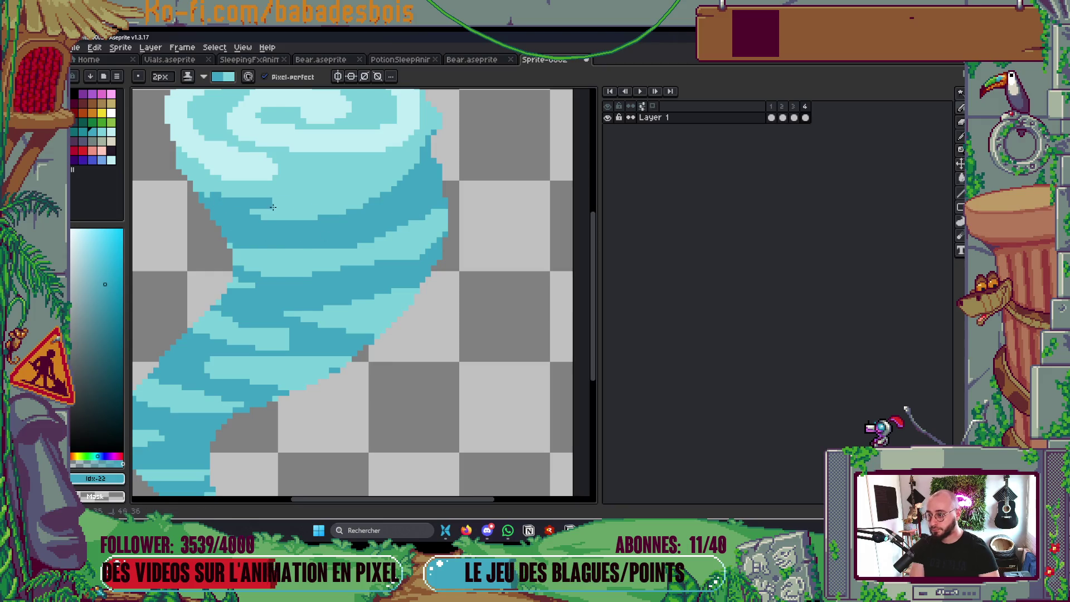
drag(251, 211, 267, 212)
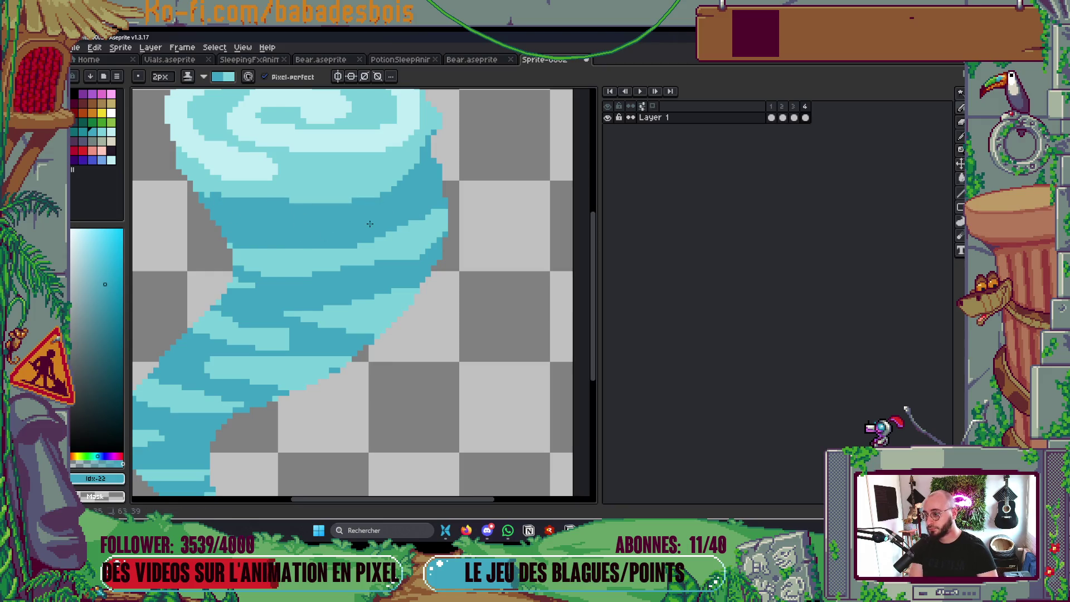
Darken the swirl's top band, its right part and inner spiral, and mark the body
scroll(369, 224, down, 5)
scroll(413, 215, up, 1)
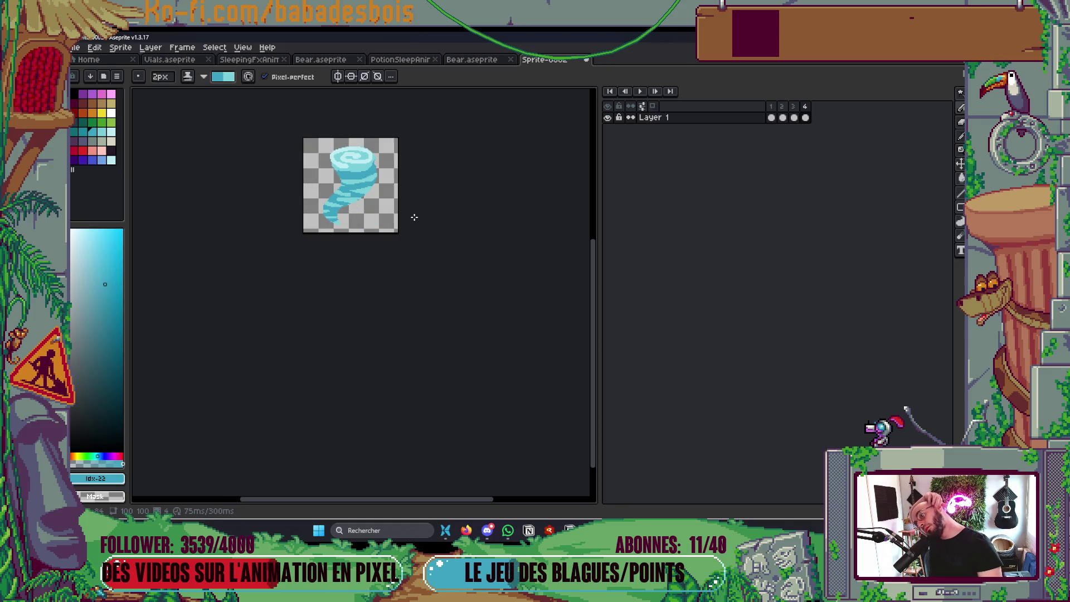
scroll(382, 234, up, 4)
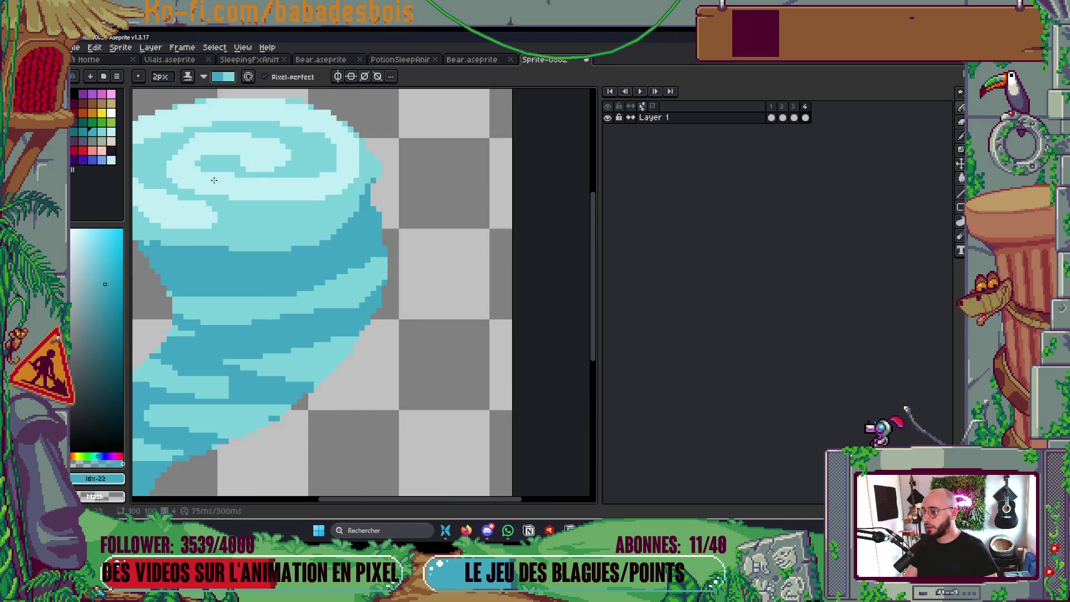
scroll(359, 242, down, 1)
key(v)
key(b)
mouse_move(333, 251)
mouse_down()
mouse_move(342, 228)
mouse_move(422, 198)
mouse_move(503, 203)
mouse_up()
drag(524, 239, 484, 218)
drag(392, 237, 435, 239)
mouse_move(383, 268)
mouse_down()
mouse_move(480, 286)
mouse_move(550, 263)
mouse_up()
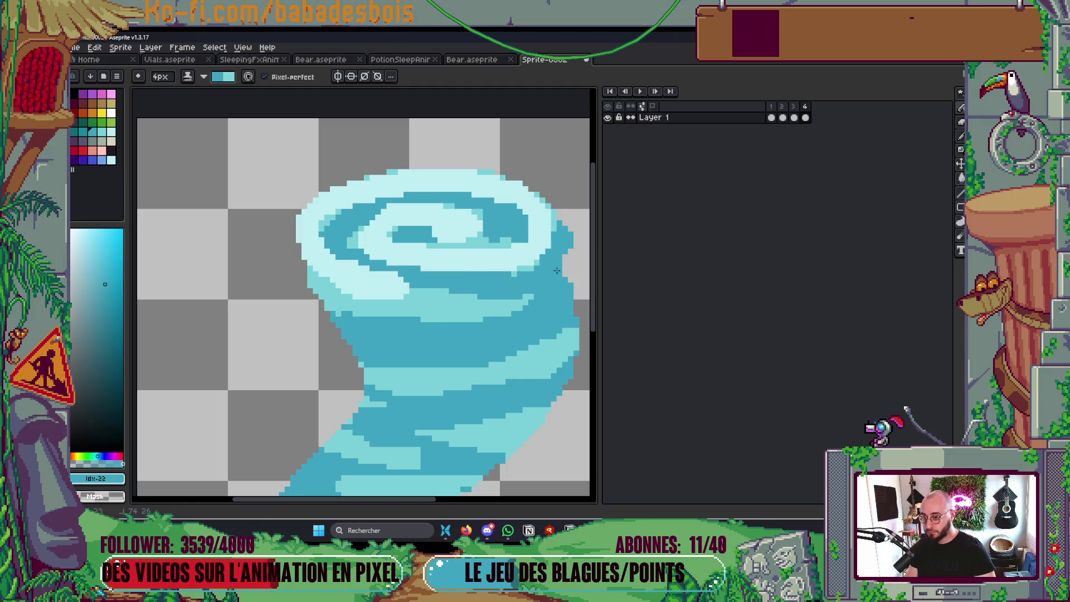
Compare frame 4 with earlier frames and select a range of three light-cyan shades
scroll(556, 270, down, 6)
scroll(548, 192, up, 5)
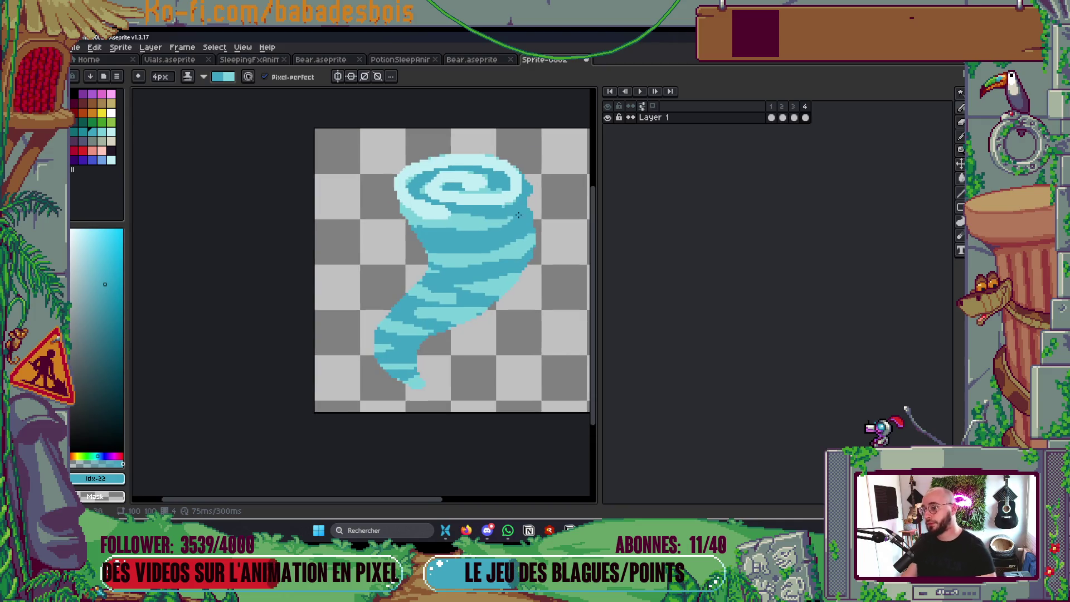
scroll(366, 278, up, 2)
key(comma)
key(comma)
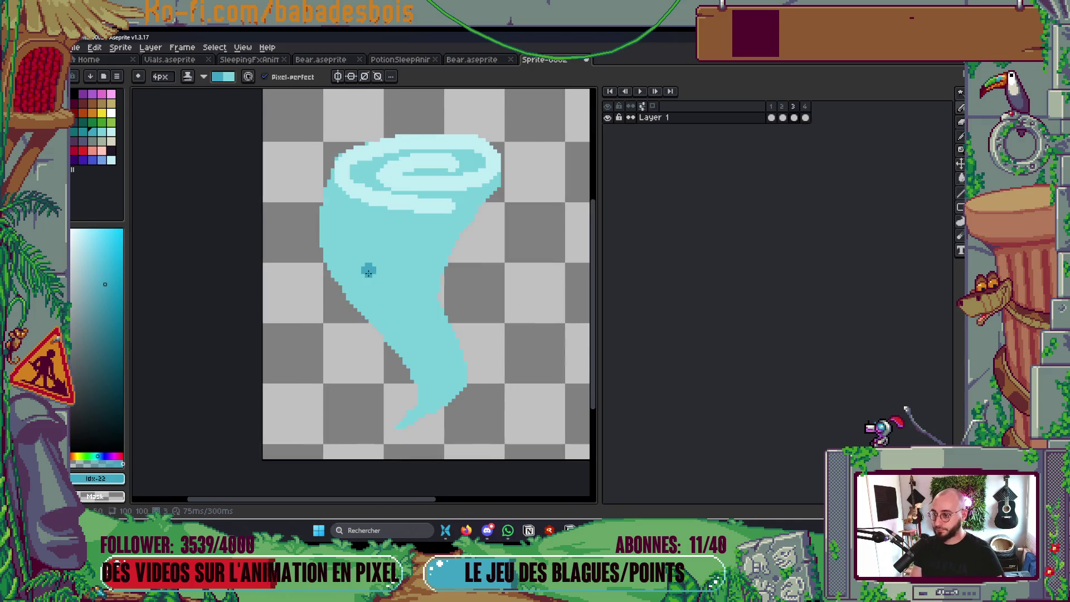
key(comma)
key(period)
key(period)
key(period)
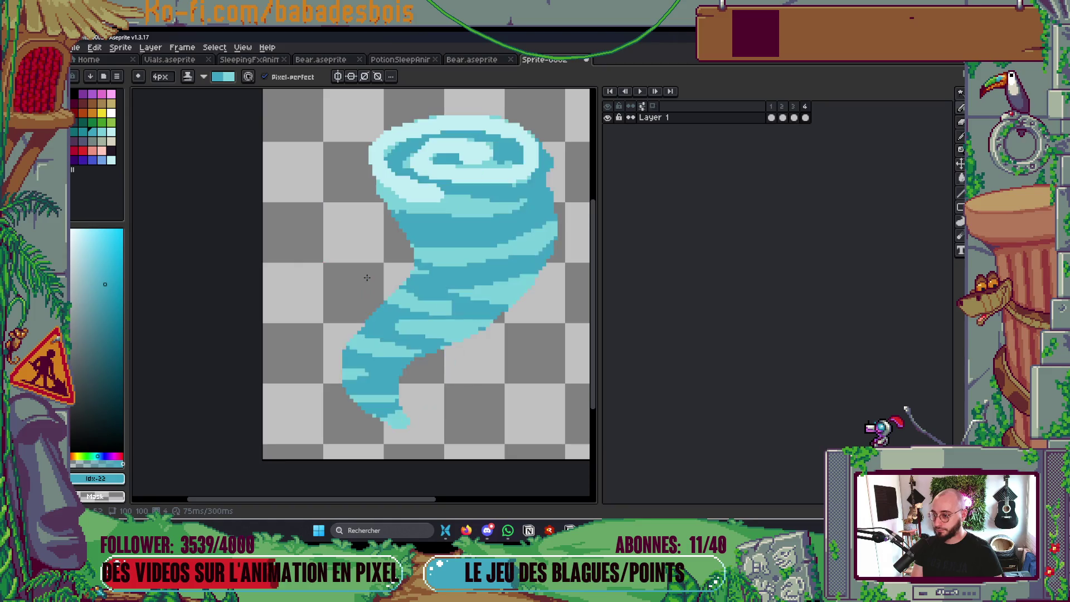
drag(112, 132, 92, 131)
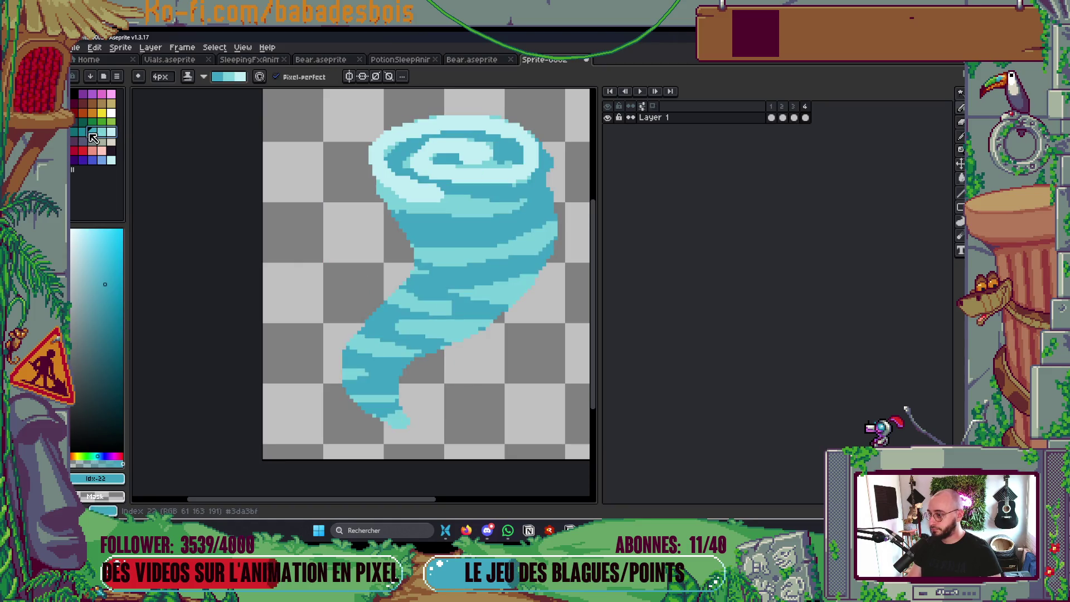
Paint light-cyan highlight streaks down the tornado body and up from the tail
mouse_move(421, 206)
mouse_down()
mouse_move(432, 225)
mouse_move(426, 294)
mouse_move(377, 351)
mouse_move(375, 396)
mouse_up()
mouse_move(388, 335)
mouse_down()
mouse_move(473, 265)
mouse_move(506, 198)
mouse_up()
drag(502, 258, 398, 351)
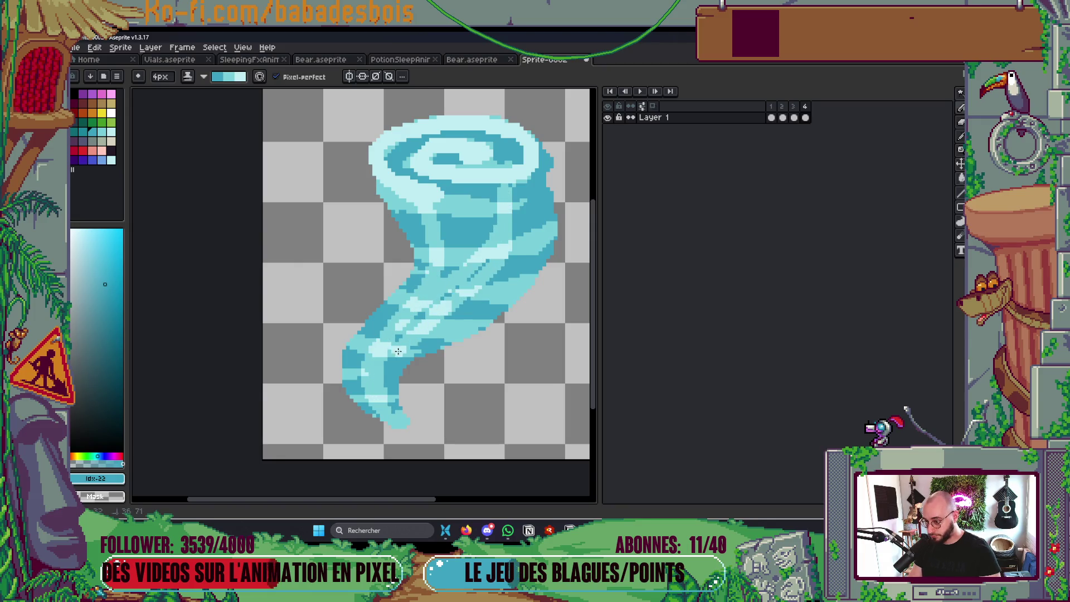
mouse_move(452, 267)
mouse_down()
mouse_move(463, 239)
mouse_move(442, 209)
mouse_up()
drag(468, 254, 477, 214)
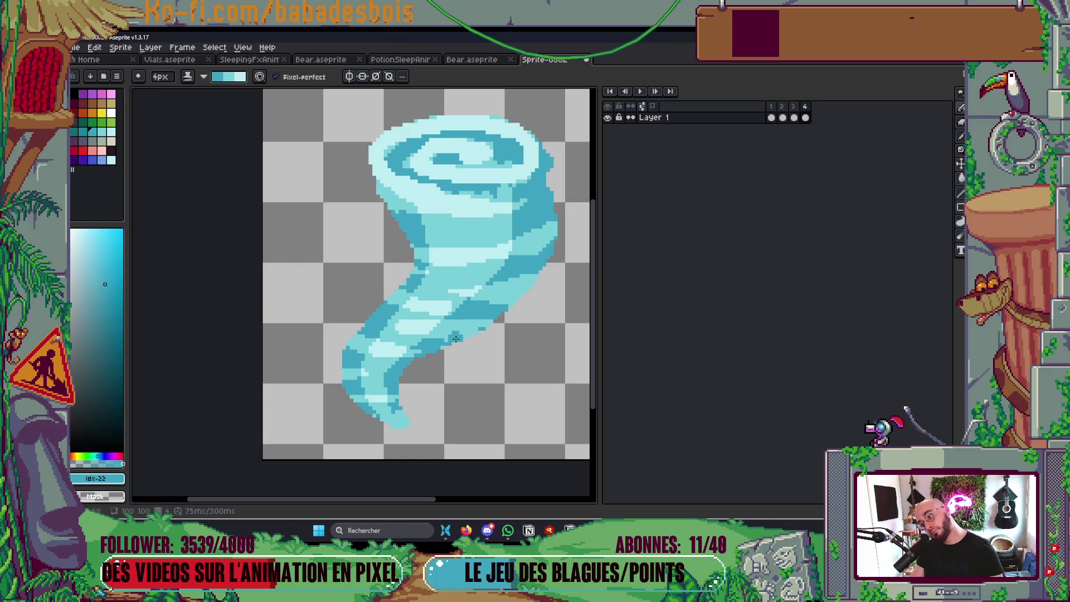
Shade the tornado's right side, lower-right edge and tail in a darker teal range
drag(74, 132, 111, 132)
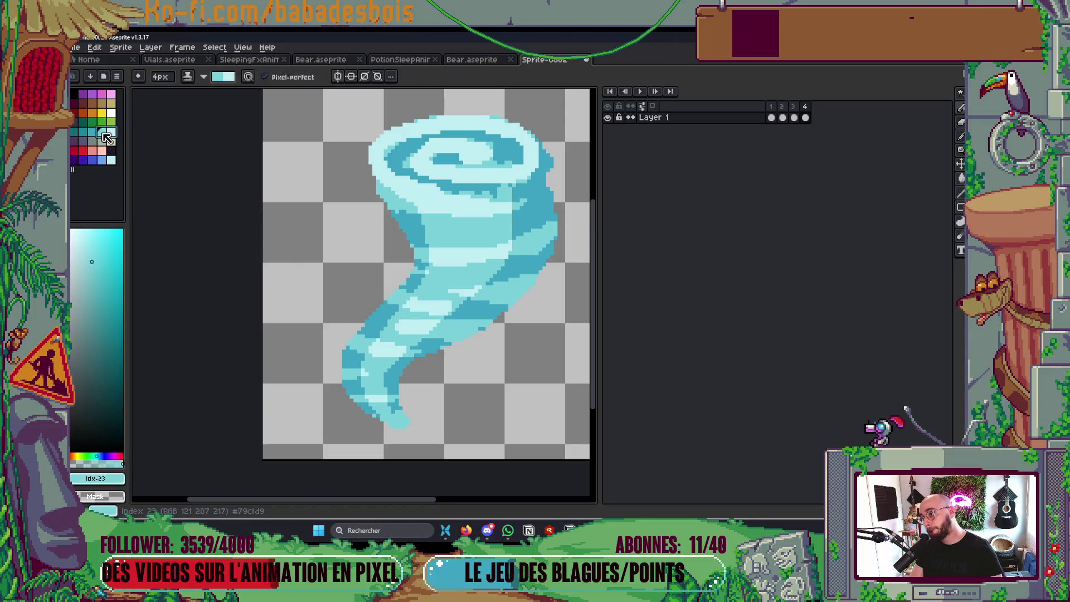
scroll(454, 370, up, 2)
mouse_move(432, 371)
mouse_down()
mouse_move(532, 251)
mouse_move(536, 187)
mouse_move(545, 193)
mouse_up()
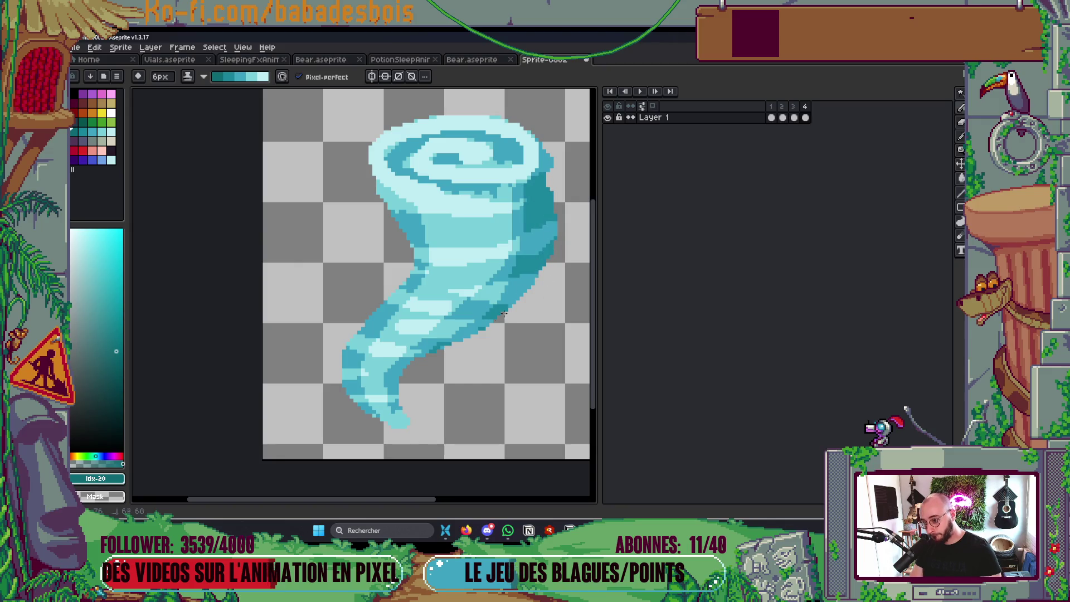
mouse_move(412, 379)
mouse_down()
mouse_move(403, 426)
mouse_move(505, 290)
mouse_up()
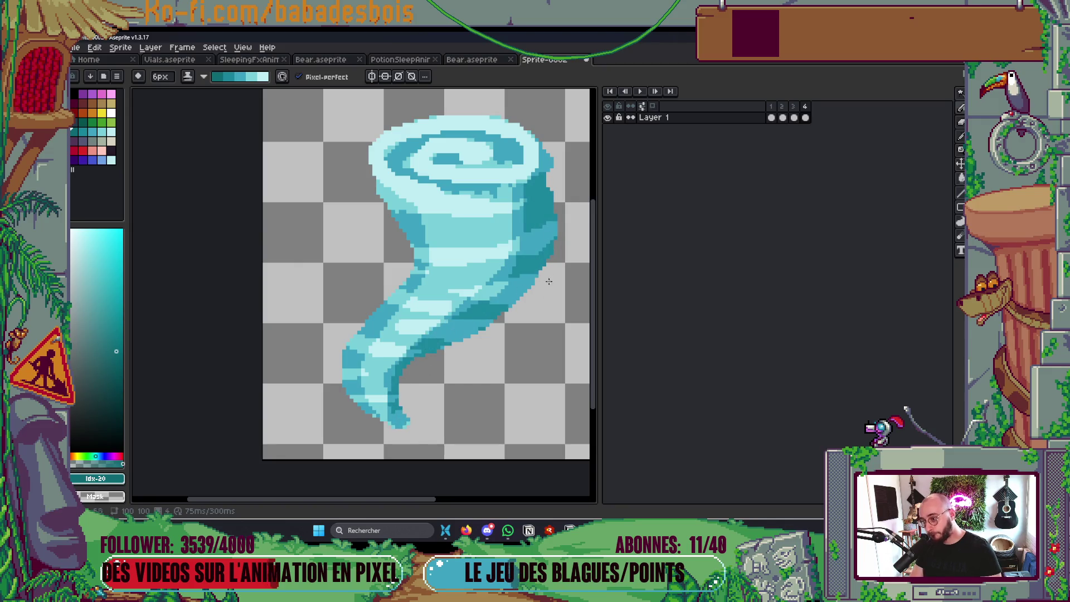
drag(358, 415, 351, 395)
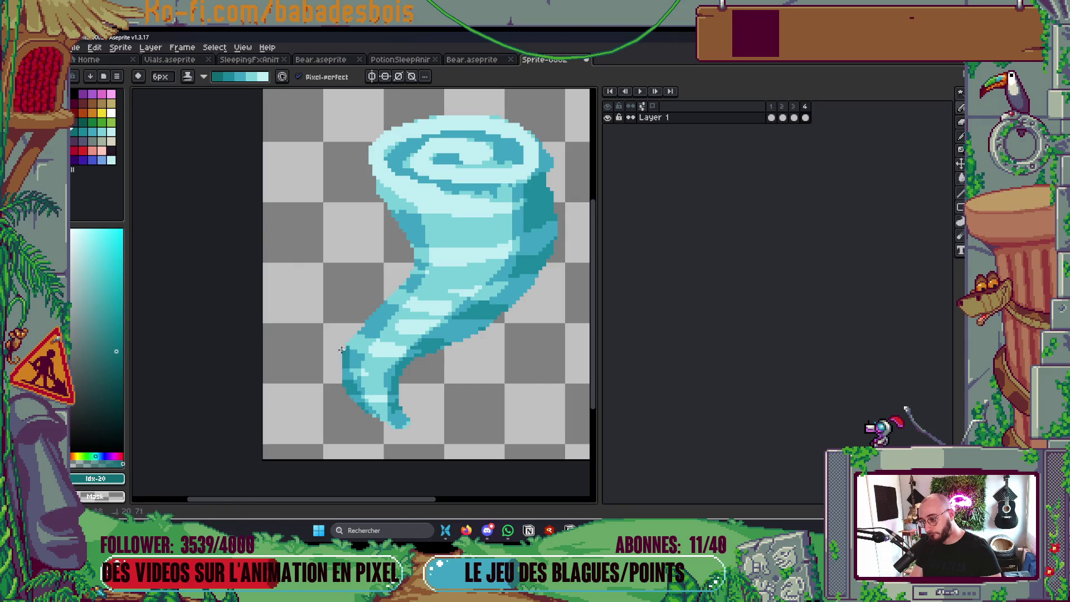
scroll(463, 154, down, 5)
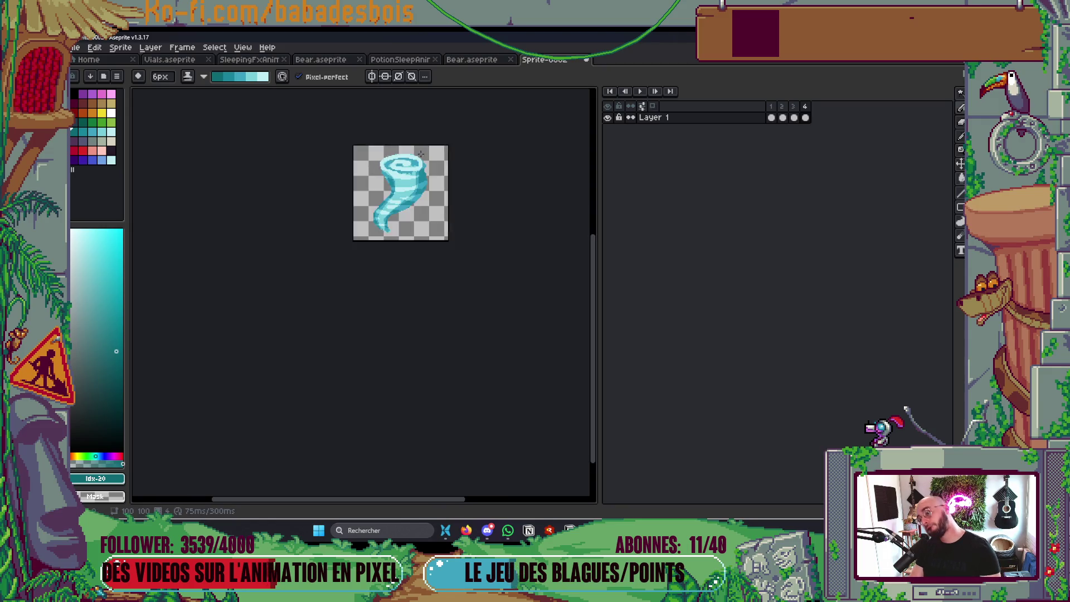
Play the looping tornado animation, then flip between frames 1, 3 and 4 to compare
scroll(360, 109, up, 1)
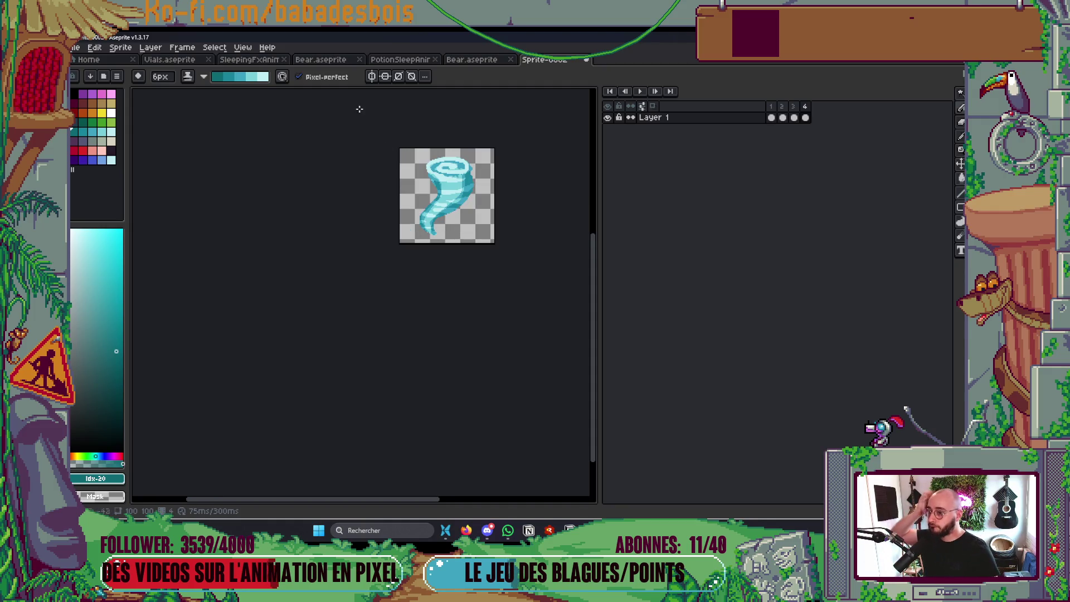
key(Return)
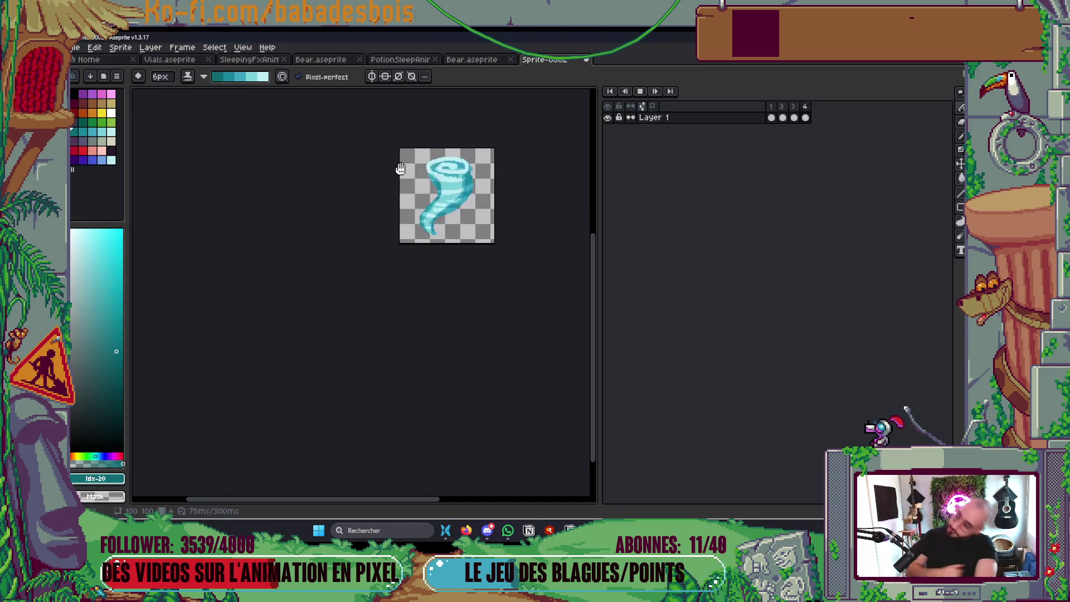
key(Return)
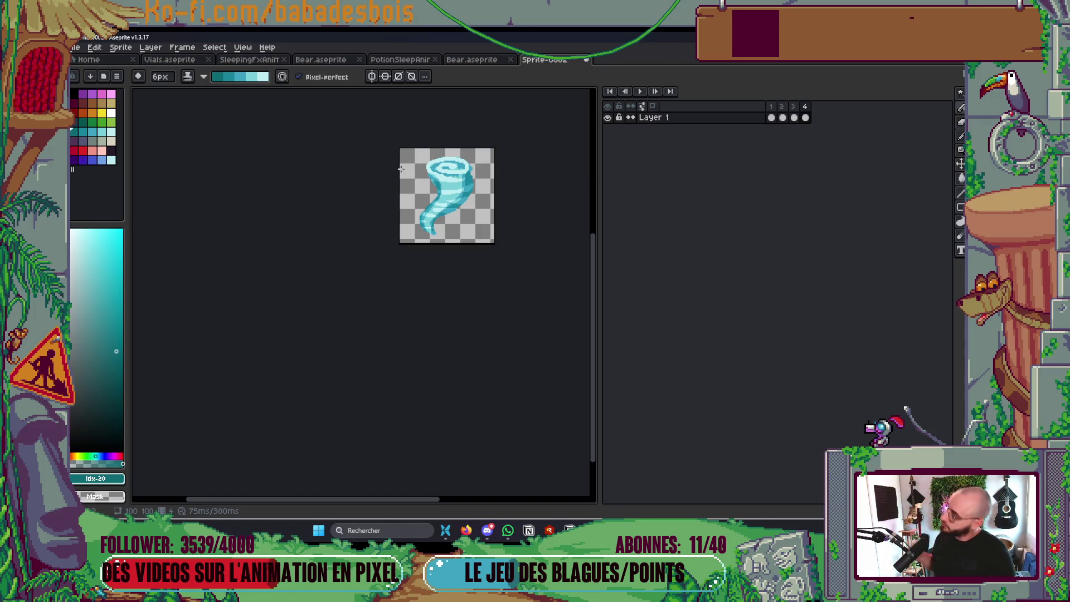
key(Right)
key(Left)
key(Left)
key(Left)
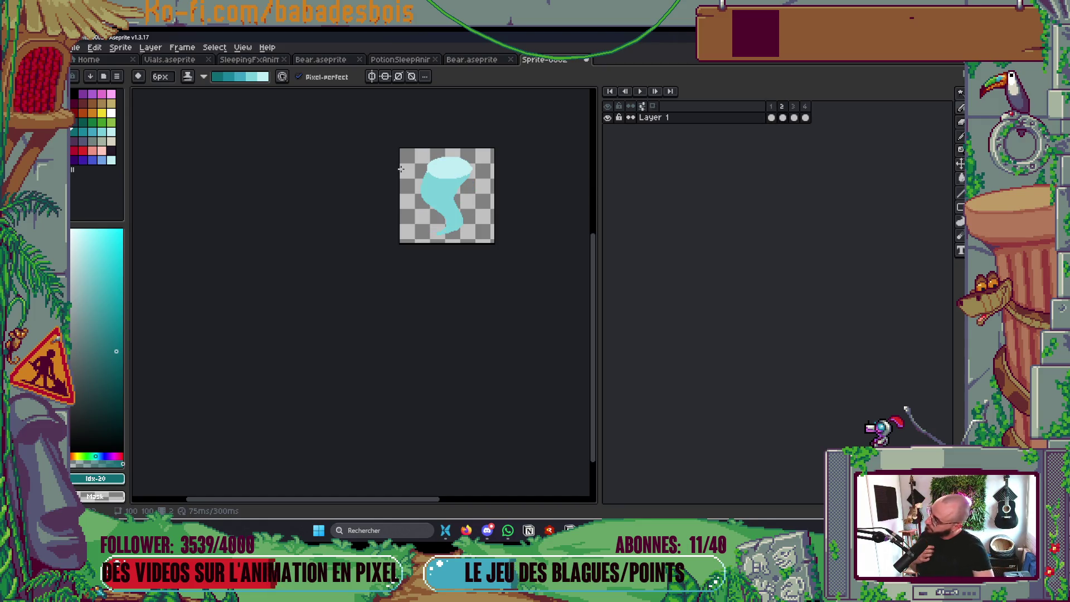
key(Right)
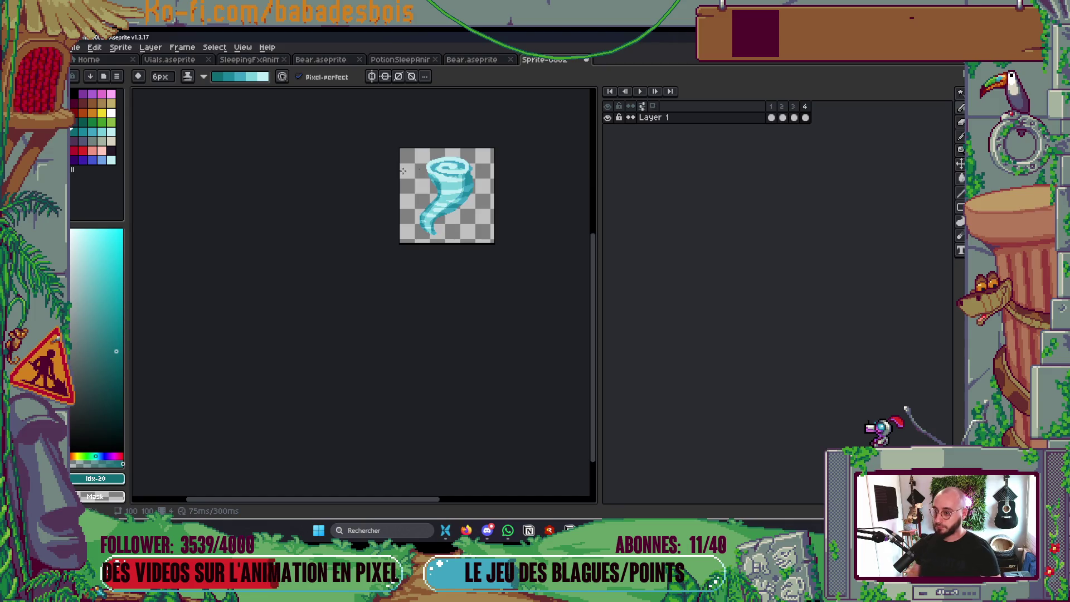
scroll(466, 181, up, 4)
key(Right)
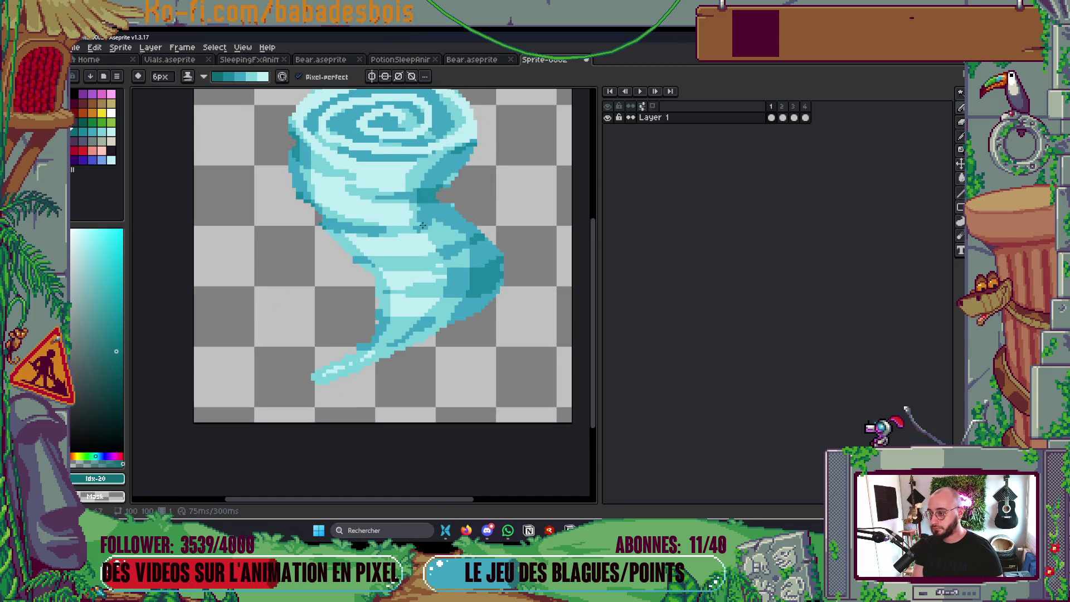
key(Left)
key(Left)
key(Right)
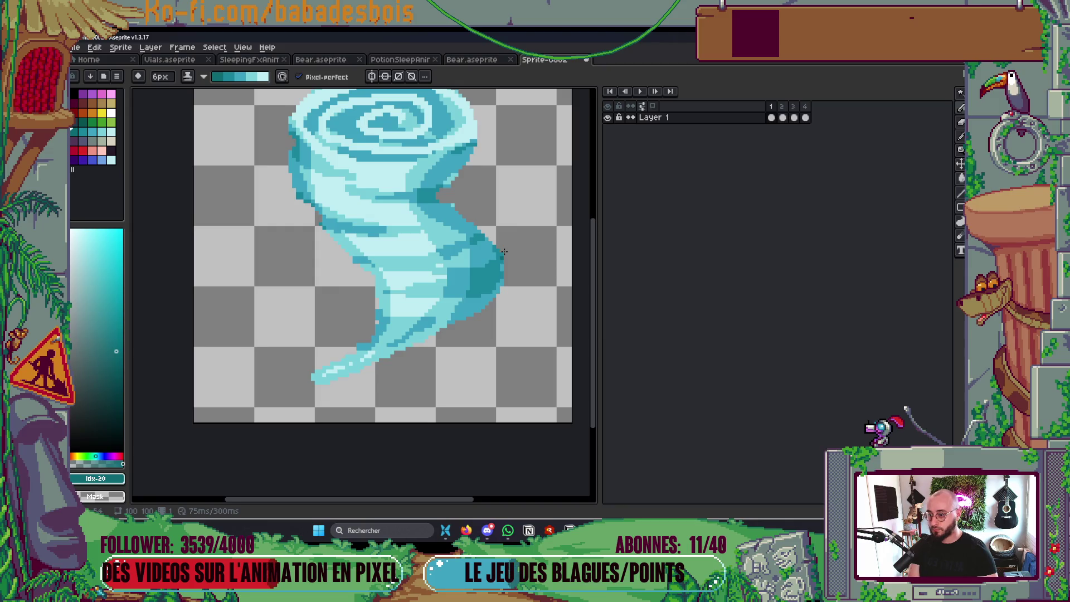
Fill the notch in the right edge with dark teal, shrink the brush to 3px, go to frame 3
click(432, 199)
scroll(434, 199, down, 2)
scroll(440, 168, up, 4)
key(minus)
key(minus)
key(minus)
key(minus)
key(minus)
scroll(484, 194, down, 4)
key(Right)
key(Right)
scroll(451, 192, up, 3)
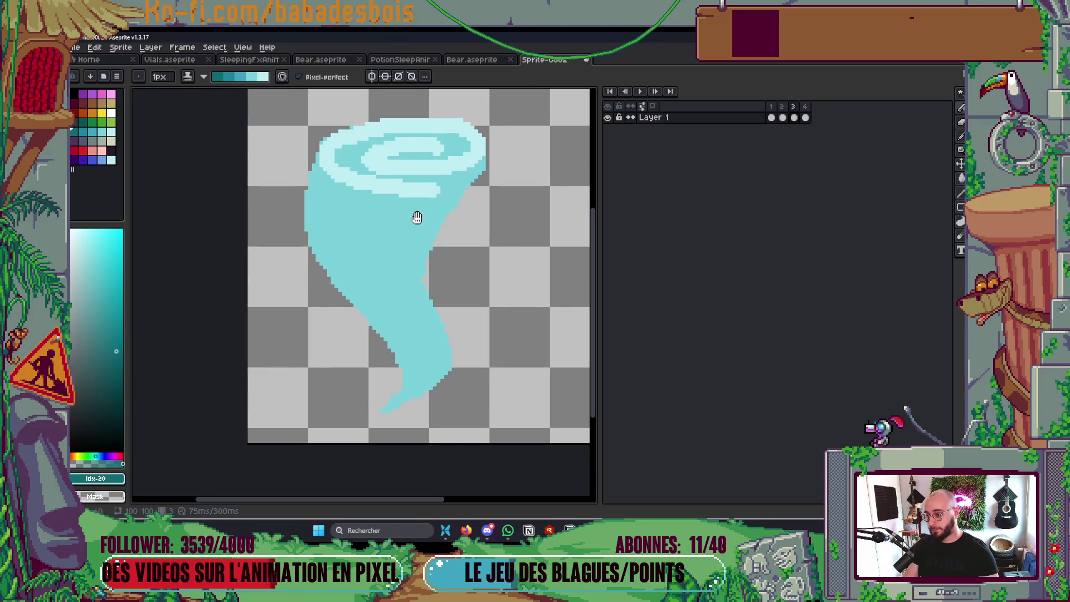
Switch to plain ink with a 2px brush and paint darker cyan along the light band's lower edge
scroll(413, 189, up, 2)
alt+click(415, 204)
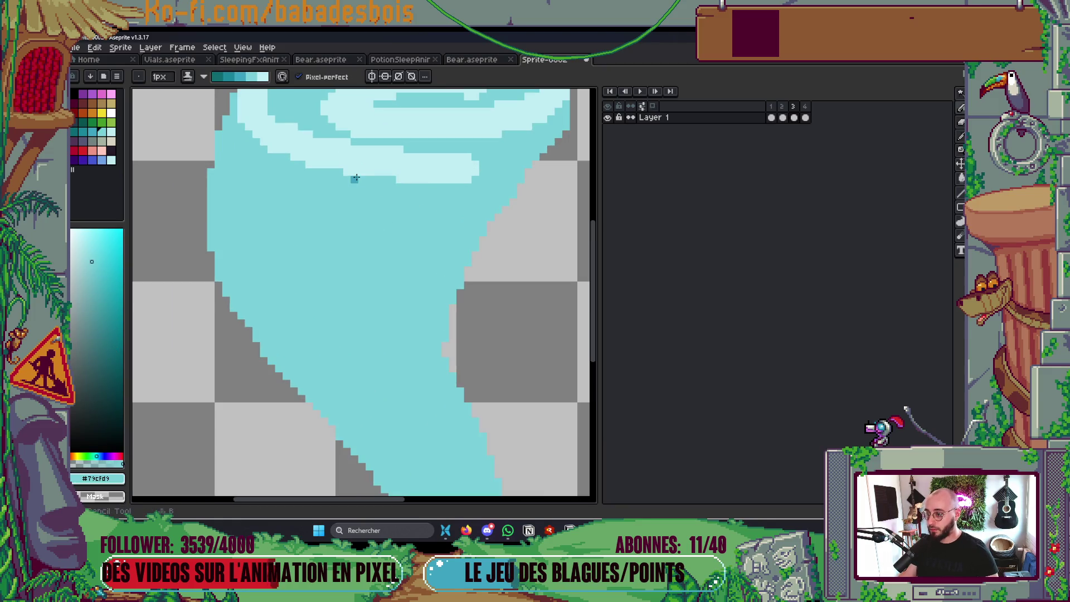
click(204, 76)
click(196, 87)
key(plus)
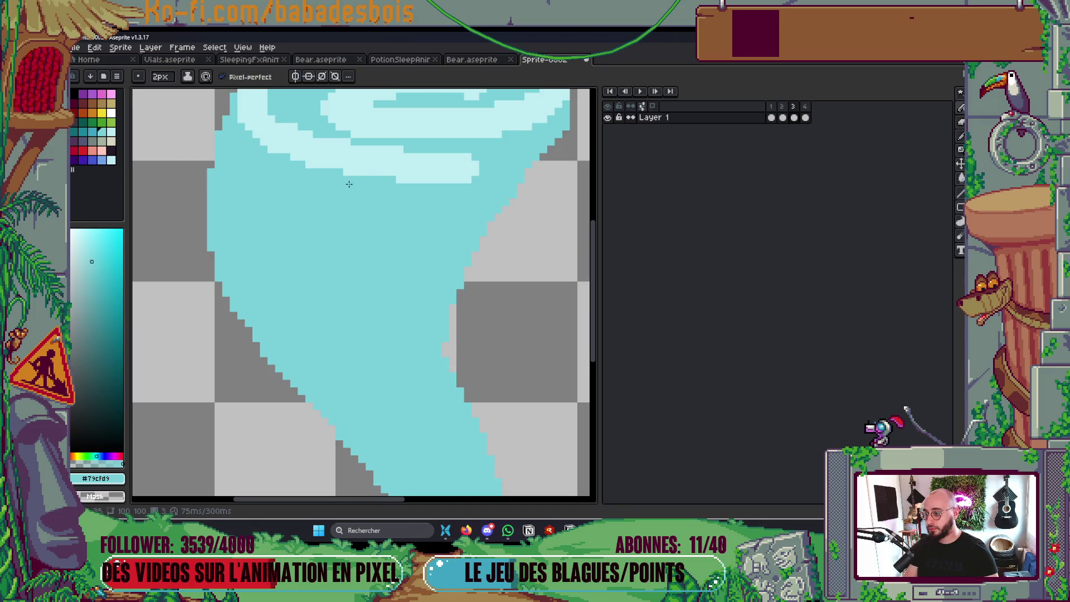
drag(332, 179, 479, 176)
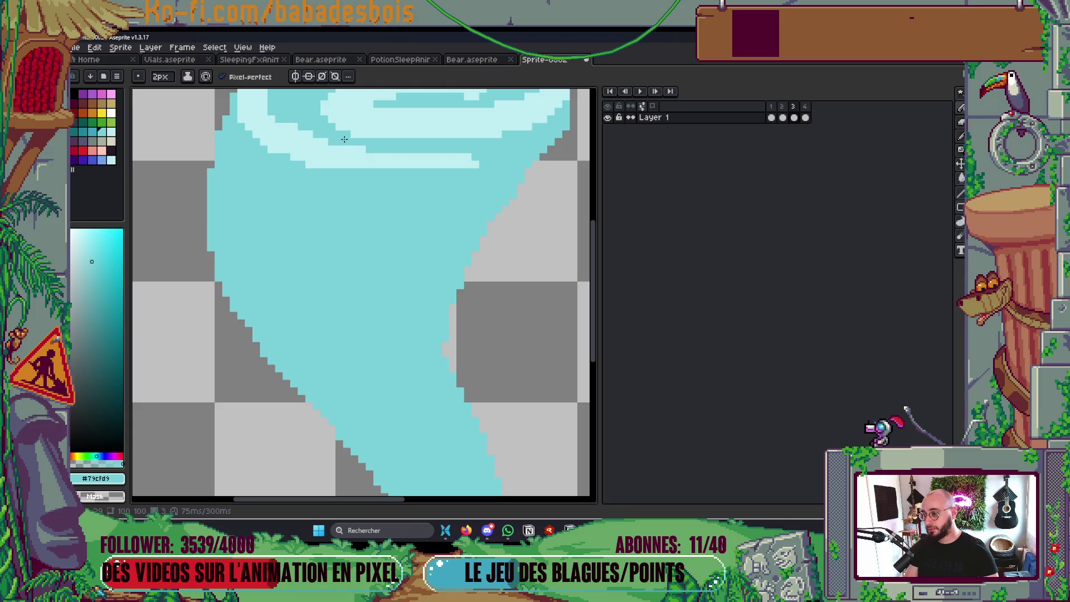
click(282, 149)
Fill the swirl's inner notch and extend its darker inner band downward
scroll(322, 152, down, 3)
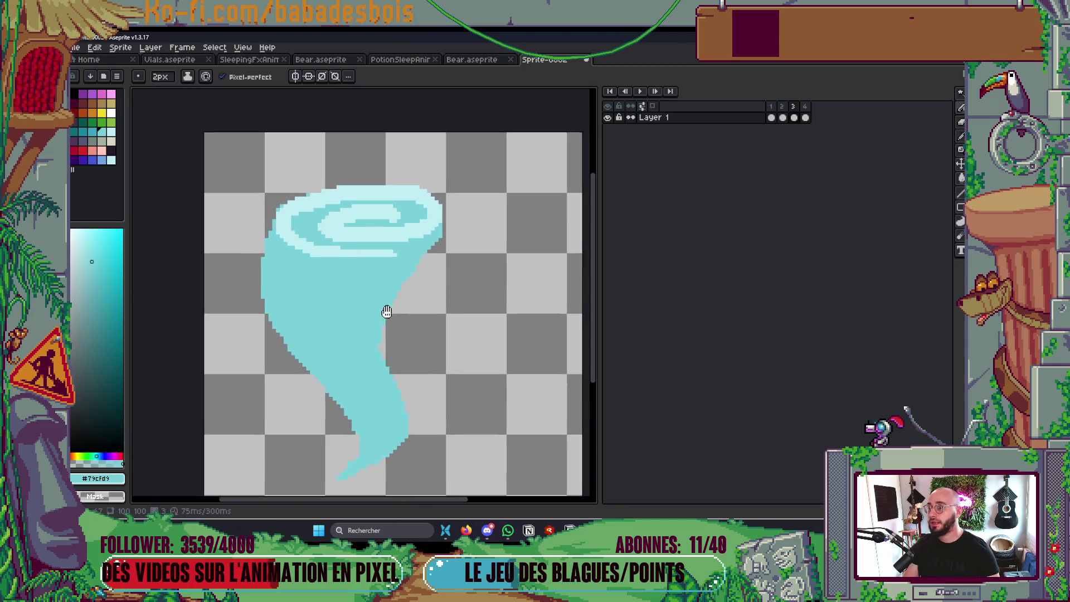
scroll(385, 310, up, 4)
mouse_move(325, 218)
mouse_down()
mouse_move(344, 196)
mouse_move(427, 201)
mouse_up()
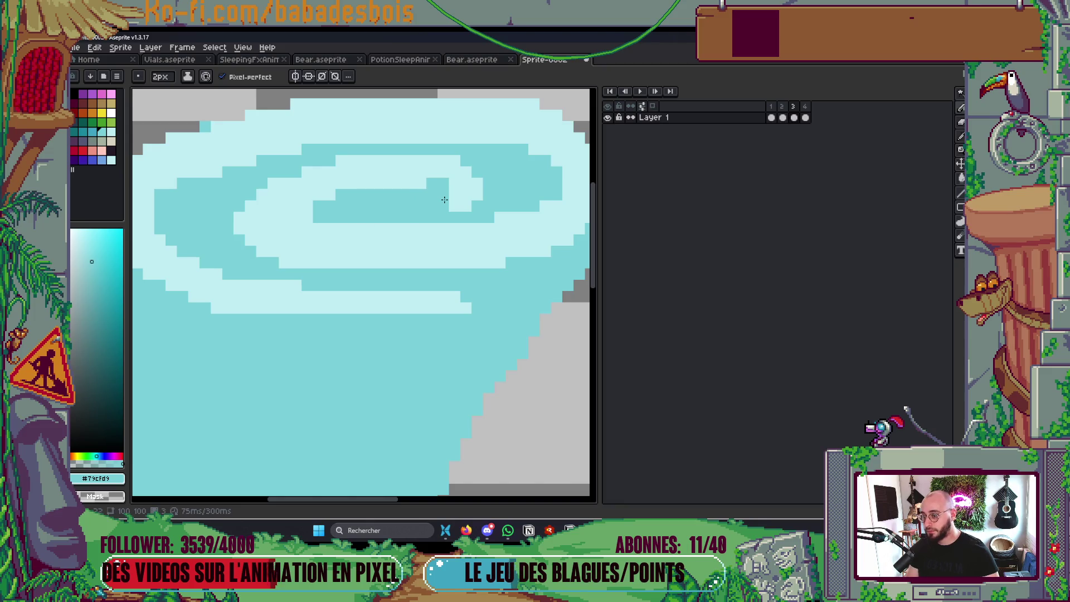
drag(318, 228, 407, 227)
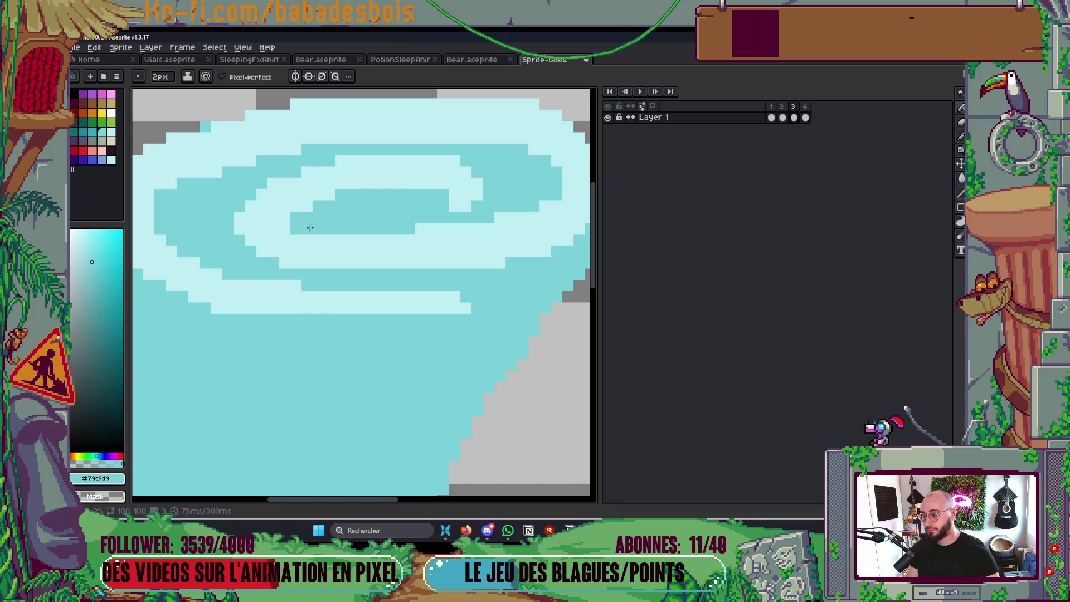
scroll(318, 219, down, 5)
scroll(416, 164, up, 5)
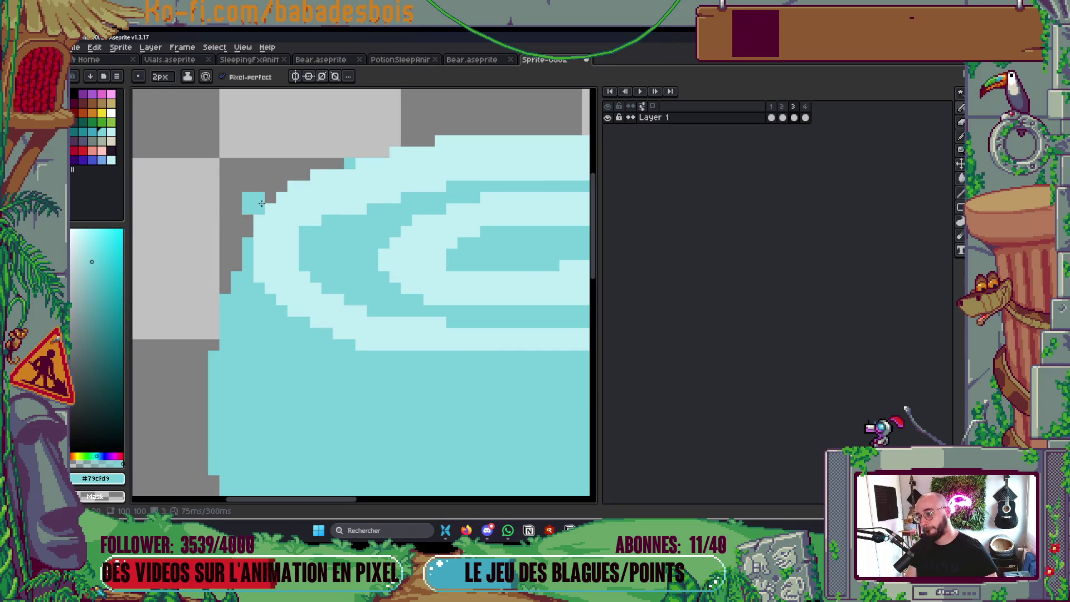
scroll(270, 195, down, 5)
scroll(307, 201, up, 5)
Lengthen the medium swirl band up-right and sideways, then pick the darker cyan swatch (Idx-22)
mouse_move(327, 200)
mouse_down()
mouse_move(362, 174)
mouse_move(419, 175)
mouse_up()
scroll(419, 175, down, 5)
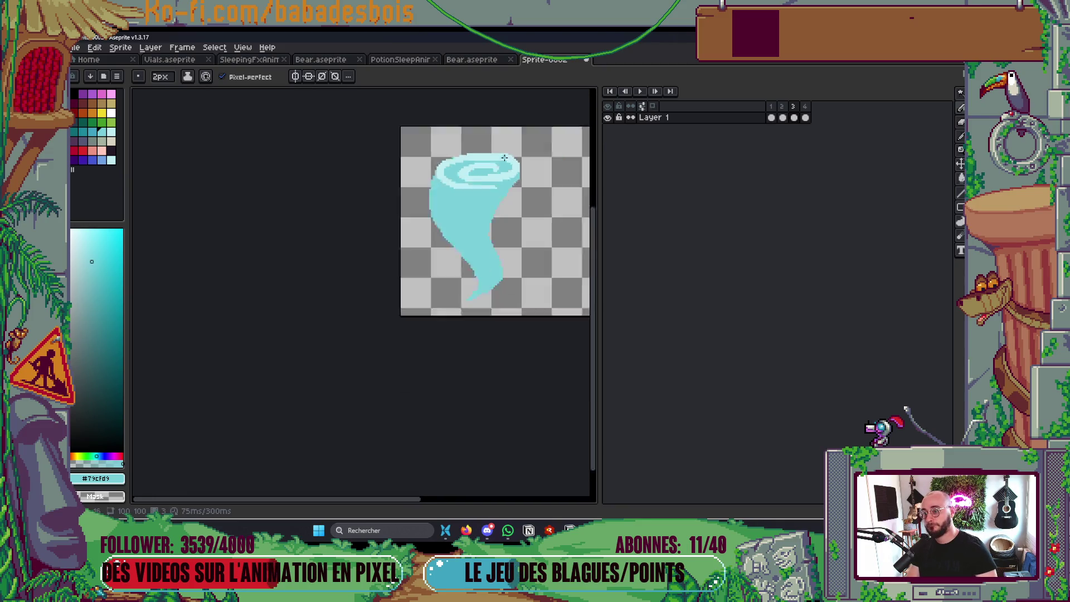
scroll(340, 280, up, 5)
mouse_move(341, 281)
mouse_down()
mouse_move(293, 273)
mouse_move(325, 248)
mouse_move(384, 258)
mouse_move(355, 236)
mouse_up()
scroll(394, 216, down, 5)
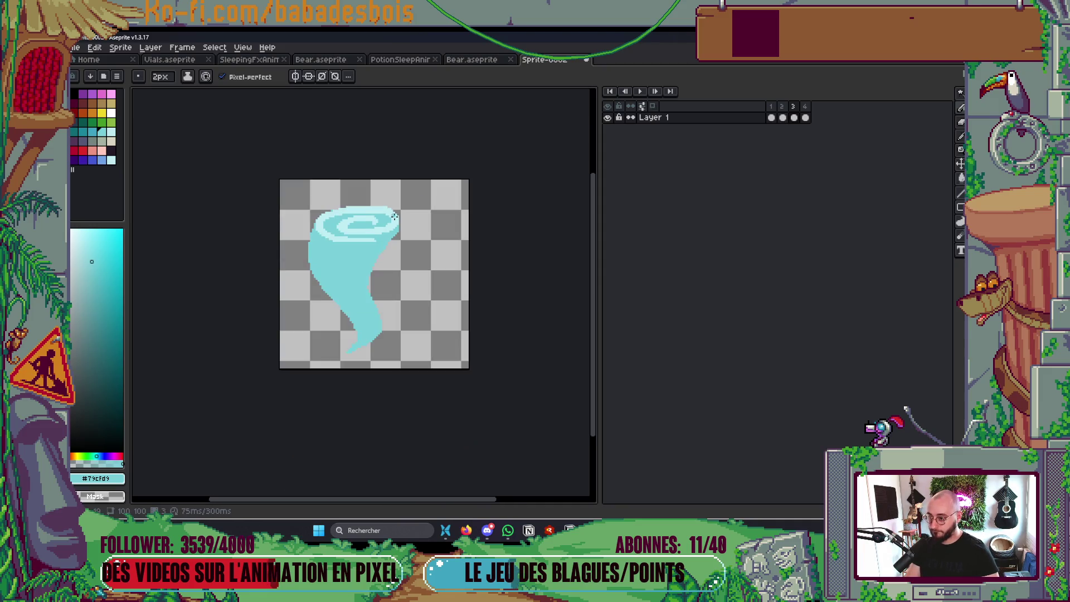
scroll(395, 216, down, 2)
scroll(382, 262, up, 6)
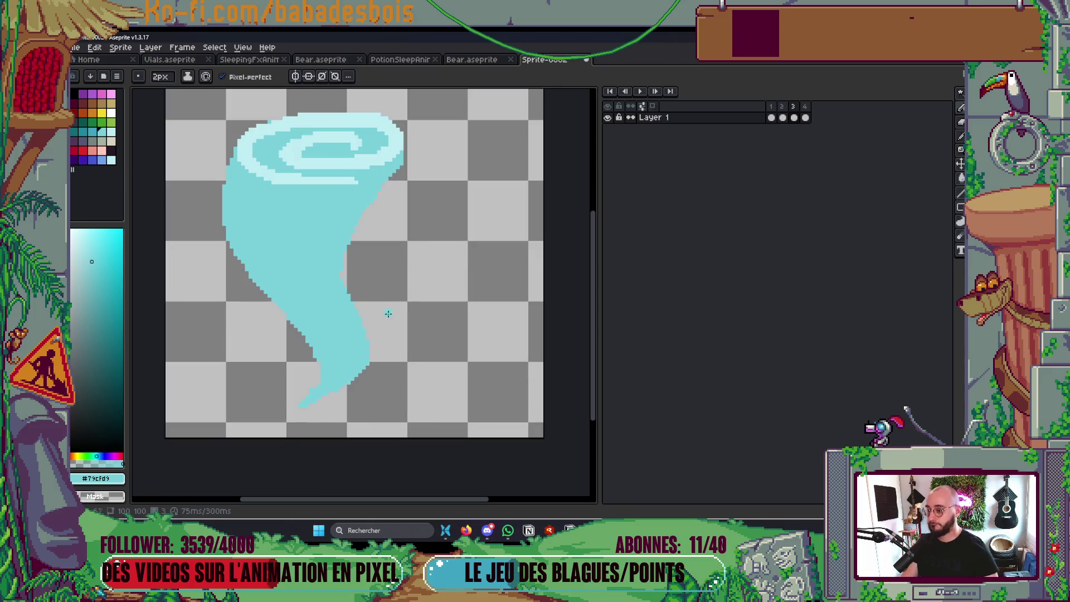
scroll(372, 296, up, 1)
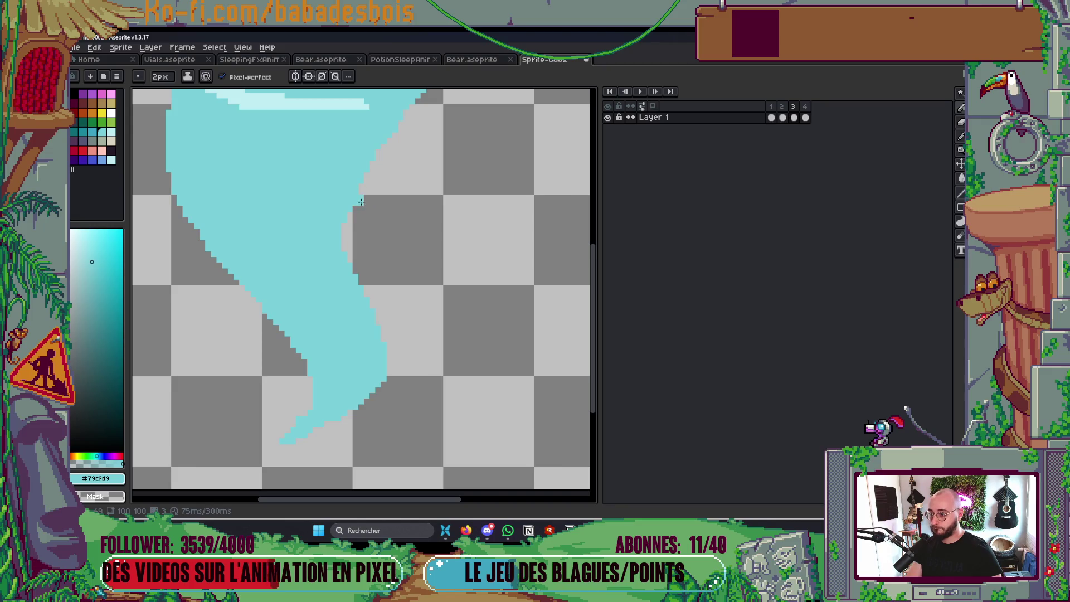
scroll(356, 215, down, 4)
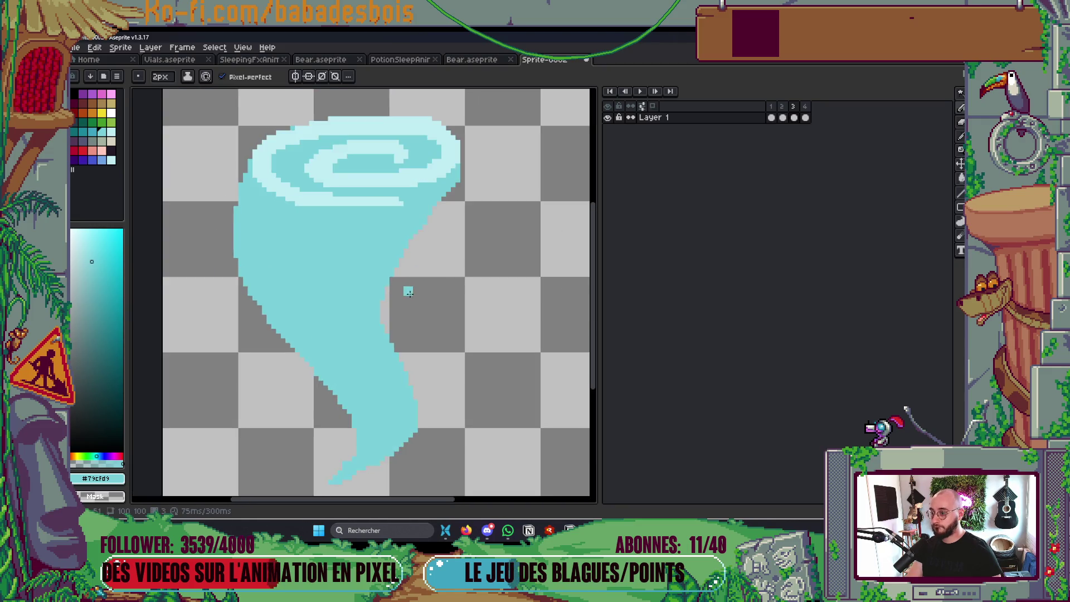
scroll(433, 300, up, 1)
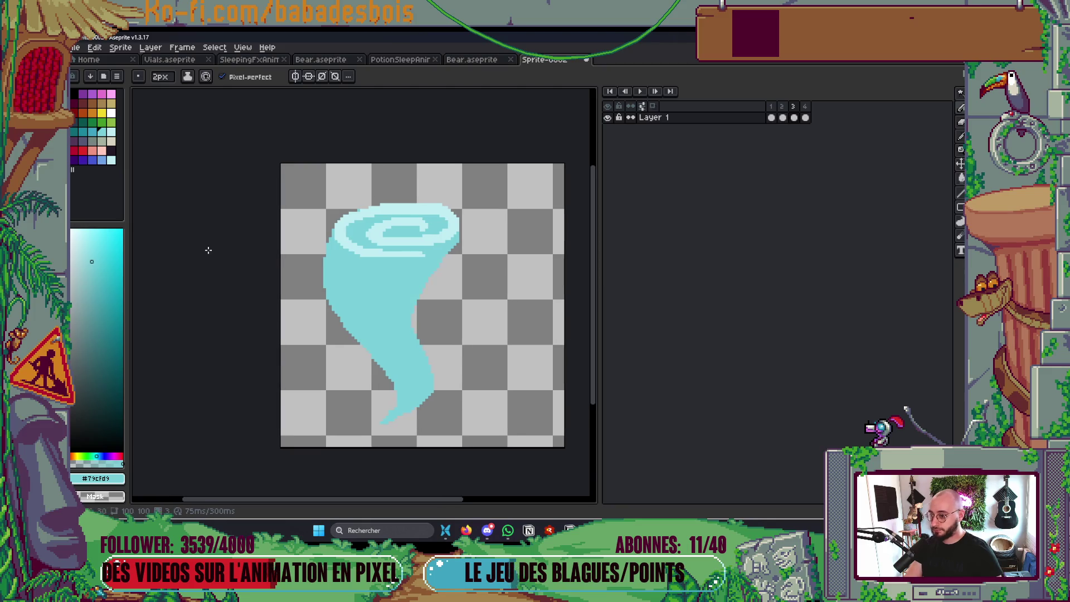
click(92, 133)
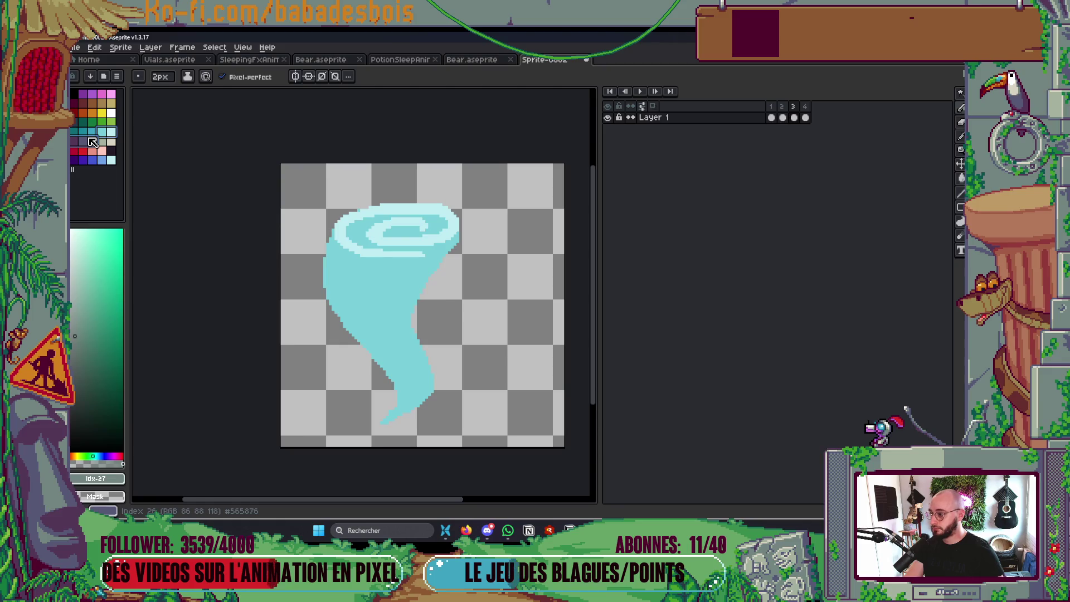
click(102, 132)
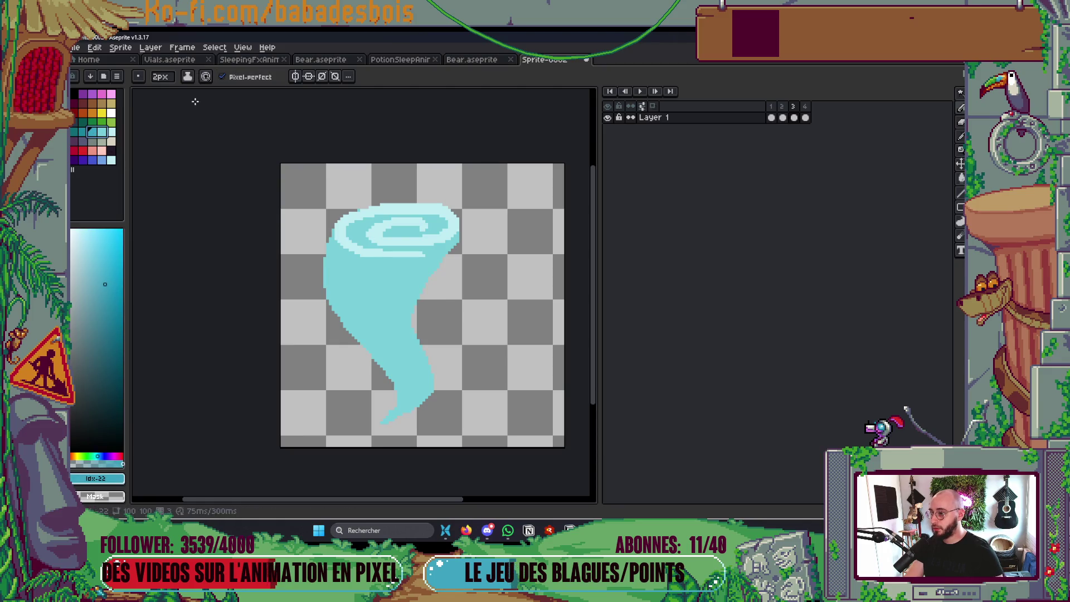
Set the Ink to Shading and shade bands below the spiral top and across the middle
click(187, 76)
click(216, 135)
scroll(345, 284, up, 2)
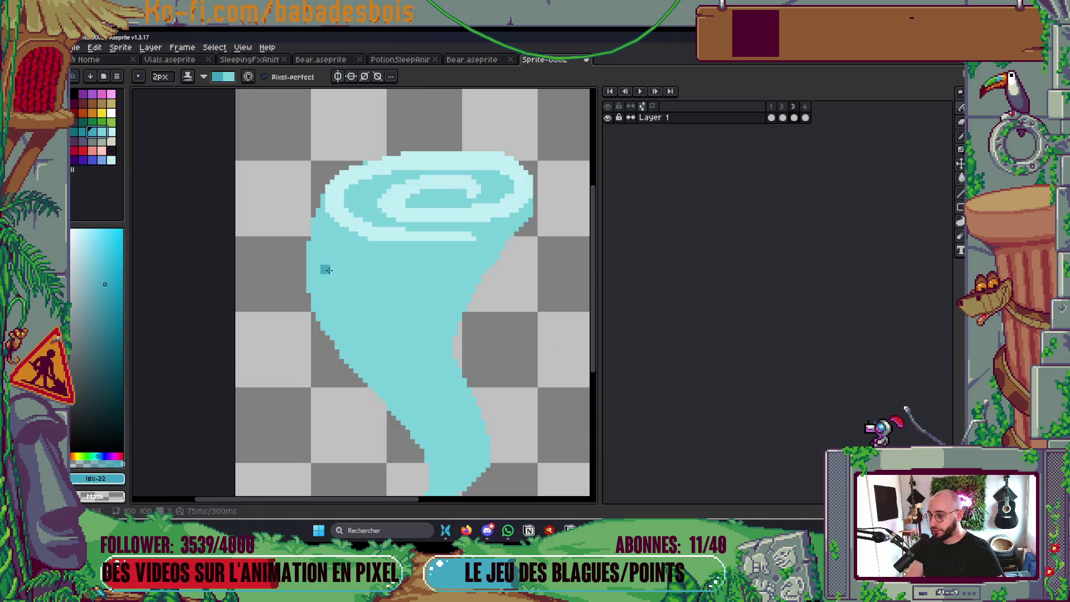
mouse_move(312, 238)
mouse_down()
mouse_move(414, 271)
mouse_move(303, 249)
mouse_up()
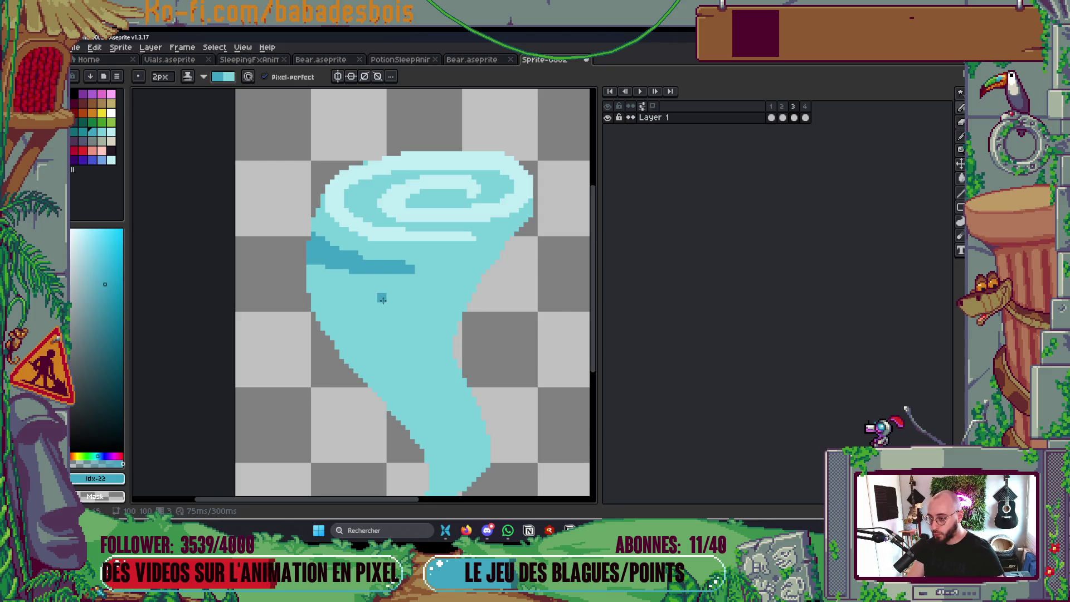
mouse_move(373, 290)
mouse_down()
mouse_move(501, 269)
mouse_move(351, 295)
mouse_move(509, 277)
mouse_move(460, 289)
mouse_up()
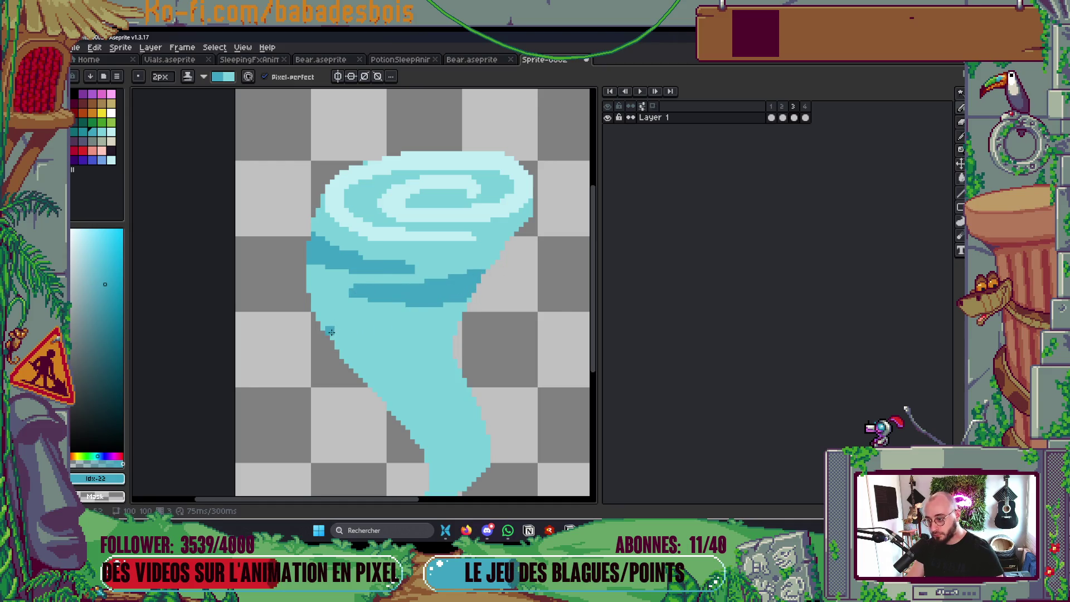
mouse_move(357, 299)
mouse_down()
mouse_move(329, 295)
mouse_move(434, 317)
mouse_move(353, 328)
mouse_move(367, 339)
mouse_move(489, 348)
mouse_move(337, 333)
mouse_move(415, 332)
mouse_move(337, 305)
mouse_move(415, 310)
mouse_up()
Shade a darker band across the lower body and two strokes on the tail
scroll(357, 318, down, 6)
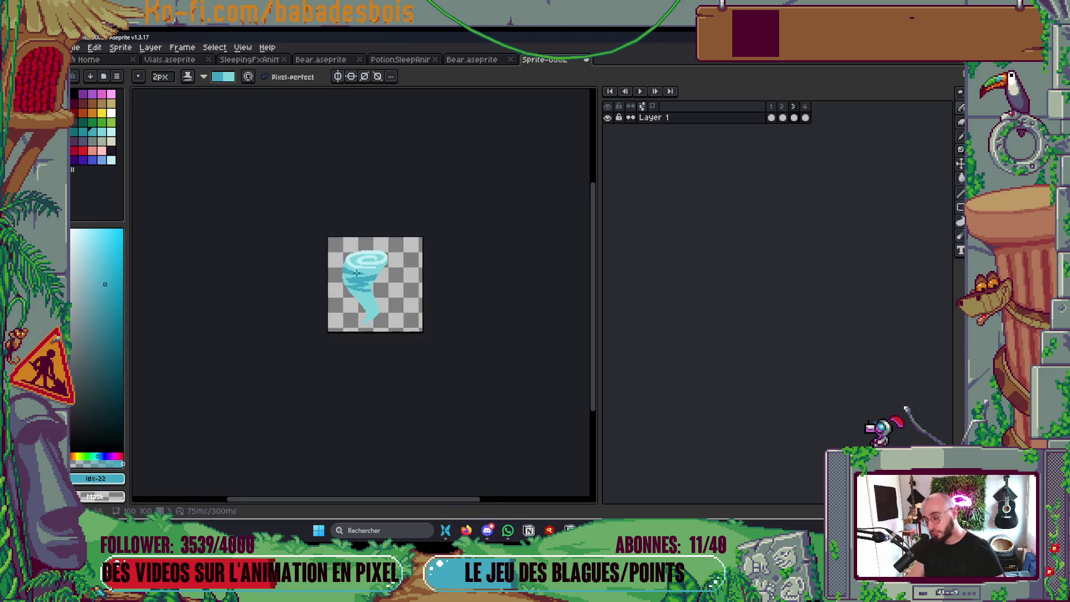
scroll(372, 289, up, 3)
scroll(372, 289, up, 3)
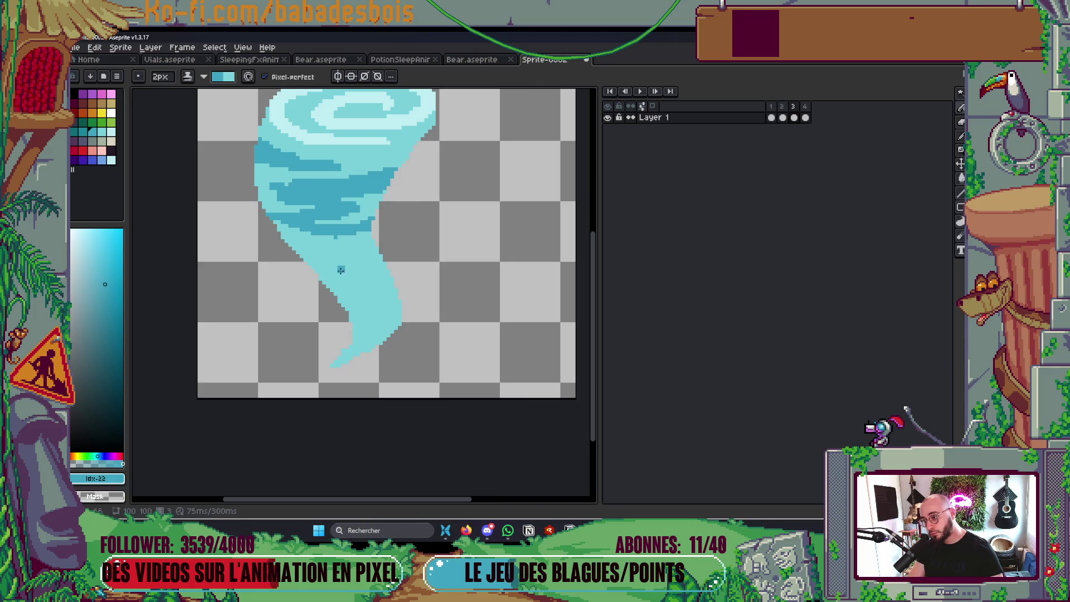
drag(304, 245, 384, 256)
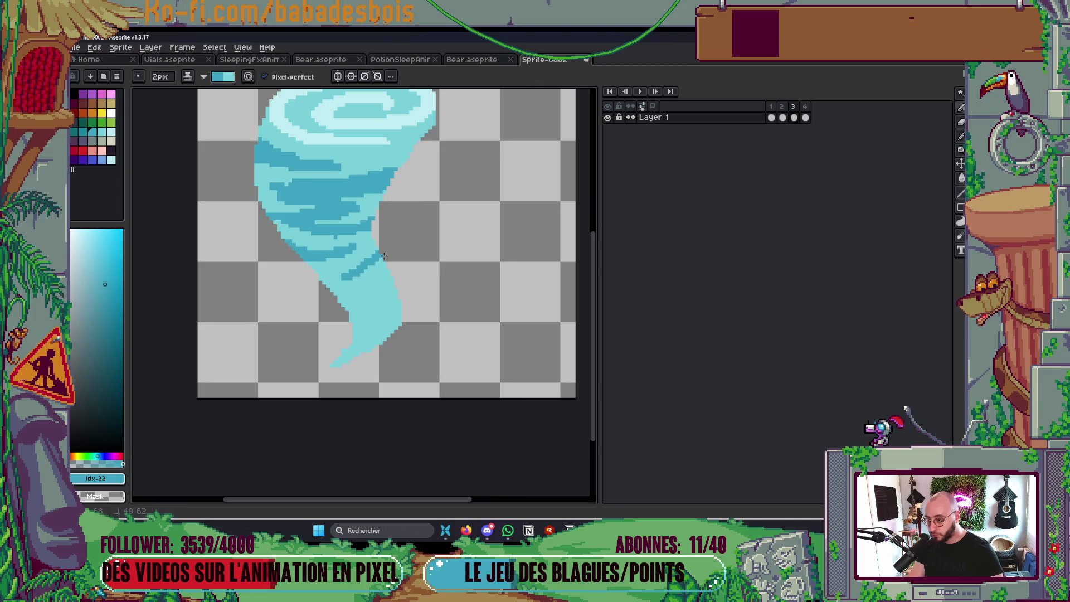
mouse_move(339, 307)
mouse_down()
mouse_move(375, 292)
mouse_move(400, 311)
mouse_move(391, 323)
mouse_up()
scroll(330, 349, down, 5)
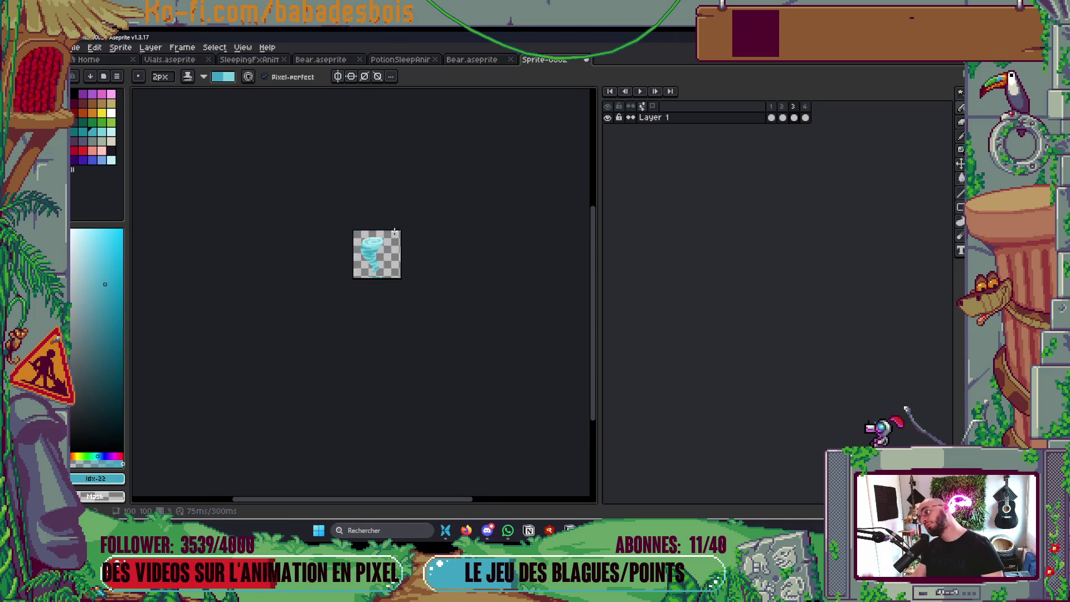
Darken the tornado's upper-right edge and add a shading stroke along the top spiral curl
scroll(412, 301, up, 3)
scroll(356, 234, up, 2)
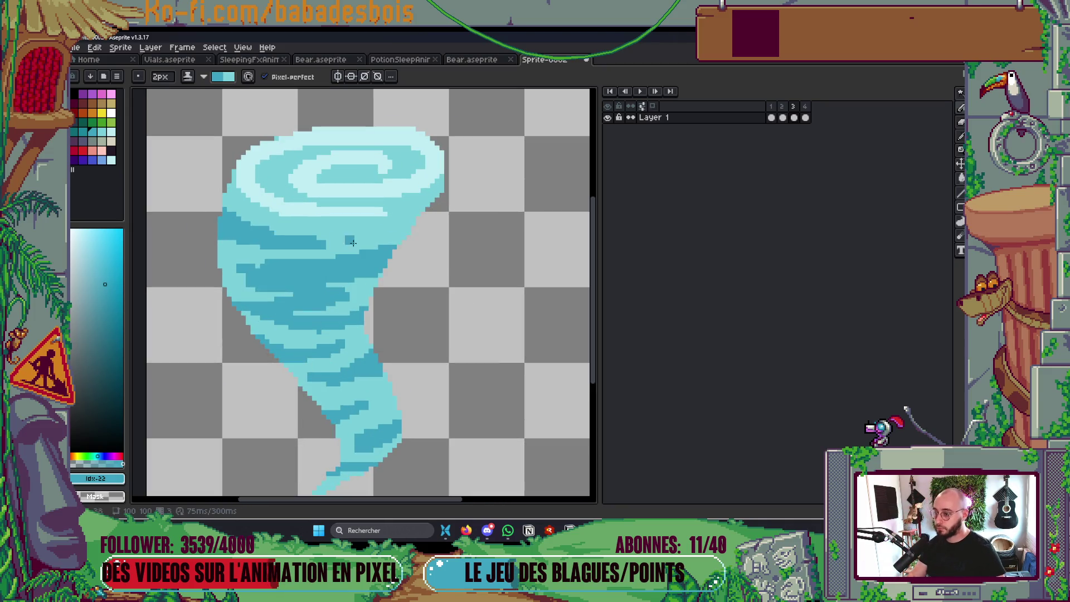
drag(373, 228, 449, 194)
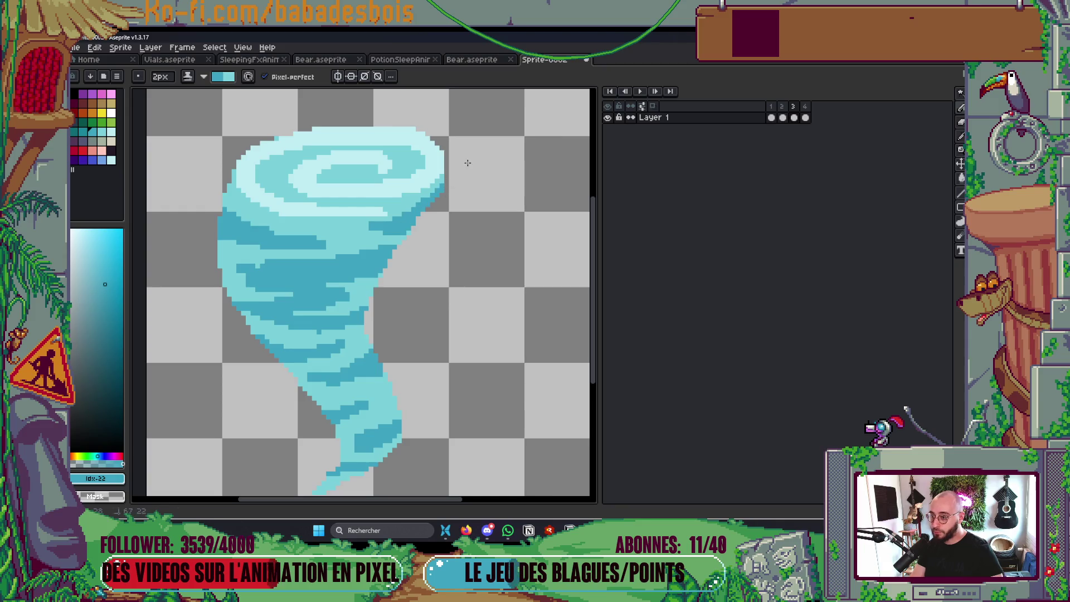
scroll(405, 166, left, 3)
mouse_move(361, 184)
mouse_down()
mouse_move(485, 158)
mouse_move(479, 181)
mouse_move(440, 189)
mouse_move(501, 169)
mouse_move(395, 189)
mouse_move(385, 205)
mouse_move(348, 185)
mouse_move(344, 203)
mouse_up()
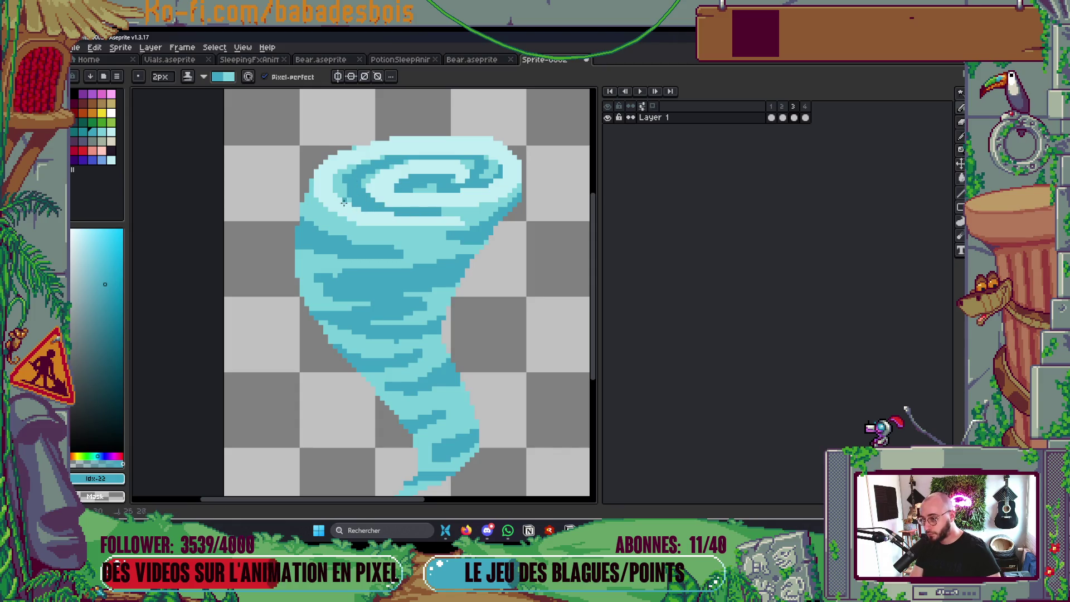
scroll(407, 161, down, 5)
scroll(406, 167, up, 3)
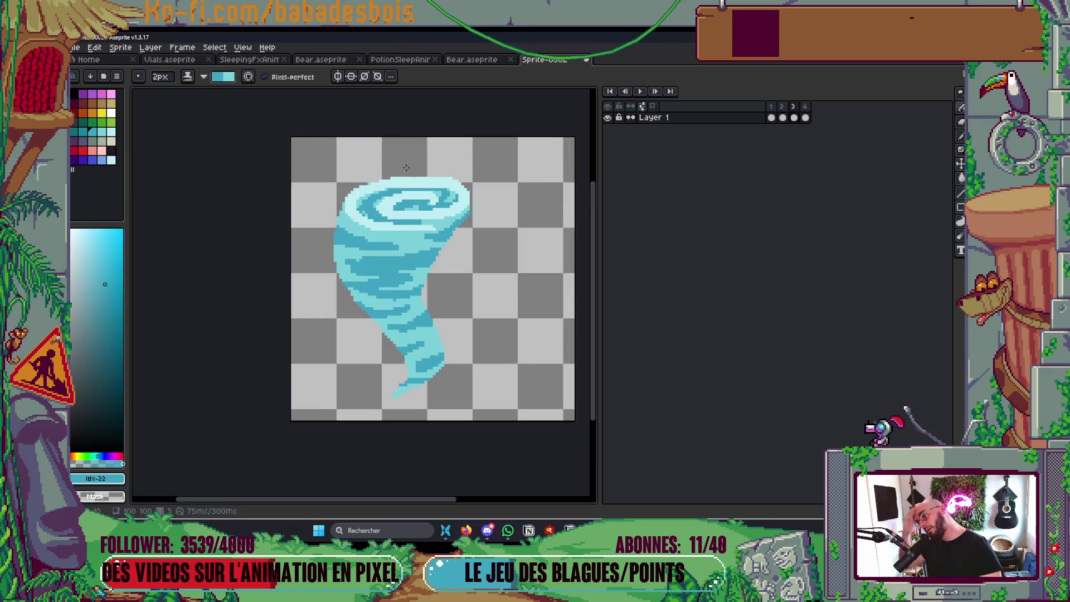
scroll(388, 264, up, 3)
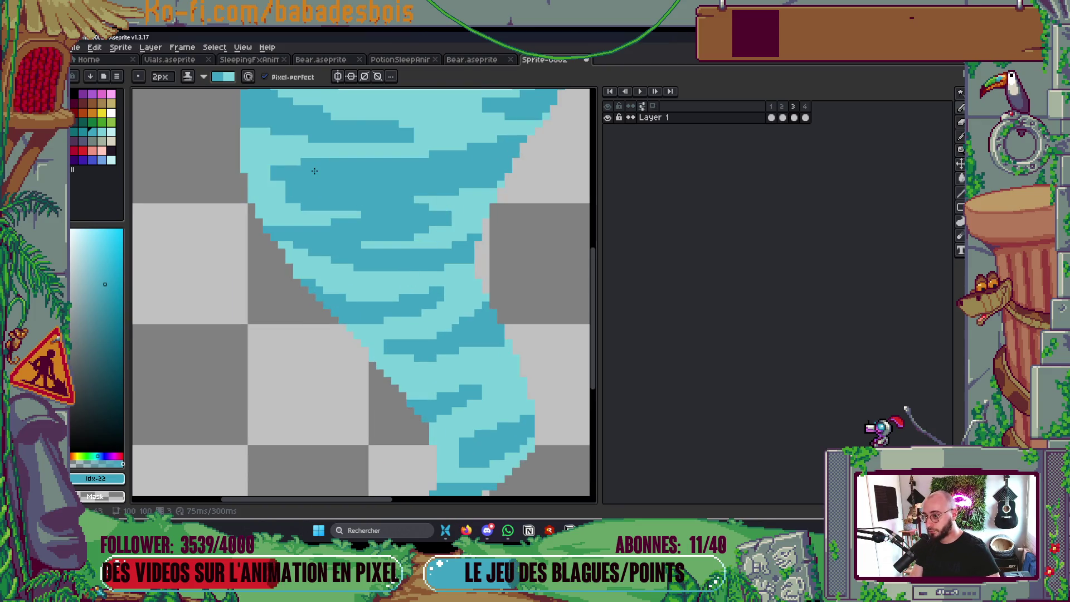
scroll(328, 272, down, 8)
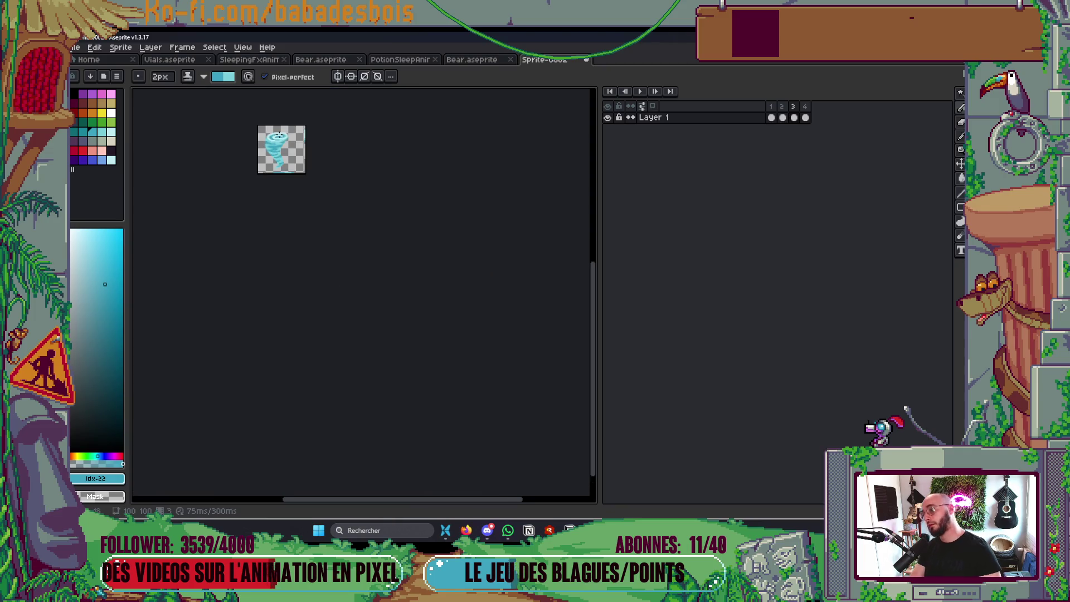
scroll(328, 273, up, 4)
scroll(523, 279, left, 3)
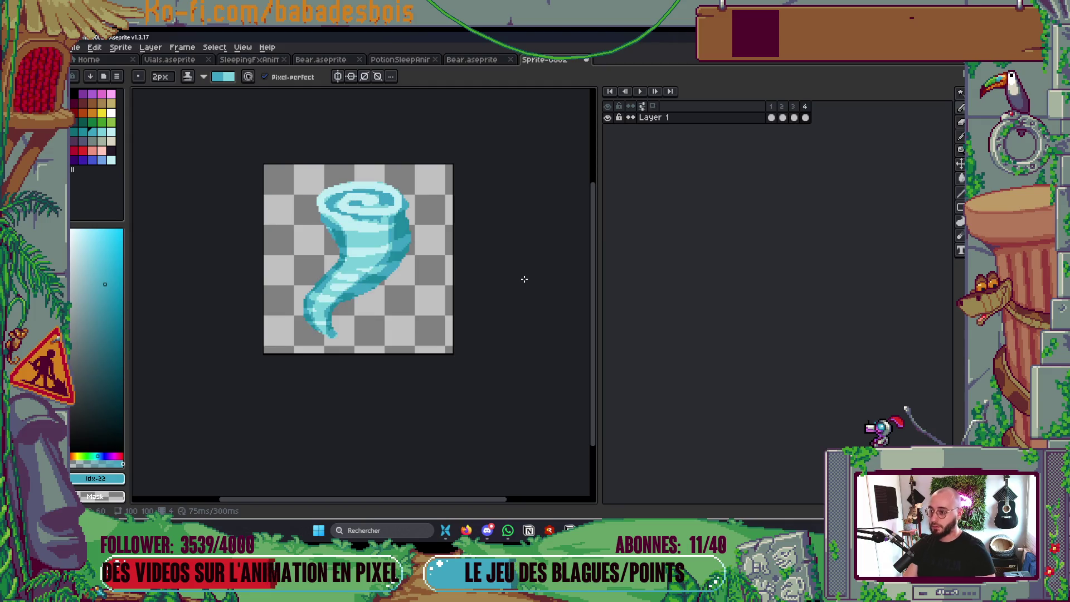
With a 1px brush, fix stray stripe pixels and add a light diagonal step along the dark edge
scroll(427, 237, up, 6)
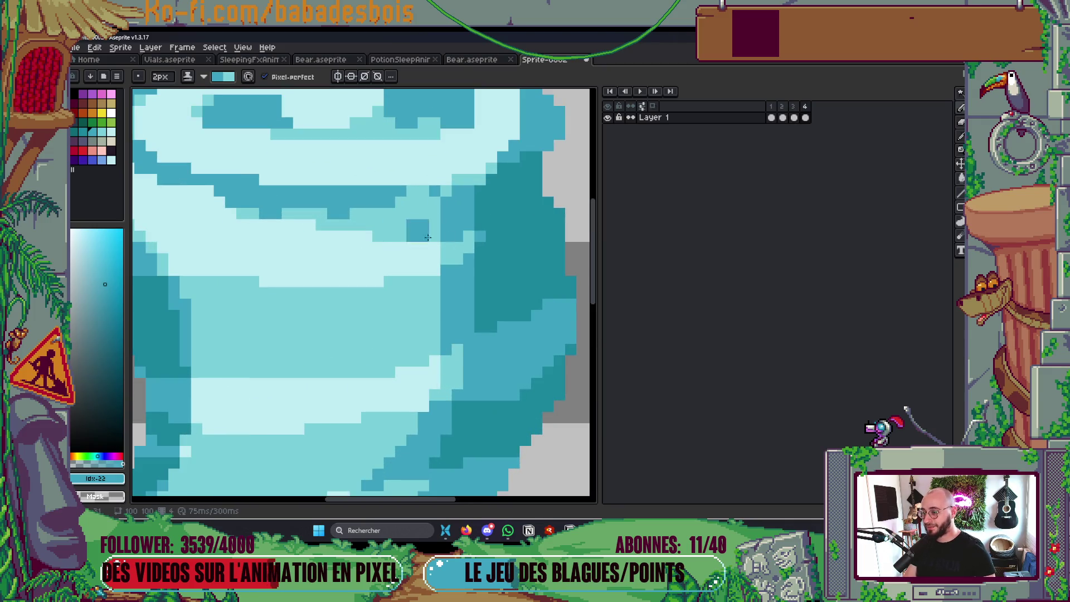
key(minus)
drag(424, 191, 412, 191)
drag(288, 213, 264, 213)
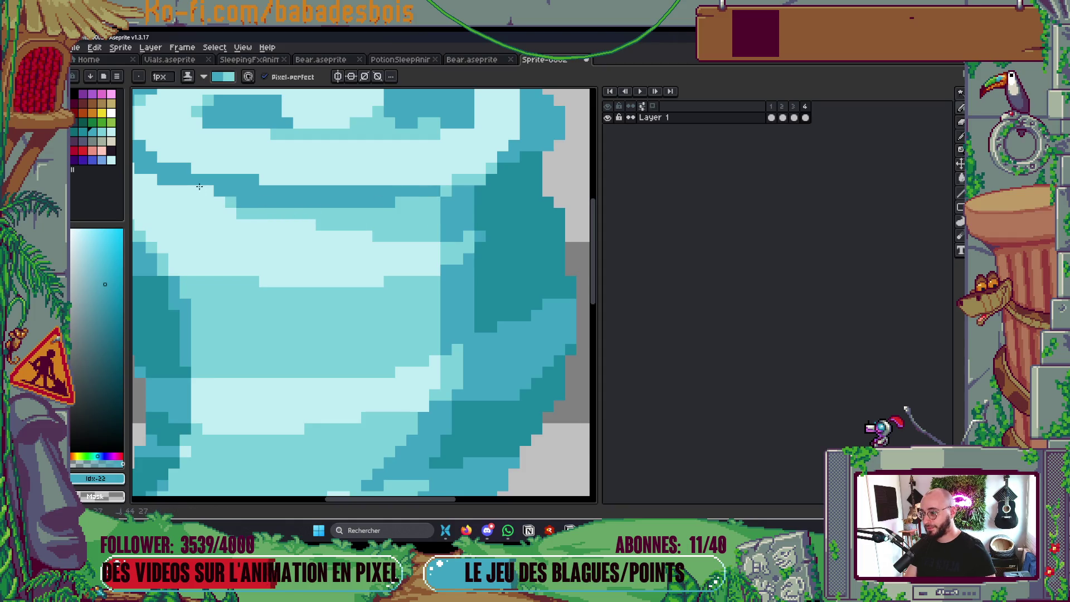
drag(454, 127, 501, 185)
mouse_move(435, 139)
mouse_down()
mouse_move(448, 172)
mouse_move(455, 160)
mouse_up()
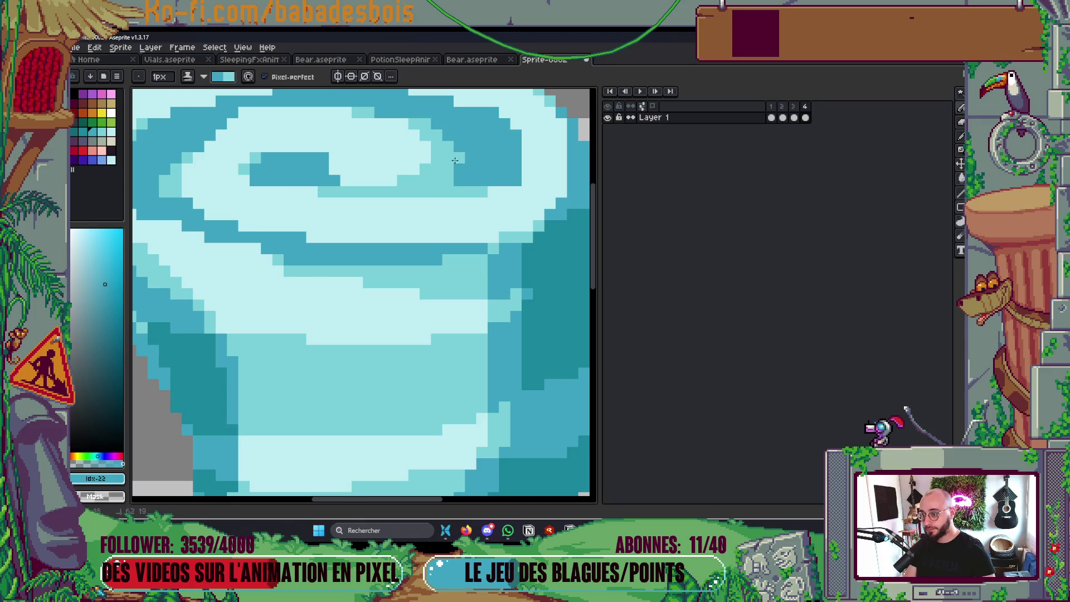
Zoom out and stop the looping animation playback
scroll(455, 160, down, 8)
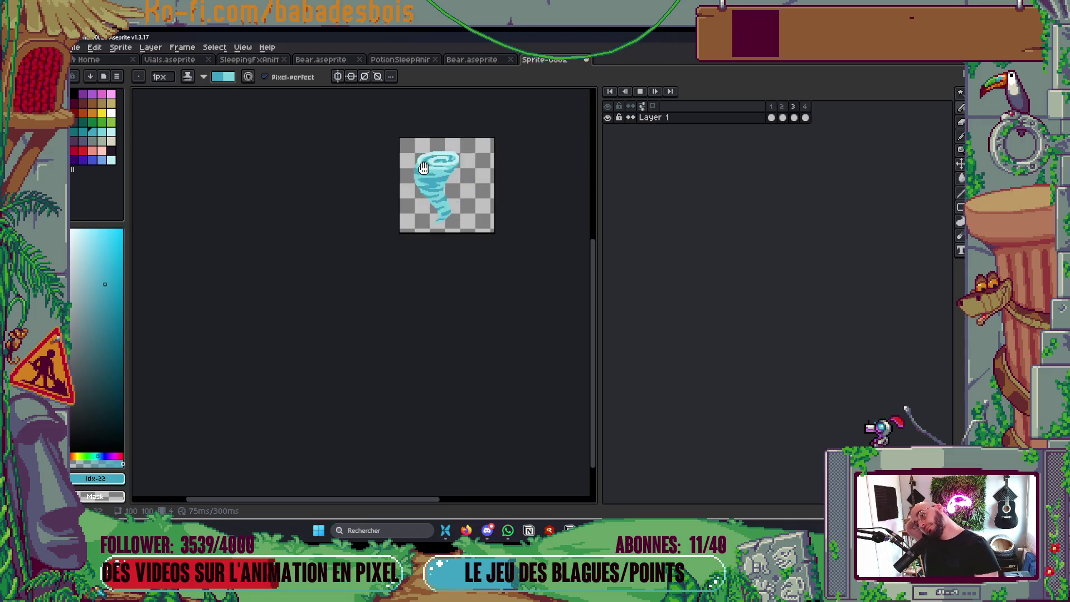
key(Return)
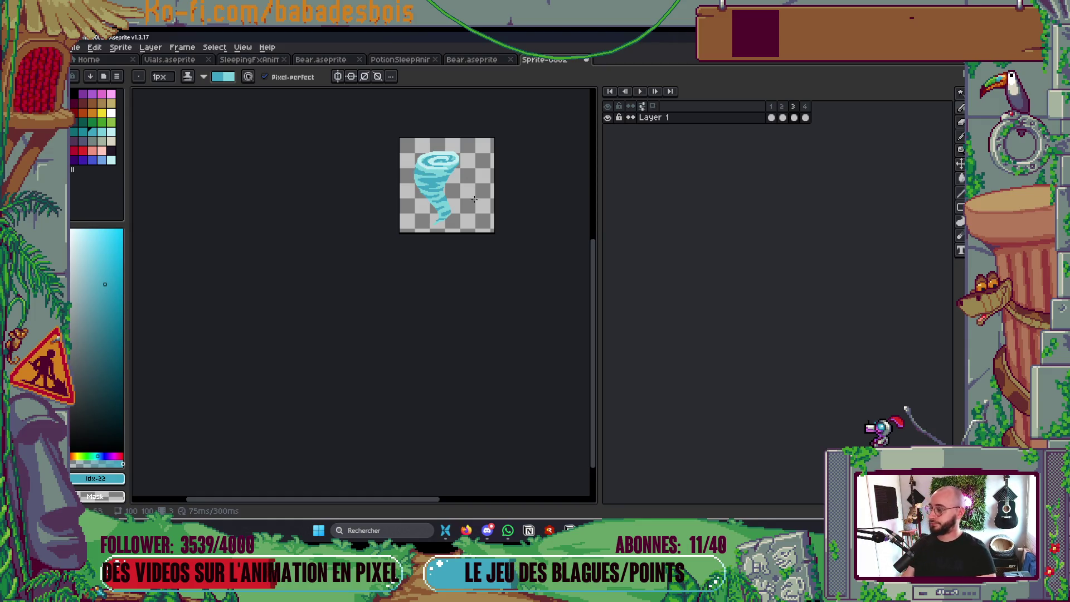
scroll(474, 199, up, 4)
Save the sprite as TornadoFX.aseprite inside PotionHeroAssets > Combat > FX
key(ctrl+s)
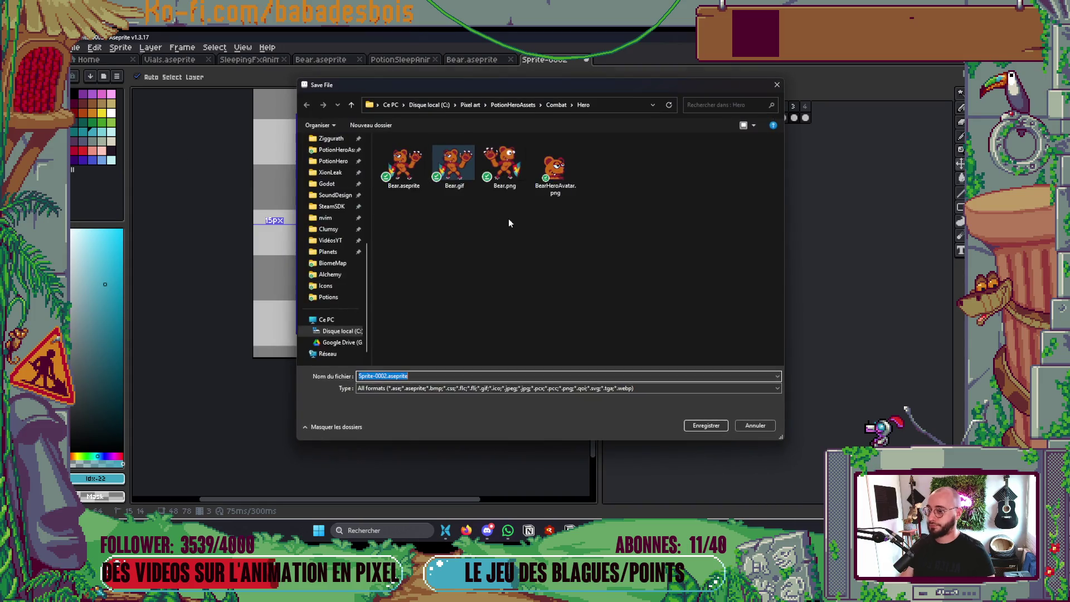
key(Escape)
key(ctrl+s)
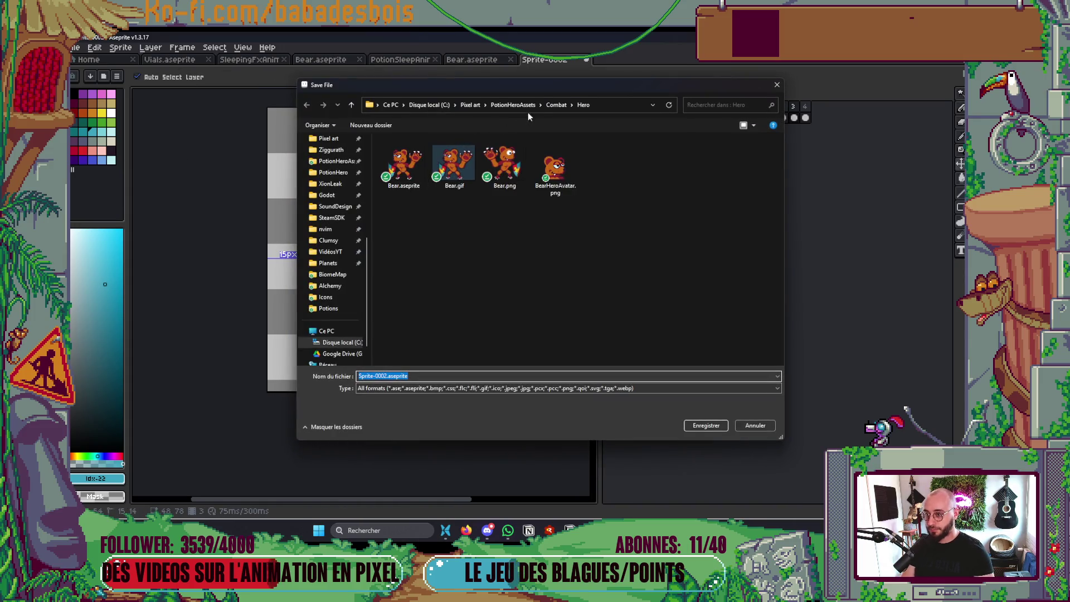
click(554, 104)
click(435, 182)
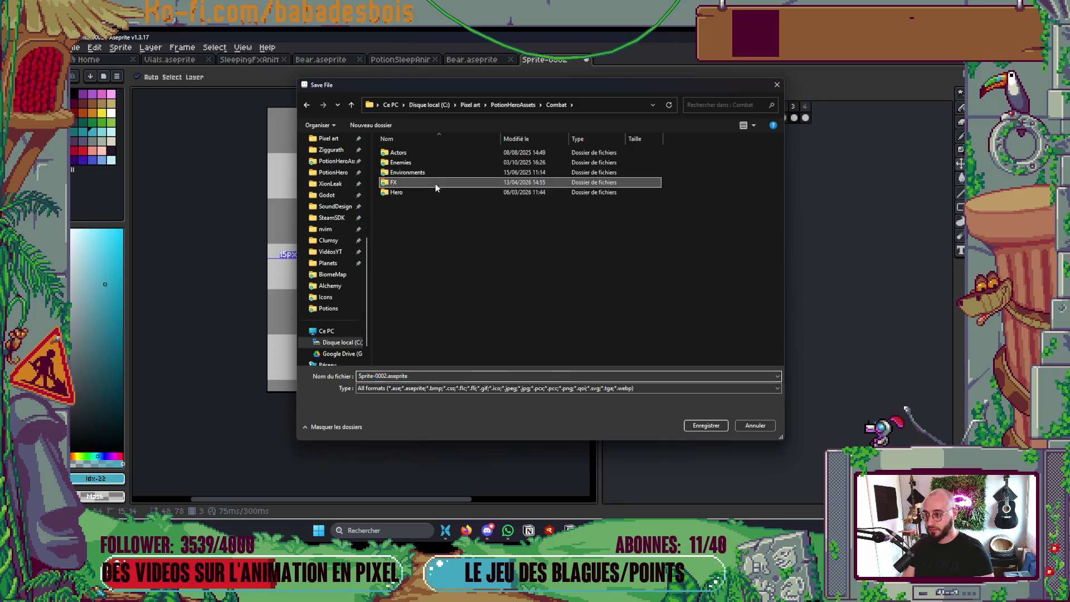
double_click(435, 182)
click(393, 393)
key(Right)
key(ctrl+shift+Left)
key(ctrl+shift+Left)
text(Tor)
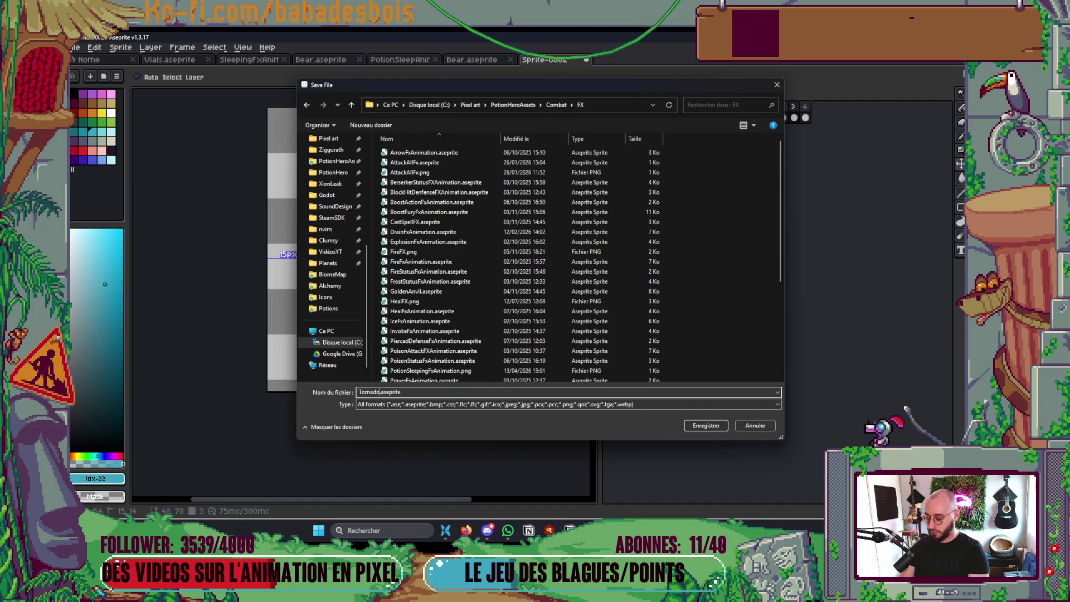
text(X)
key(Return)
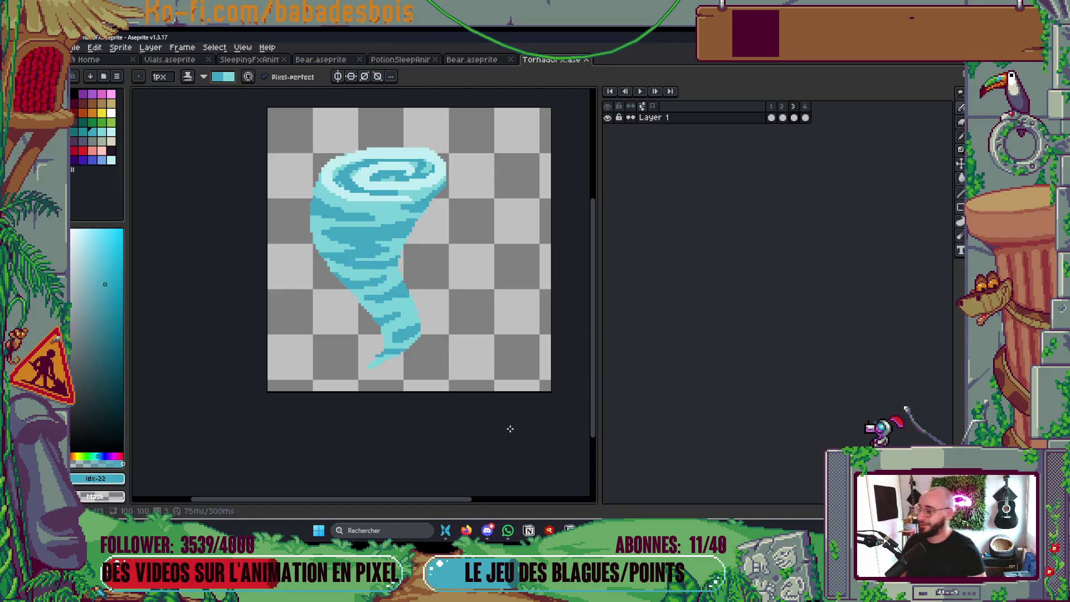
Zoom into the tornado and recolour a stray dark shading pixel light cyan
scroll(335, 236, up, 3)
scroll(334, 236, up, 1)
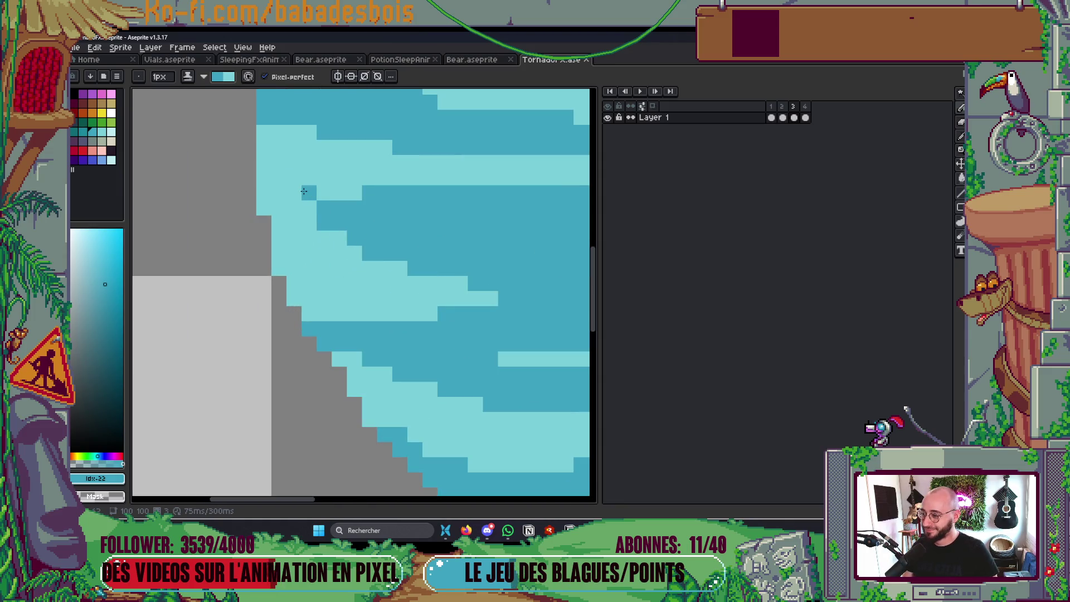
scroll(355, 283, down, 1)
scroll(268, 393, up, 1)
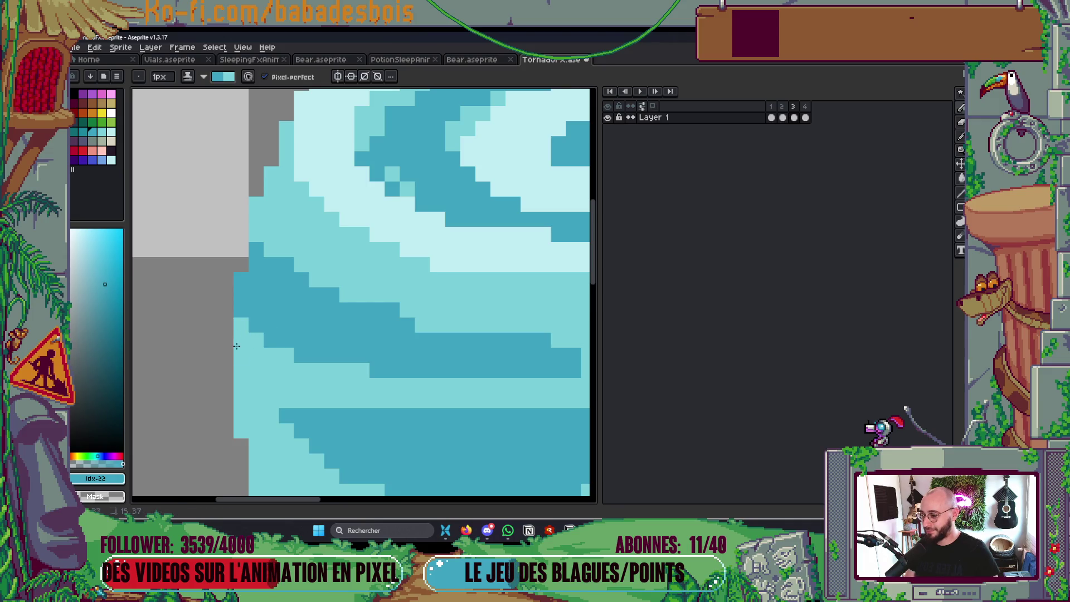
scroll(356, 299, down, 2)
scroll(364, 300, up, 2)
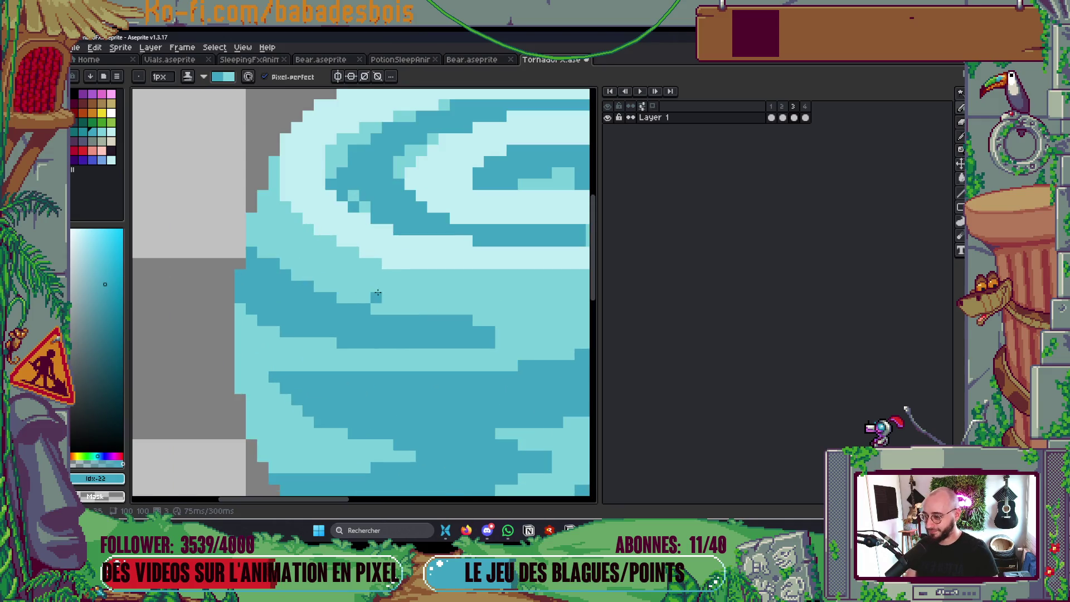
scroll(500, 337, up, 1)
scroll(500, 337, down, 3)
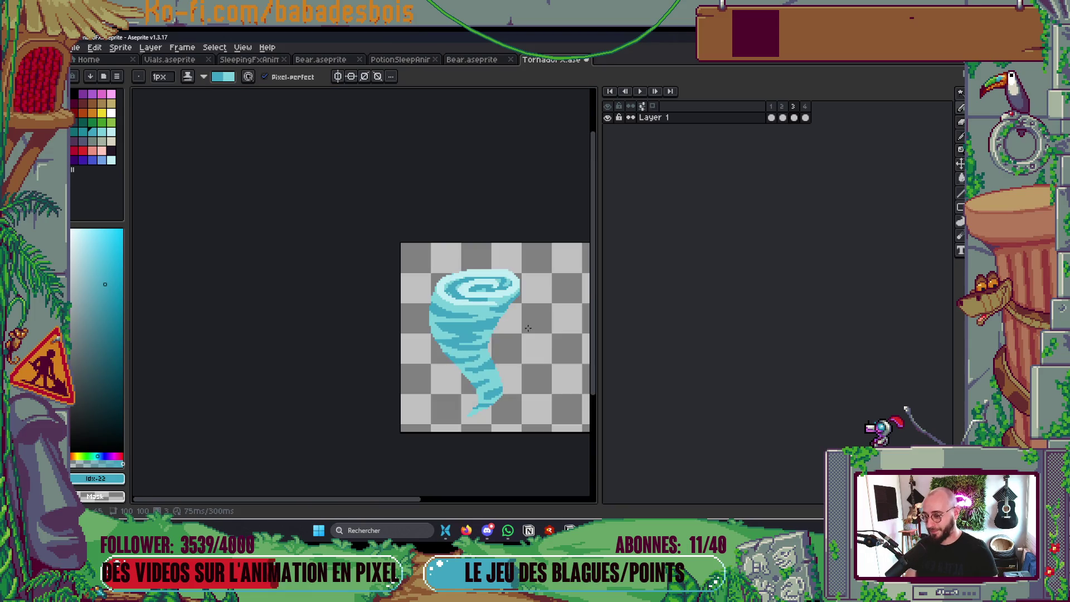
scroll(422, 303, up, 3)
click(422, 296)
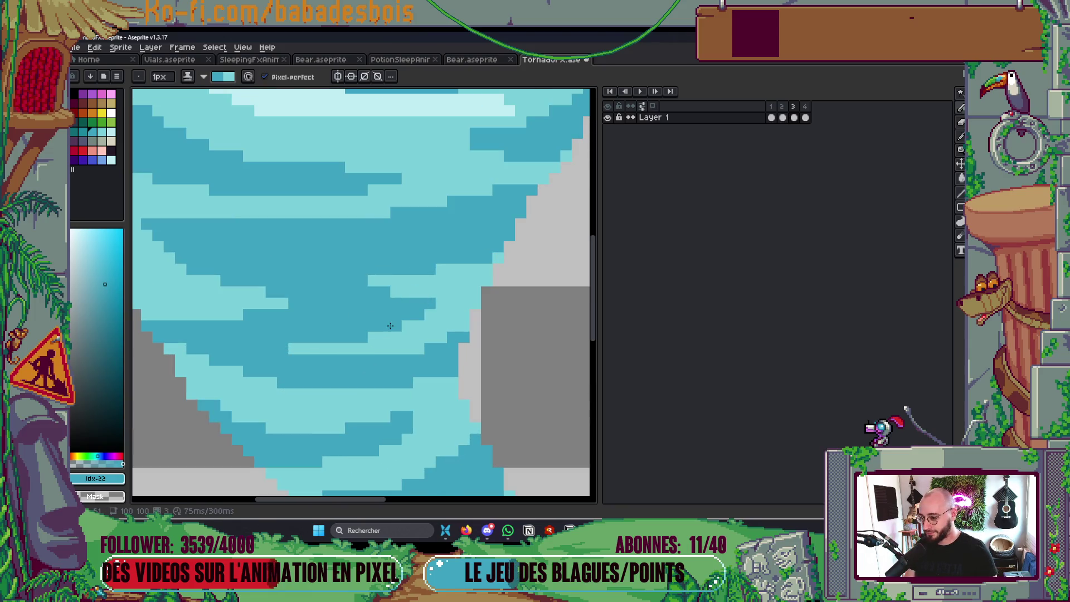
scroll(317, 313, down, 3)
scroll(317, 313, up, 3)
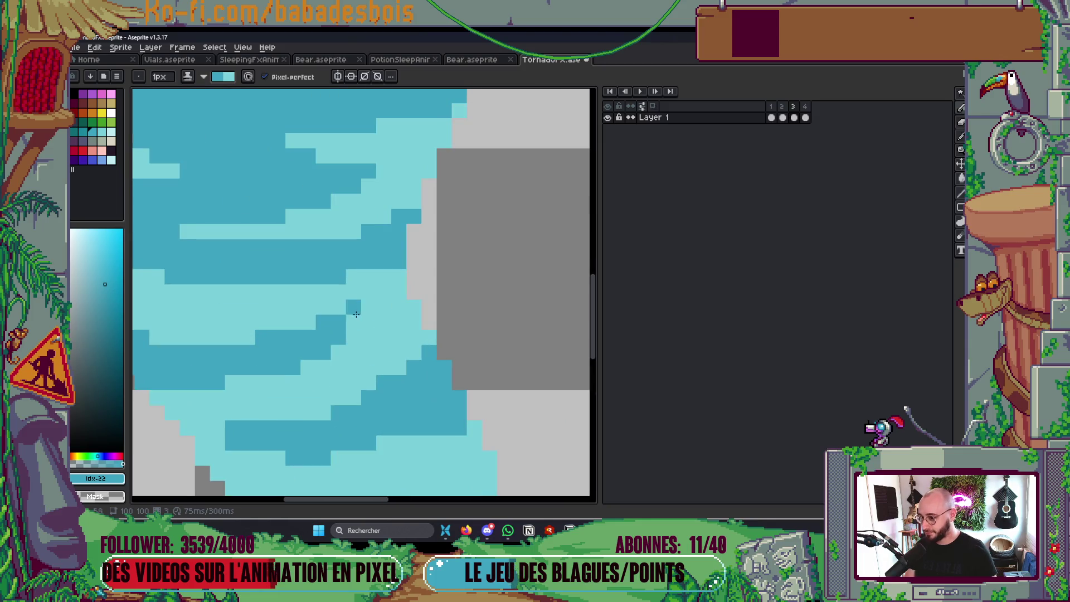
scroll(305, 445, down, 3)
scroll(290, 385, up, 3)
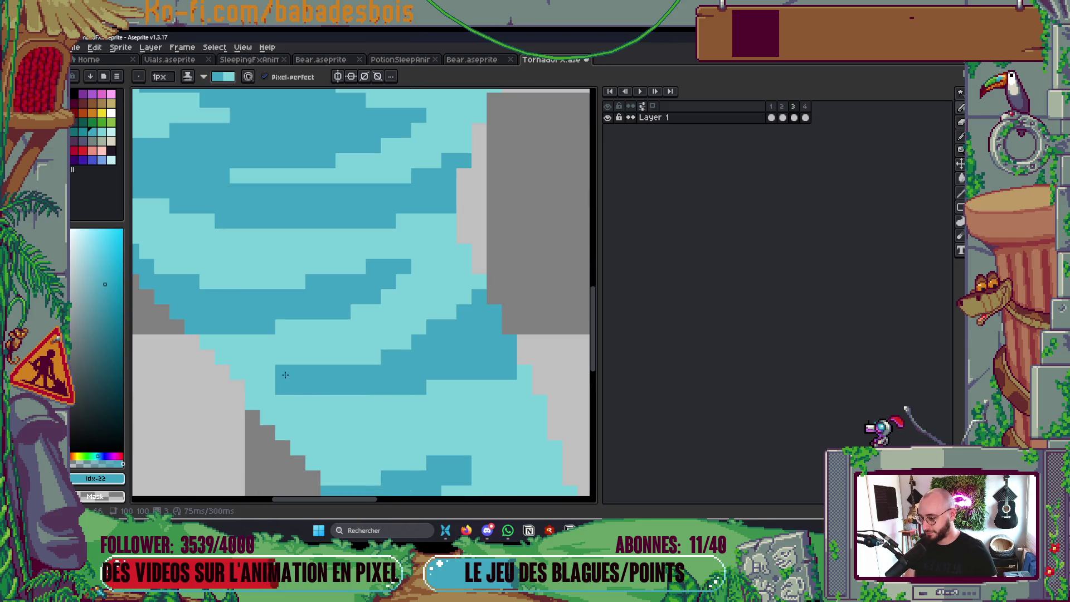
Rework the lower dark band, shifting its pixels and extending it further left
drag(283, 386, 298, 387)
right_click(448, 387)
right_click(433, 386)
scroll(506, 372, down, 3)
scroll(501, 379, up, 3)
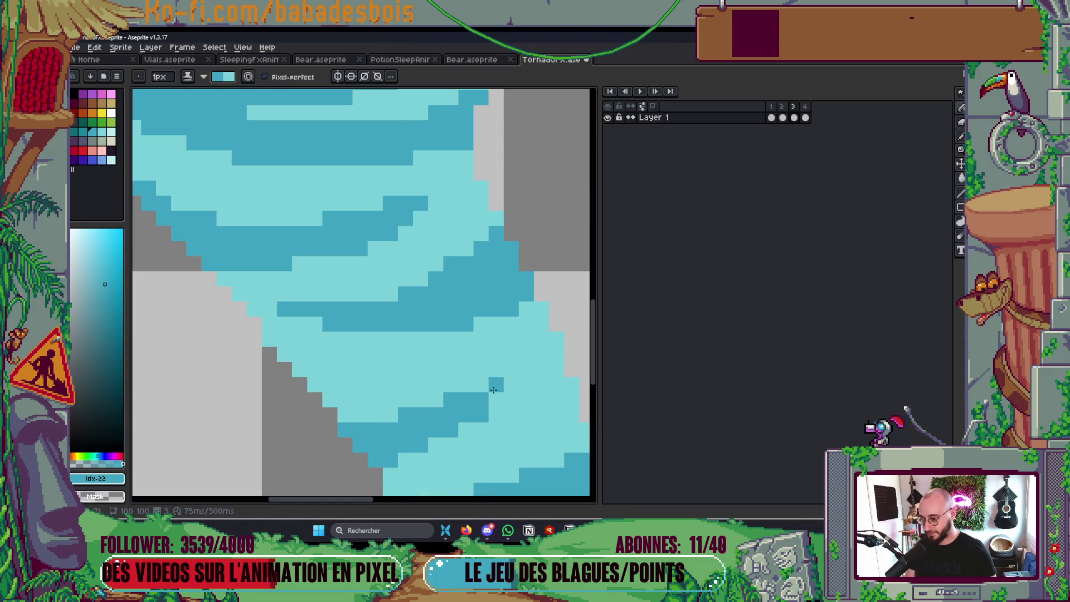
drag(436, 410, 353, 413)
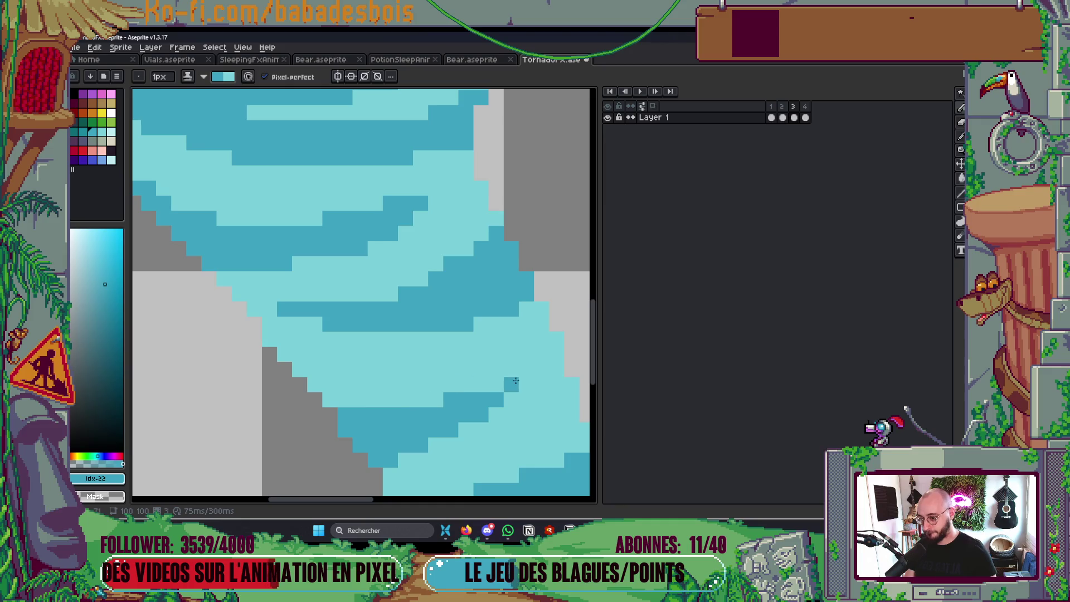
scroll(490, 281, down, 3)
scroll(476, 275, up, 3)
Lighten leftover dark pixels with Simple Ink and erase stray pixels near the tail
mouse_move(454, 285)
mouse_down()
mouse_move(518, 279)
mouse_move(449, 300)
mouse_up()
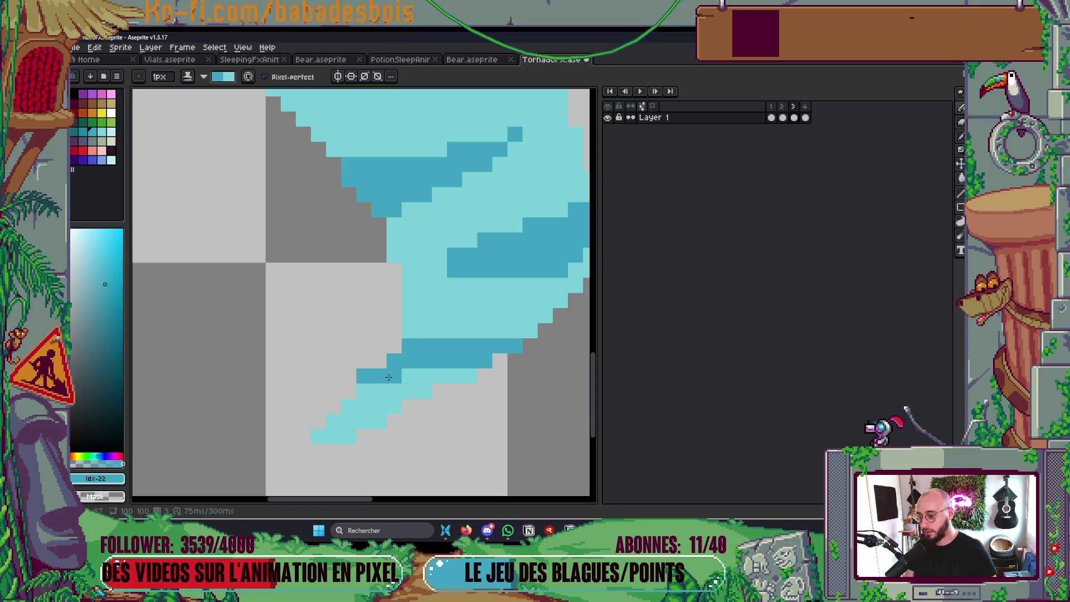
drag(374, 368, 361, 380)
click(204, 77)
click(212, 91)
click(379, 376)
right_click(363, 376)
right_click(363, 361)
scroll(376, 353, up, 2)
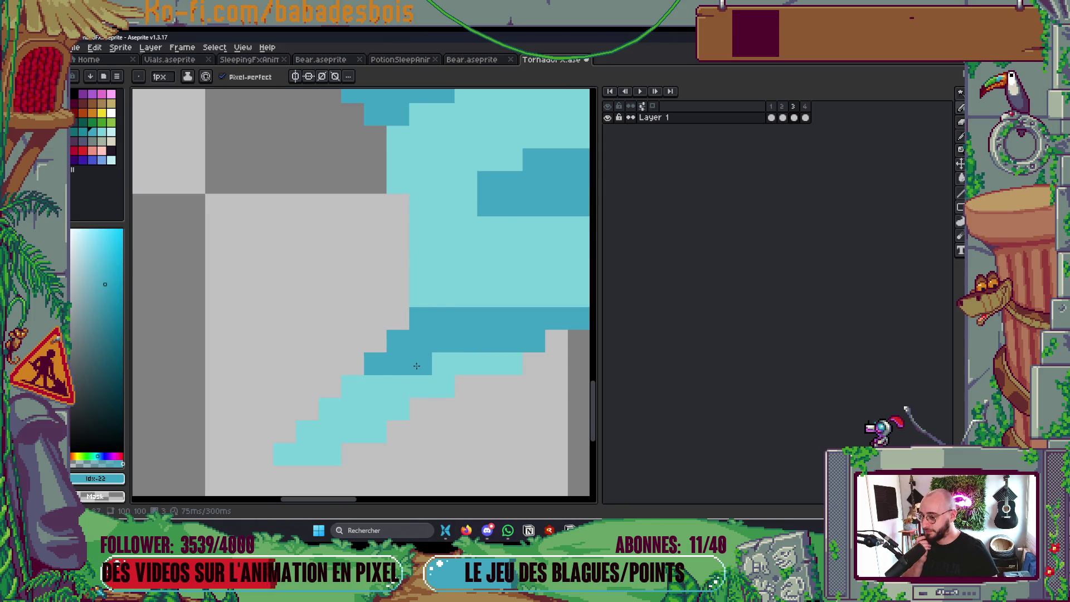
scroll(479, 259, down, 6)
scroll(481, 260, up, 1)
scroll(480, 259, up, 1)
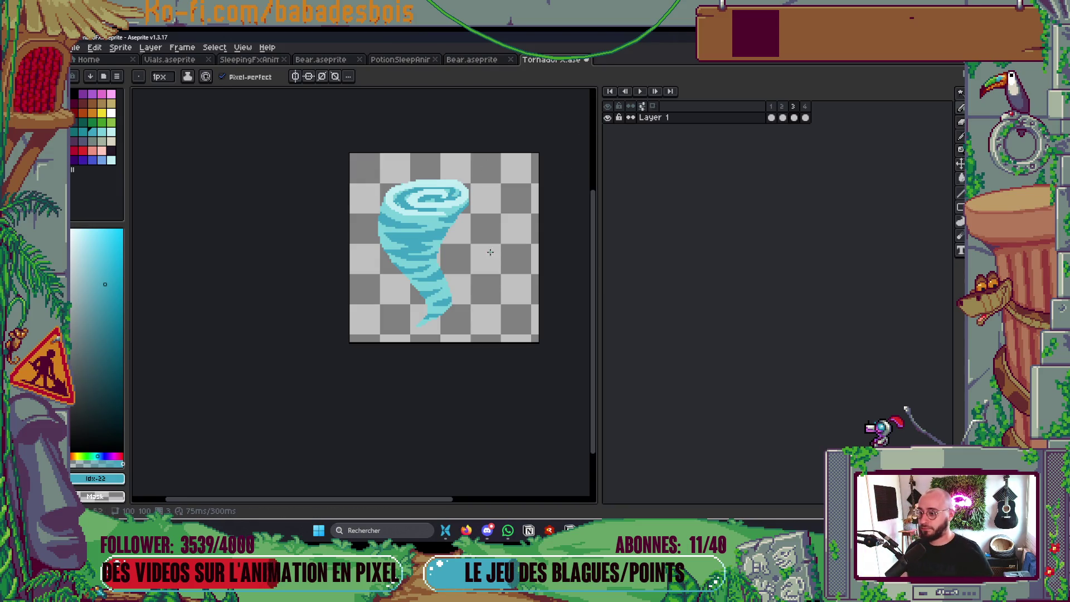
scroll(462, 273, up, 2)
scroll(383, 387, down, 1)
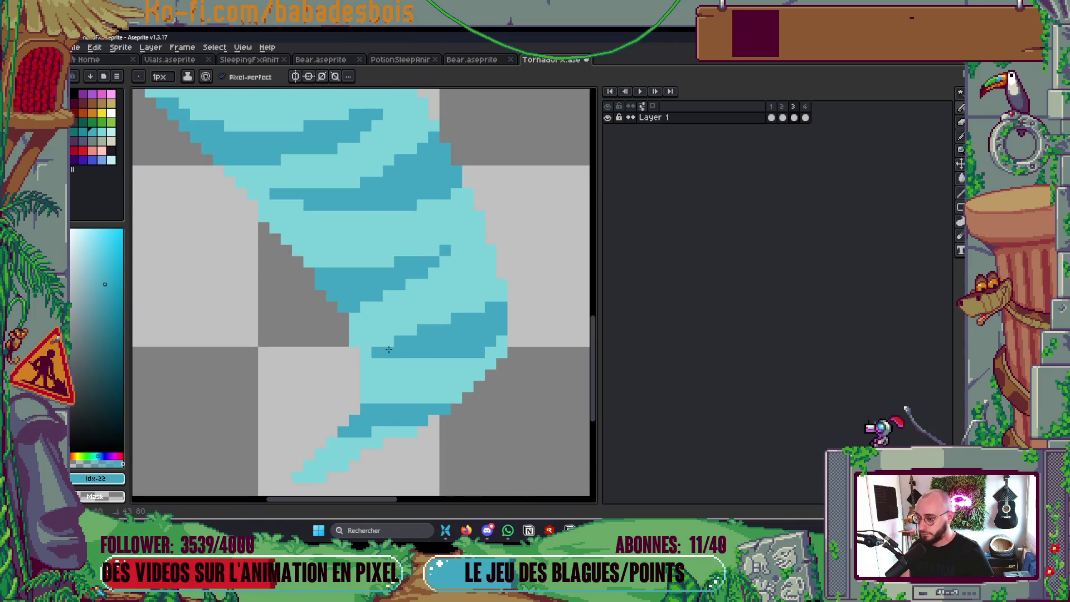
scroll(389, 351, down, 4)
scroll(432, 308, up, 1)
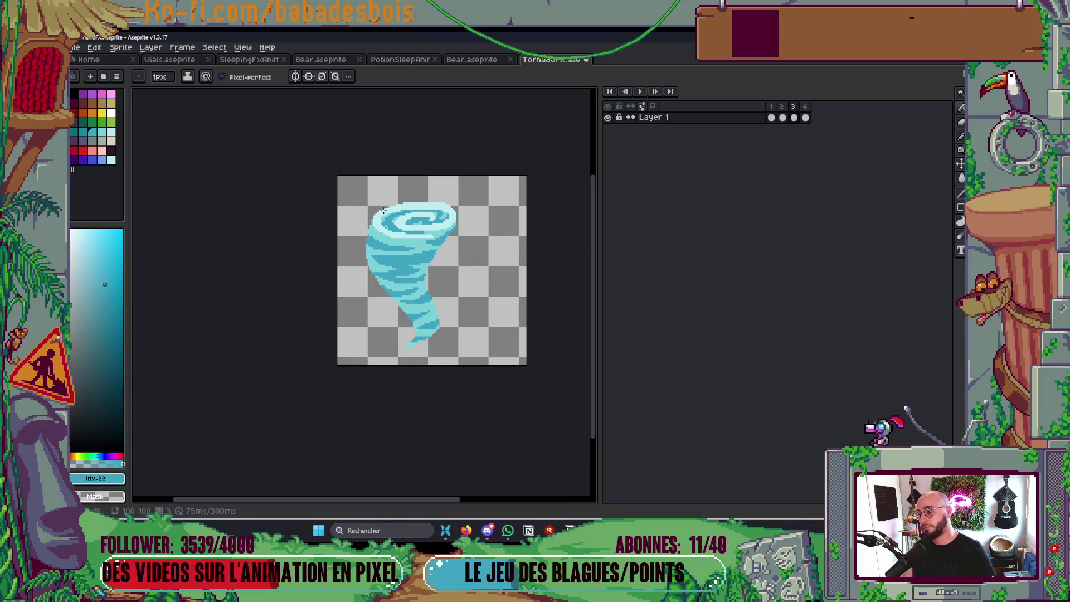
scroll(383, 210, up, 5)
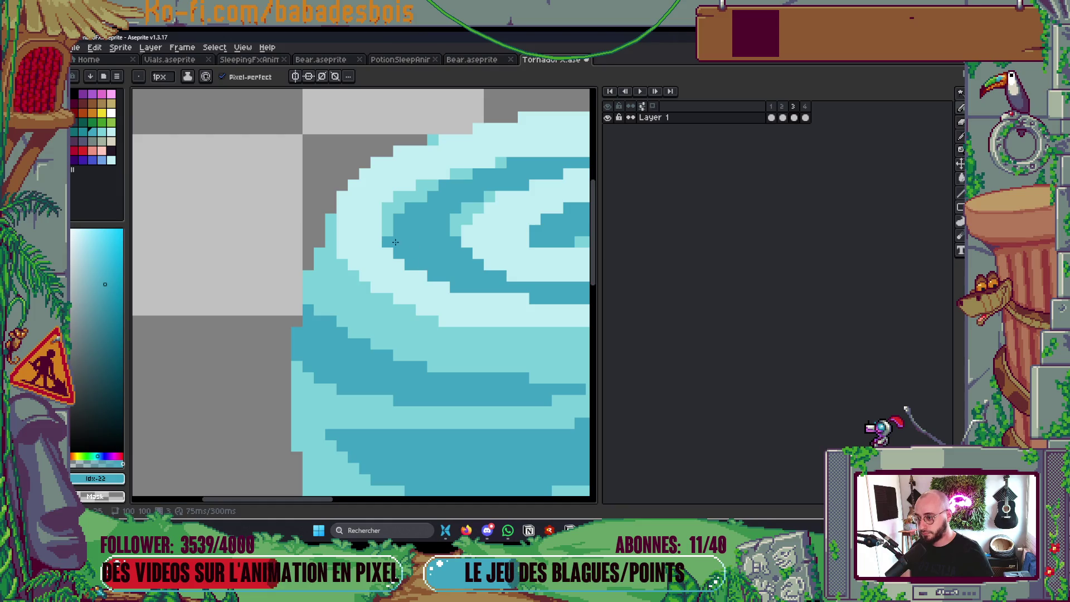
scroll(390, 230, down, 6)
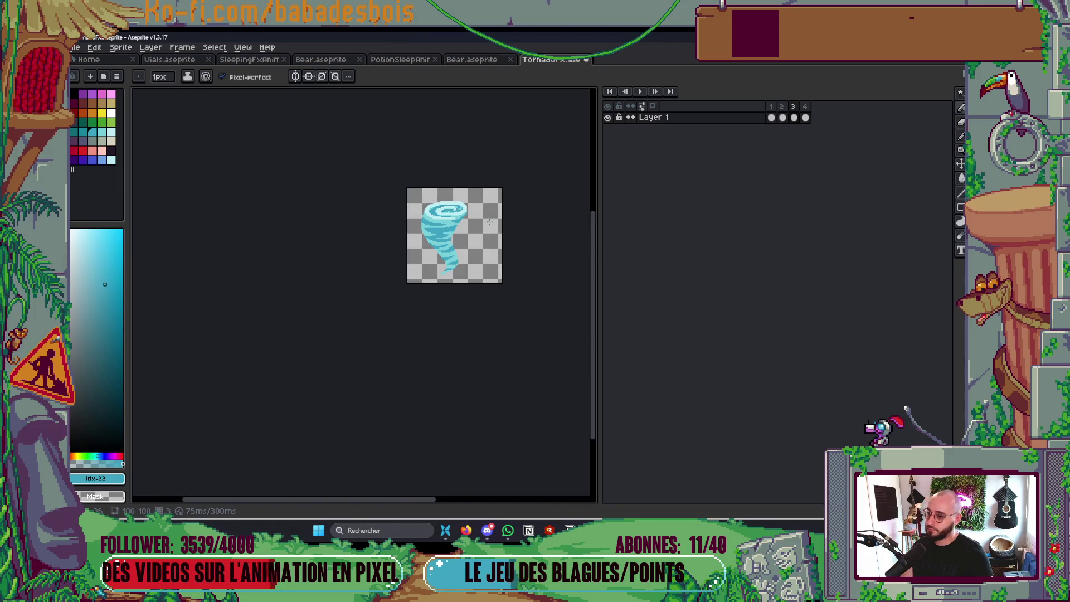
scroll(489, 221, up, 5)
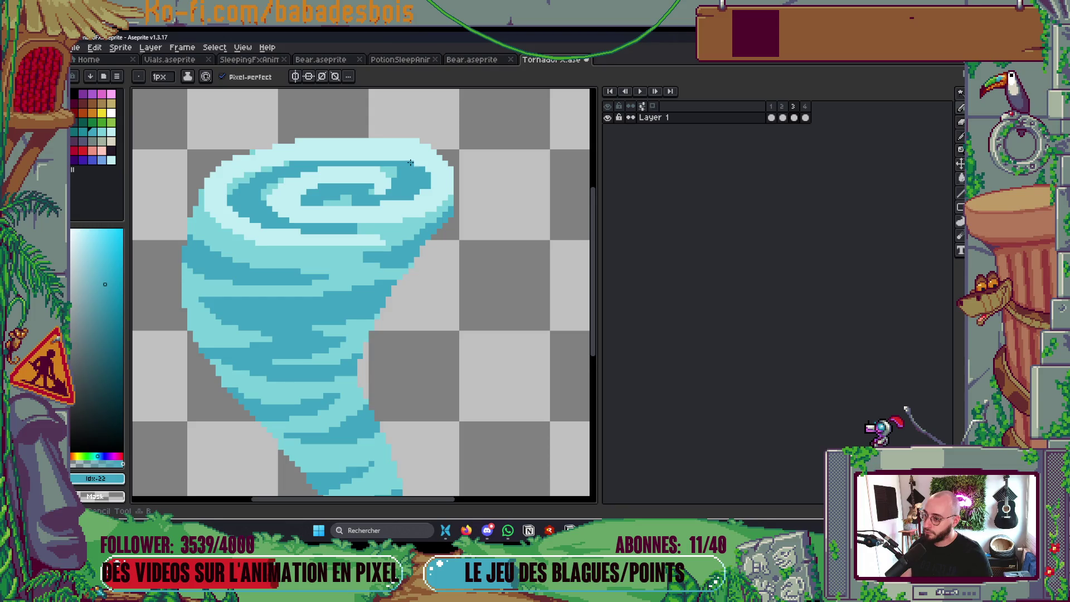
scroll(410, 162, up, 2)
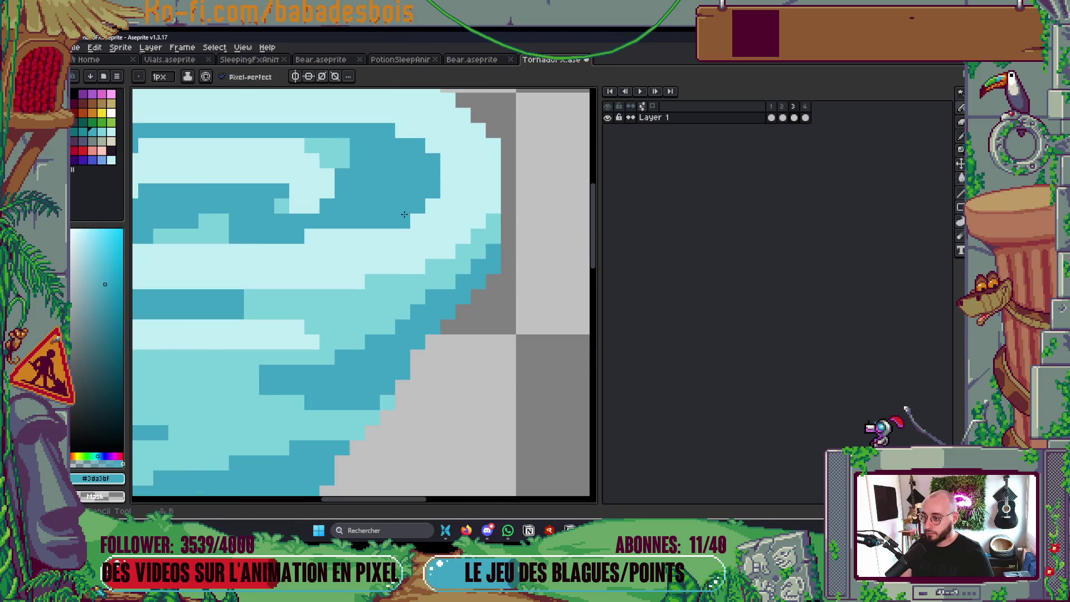
scroll(404, 215, down, 5)
scroll(412, 254, up, 3)
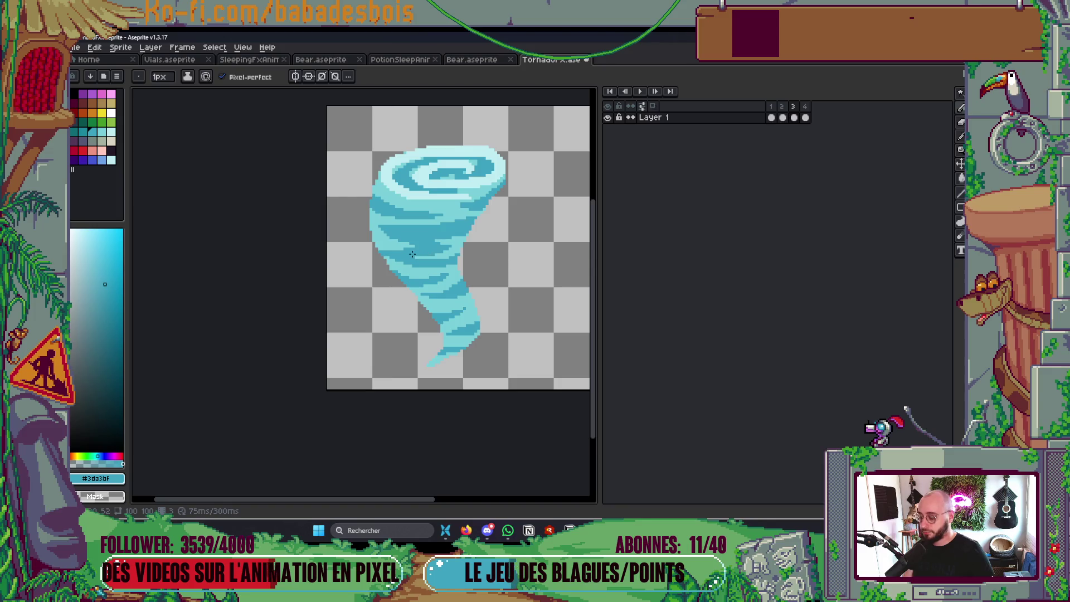
Pick a palette shade, enlarge the brush to 5px and select Shading ink
alt+click(434, 251)
key(plus)
key(plus)
key(plus)
alt+click(475, 217)
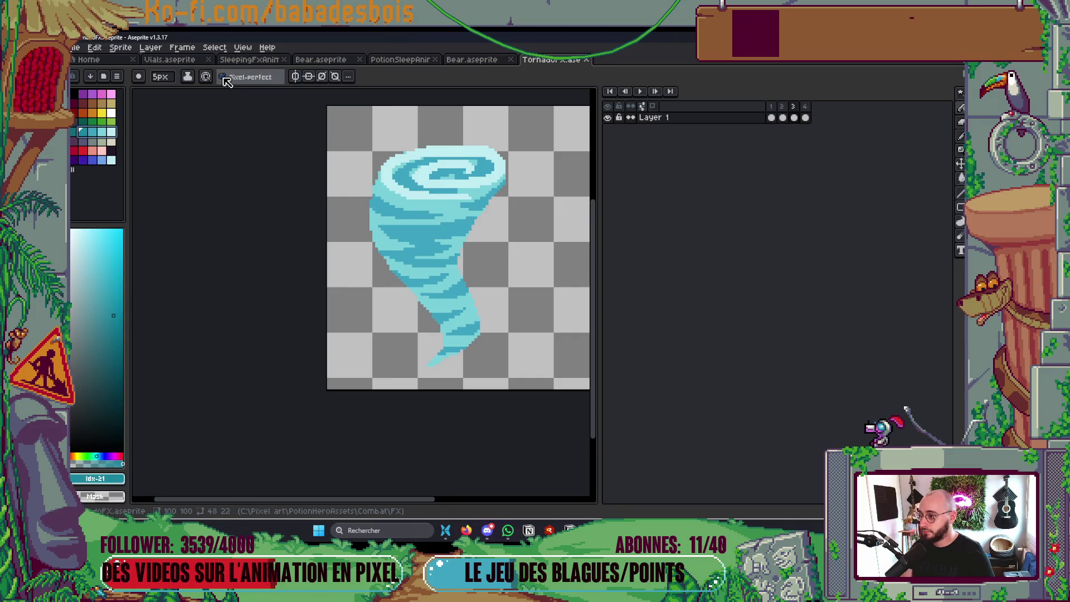
click(187, 76)
click(205, 134)
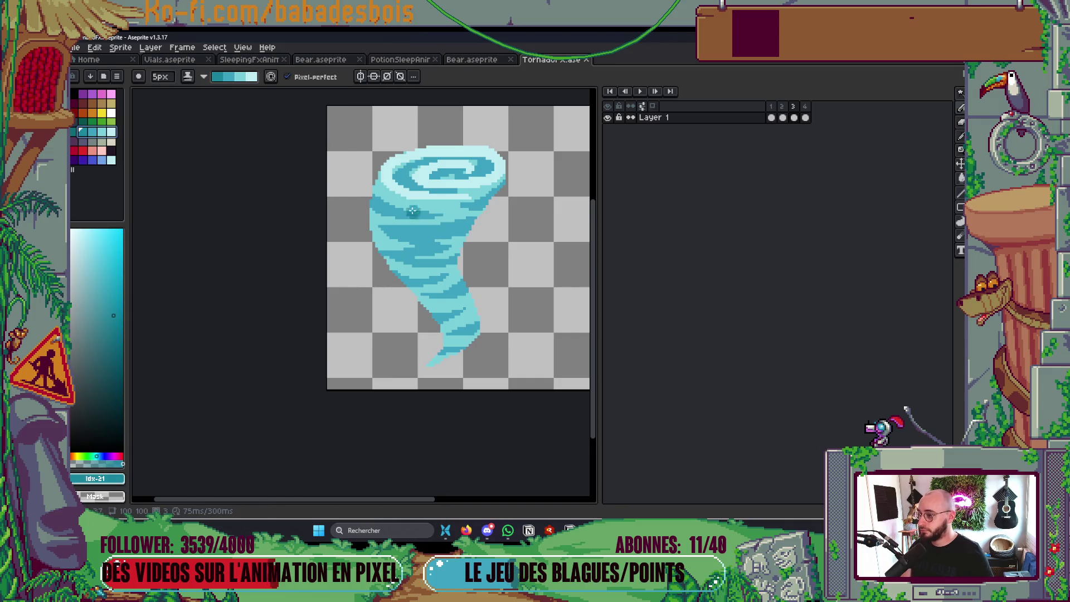
Shade down the right edge to the tail and along the upper- and lower-left edges
mouse_move(462, 251)
mouse_down()
mouse_move(454, 272)
mouse_move(474, 203)
mouse_up()
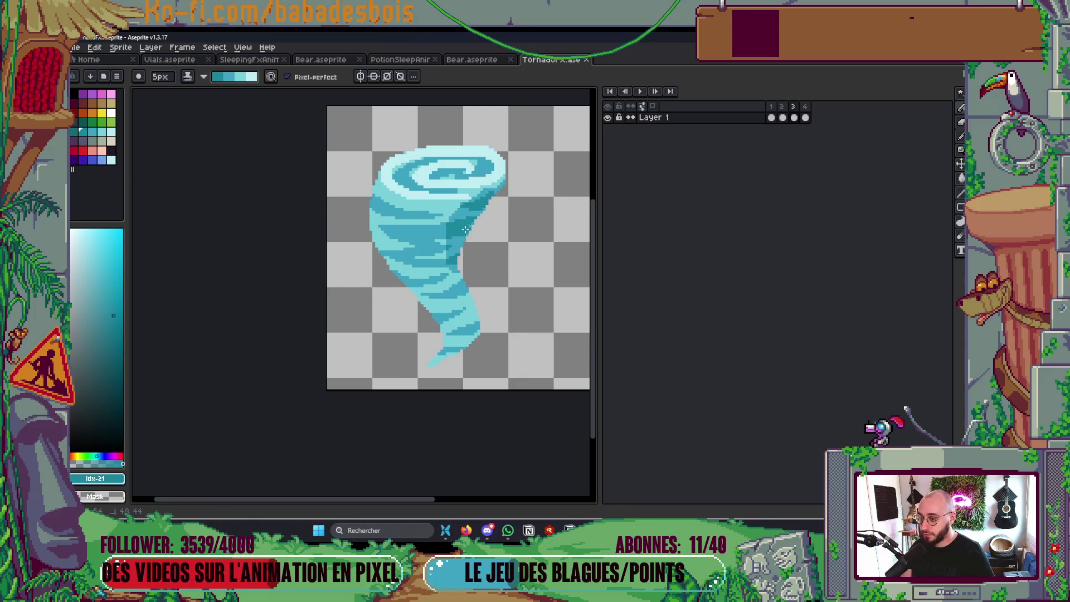
drag(450, 243, 469, 346)
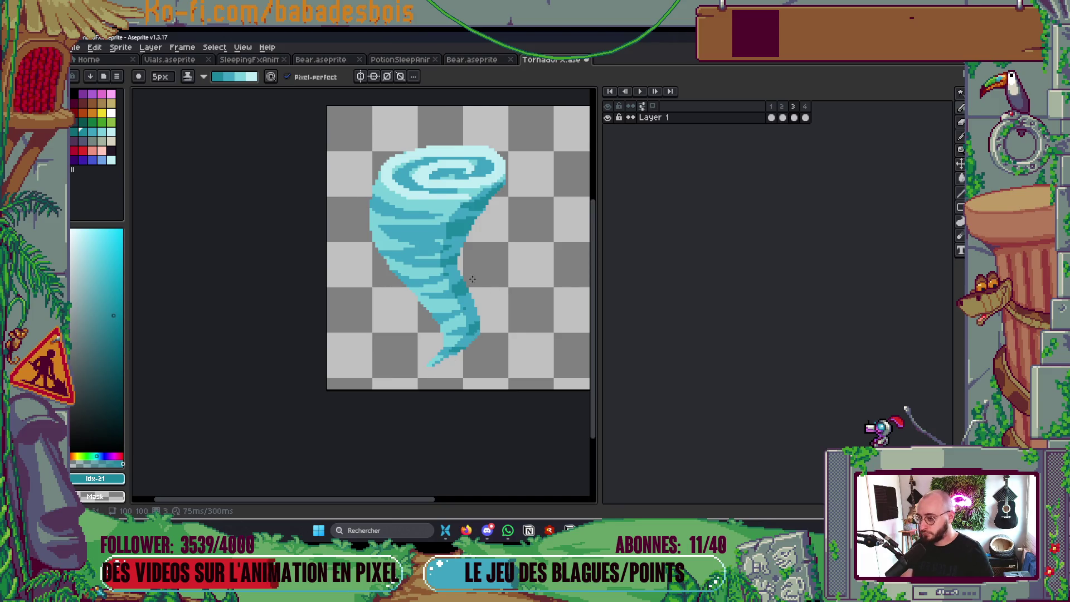
drag(384, 181, 373, 229)
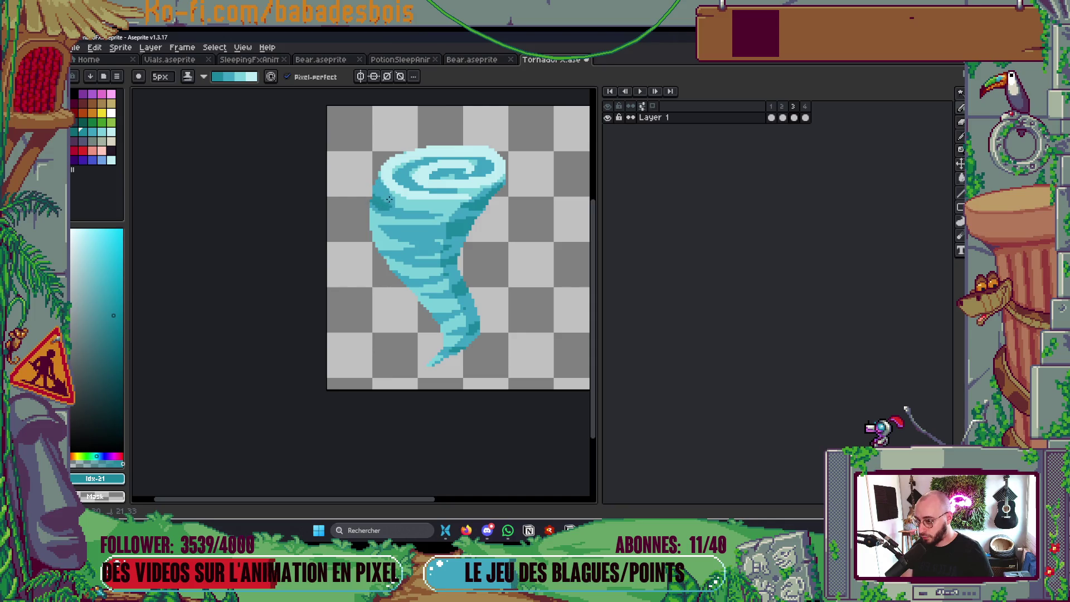
drag(377, 213, 389, 206)
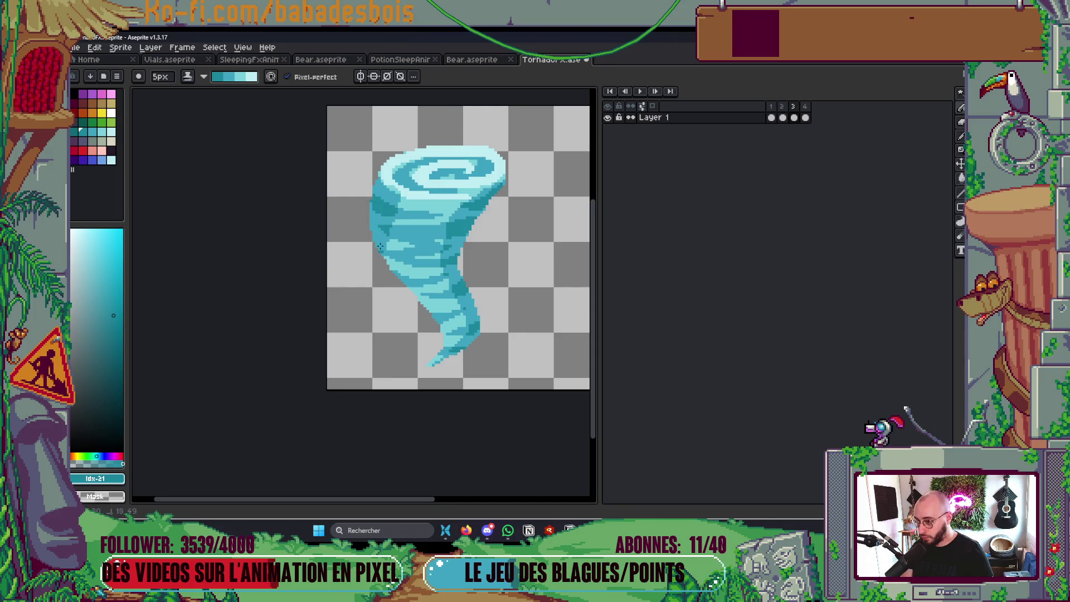
drag(399, 275, 425, 313)
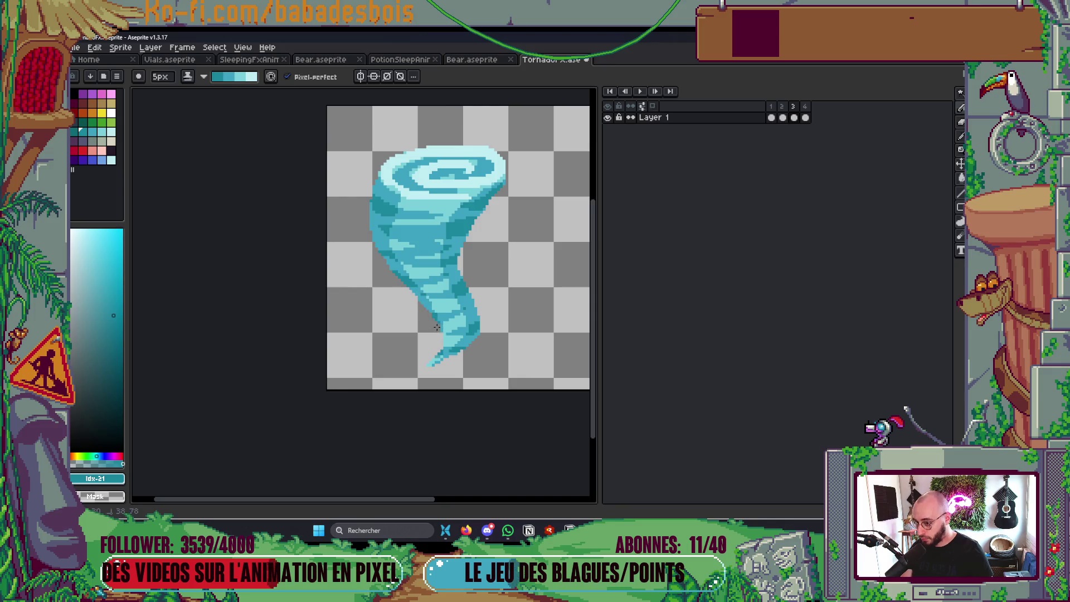
scroll(490, 312, down, 4)
scroll(491, 305, up, 3)
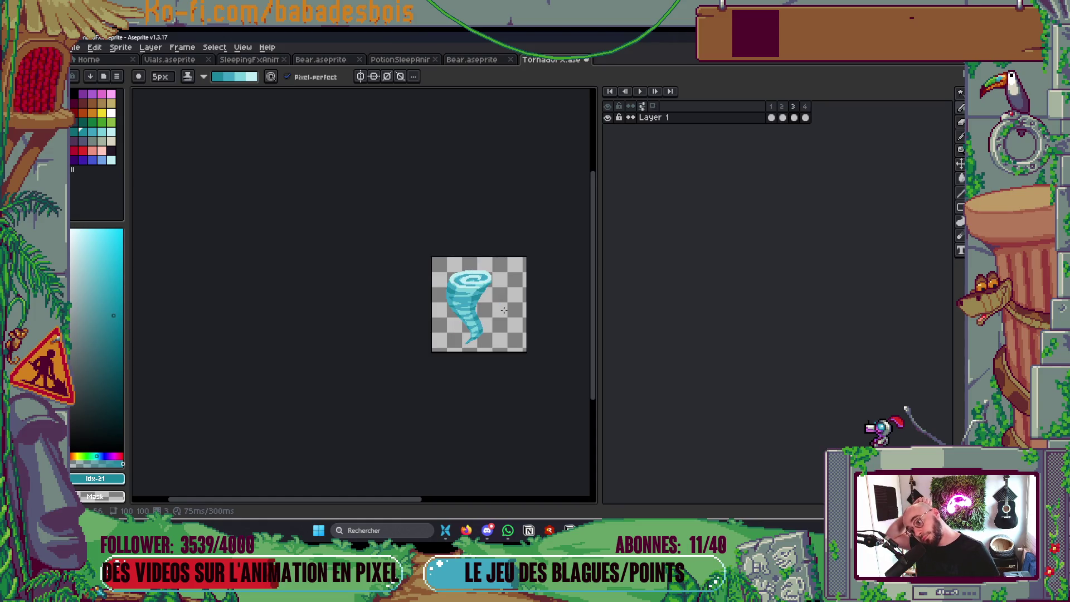
Paint a light-cyan highlight down the lower-left body, then play and stop the animation
scroll(500, 310, up, 2)
scroll(428, 301, up, 1)
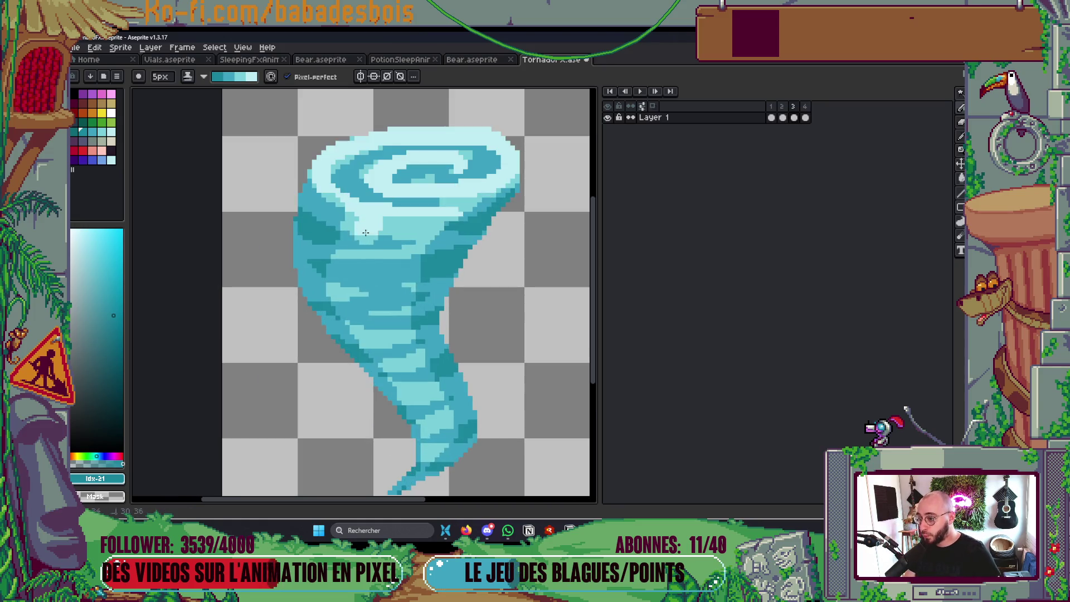
mouse_move(390, 304)
mouse_down()
mouse_move(379, 345)
mouse_move(356, 269)
mouse_move(409, 225)
mouse_move(392, 356)
mouse_move(432, 429)
mouse_move(423, 498)
mouse_up()
scroll(533, 251, down, 5)
key(Return)
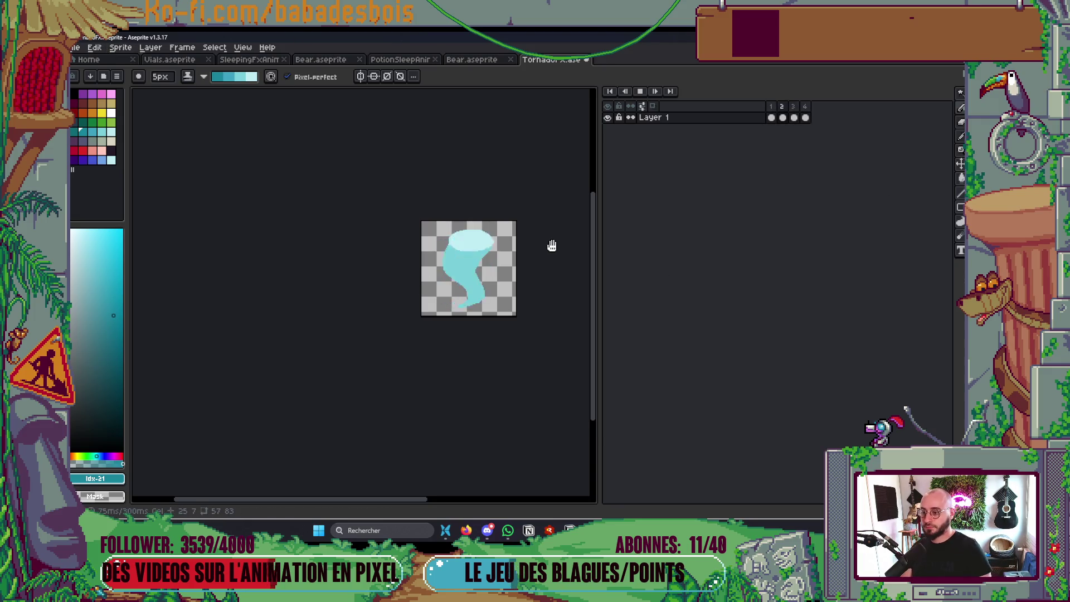
key(Return)
Shrink the brush to 1px and lighten two dark-teal pixels on the spiral
scroll(552, 246, up, 5)
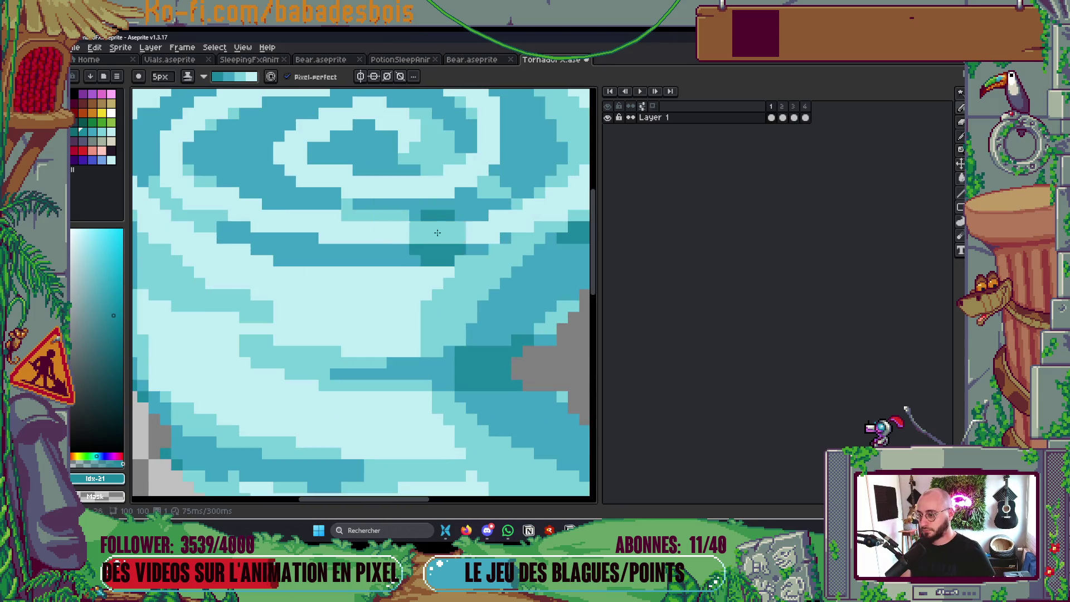
key(minus)
key(minus)
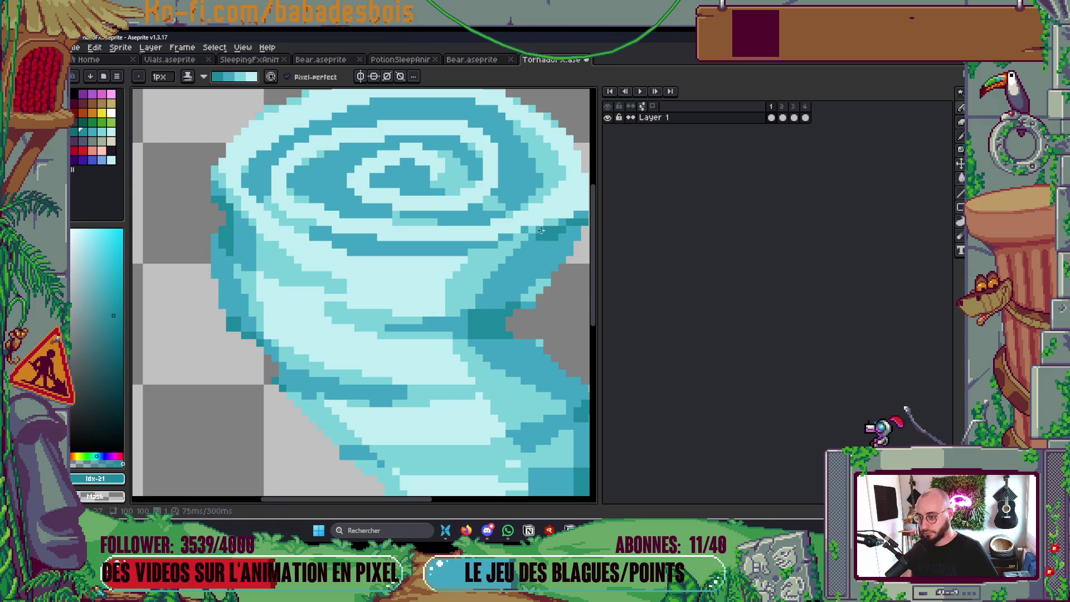
drag(556, 224, 521, 243)
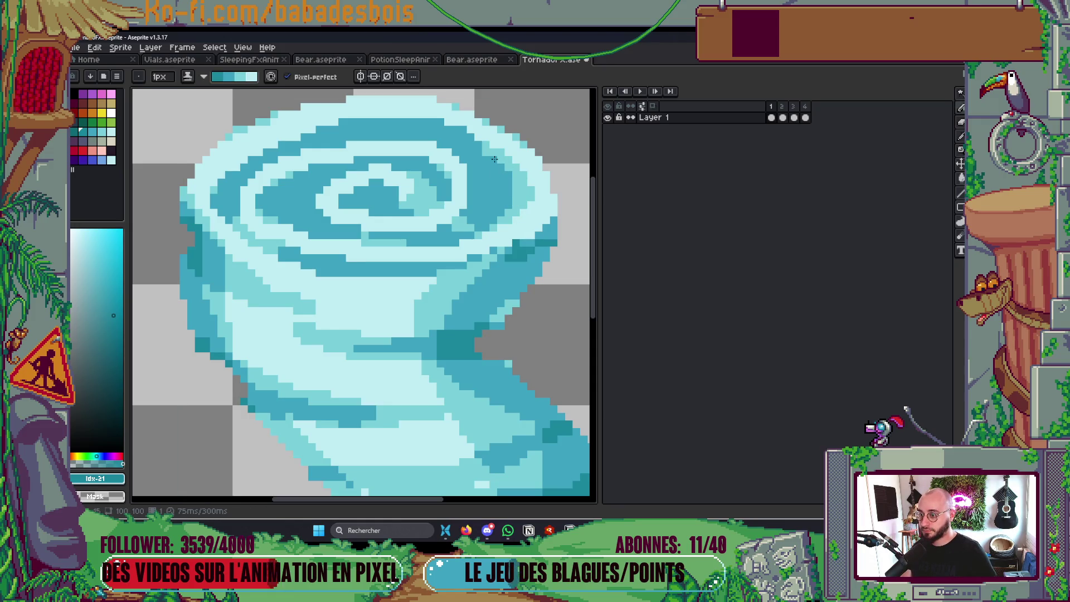
scroll(527, 139, down, 3)
scroll(470, 197, up, 5)
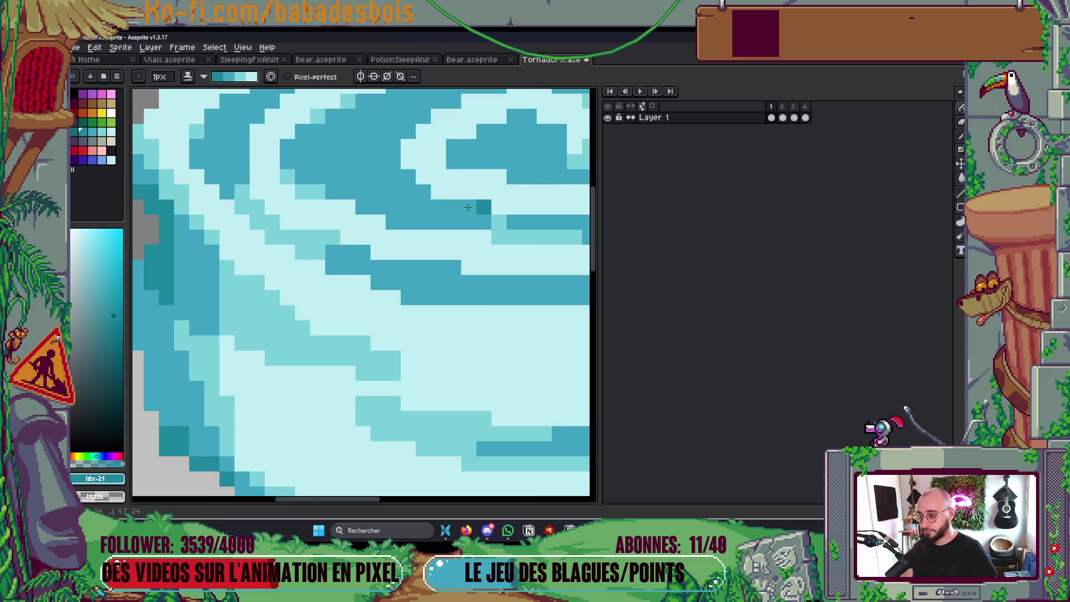
drag(483, 206, 468, 207)
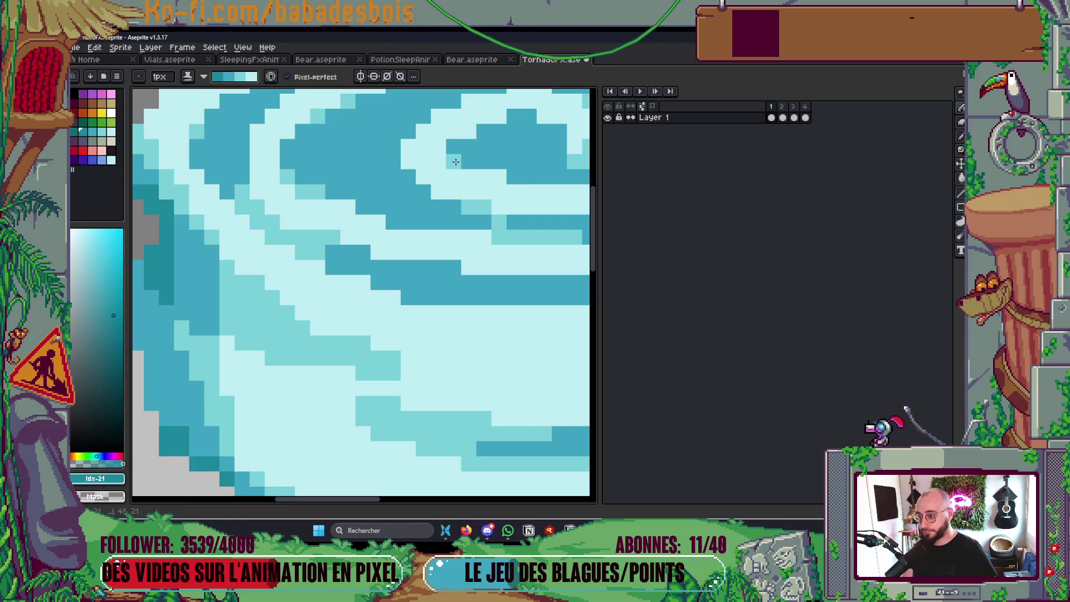
drag(513, 176, 442, 220)
Recolour pixels along the dark band's top mid teal, then play the animation to check
click(392, 174)
click(422, 161)
click(468, 161)
click(483, 161)
drag(484, 168, 467, 198)
click(467, 161)
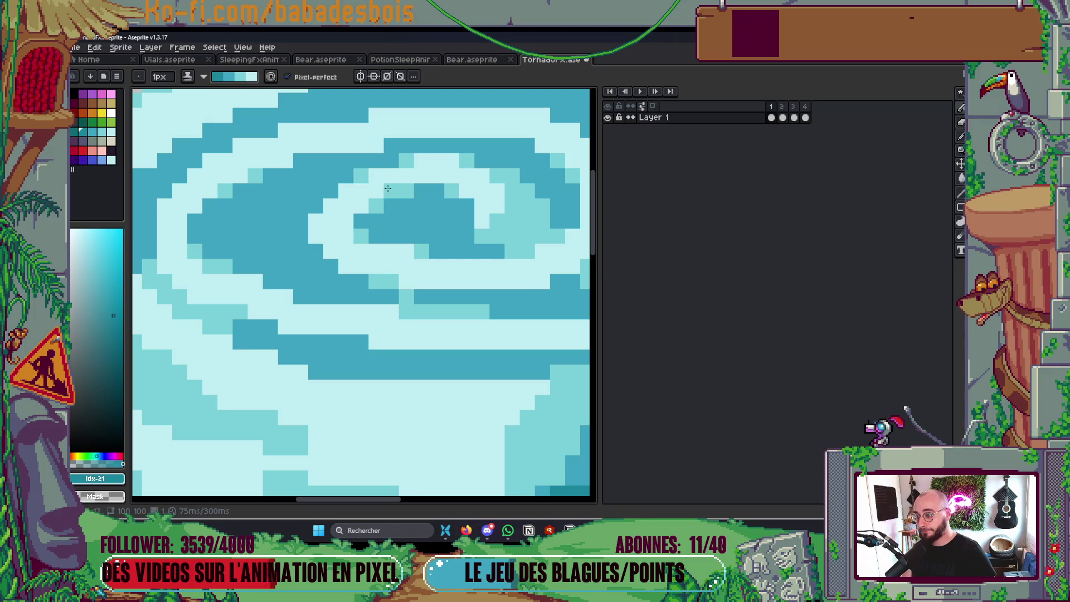
scroll(501, 184, down, 8)
key(Return)
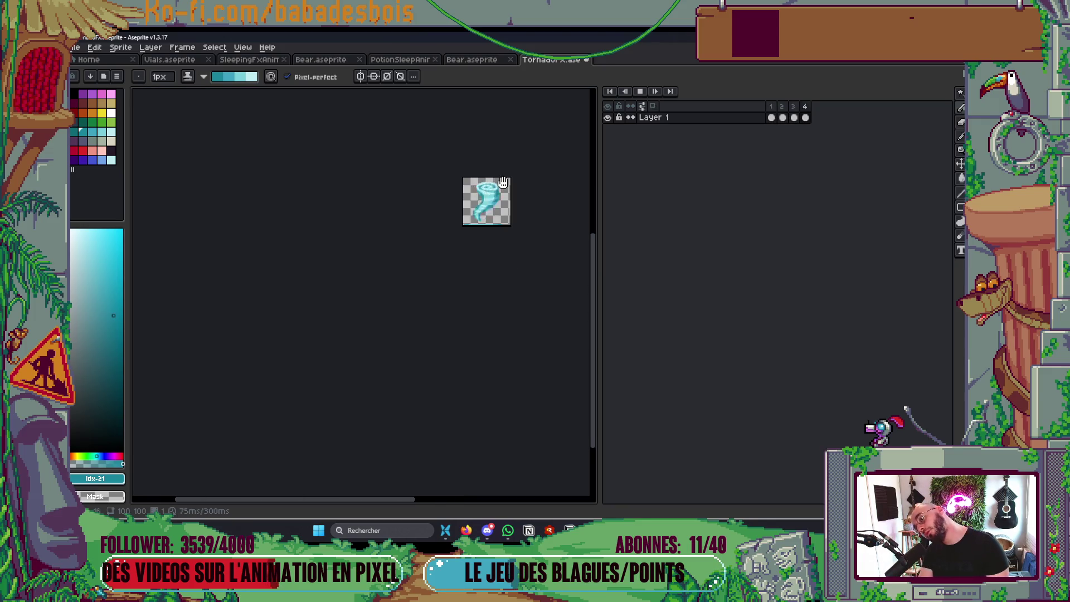
Stop playback, pick light palette colour Idx-24, and repaint a dark-blue patch with it
scroll(502, 181, up, 4)
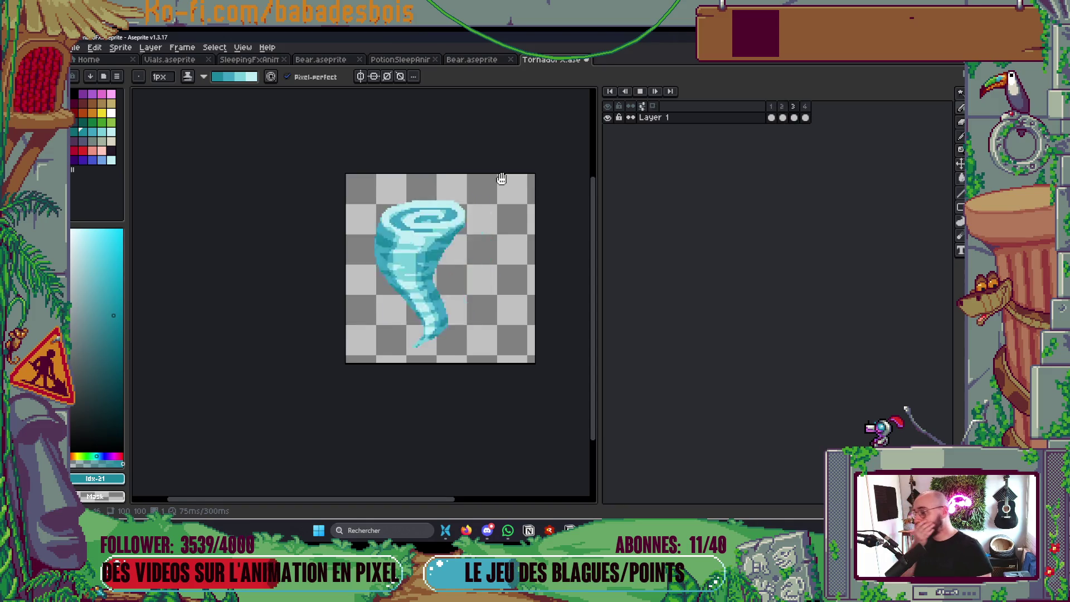
key(Return)
scroll(398, 241, up, 4)
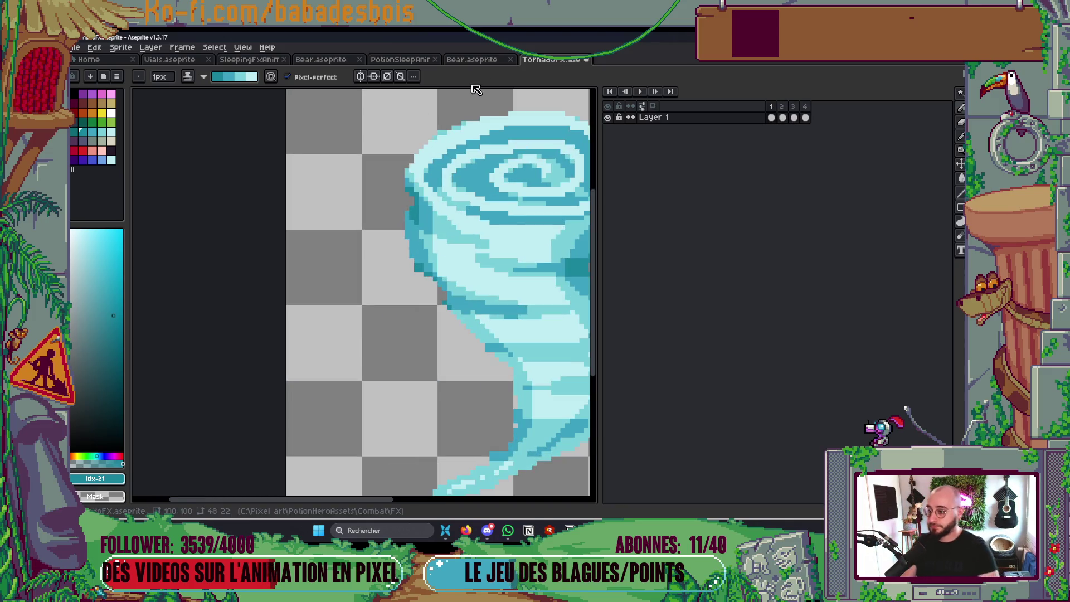
key(i)
click(448, 214)
key(b)
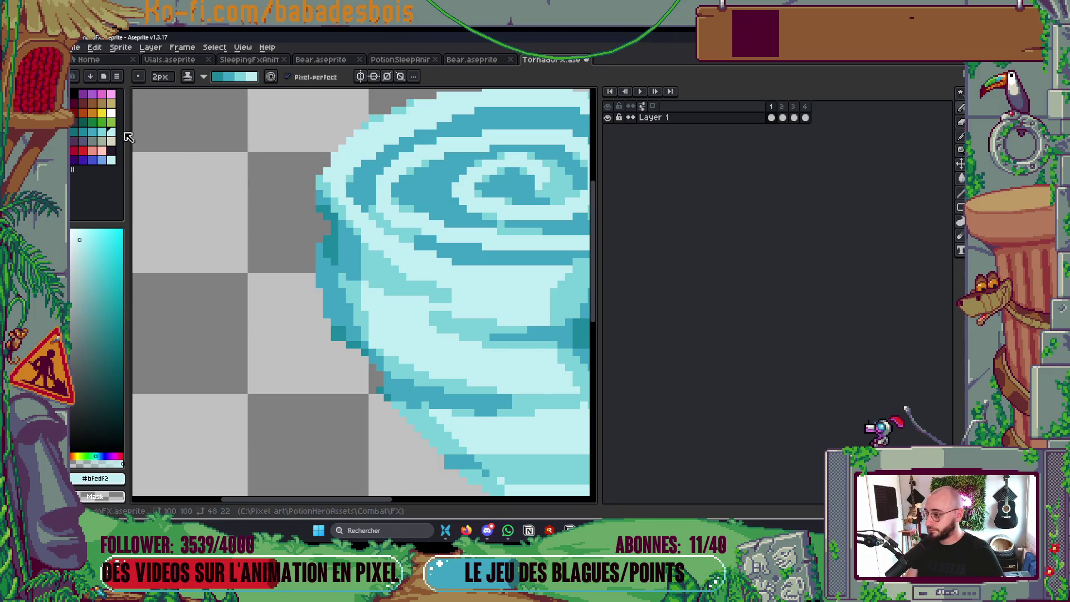
click(101, 131)
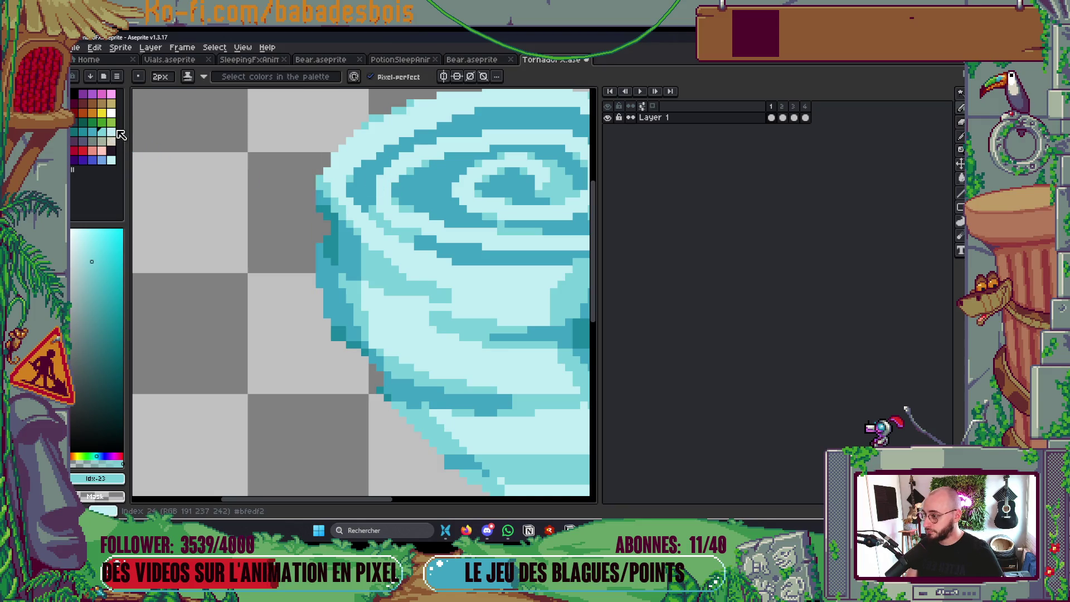
click(111, 131)
click(414, 232)
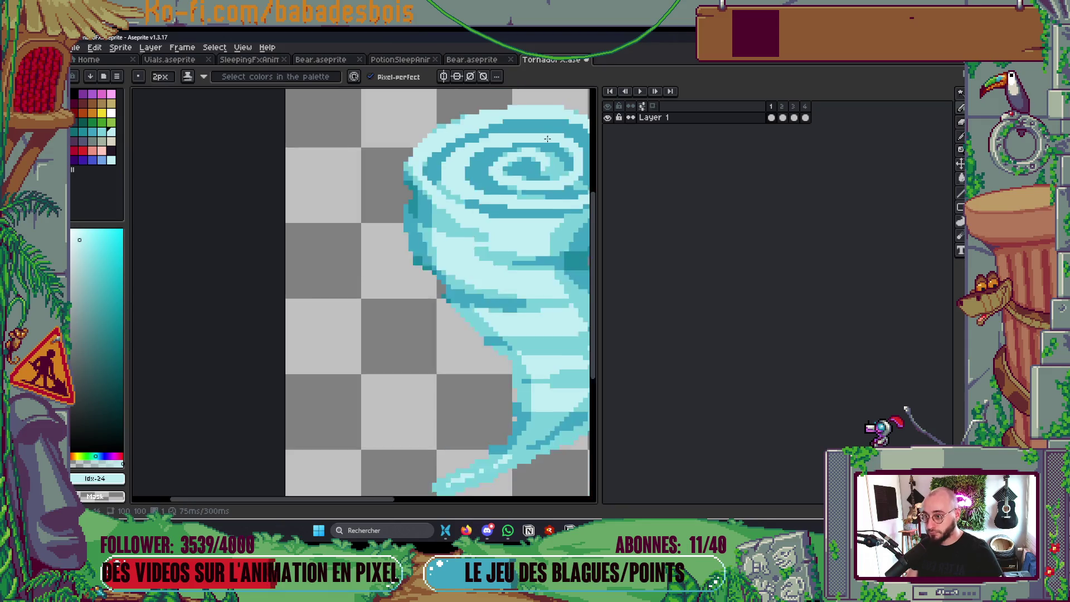
Cover the dark-blue pixels at the spiral band's right end and replay the loop
scroll(465, 136, down, 3)
scroll(465, 137, up, 3)
drag(497, 150, 207, 150)
scroll(468, 203, down, 2)
scroll(369, 203, up, 2)
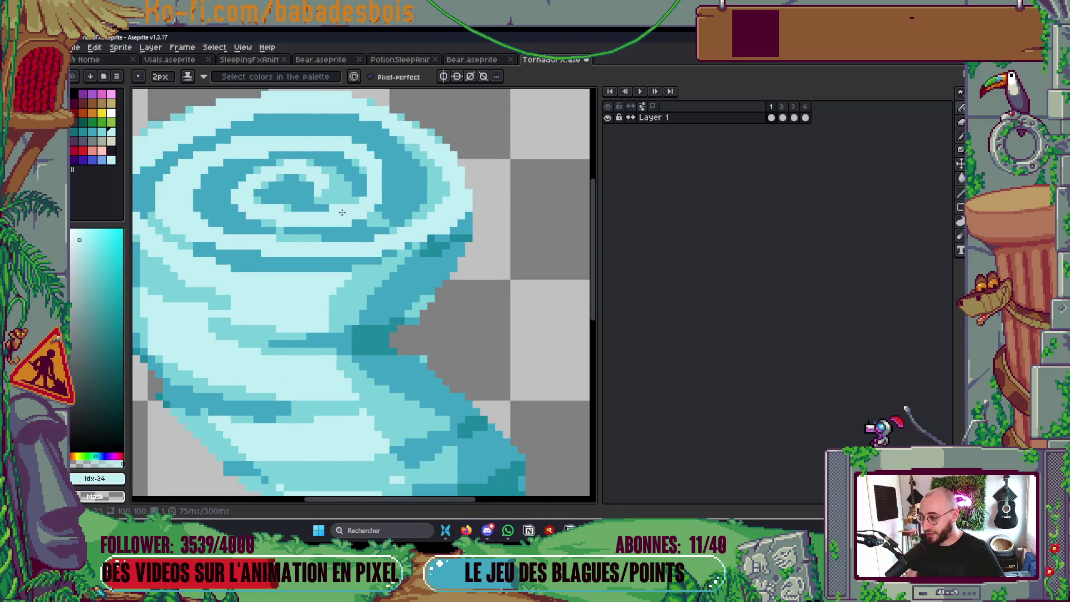
click(341, 156)
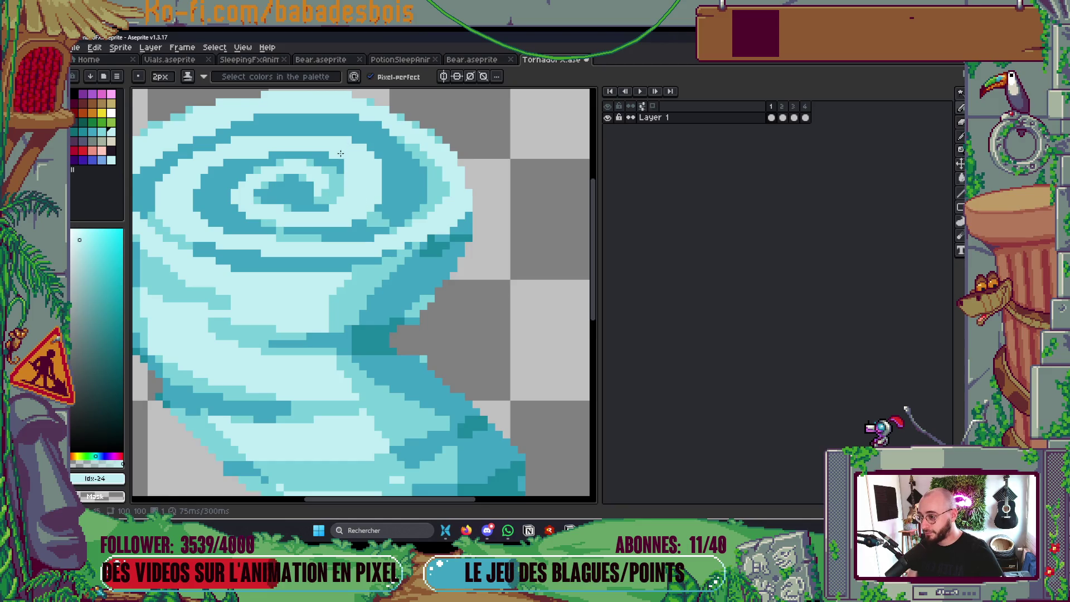
scroll(340, 154, down, 6)
scroll(459, 119, up, 1)
key(Return)
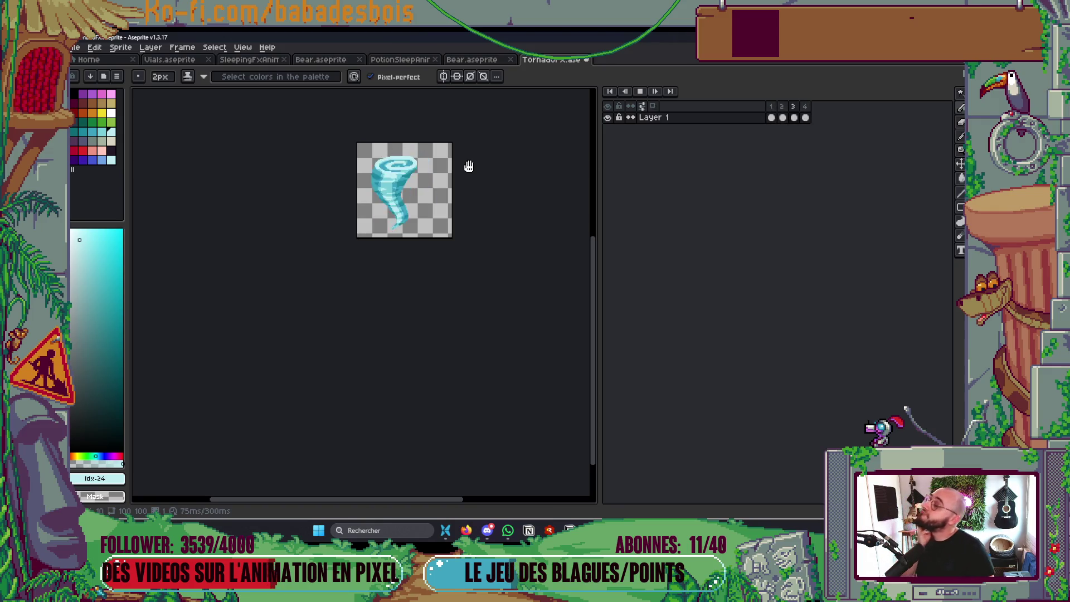
On frame 2, redraw the light cap's top edge with Simple Ink and repaint its right edge
key(Return)
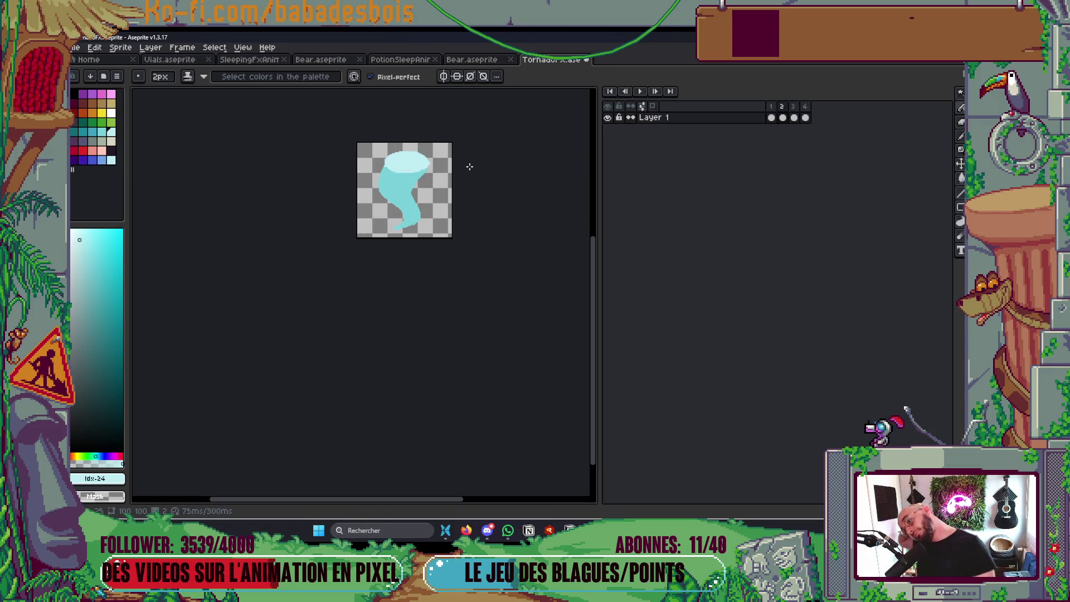
scroll(411, 175, up, 2)
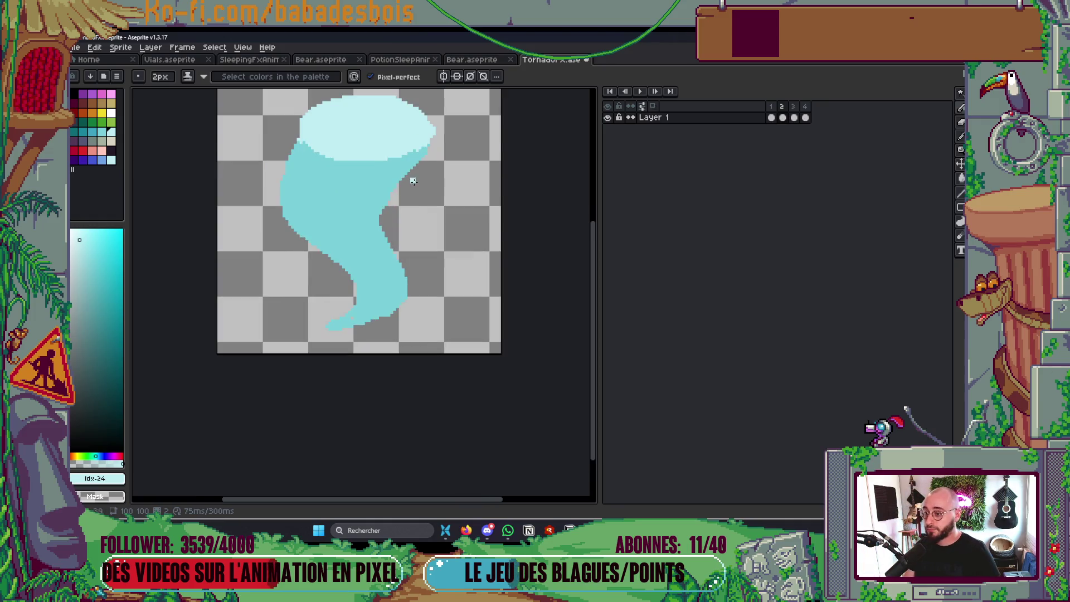
scroll(294, 162, up, 2)
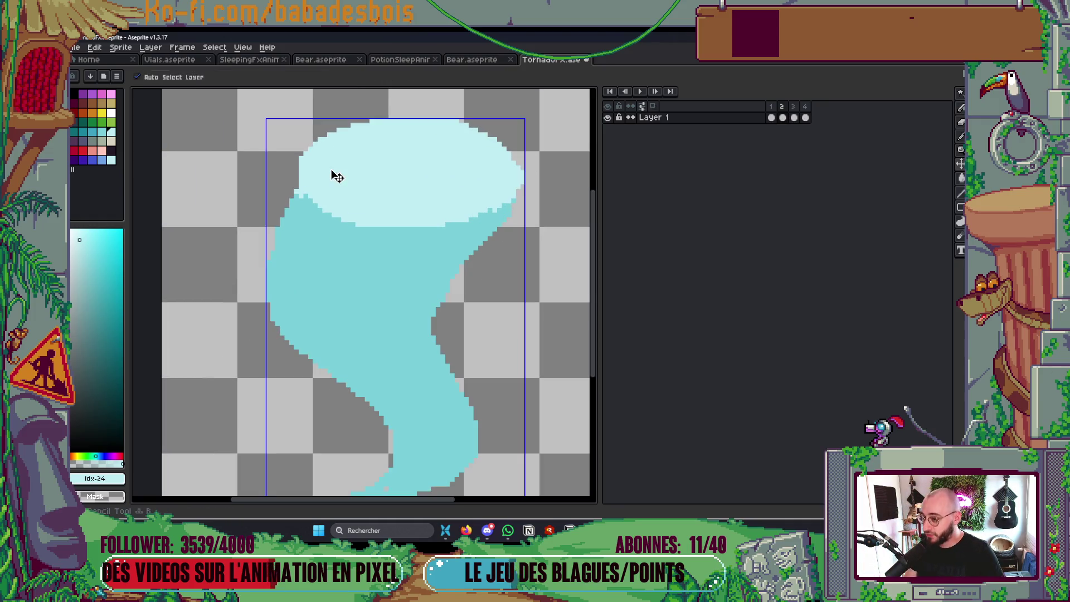
click(203, 77)
click(203, 92)
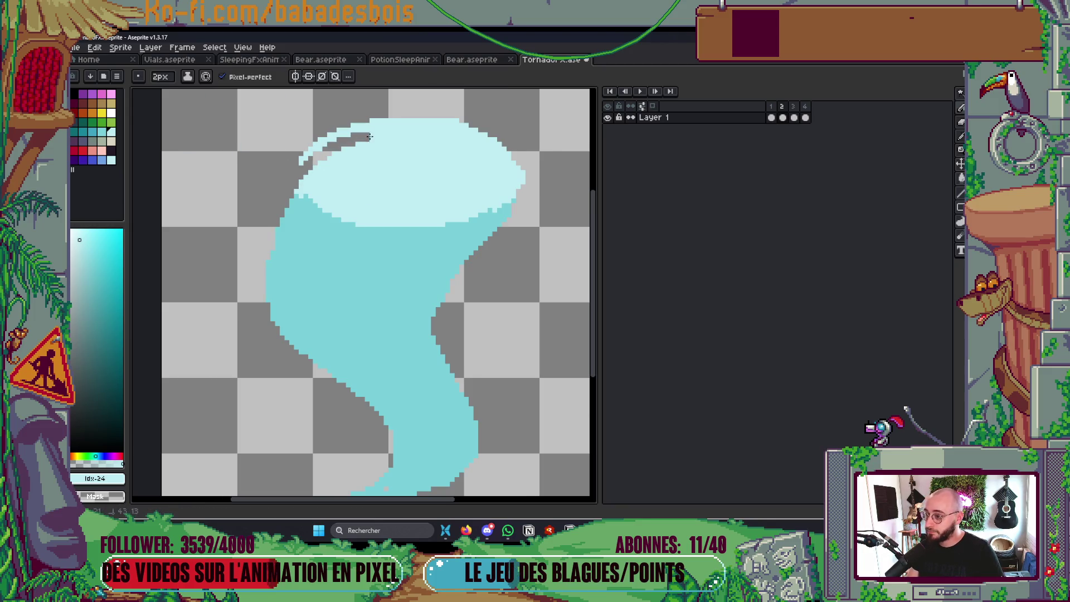
mouse_move(314, 171)
mouse_down()
mouse_move(300, 166)
mouse_move(352, 130)
mouse_move(479, 127)
mouse_up()
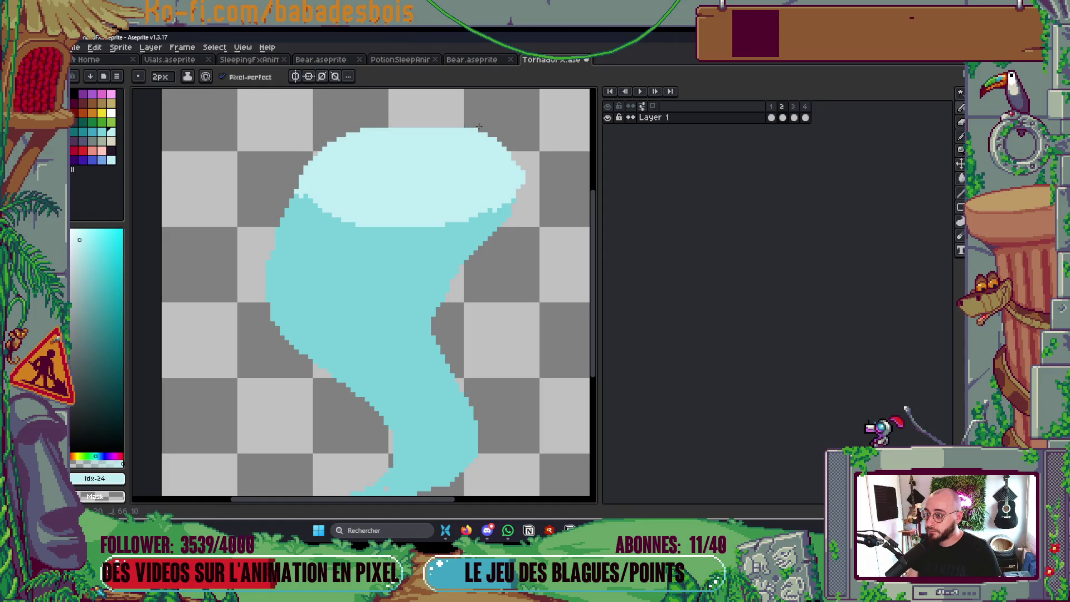
scroll(493, 219, up, 2)
click(500, 221)
alt+click(497, 218)
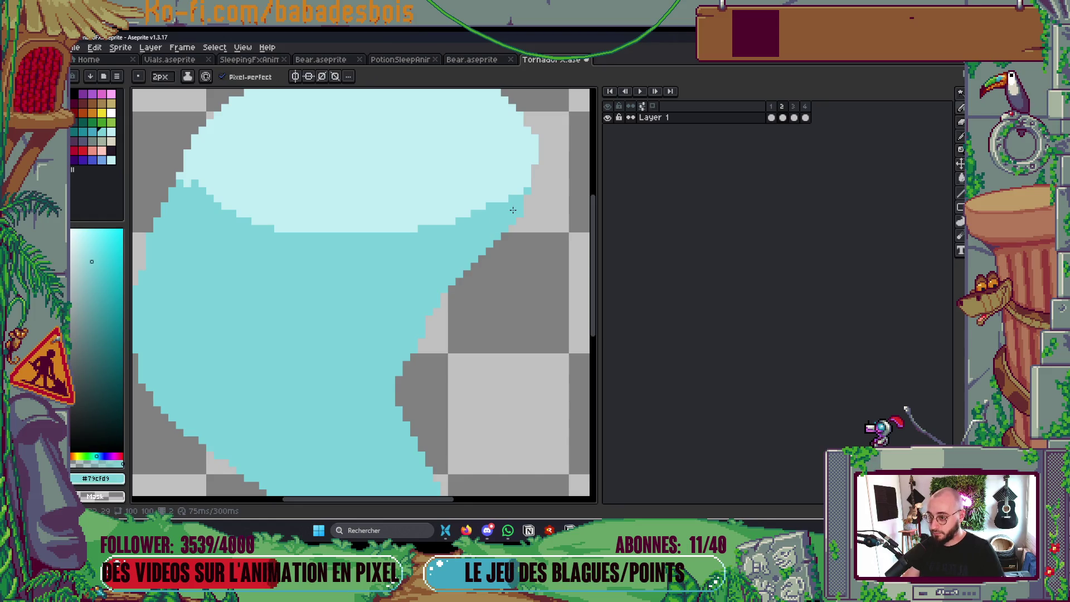
scroll(499, 217, down, 2)
scroll(512, 183, down, 2)
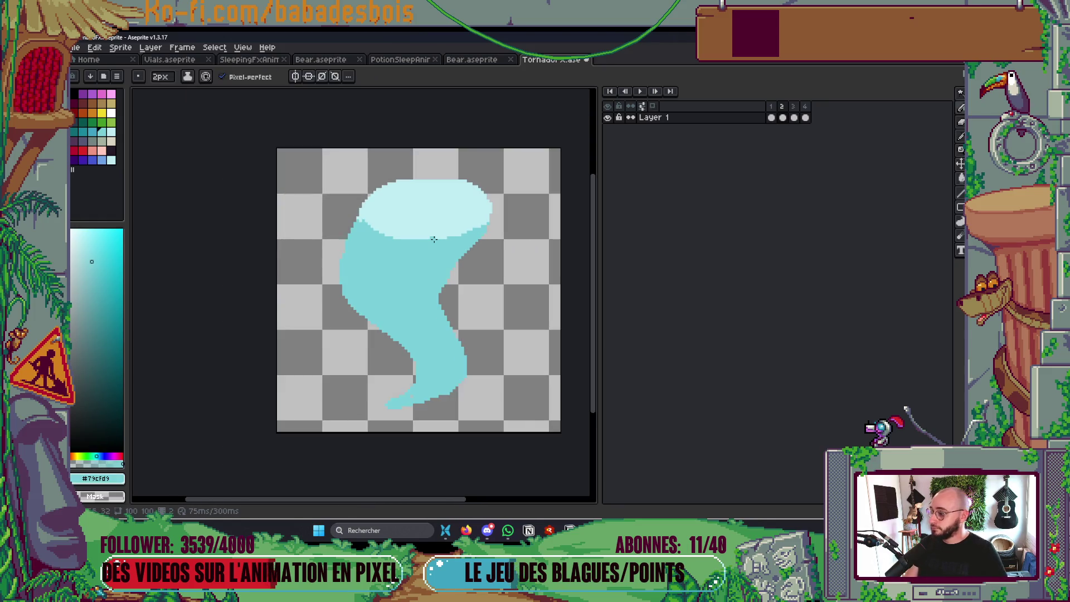
Save the file, then fill in stray pixels and the step along the left edge
key(ctrl+s)
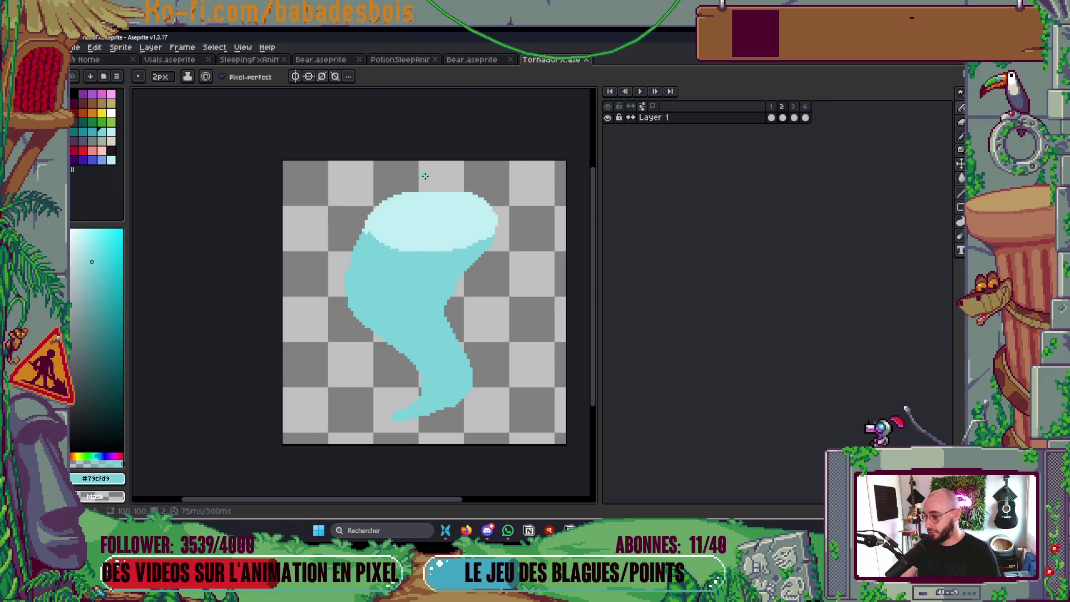
scroll(425, 176, up, 1)
scroll(424, 175, up, 1)
click(368, 239)
scroll(426, 239, down, 1)
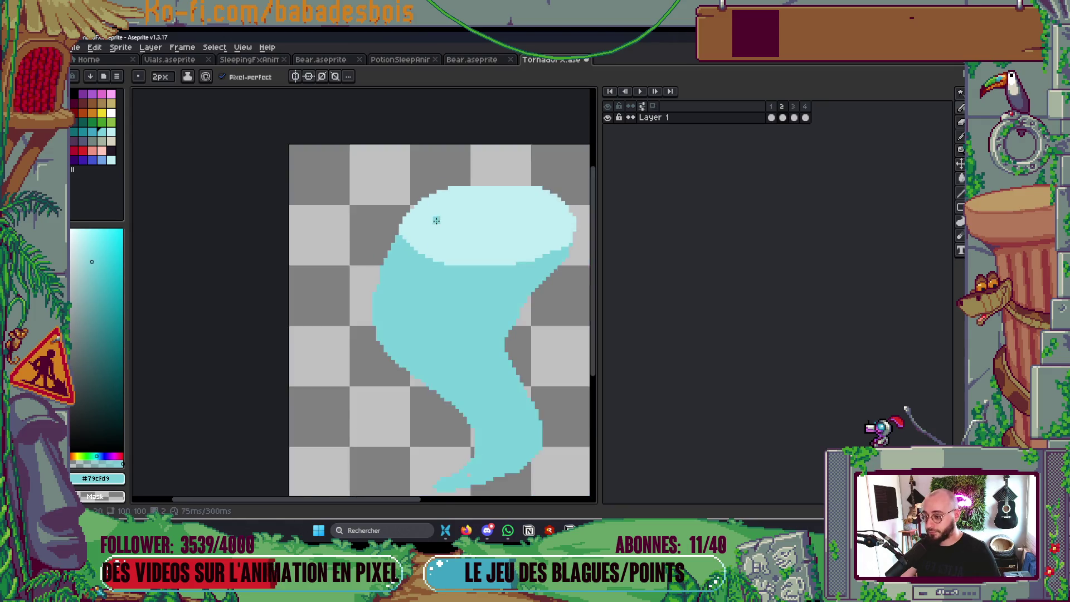
scroll(436, 221, up, 3)
click(387, 247)
Erase stray cyan pixels along the lower edge and fill a gap on the right edge
scroll(440, 151, down, 5)
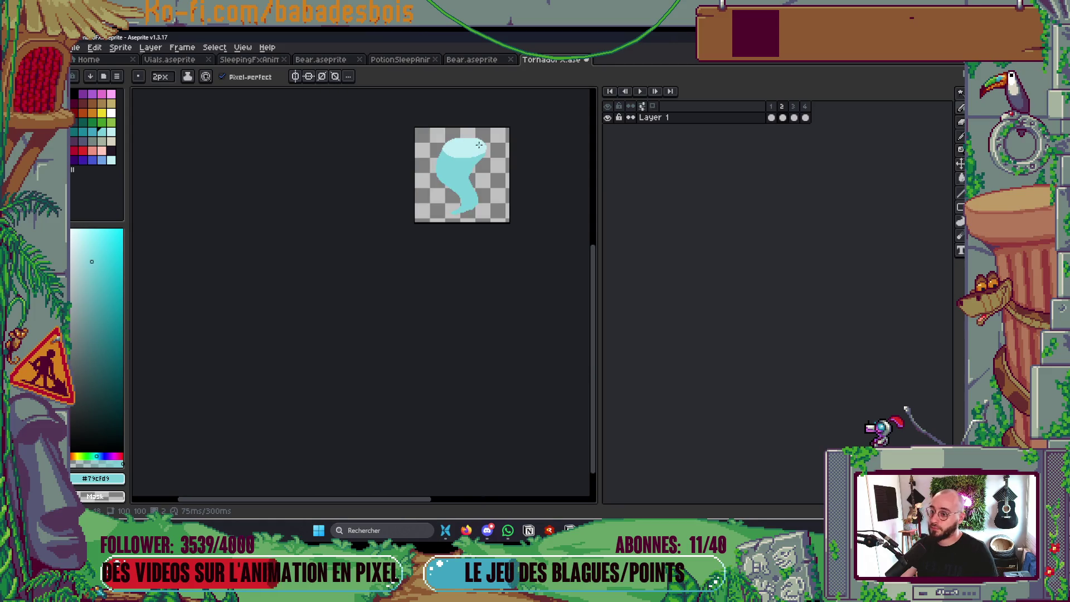
scroll(484, 180, up, 4)
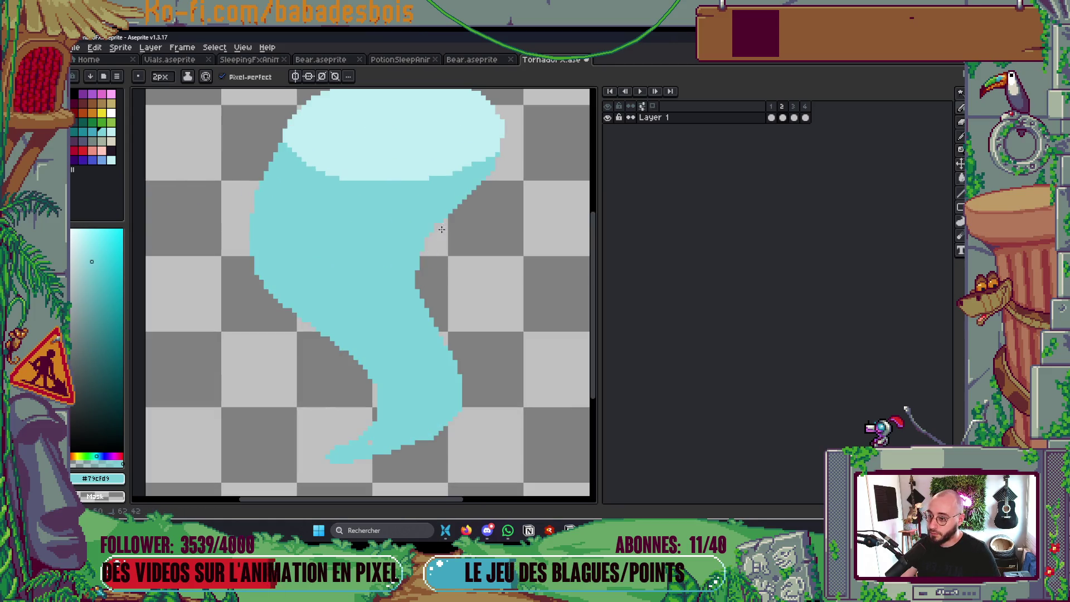
scroll(464, 211, down, 2)
scroll(371, 323, up, 3)
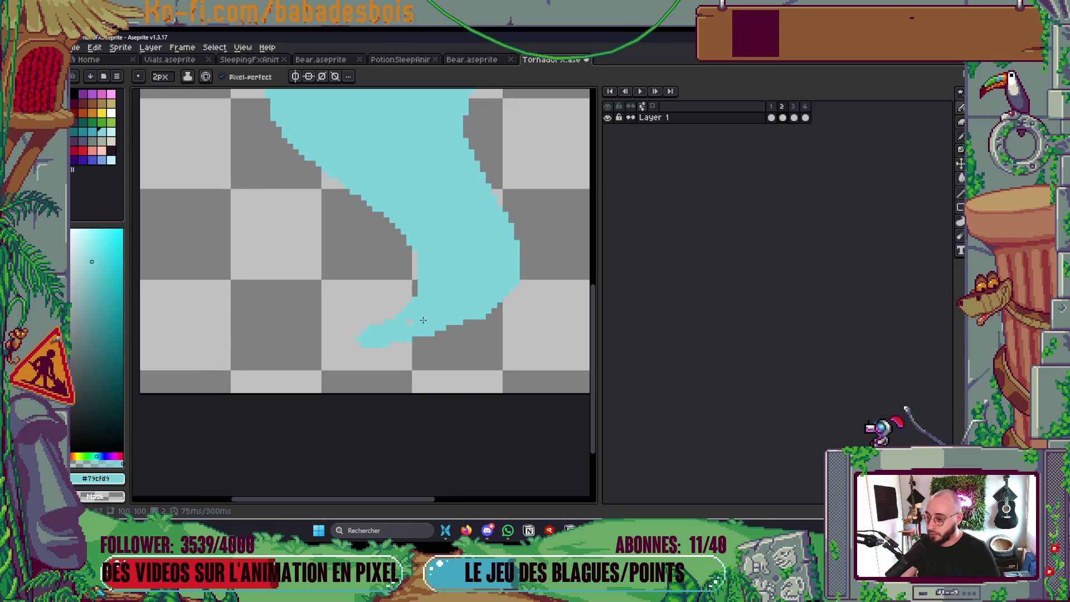
scroll(372, 306, up, 3)
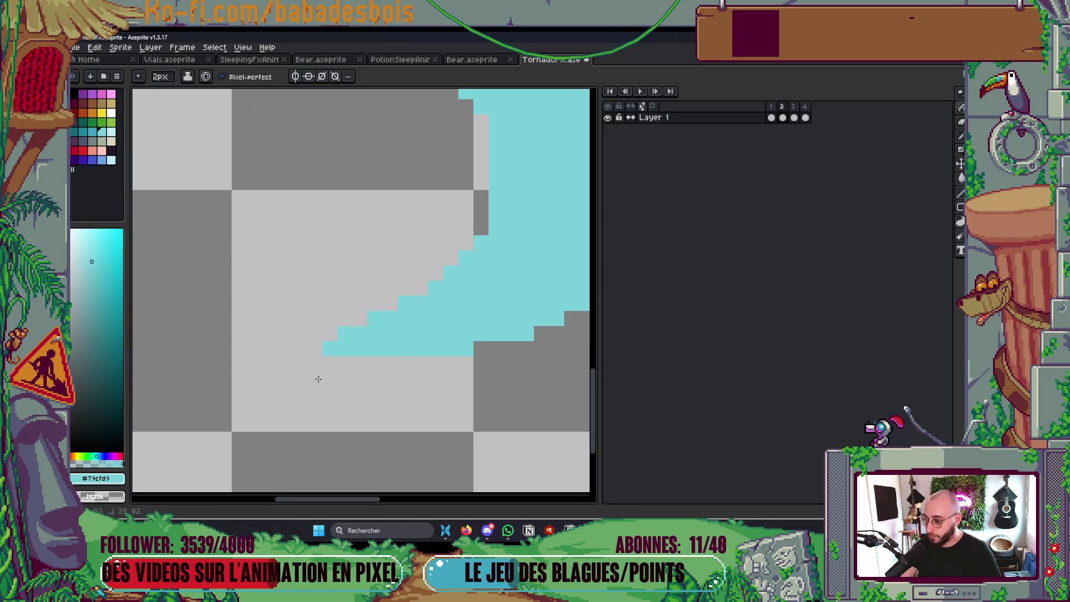
scroll(335, 356, down, 6)
scroll(425, 275, down, 3)
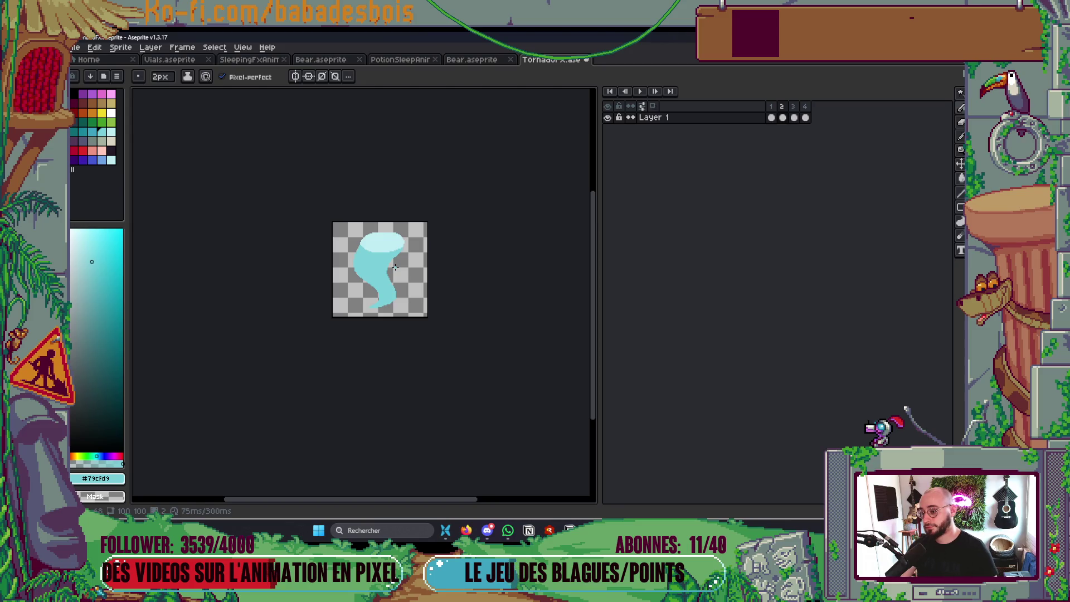
scroll(384, 312, up, 5)
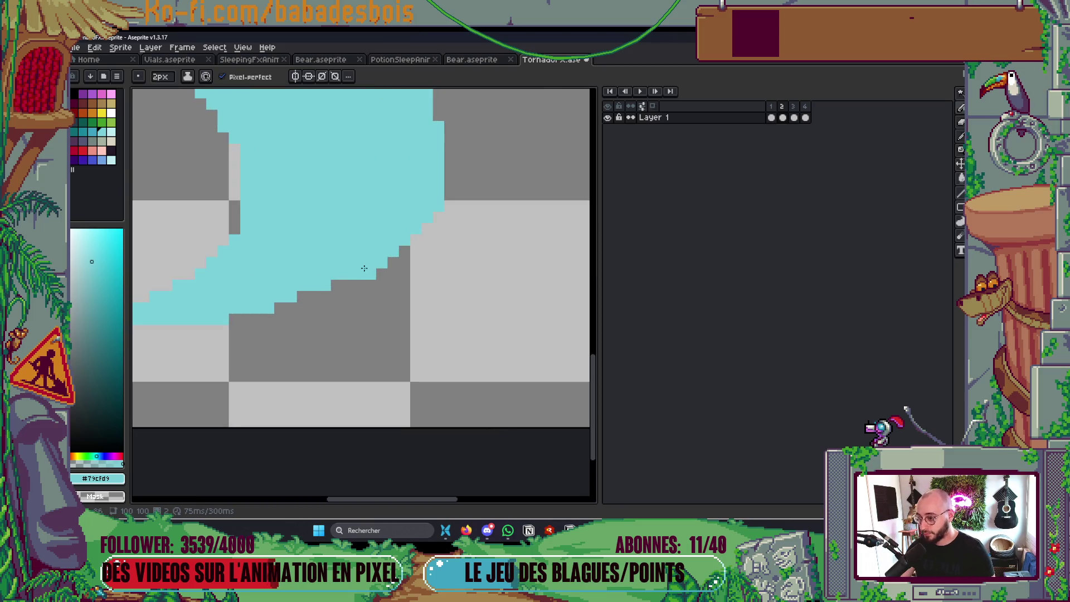
right_click(374, 283)
drag(348, 285, 355, 289)
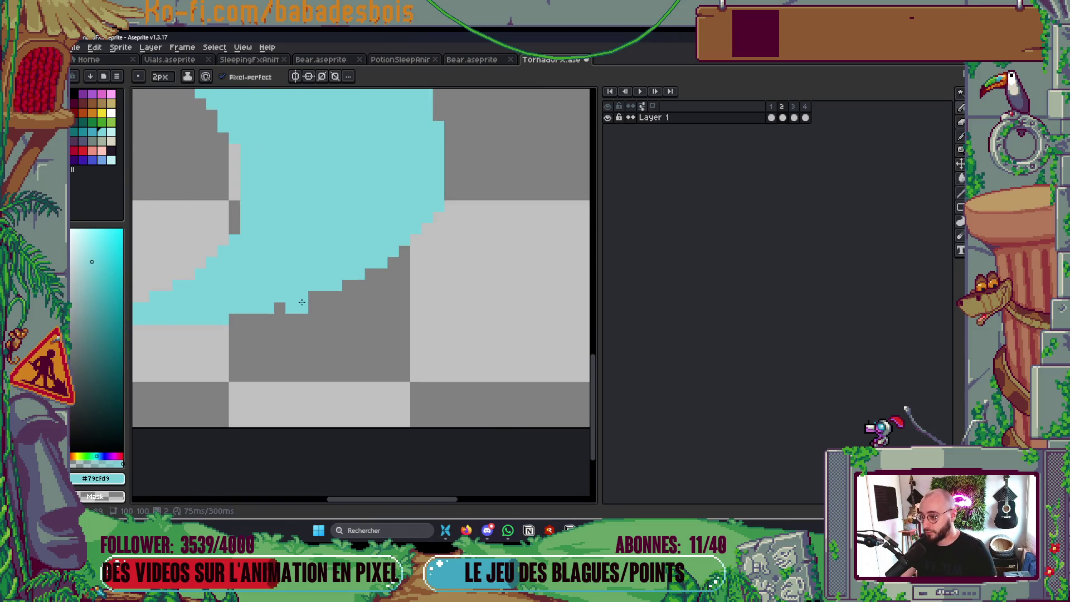
scroll(368, 266, down, 5)
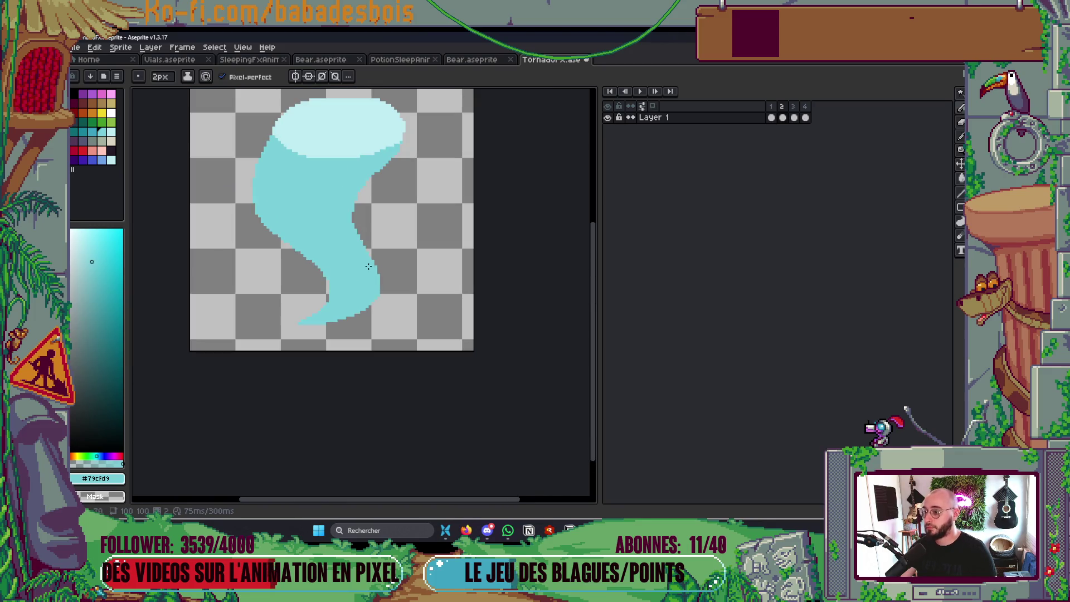
scroll(362, 216, up, 5)
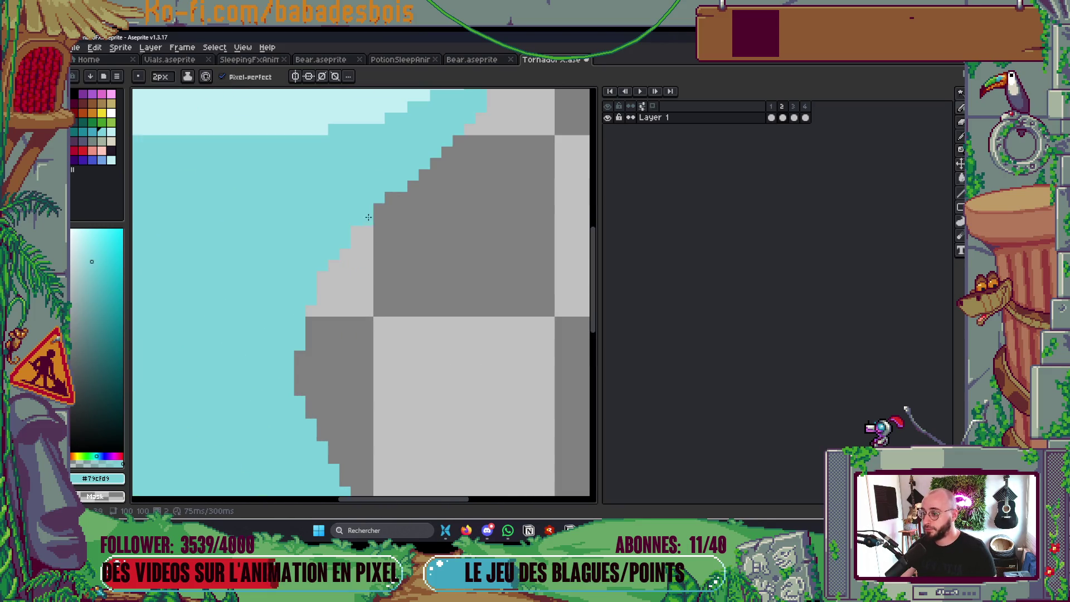
click(379, 209)
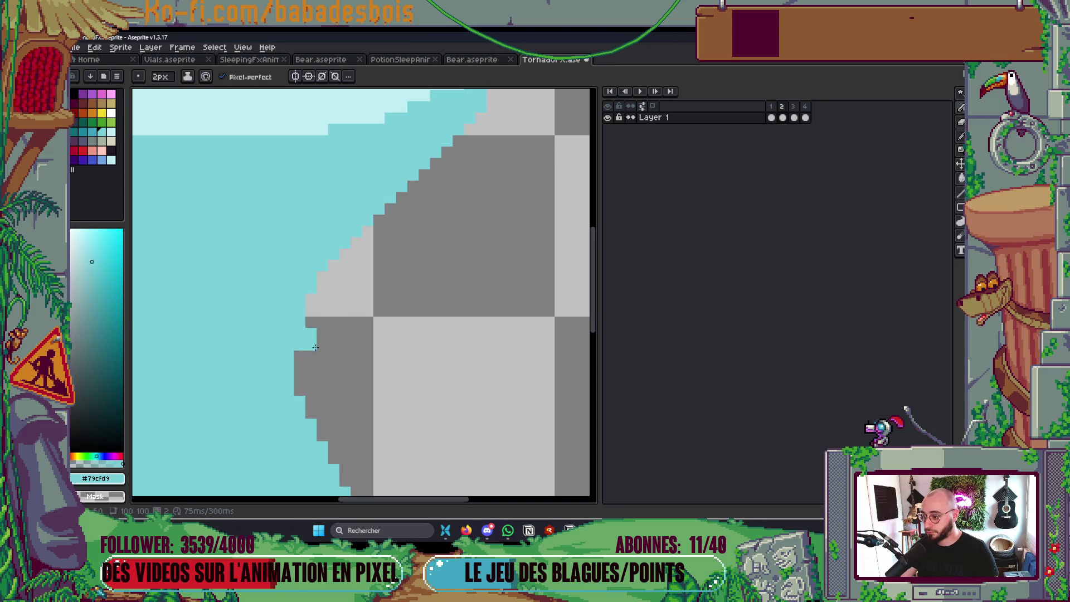
scroll(316, 347, down, 5)
scroll(408, 308, up, 3)
Compare the shaded first frame with the flat second frame
key(v)
key(b)
key(Left)
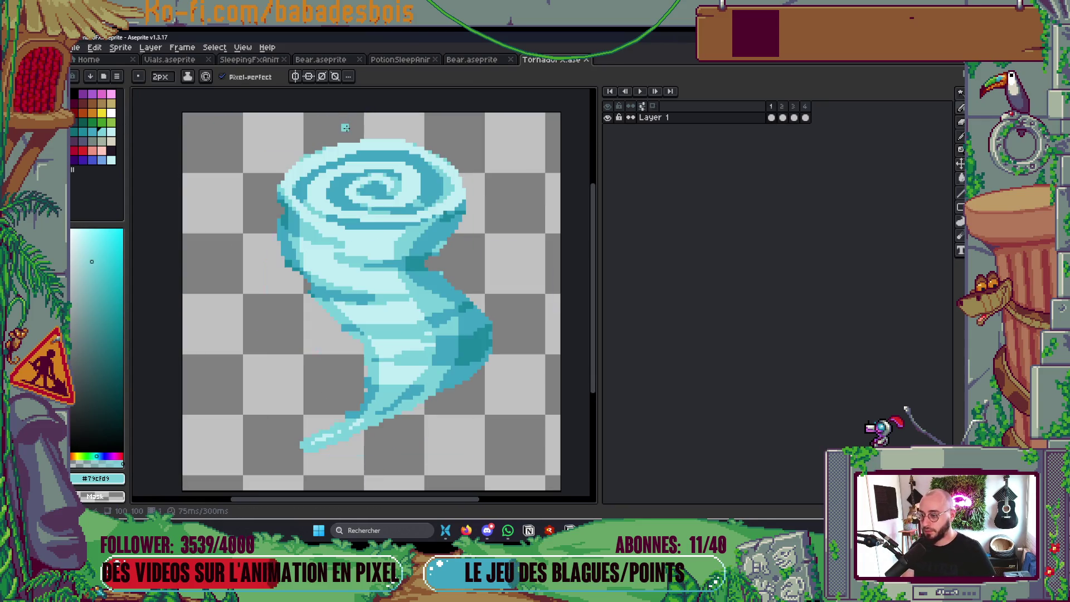
key(Right)
scroll(399, 219, up, 1)
Fill the tornado's flat top ellipse with cyan using the paint bucket
key(g)
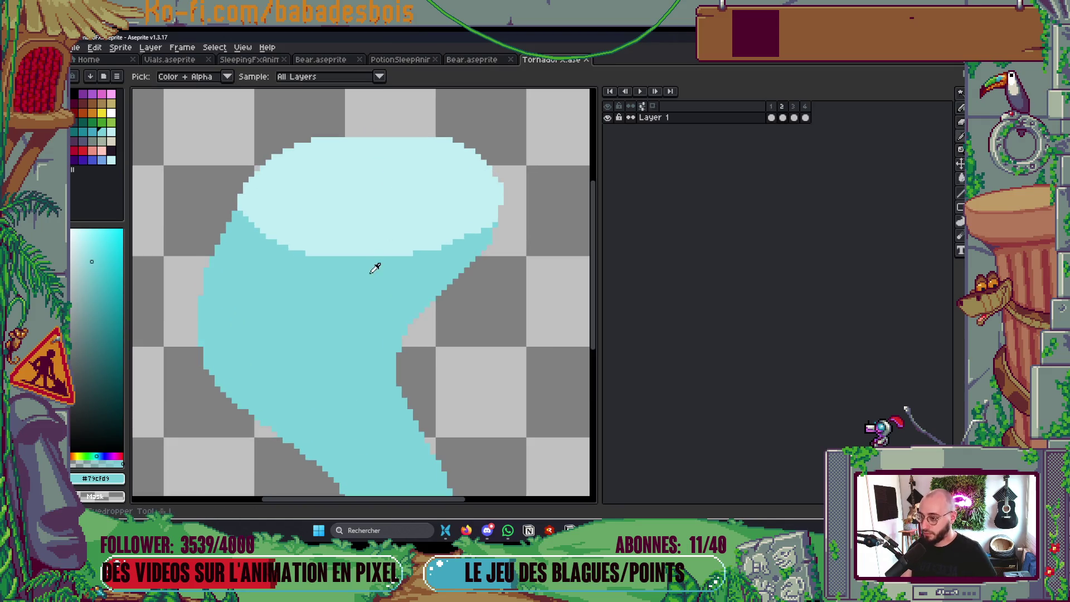
click(369, 217)
key(b)
With the idx-23 light cyan and Shading ink, stroke the spiral across the tornado top
click(111, 131)
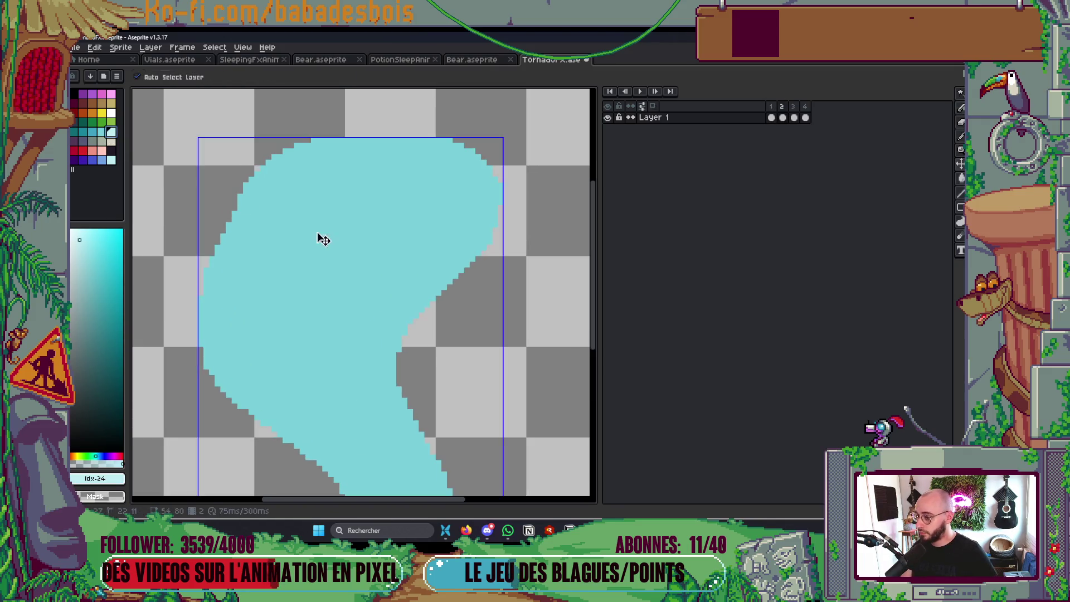
click(106, 132)
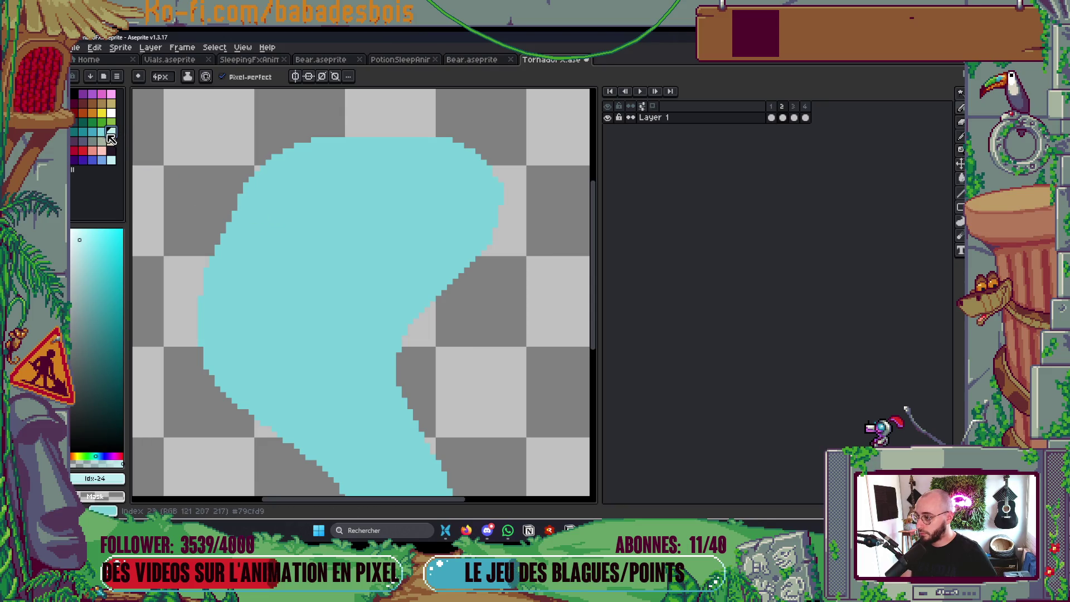
click(187, 76)
click(212, 136)
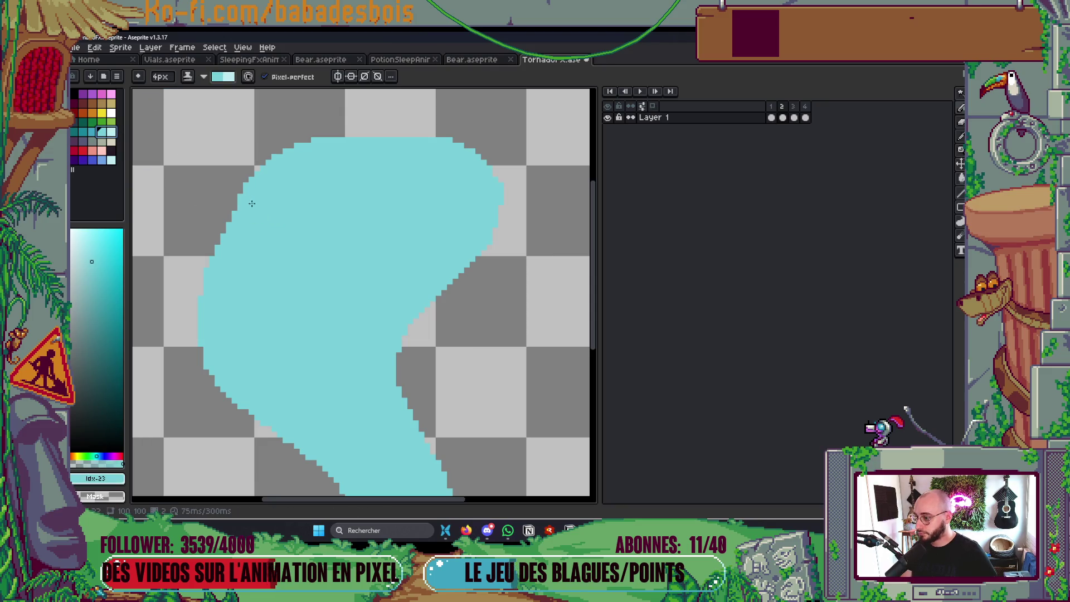
mouse_move(238, 196)
mouse_down()
mouse_move(298, 245)
mouse_move(410, 248)
mouse_move(425, 231)
mouse_up()
mouse_move(370, 187)
mouse_down()
mouse_move(409, 185)
mouse_move(410, 197)
mouse_move(335, 195)
mouse_move(431, 159)
mouse_move(377, 241)
mouse_move(268, 187)
mouse_move(421, 140)
mouse_move(495, 190)
mouse_move(411, 262)
mouse_move(502, 220)
mouse_up()
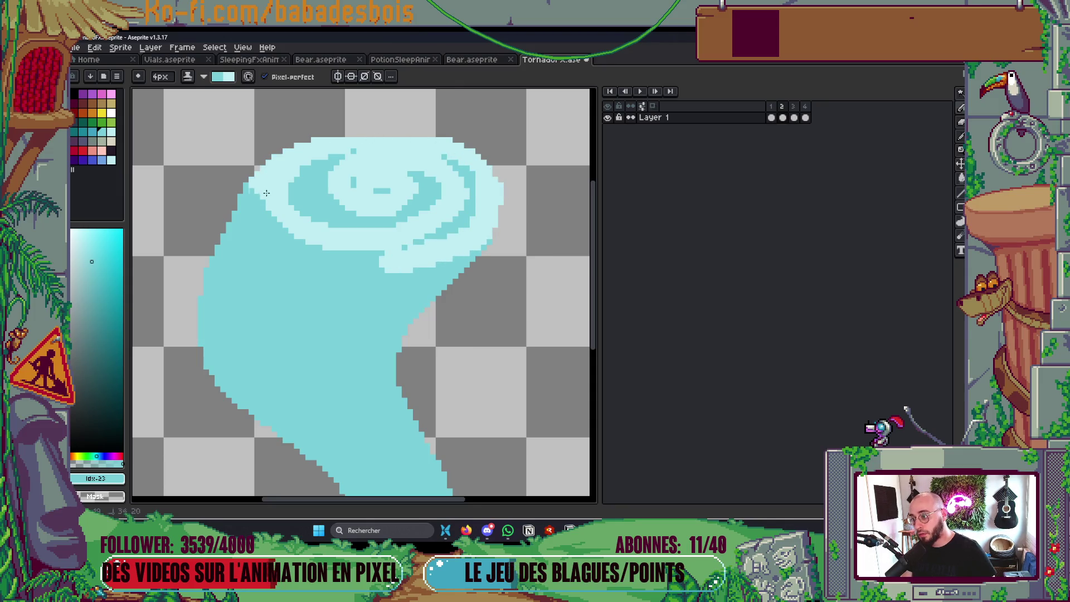
scroll(456, 160, down, 5)
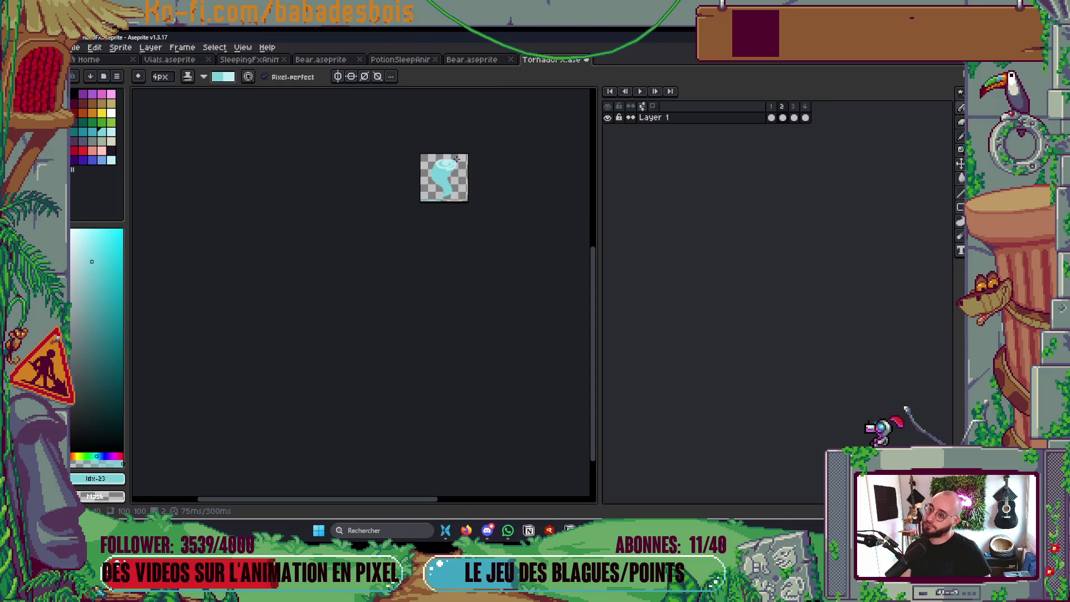
Preview the loop, then add an inner swirl line and a thicker light-cyan rim
key(Return)
scroll(455, 160, up, 2)
scroll(456, 159, down, 2)
scroll(456, 152, up, 1)
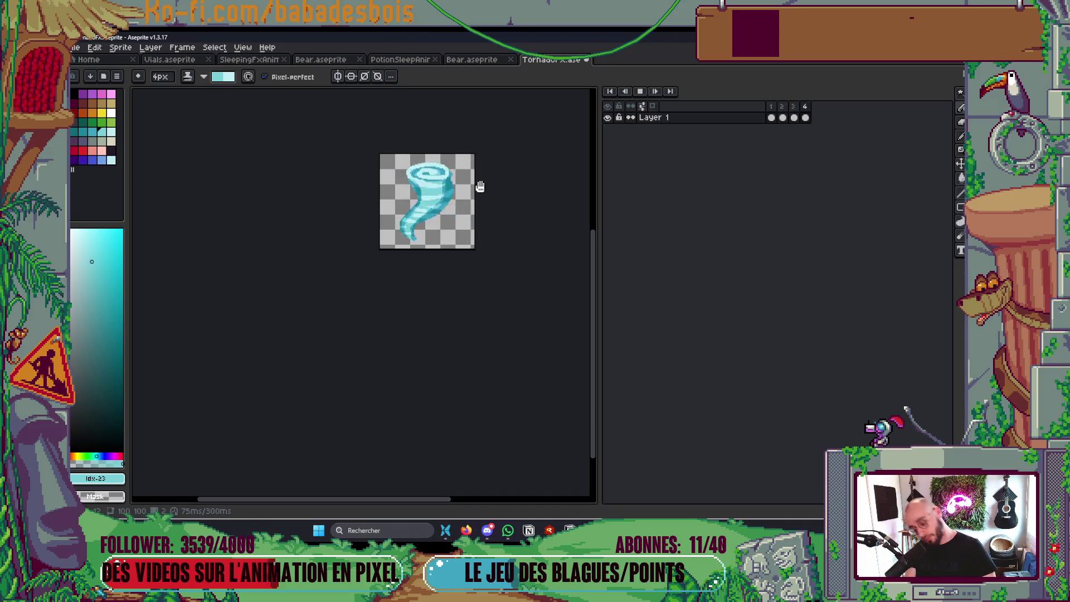
scroll(477, 169, up, 5)
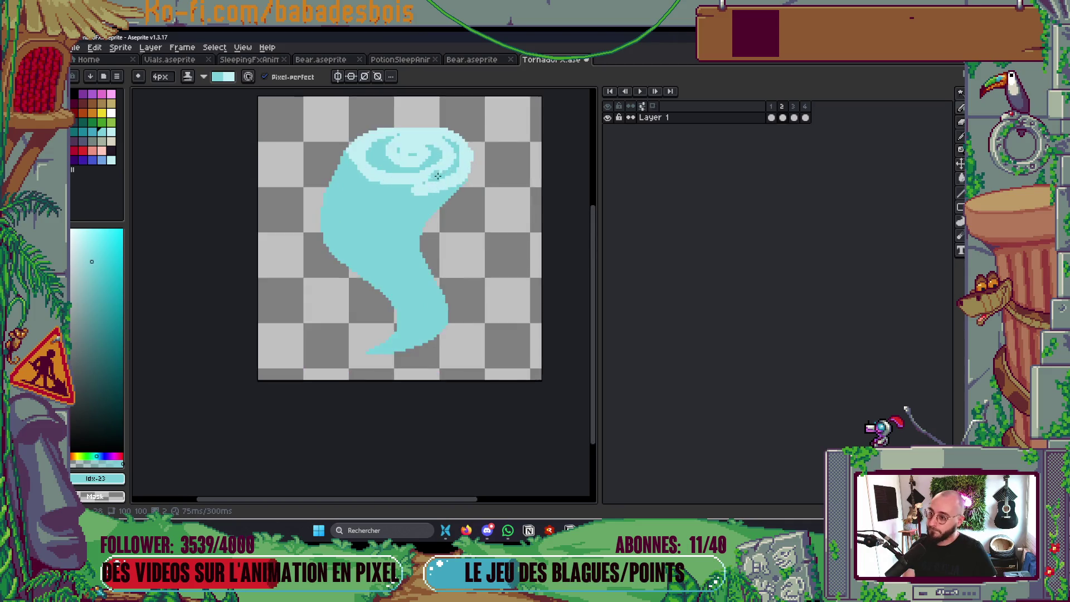
mouse_move(375, 136)
mouse_down()
mouse_move(424, 117)
mouse_move(465, 139)
mouse_move(370, 150)
mouse_move(417, 157)
mouse_move(377, 172)
mouse_up()
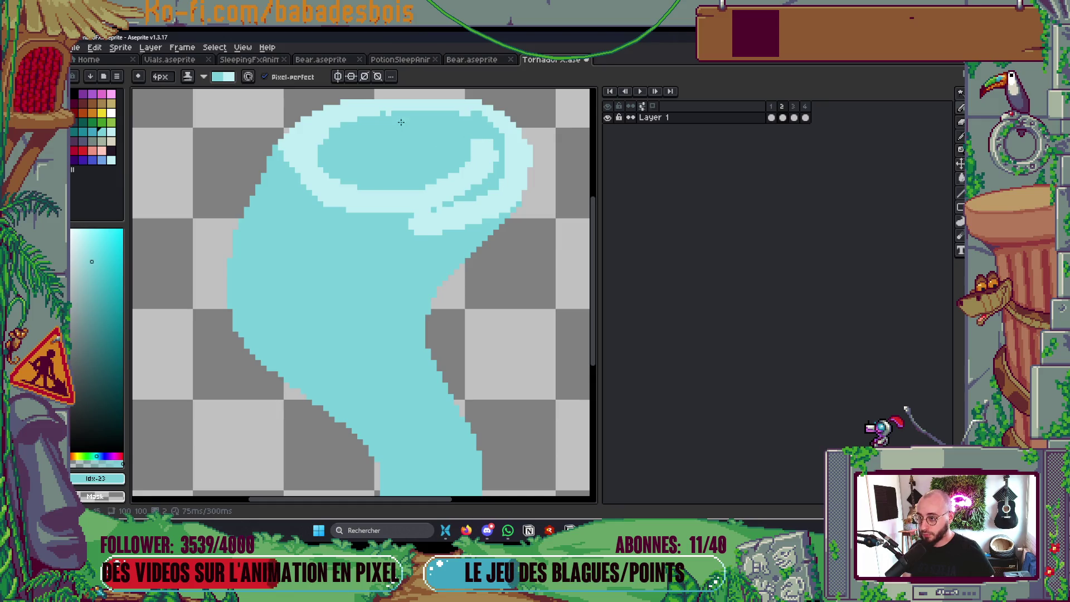
mouse_move(380, 113)
mouse_down()
mouse_move(504, 140)
mouse_move(377, 142)
mouse_move(425, 165)
mouse_up()
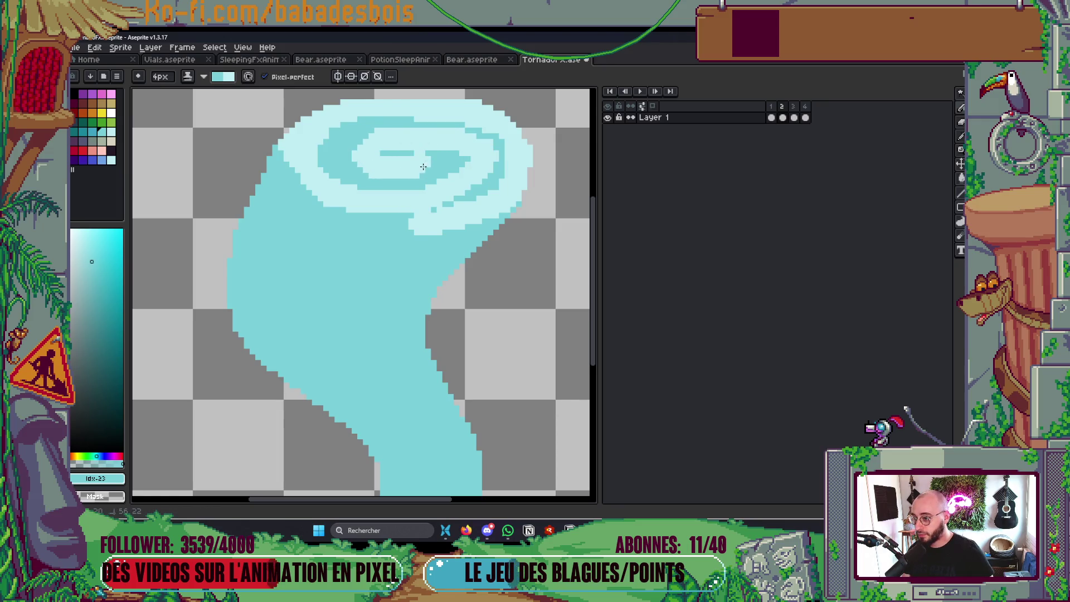
Paint over the light bulge beneath the spiral rim
scroll(416, 163, down, 5)
scroll(282, 214, up, 4)
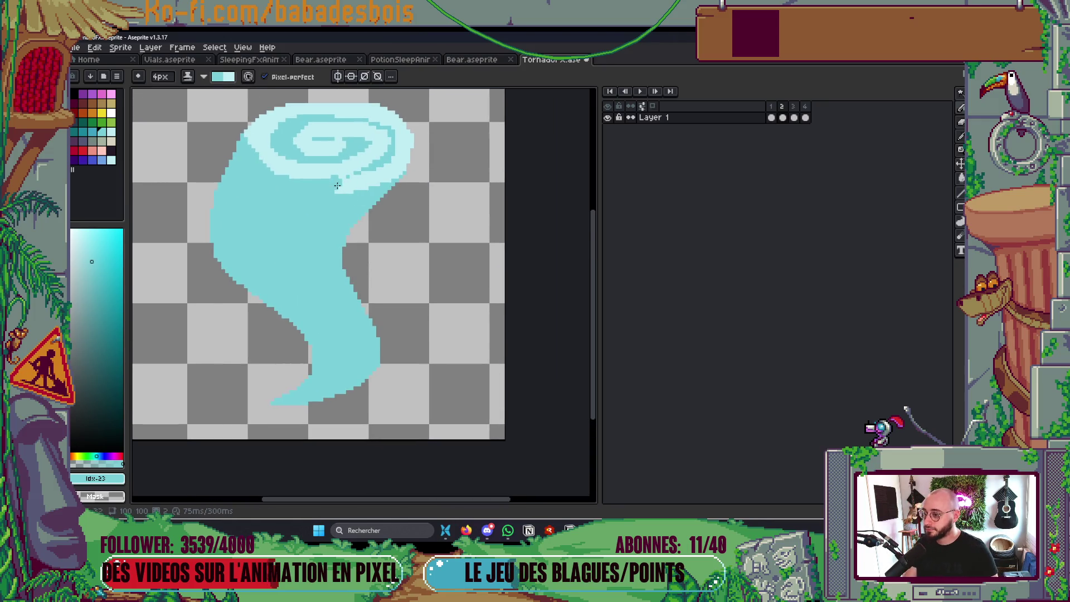
drag(331, 192, 385, 190)
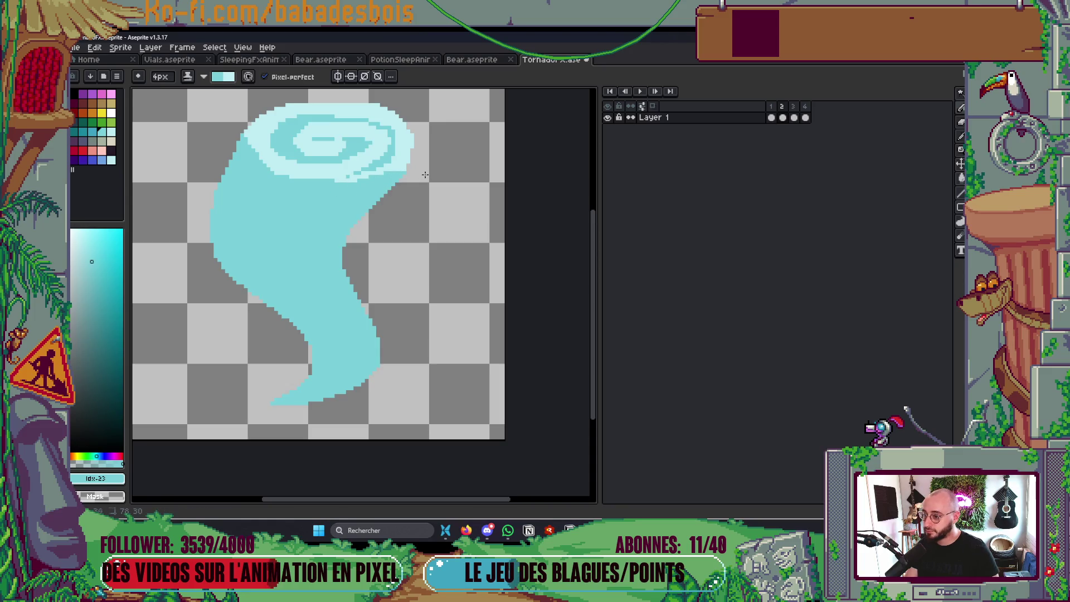
drag(357, 229, 414, 184)
drag(321, 167, 345, 179)
With palette colour 9 dark blue, paint and trim a dark band across the upper body
key(9)
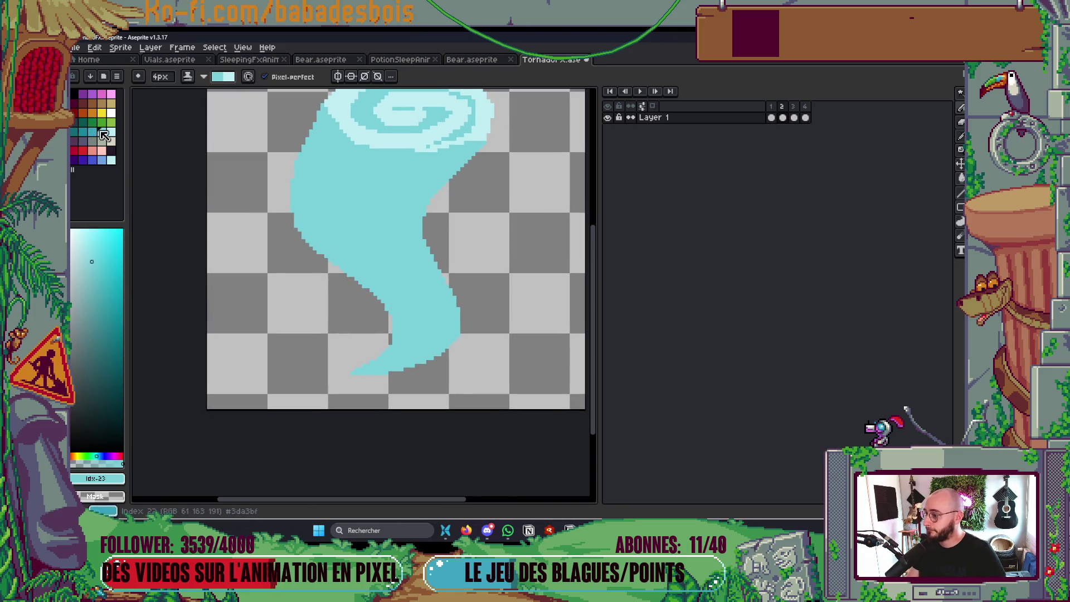
mouse_move(312, 138)
mouse_down()
mouse_move(384, 174)
mouse_move(341, 171)
mouse_move(460, 182)
mouse_up()
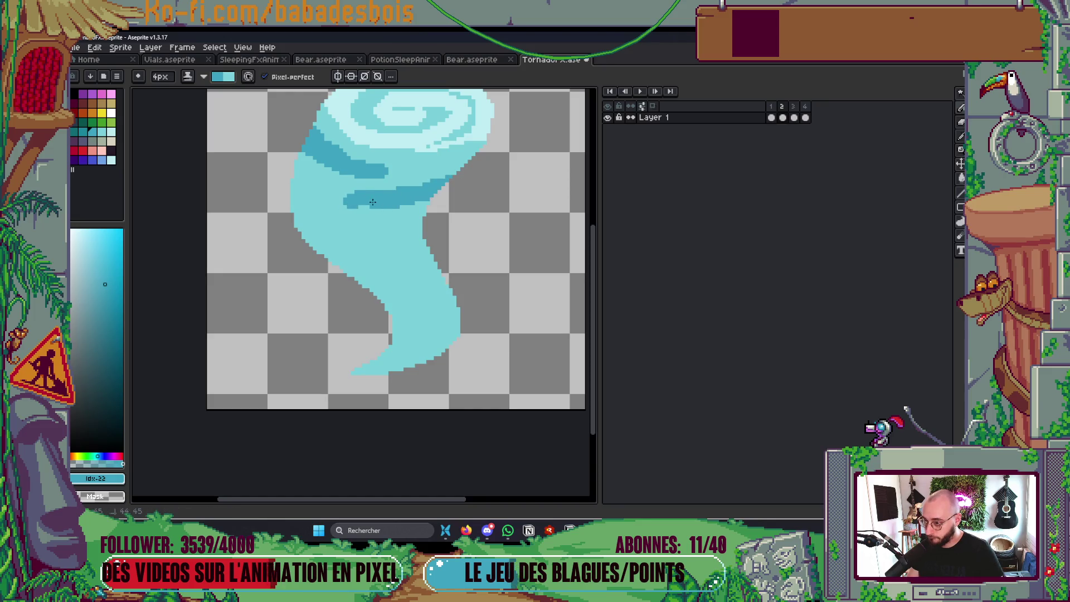
drag(372, 203, 427, 214)
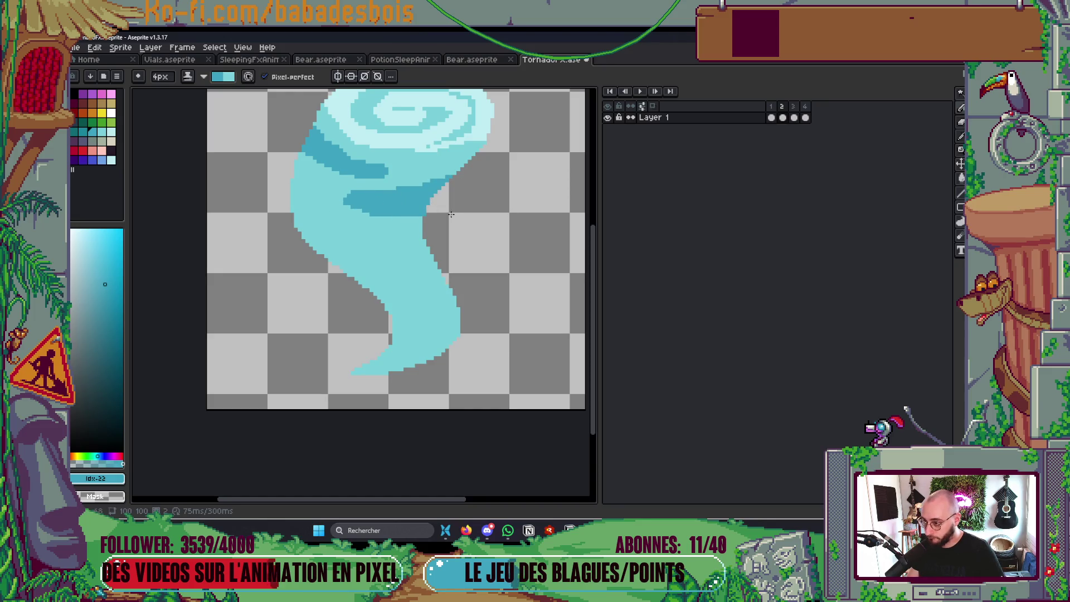
drag(345, 199, 426, 171)
key(ctrl+z)
drag(341, 206, 440, 179)
click(351, 218)
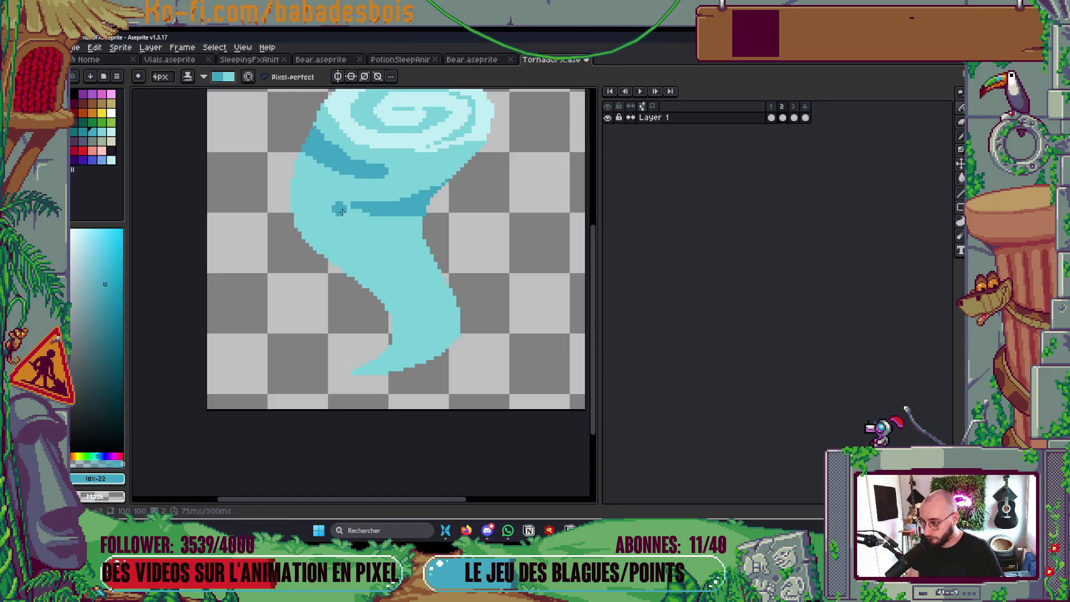
Add dark-blue swirl bands across the lower-left body, lower body and tail
mouse_move(290, 206)
mouse_down()
mouse_move(300, 218)
mouse_move(406, 231)
mouse_move(331, 260)
mouse_move(384, 273)
mouse_up()
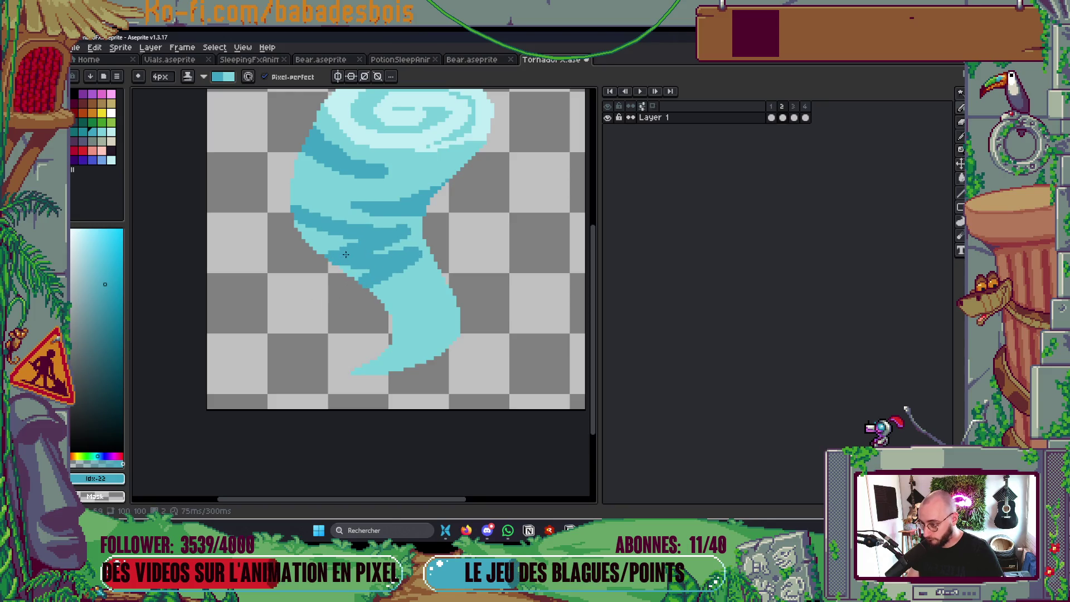
scroll(407, 202, down, 5)
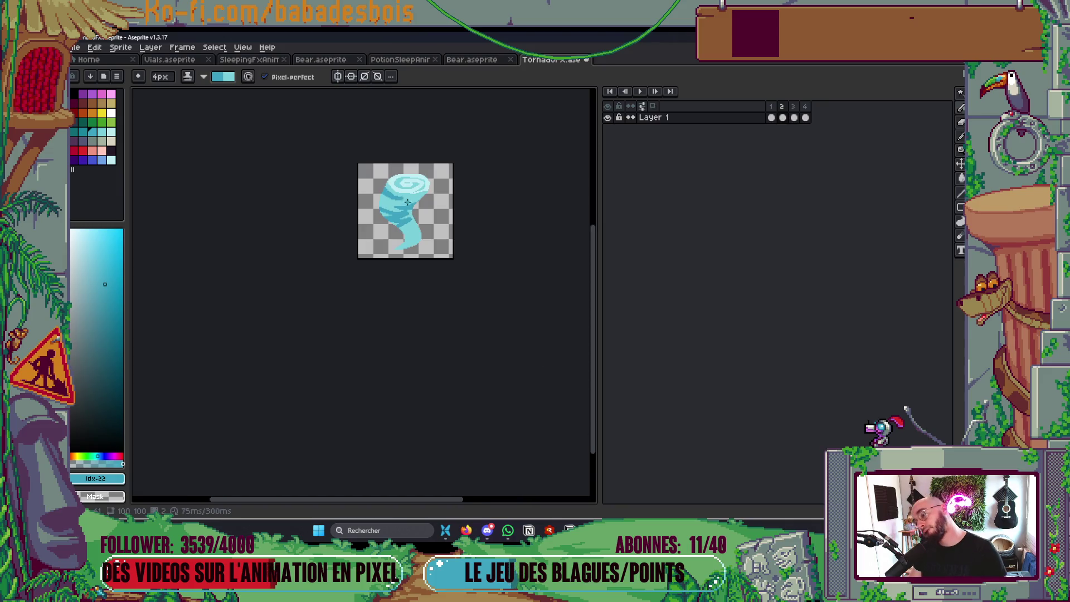
scroll(412, 195, up, 5)
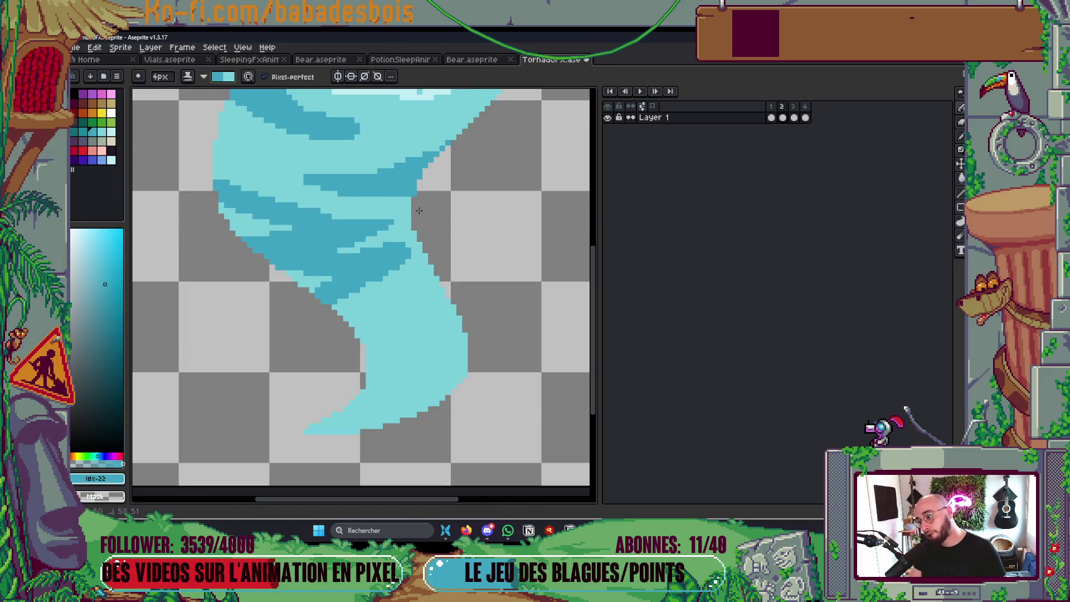
mouse_move(375, 311)
mouse_down()
mouse_move(437, 283)
mouse_move(384, 331)
mouse_move(371, 295)
mouse_move(446, 284)
mouse_move(398, 316)
mouse_move(448, 305)
mouse_up()
mouse_move(367, 357)
mouse_down()
mouse_move(446, 337)
mouse_move(379, 388)
mouse_move(460, 348)
mouse_move(351, 398)
mouse_move(421, 381)
mouse_move(373, 389)
mouse_up()
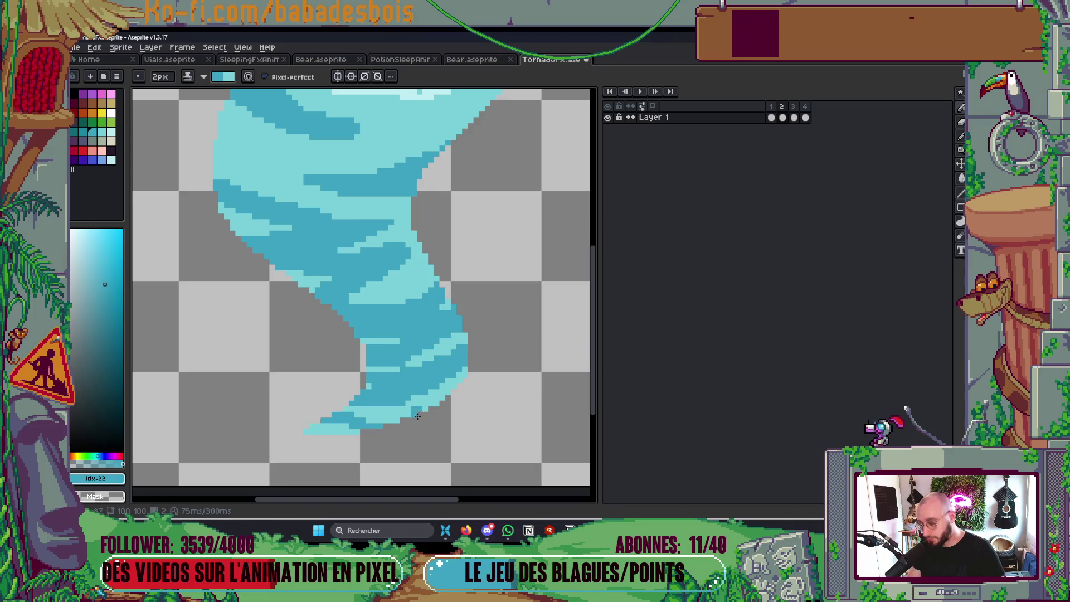
scroll(434, 321, down, 5)
scroll(445, 315, up, 5)
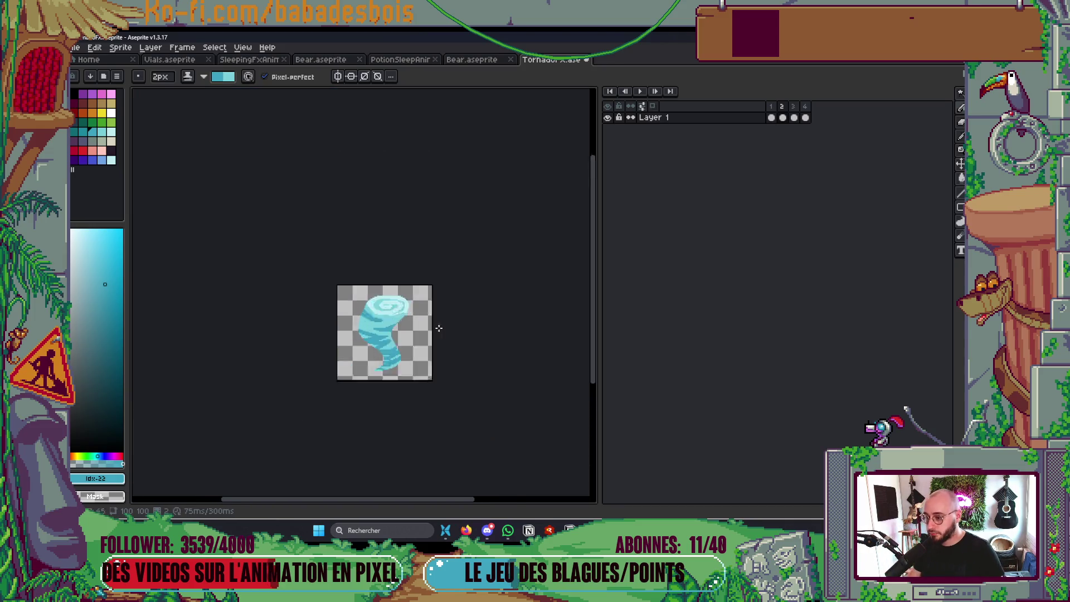
Add a light-cyan highlight across the tail and play the loop
drag(320, 380, 394, 359)
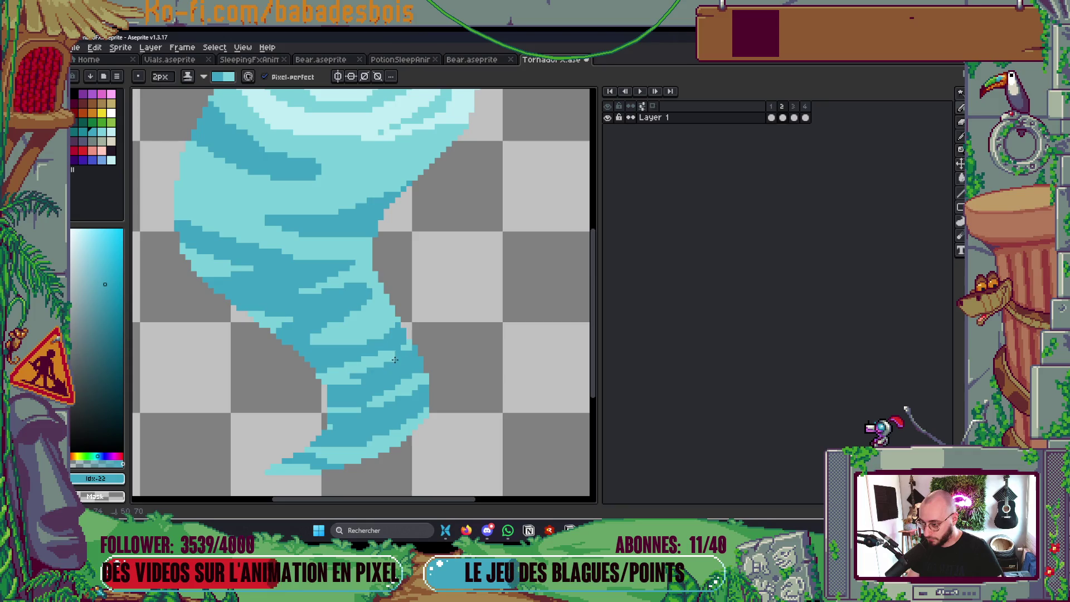
scroll(490, 287, down, 6)
key(Return)
scroll(485, 288, up, 2)
scroll(486, 288, up, 1)
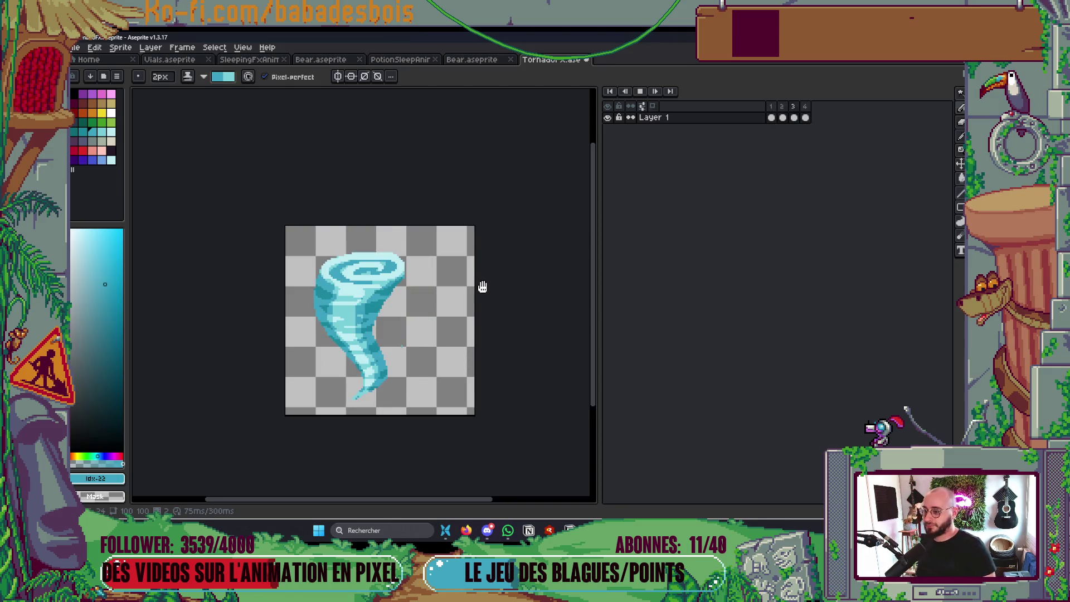
scroll(496, 326, up, 8)
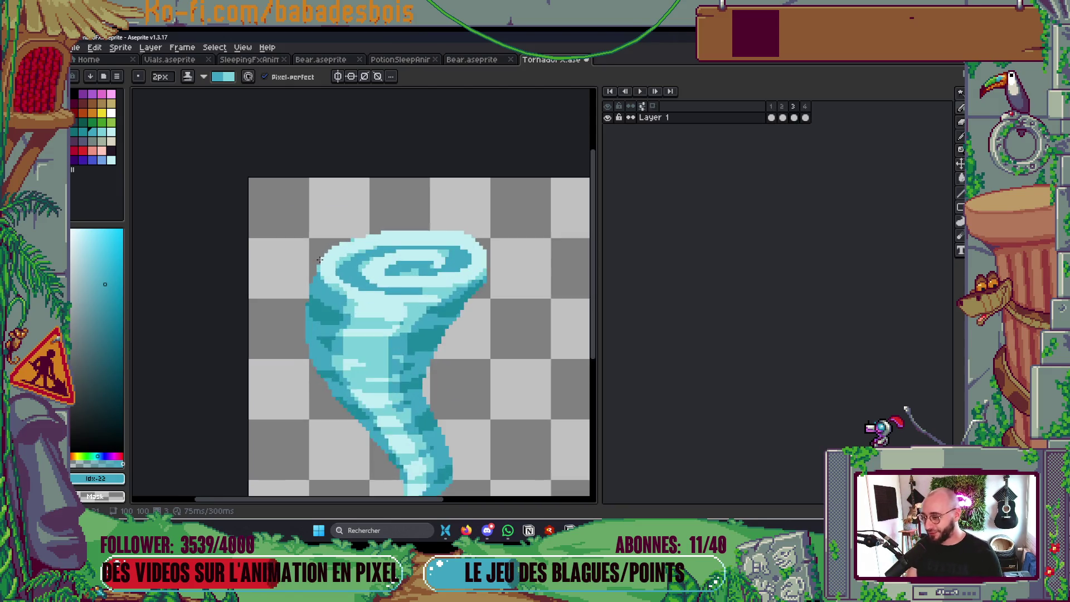
Eyedrop the pale cyan from the spiral top and switch ink from Shading to Simple Ink
key(i)
alt+click(375, 281)
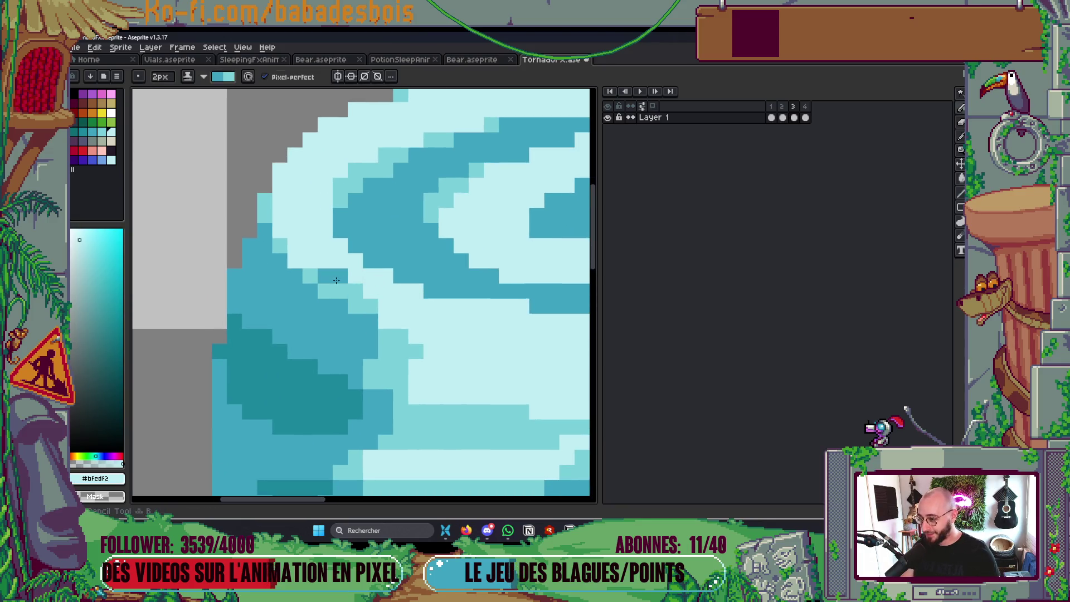
click(202, 77)
click(200, 92)
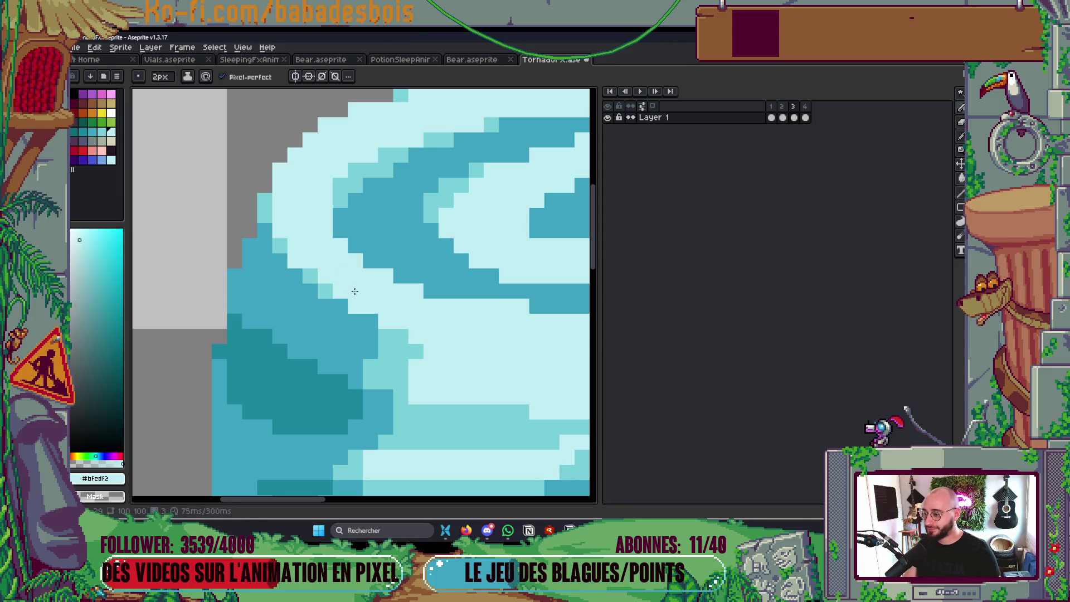
scroll(366, 297, down, 10)
scroll(497, 269, up, 2)
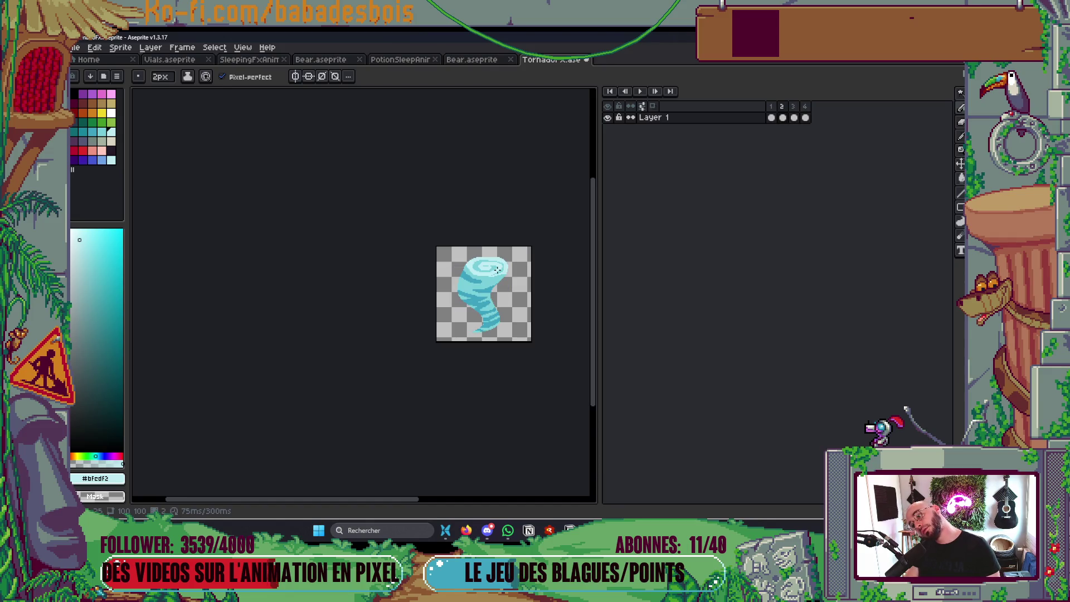
After a quick playback, eyedrop mid cyan #79cfd9 and stroke it across the dark spiral band
key(Return)
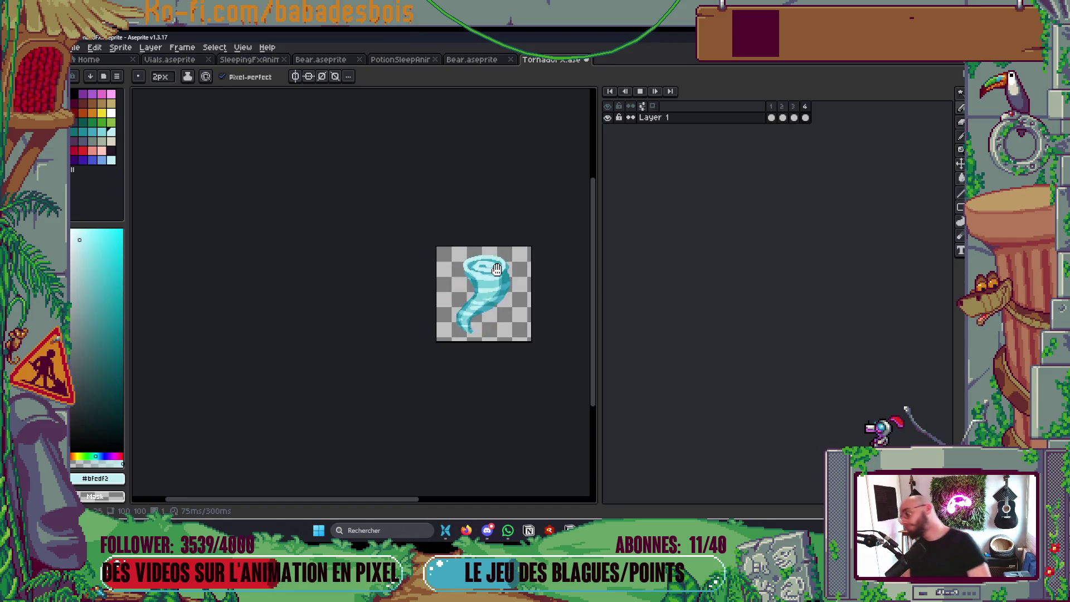
key(Return)
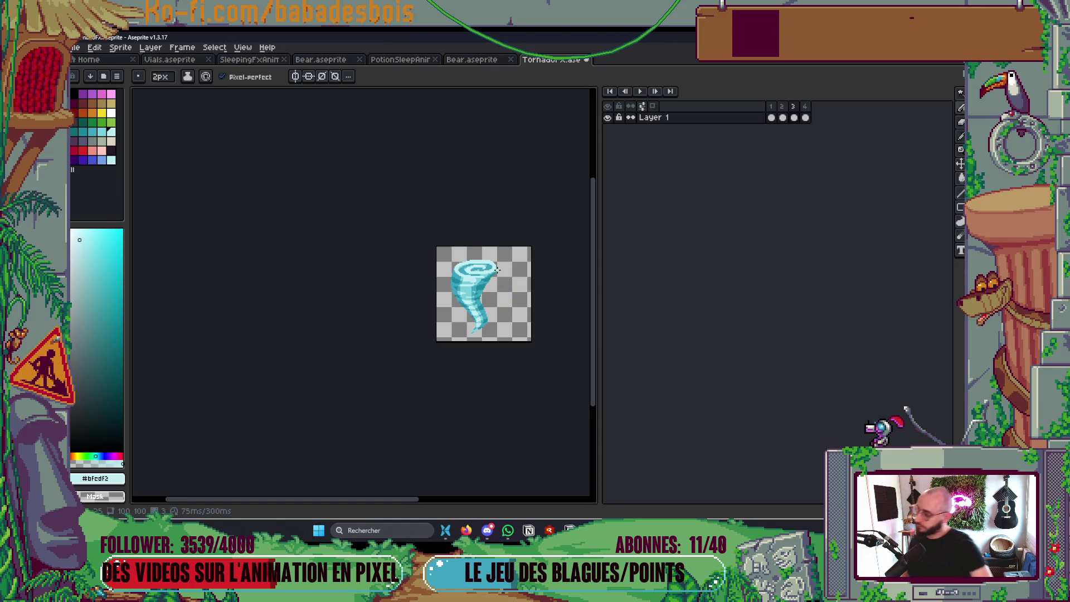
scroll(493, 257, up, 6)
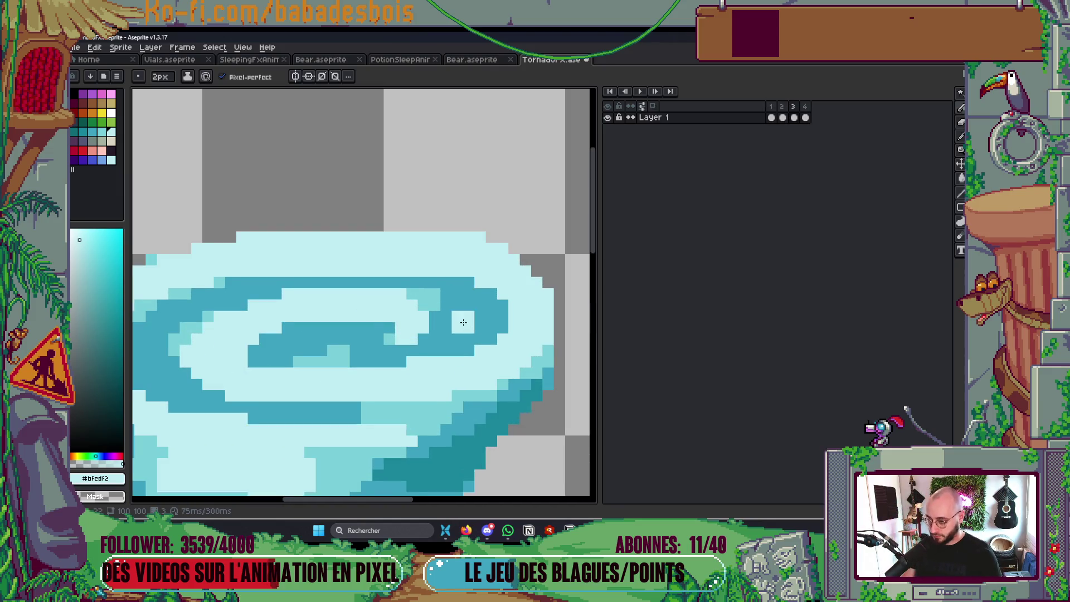
click(463, 285)
key(super)
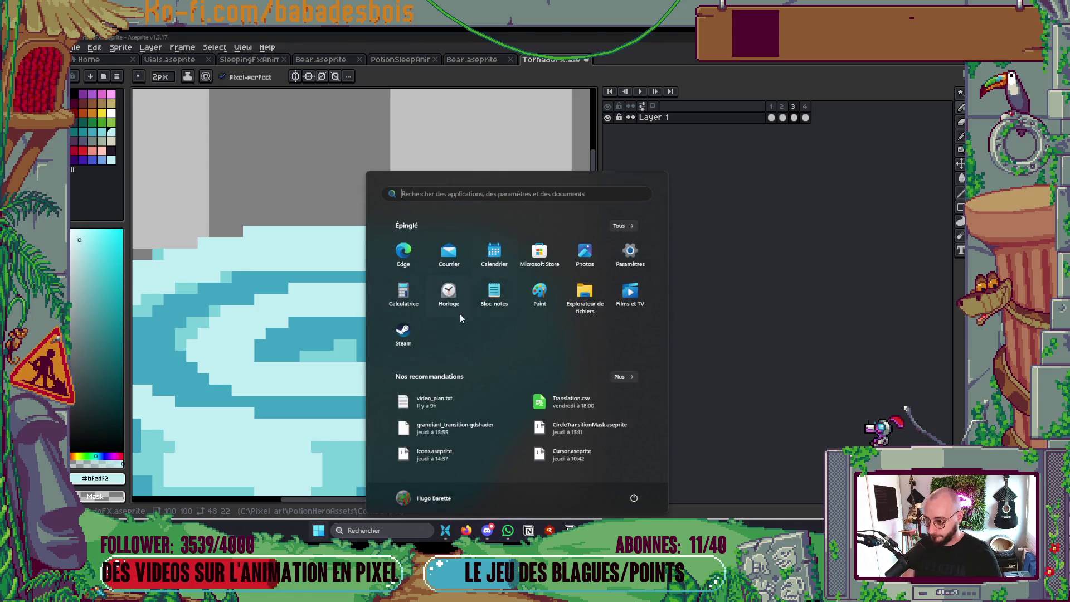
key(super)
key(ctrl+z)
alt+click(490, 299)
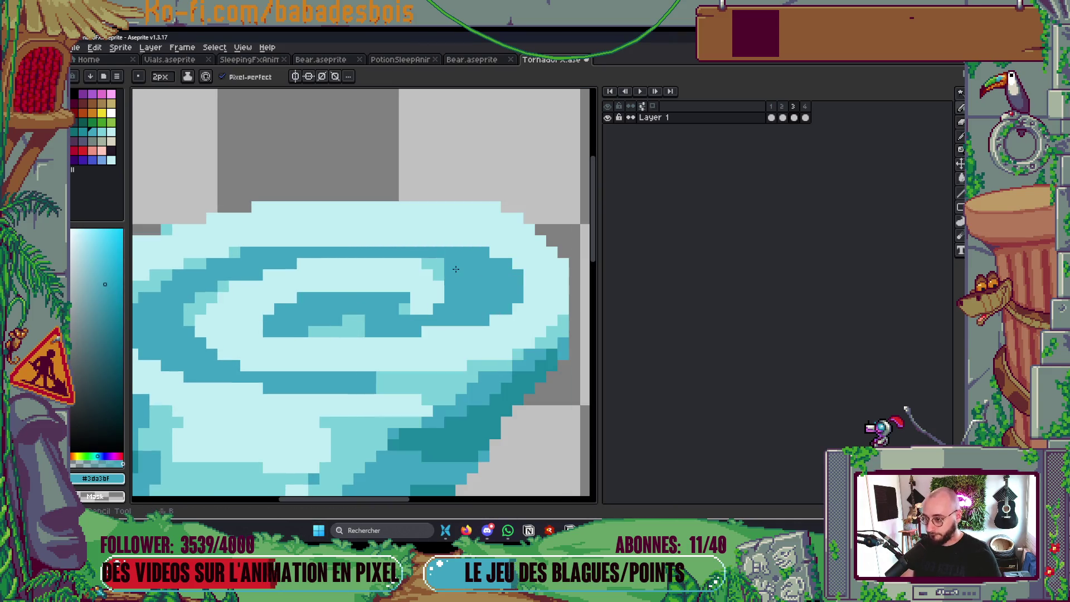
alt+click(349, 320)
drag(357, 326, 477, 316)
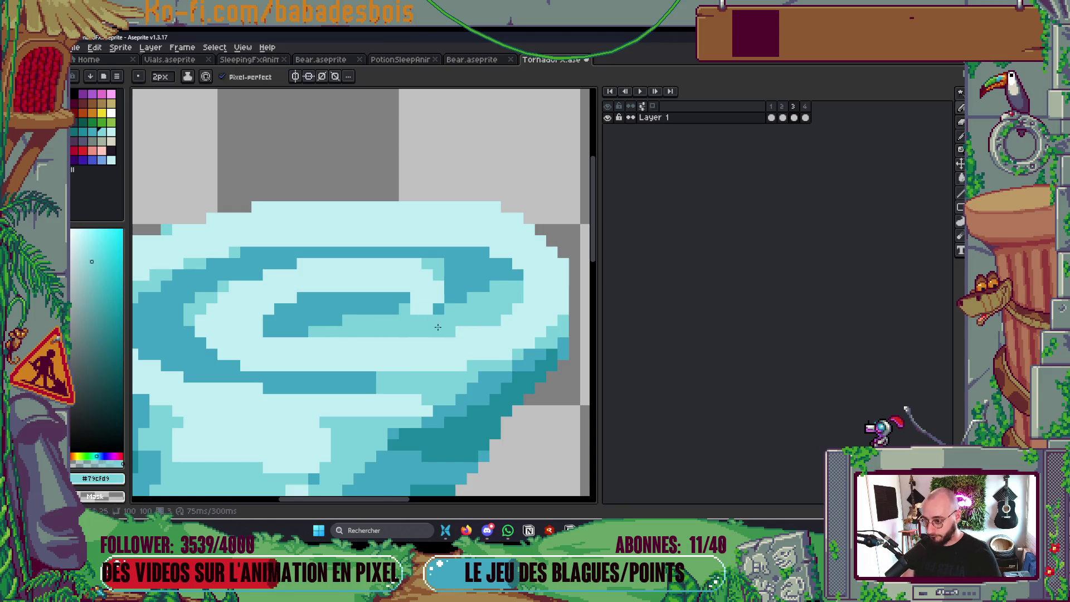
scroll(471, 251, down, 5)
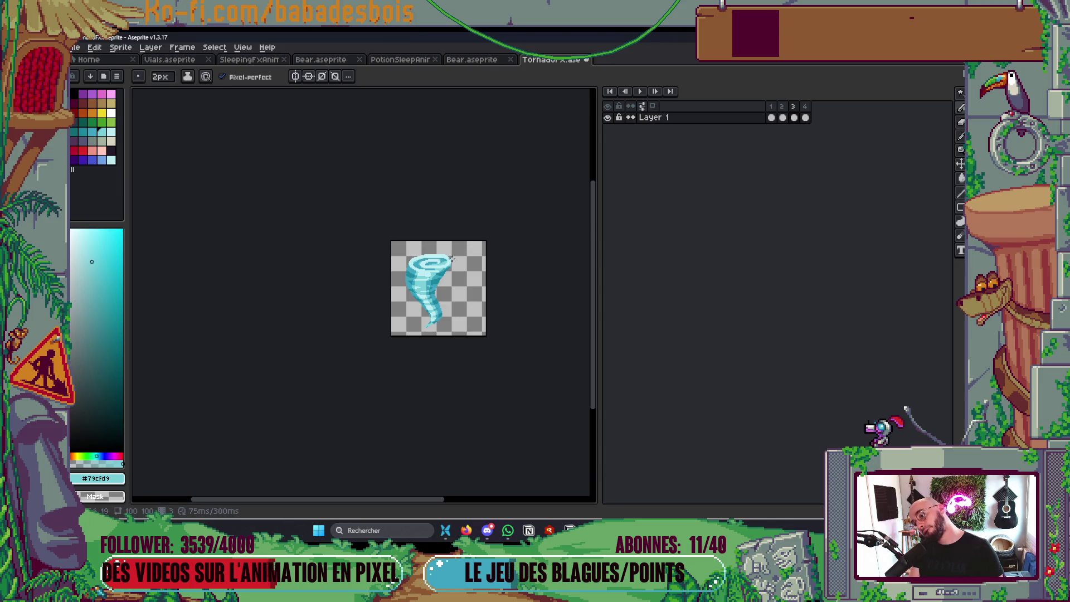
Return to frame 2 and select palette colour 20 with Shading ink
scroll(451, 258, up, 4)
scroll(415, 239, down, 5)
key(Right)
scroll(415, 239, up, 4)
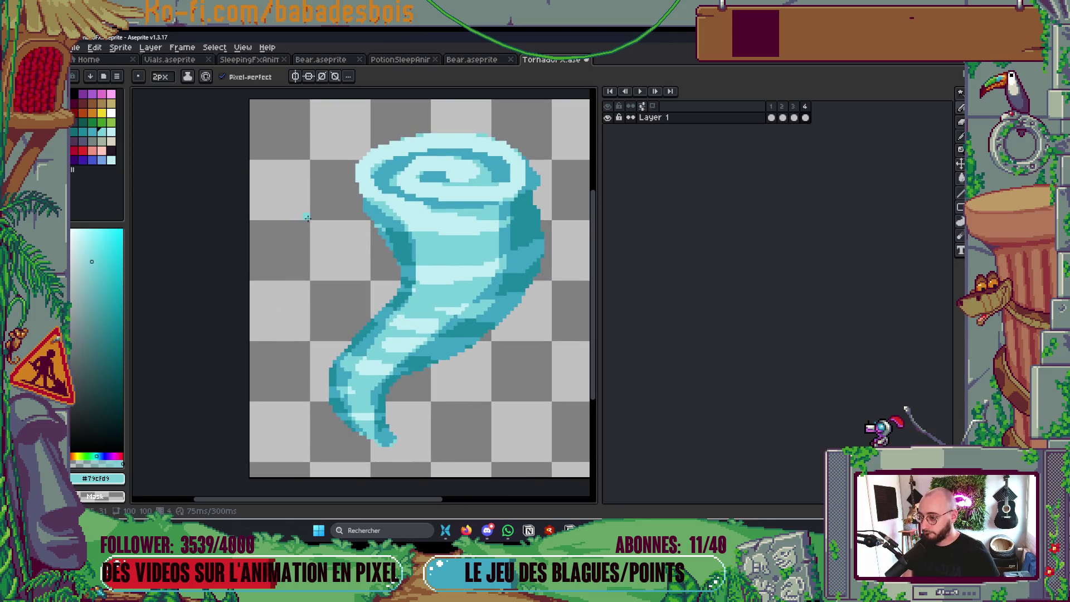
scroll(399, 205, down, 2)
key(Right)
key(Right)
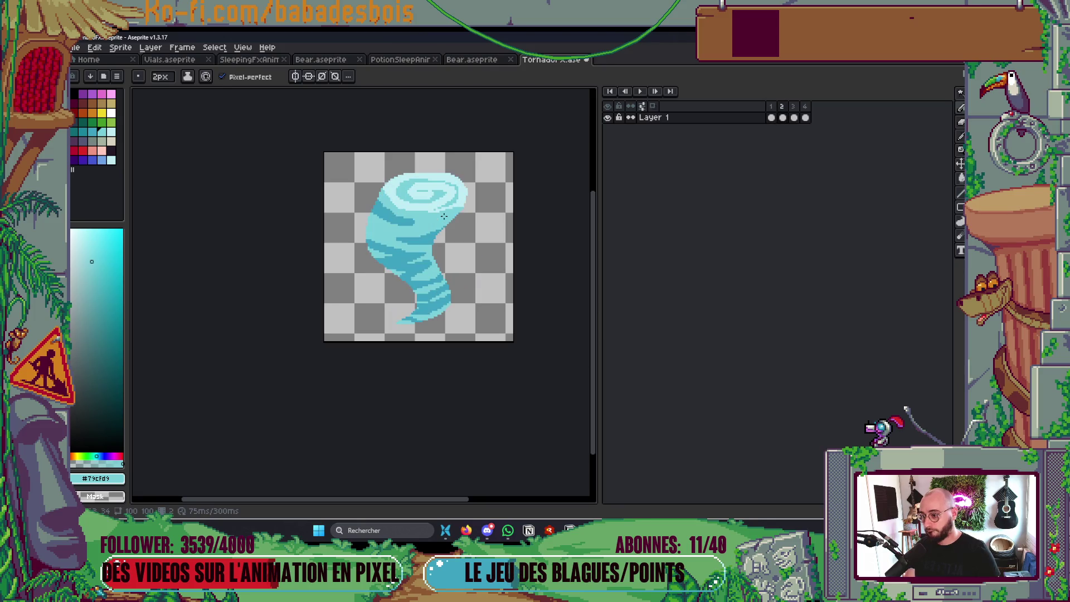
scroll(444, 216, up, 1)
click(107, 137)
click(93, 133)
click(75, 133)
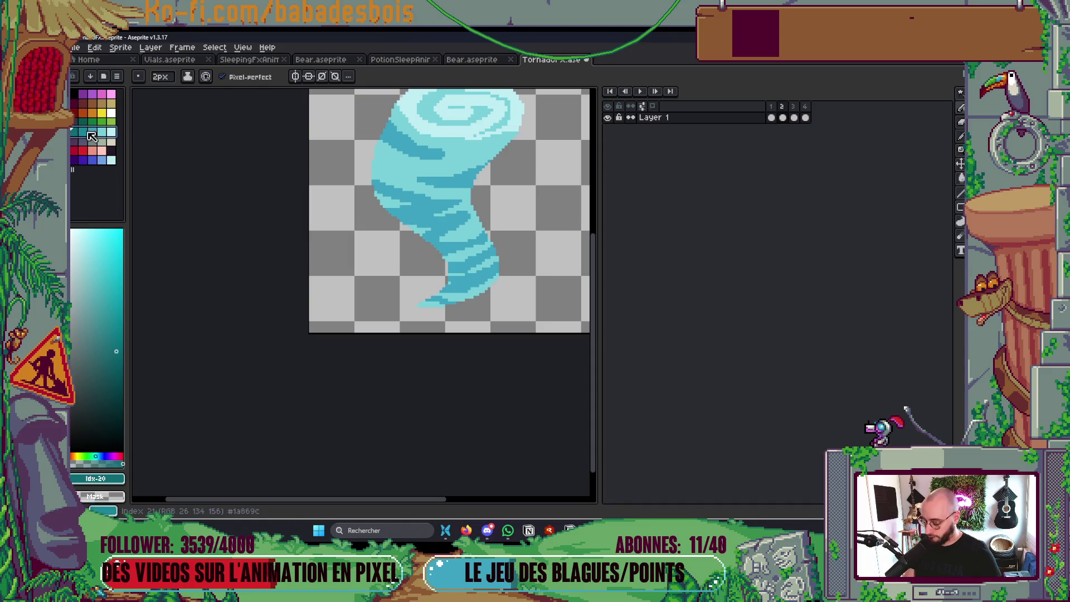
click(187, 78)
click(215, 133)
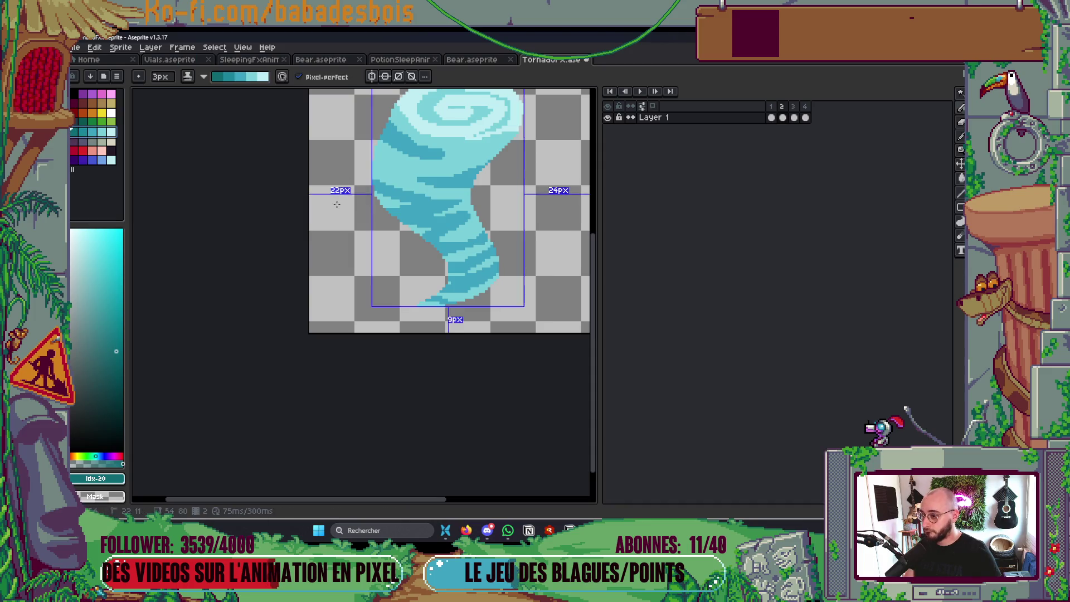
Shade dark and light streaks down the tornado body, left side and lower tail
mouse_move(465, 186)
mouse_down()
mouse_move(491, 144)
mouse_move(457, 180)
mouse_up()
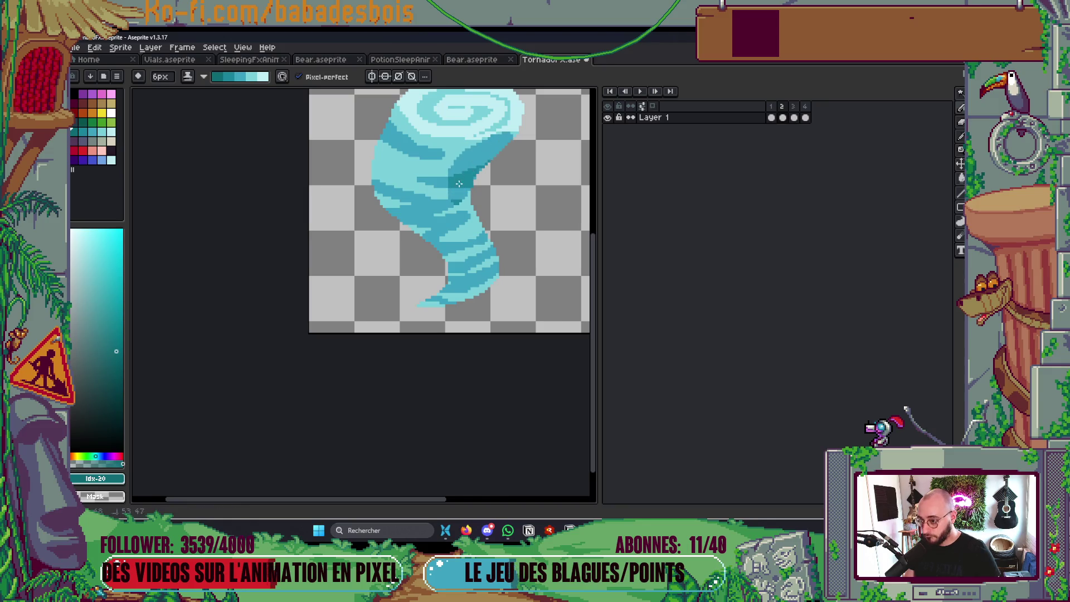
drag(466, 218, 490, 261)
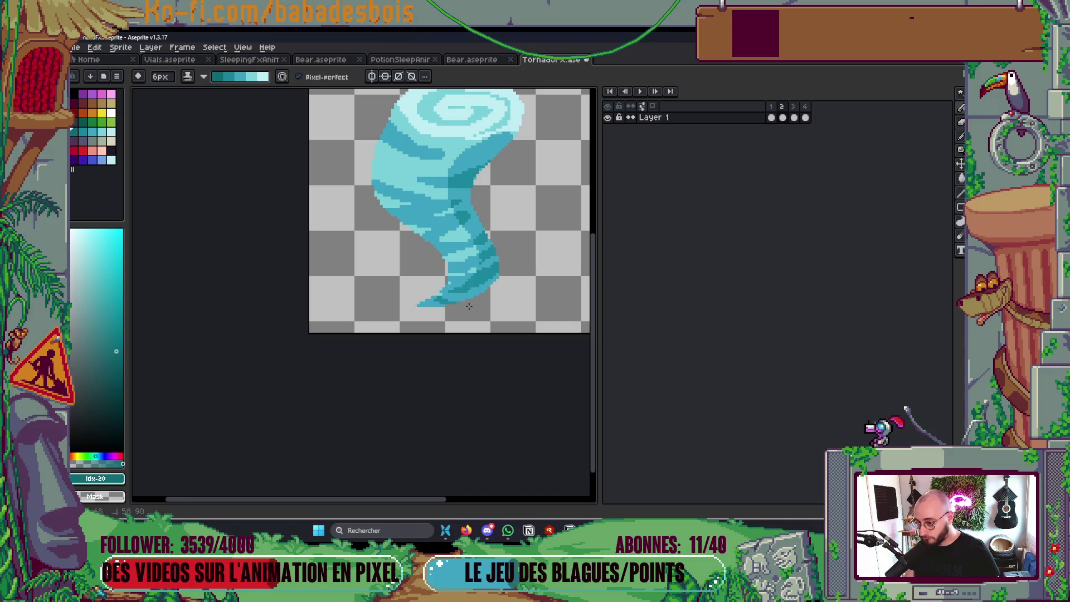
drag(407, 134, 393, 198)
key(ctrl+z)
mouse_move(406, 129)
mouse_down()
mouse_move(384, 150)
mouse_move(400, 218)
mouse_up()
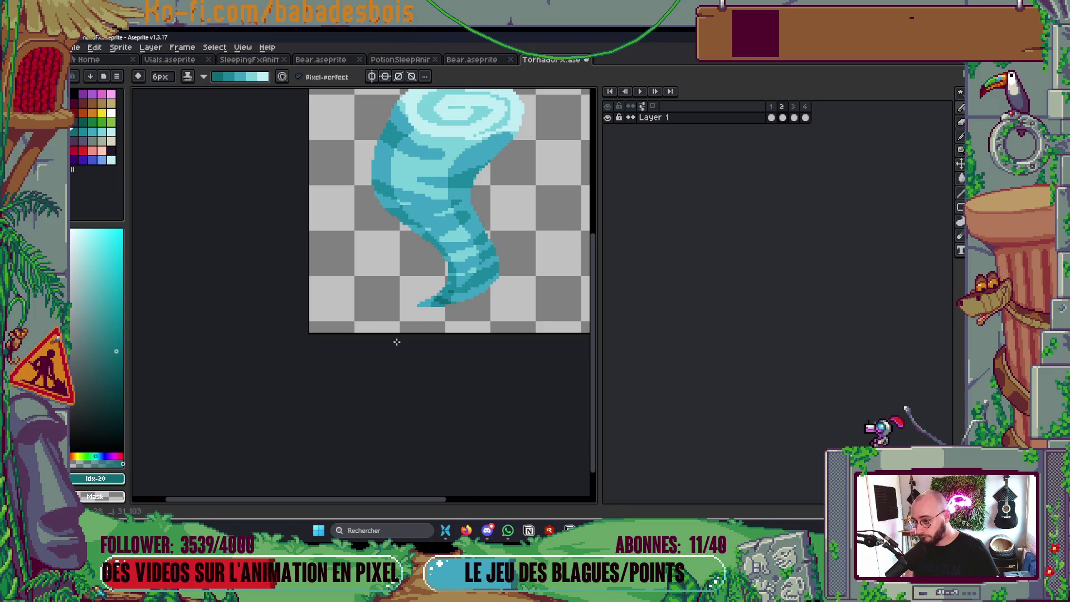
drag(419, 141, 424, 207)
mouse_move(426, 140)
mouse_down()
mouse_move(421, 223)
mouse_move(451, 259)
mouse_move(417, 158)
mouse_up()
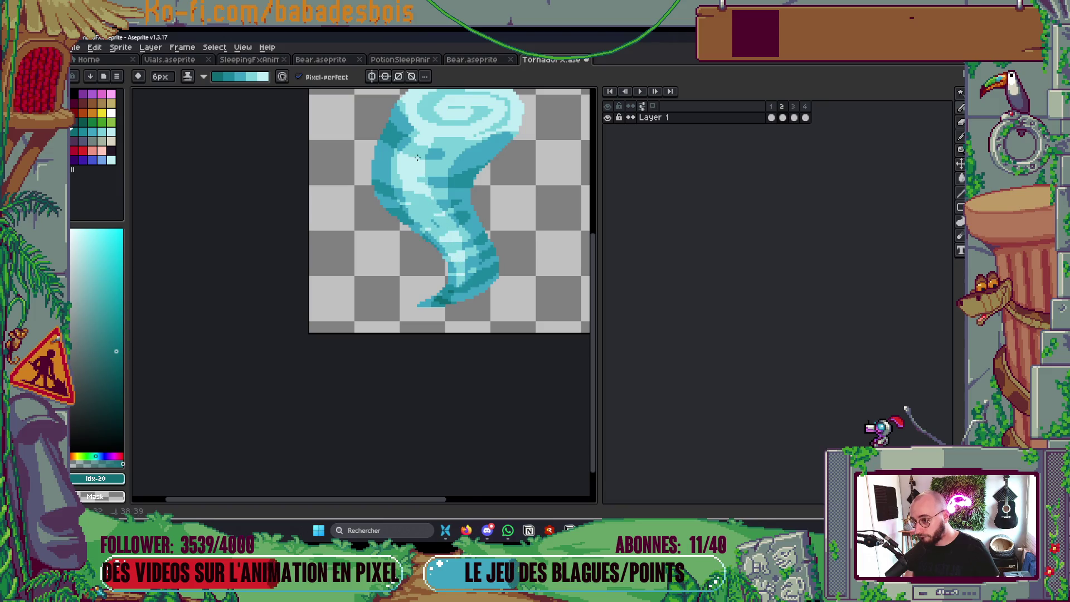
Play the four-frame tornado loop through
scroll(457, 211, down, 5)
scroll(478, 174, up, 3)
key(Return)
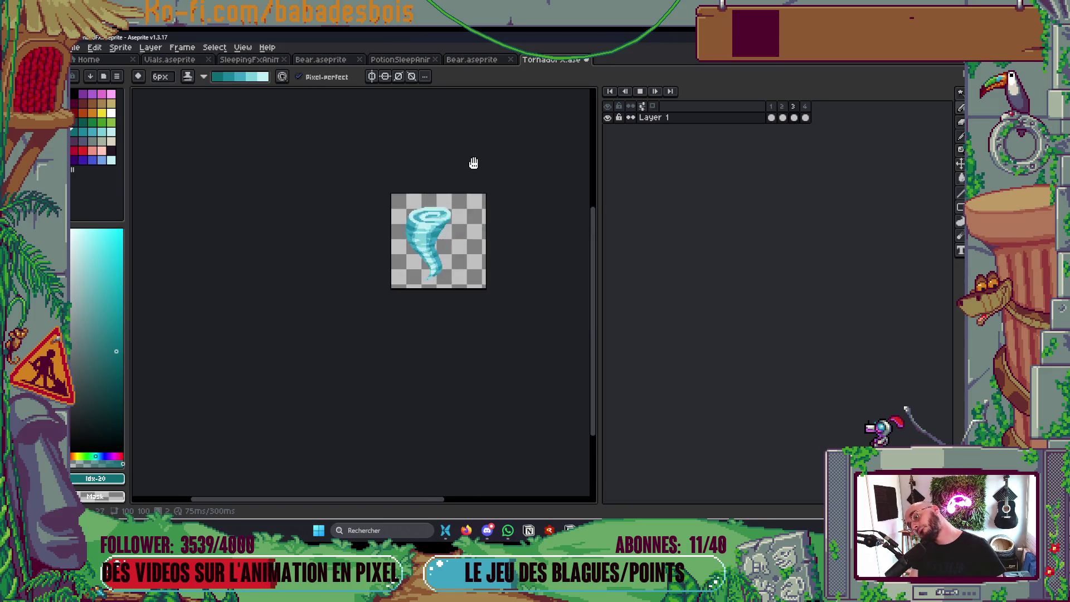
scroll(473, 161, down, 3)
scroll(537, 155, up, 3)
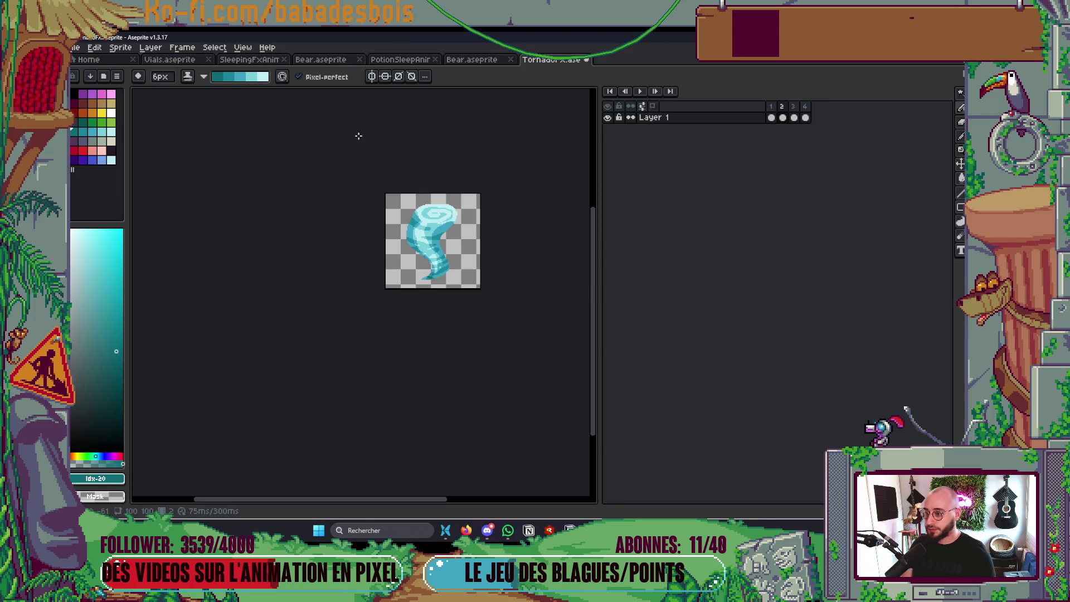
scroll(244, 197, up, 5)
With a 3px brush and dark teal colour 22, darken the top rim, right side and lower body
key(minus)
key(minus)
key(minus)
click(88, 134)
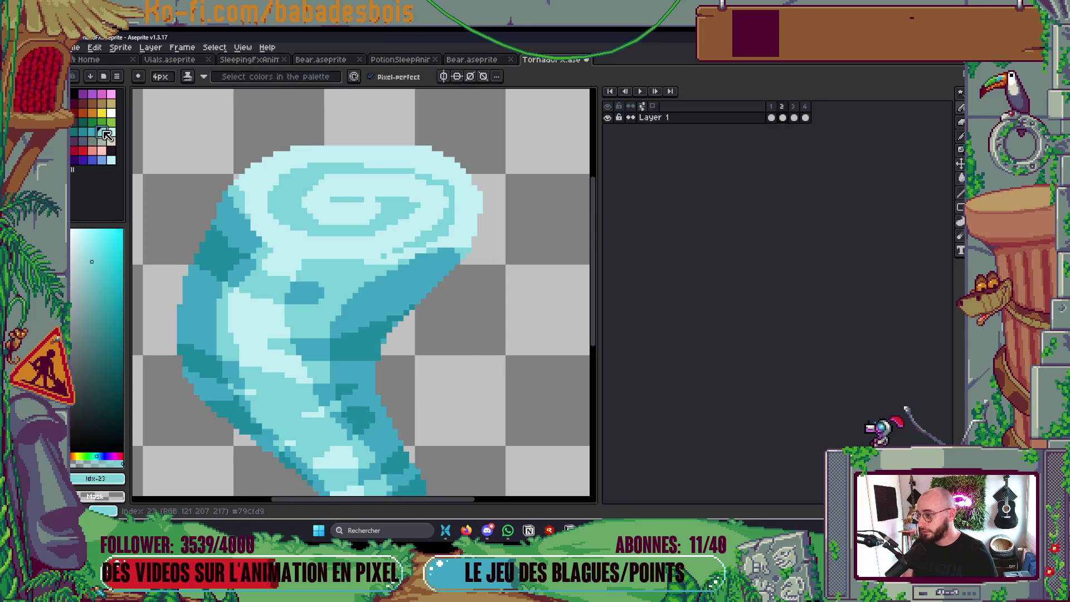
click(100, 134)
mouse_move(271, 196)
mouse_down()
mouse_move(284, 177)
mouse_move(444, 182)
mouse_move(384, 212)
mouse_up()
drag(269, 197, 351, 235)
key(ctrl+z)
mouse_move(274, 198)
mouse_down()
mouse_move(367, 240)
mouse_move(295, 204)
mouse_up()
key(ctrl+z)
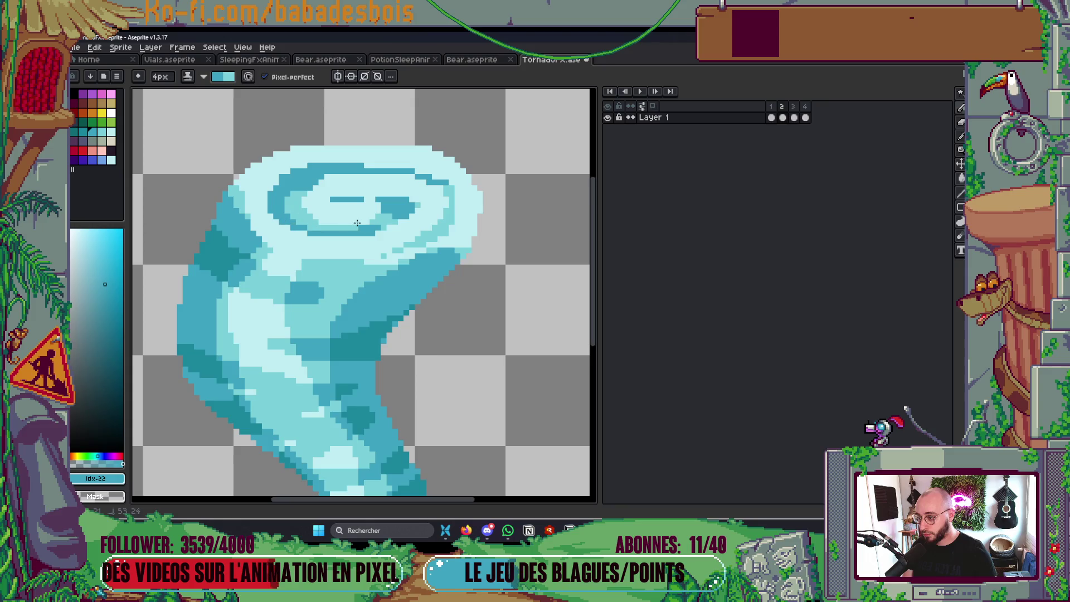
drag(412, 207, 449, 240)
drag(304, 262, 304, 271)
Recentre the tornado in the view and stop playback
scroll(304, 270, down, 3)
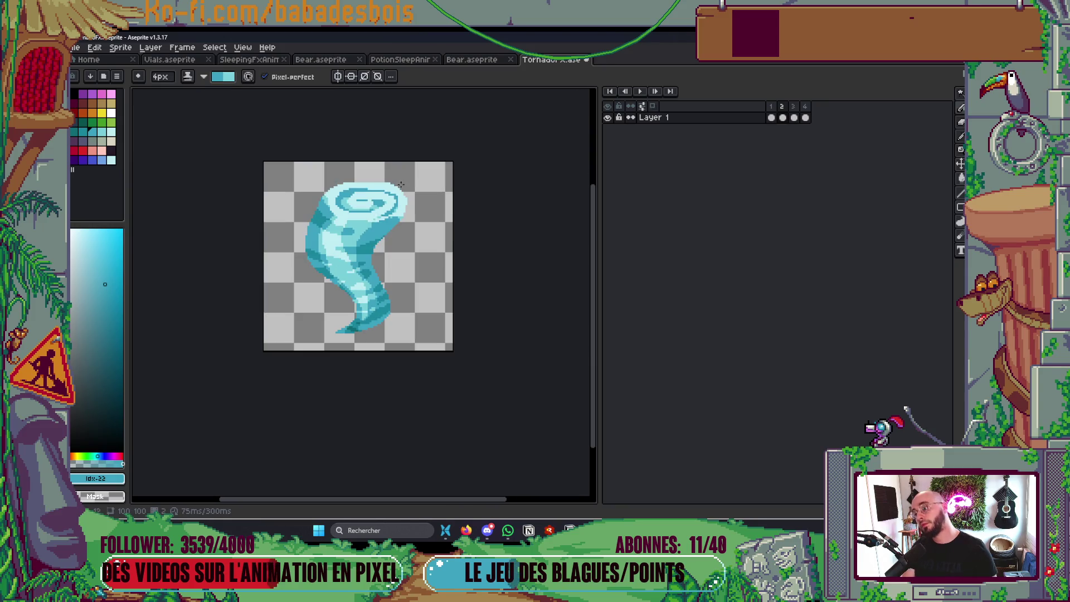
scroll(285, 264, up, 3)
scroll(286, 263, down, 5)
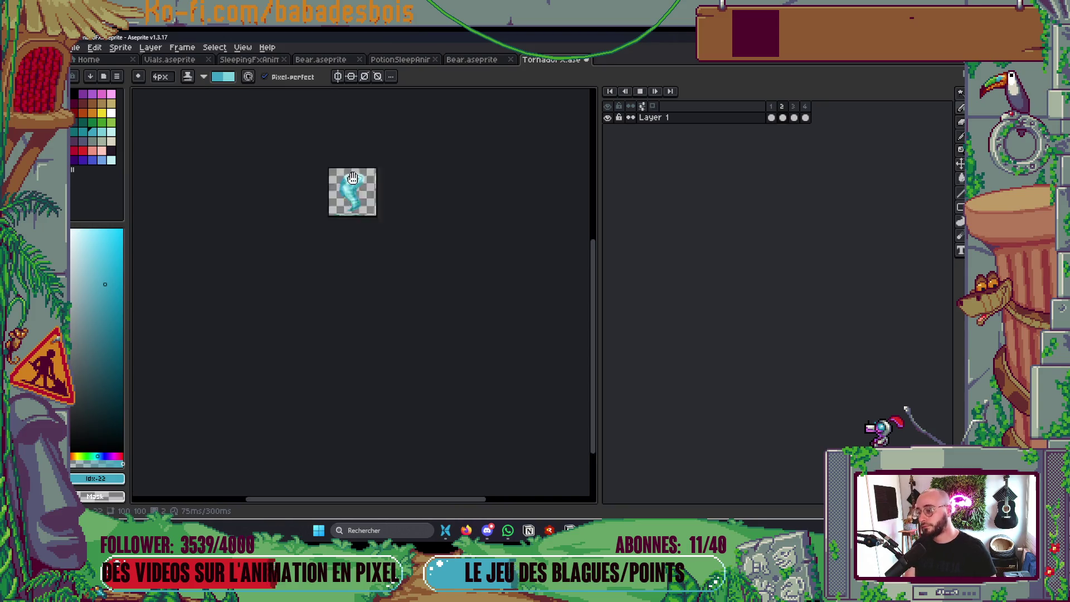
scroll(354, 210, up, 3)
drag(378, 224, 450, 285)
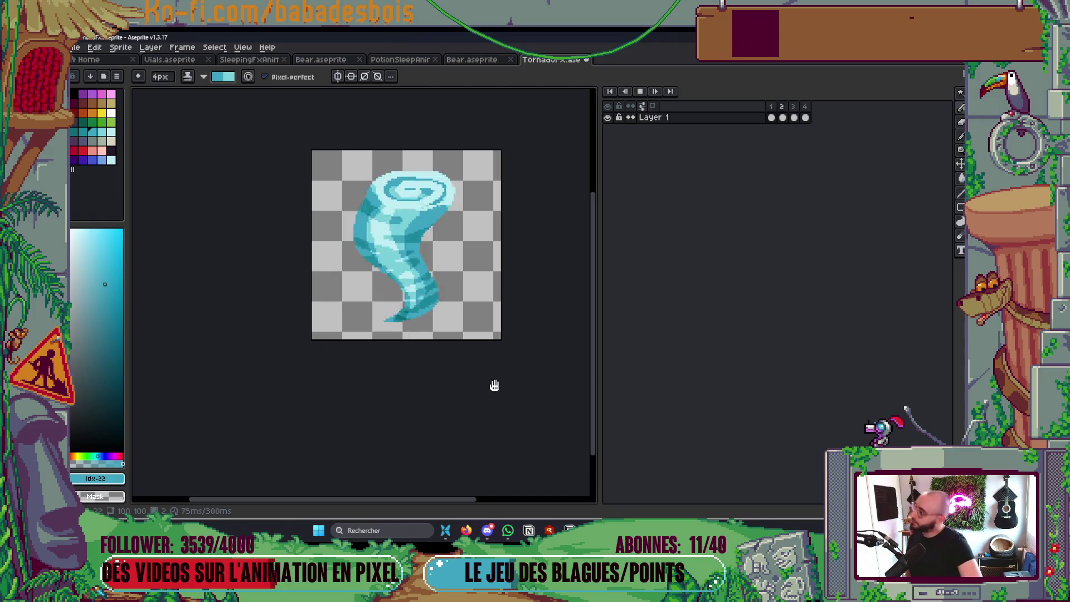
key(Return)
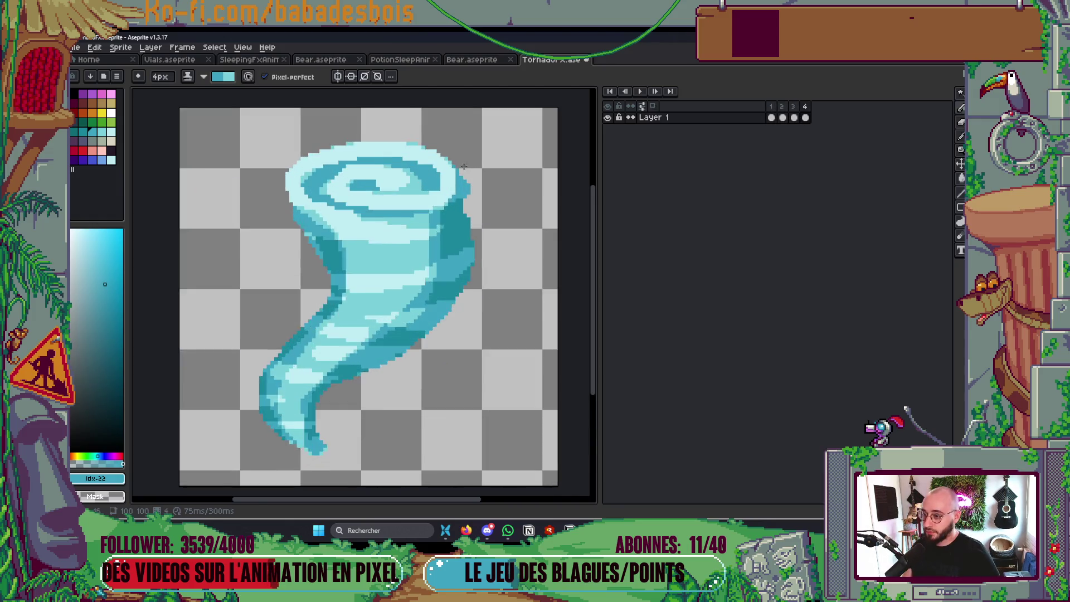
scroll(448, 190, up, 3)
Switch the ink back to Simple Ink and save the tornado file
click(189, 78)
click(206, 92)
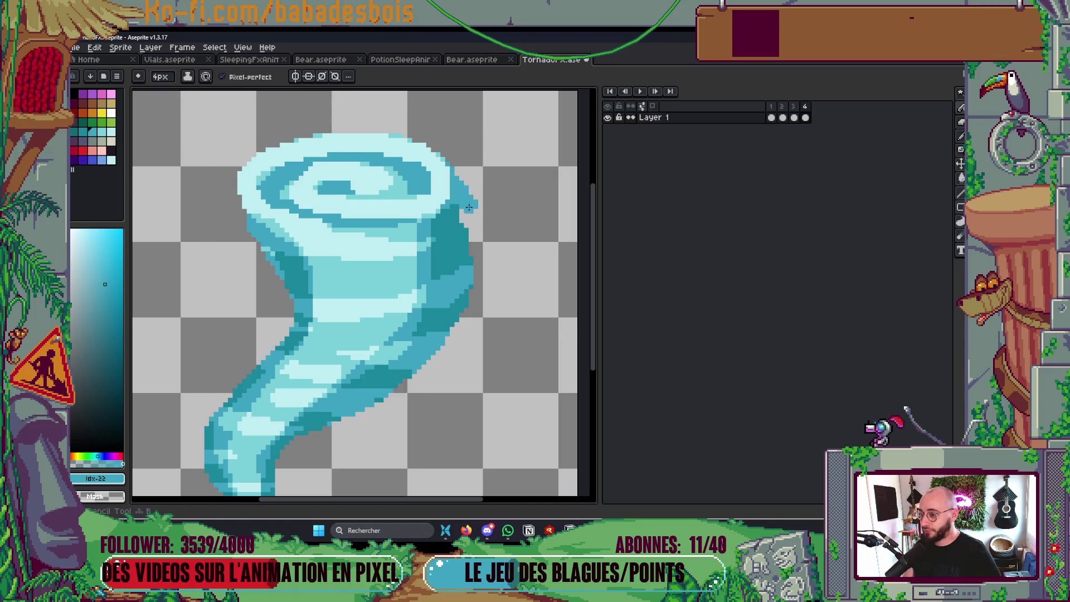
scroll(484, 197, down, 3)
key(ctrl+s)
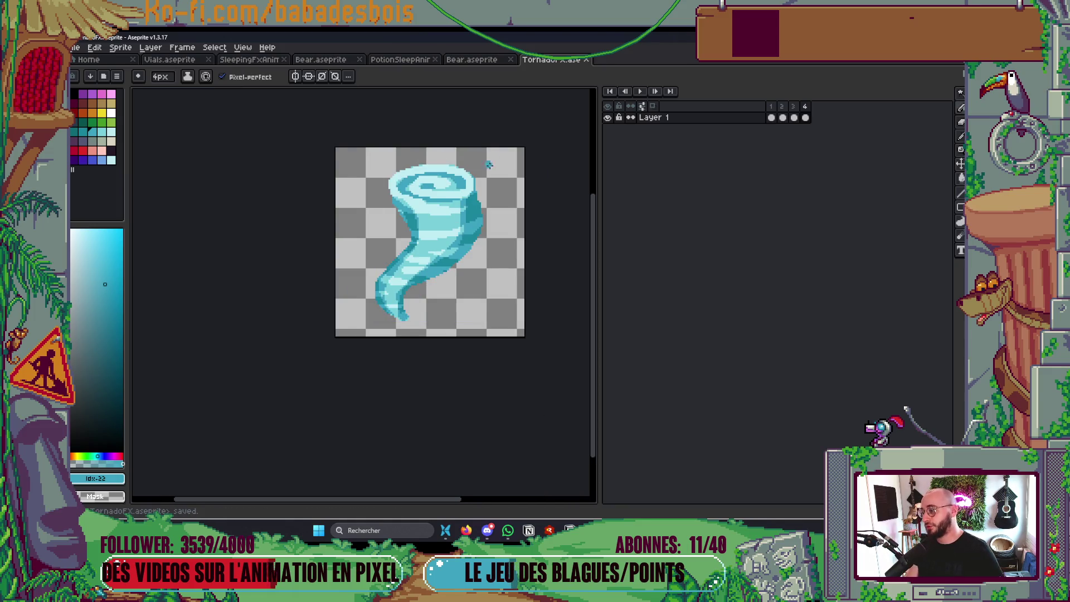
Play the animation and open the Export Sprite Sheet dialog
scroll(468, 203, down, 1)
key(Return)
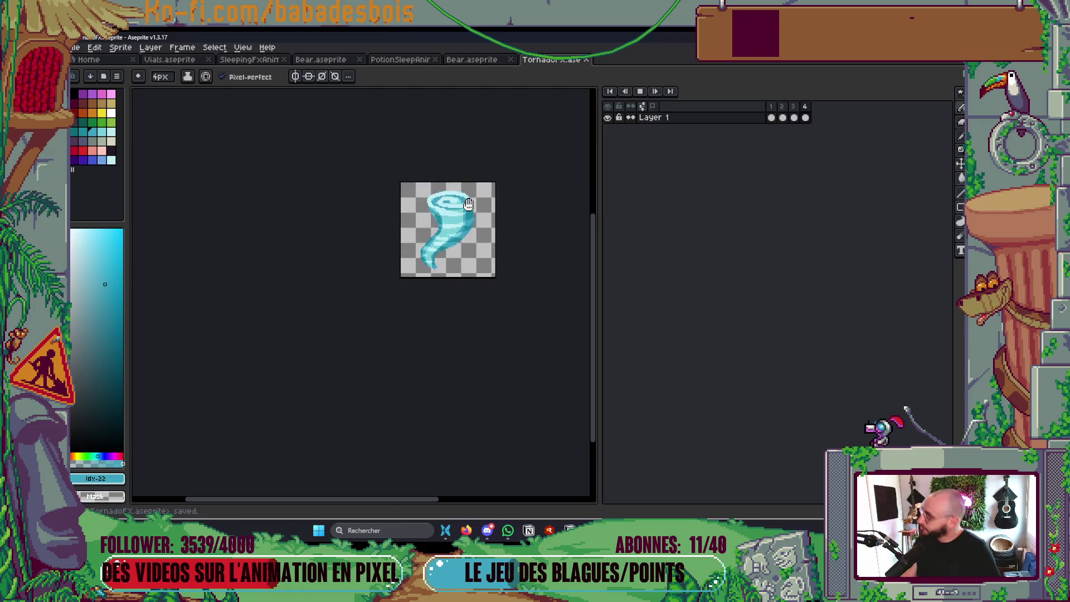
key(ctrl+e)
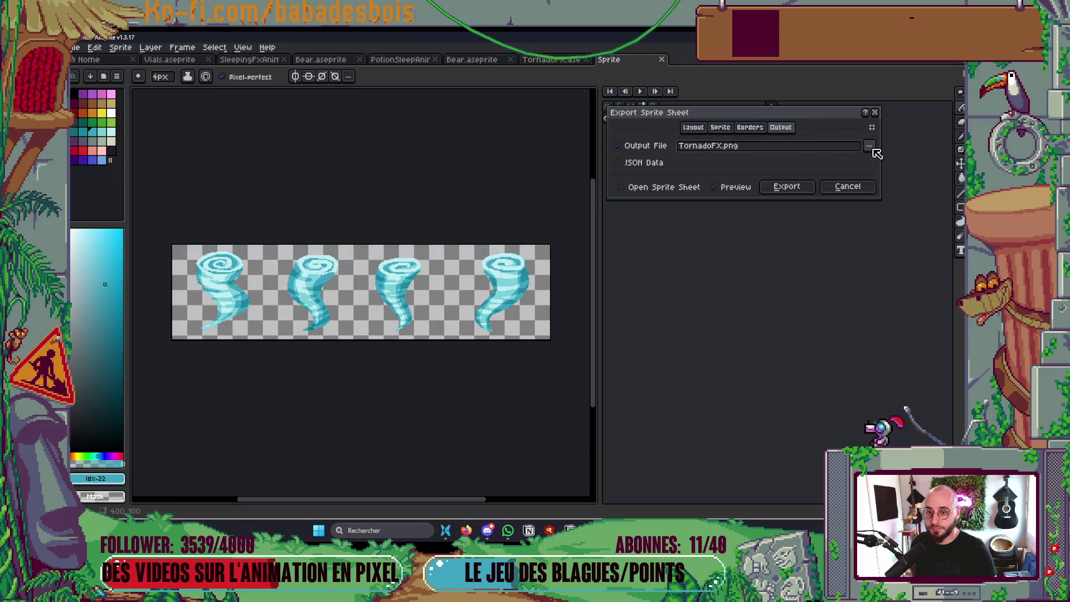
Export the four frames as TornadoFX.png and switch to the Godot editor
click(860, 188)
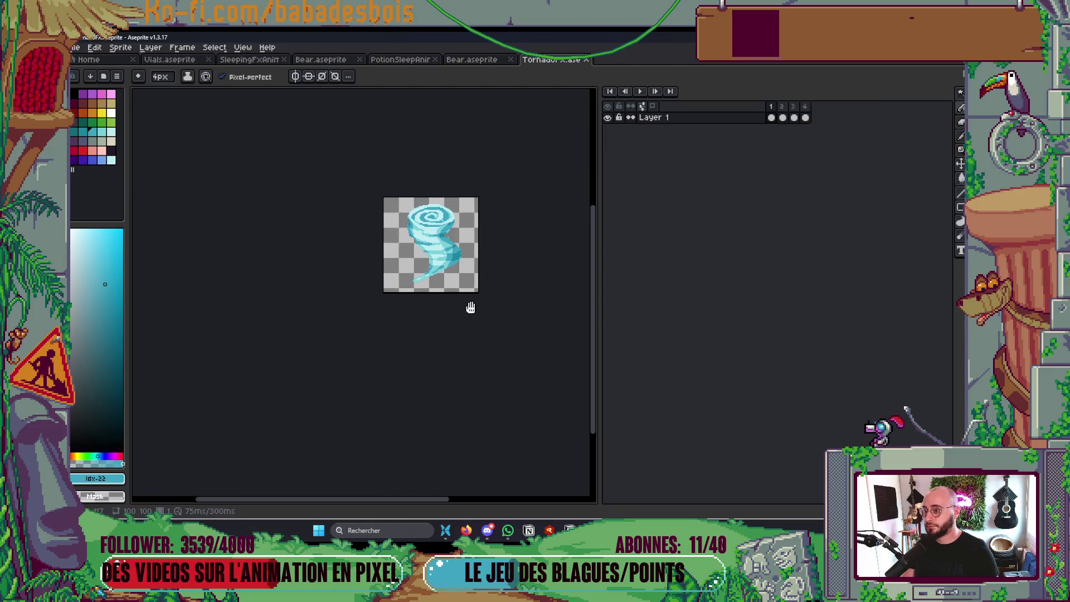
key(alt+Tab)
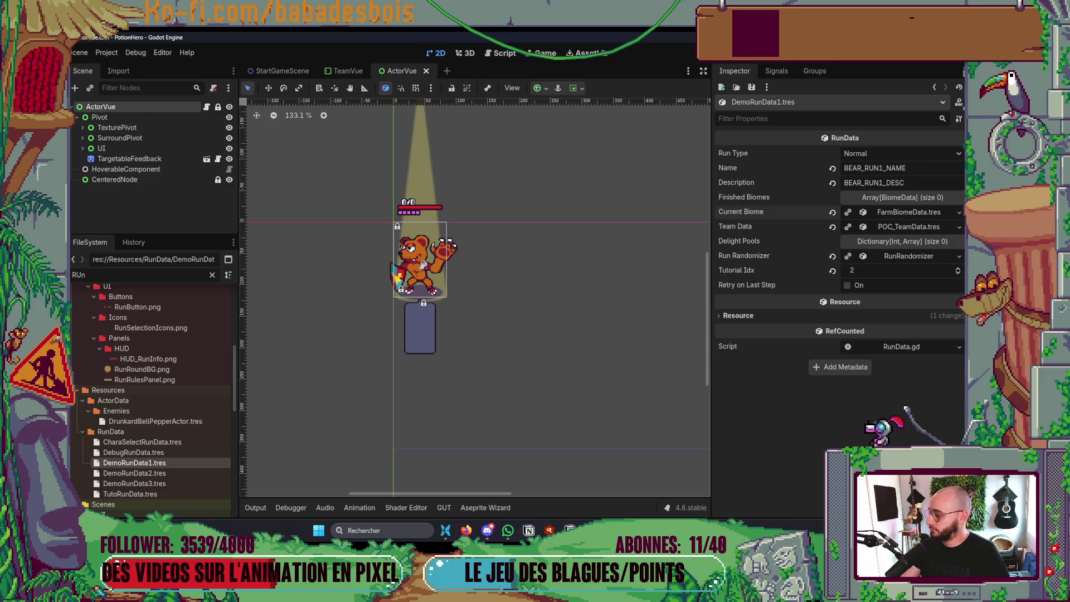
In File Explorer, browse from PotionHeroAssets into Combat > FX to find TornadoFX.aseprite
key(alt+Tab)
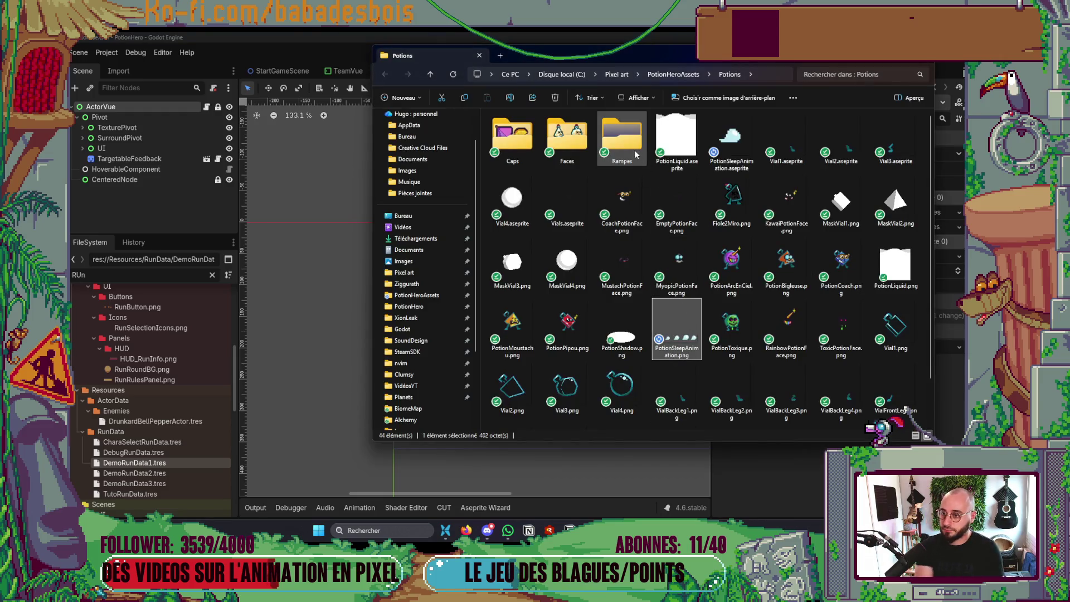
click(683, 74)
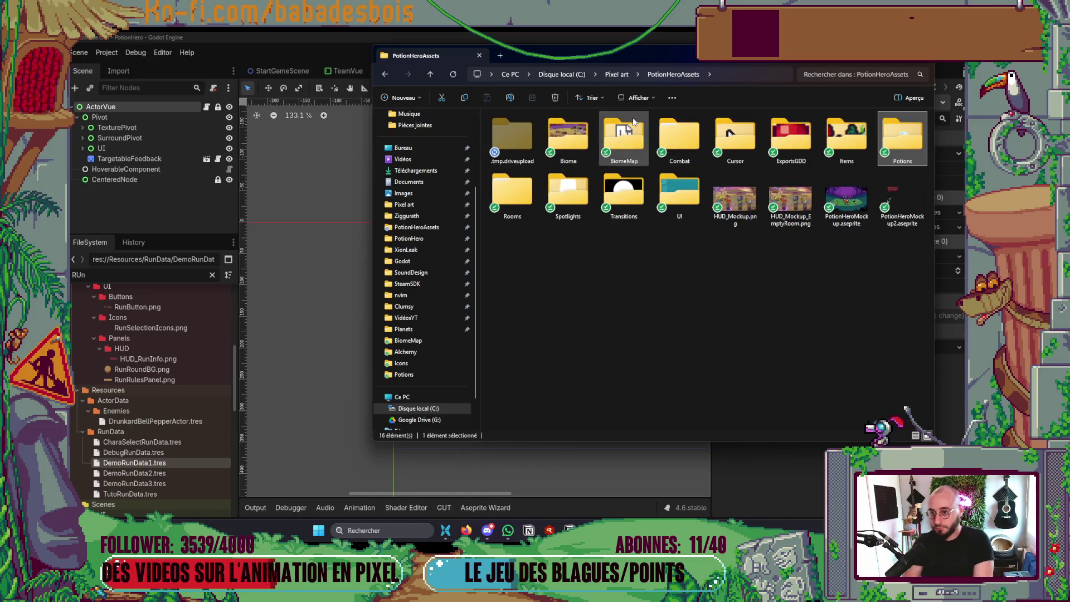
double_click(691, 145)
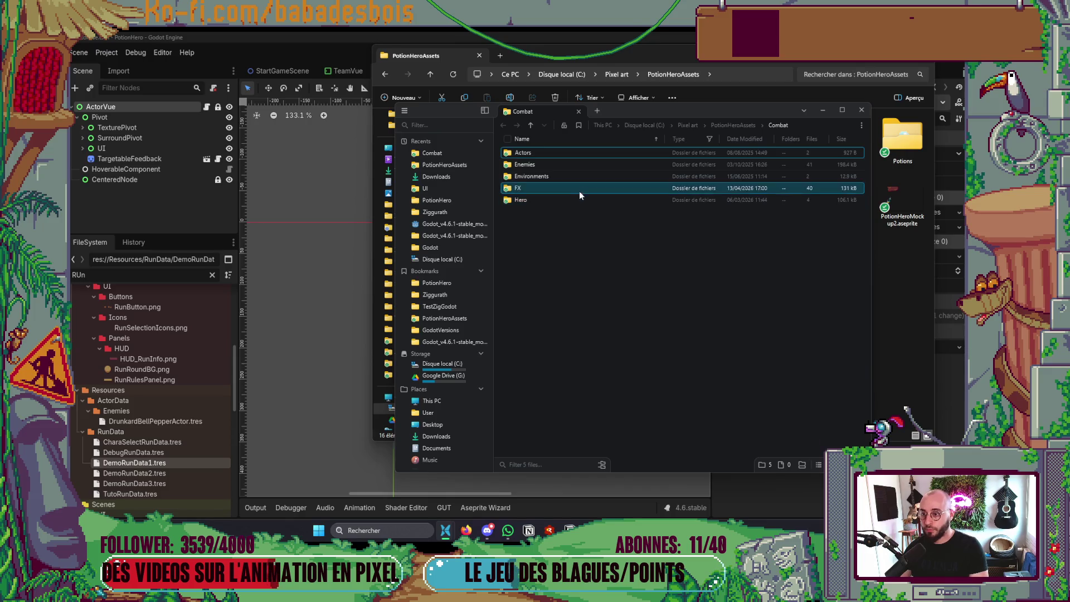
double_click(580, 189)
scroll(576, 290, down, 9)
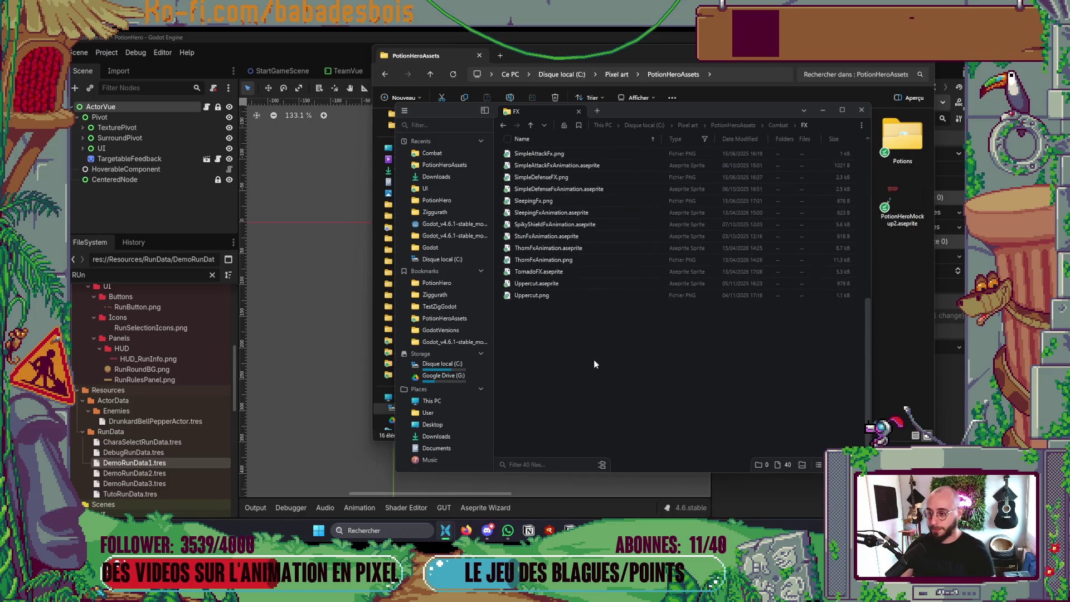
Back in Godot, recentre the scene view and widen the FileSystem dock
click(311, 419)
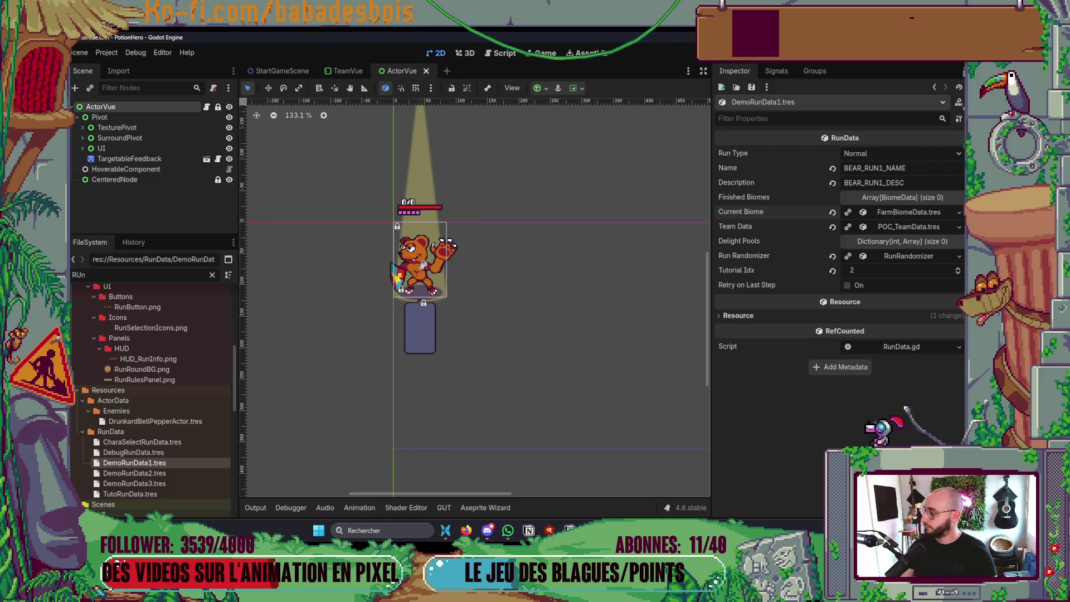
drag(434, 363, 465, 337)
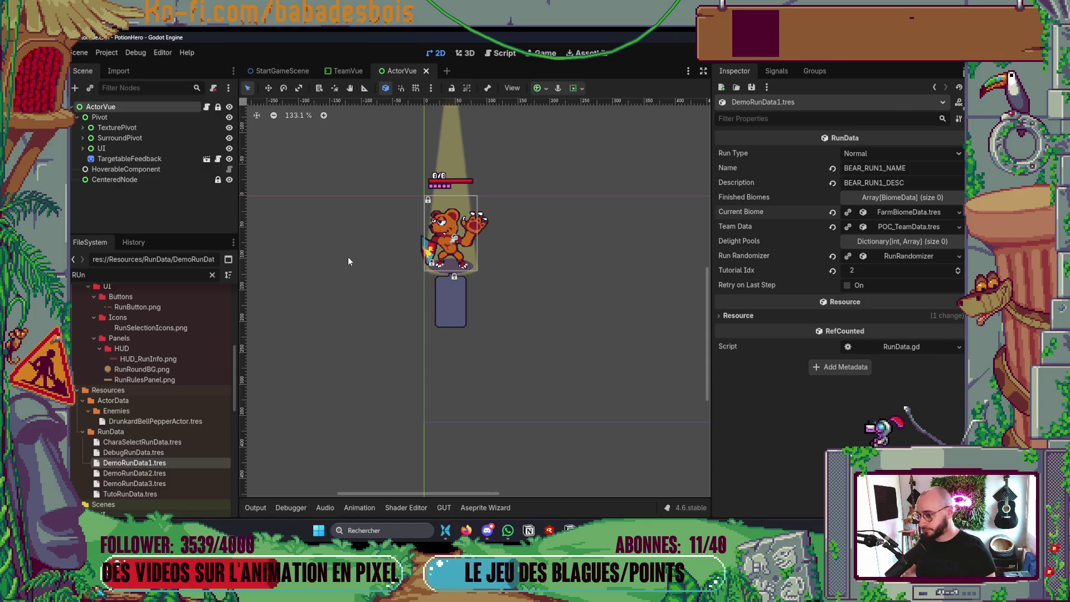
drag(146, 234, 142, 218)
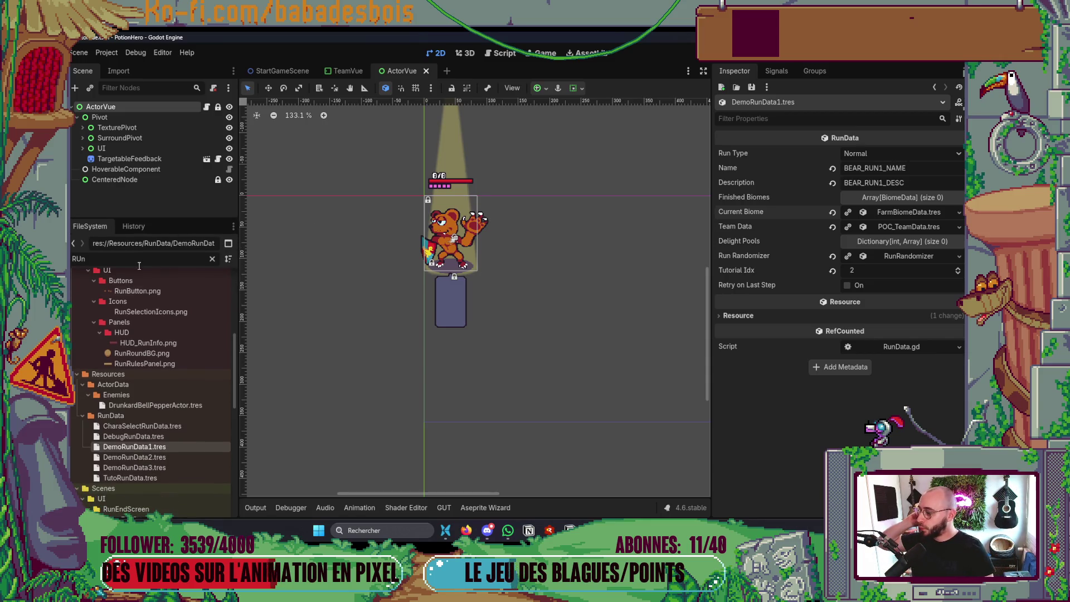
Scroll the Miro Potion Hero effects table from #22 Tornade up to #1 Slash, then return to Godot
key(alt+Tab)
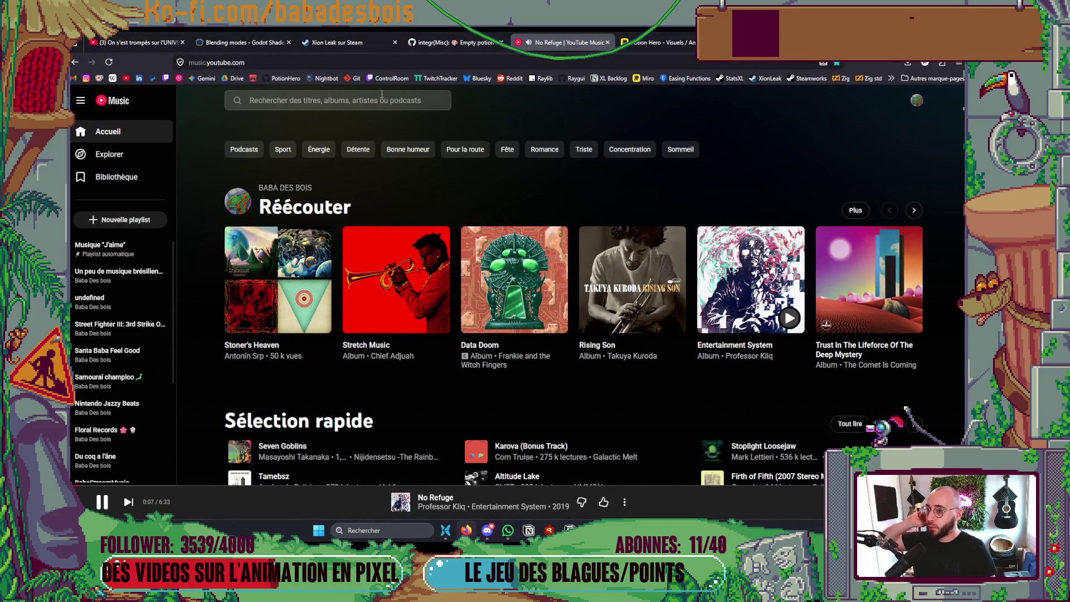
key(ctrl+Tab)
scroll(571, 272, up, 2)
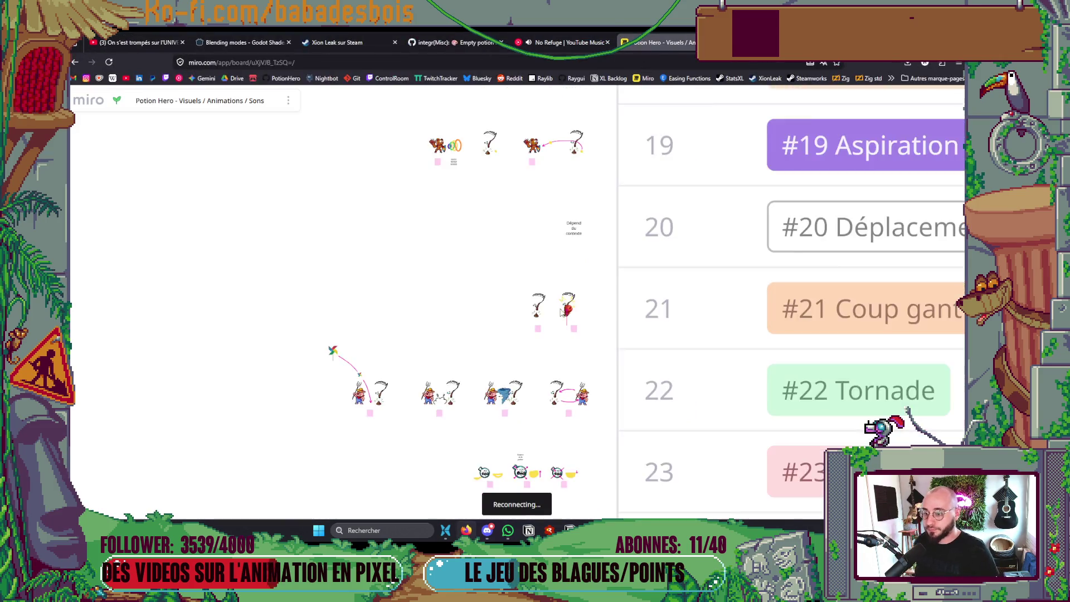
scroll(562, 279, up, 3)
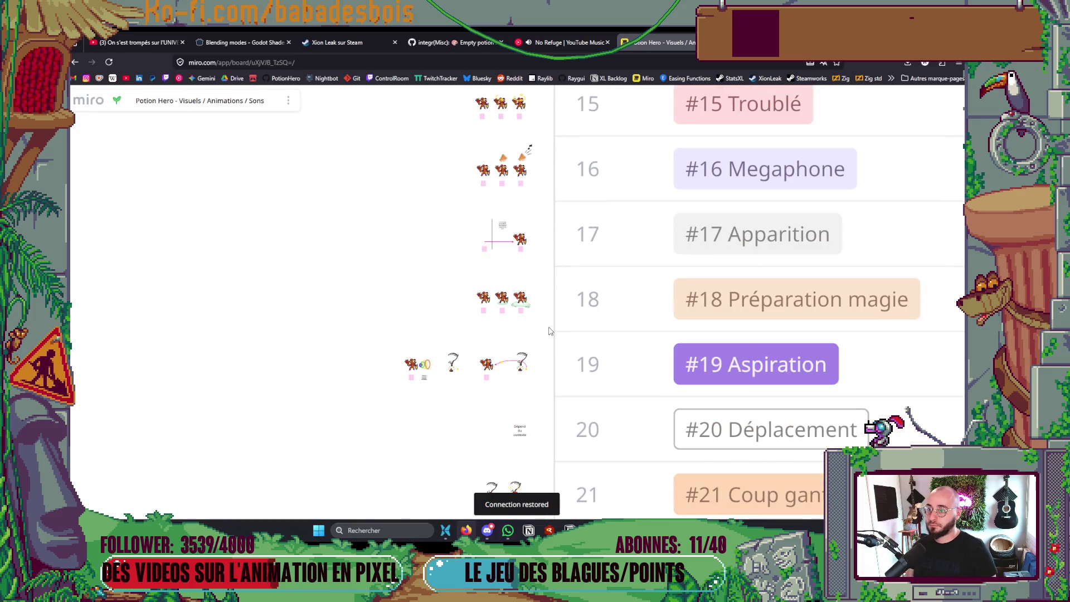
scroll(549, 331, up, 5)
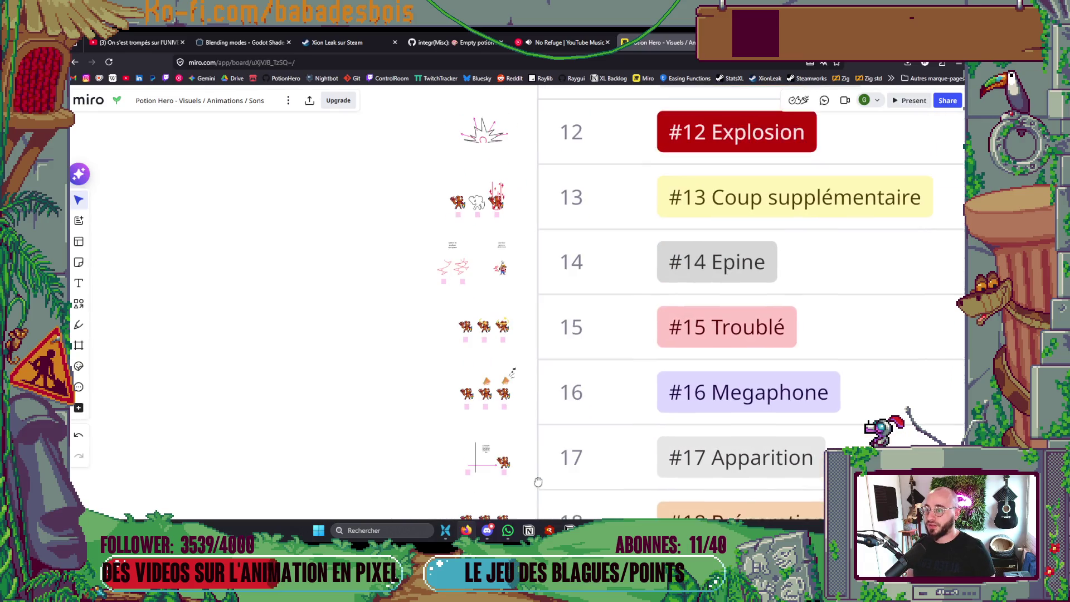
scroll(518, 430, up, 5)
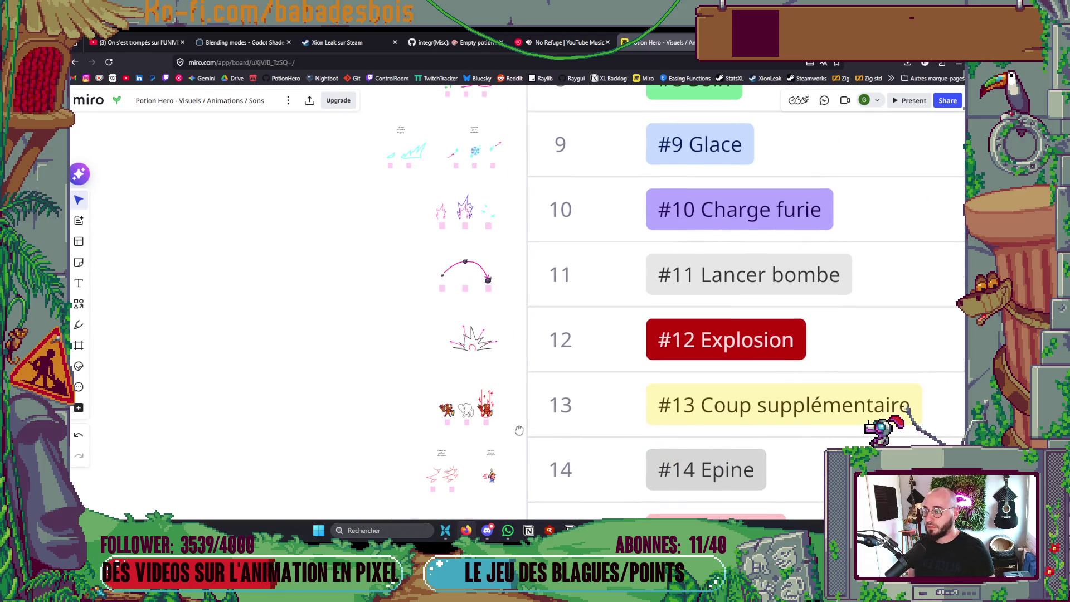
scroll(515, 253, up, 5)
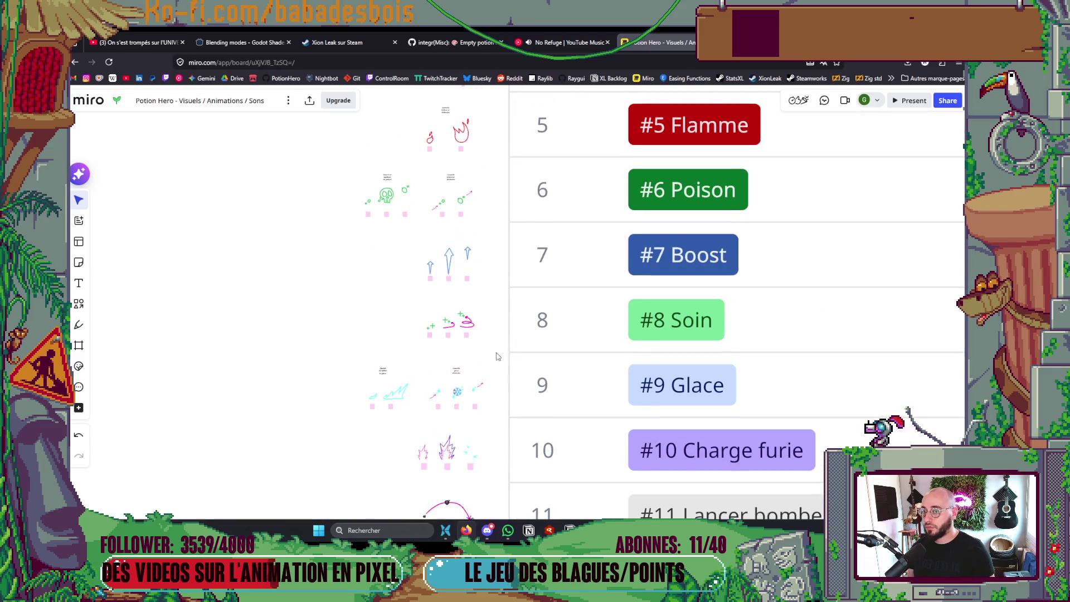
scroll(485, 192, up, 5)
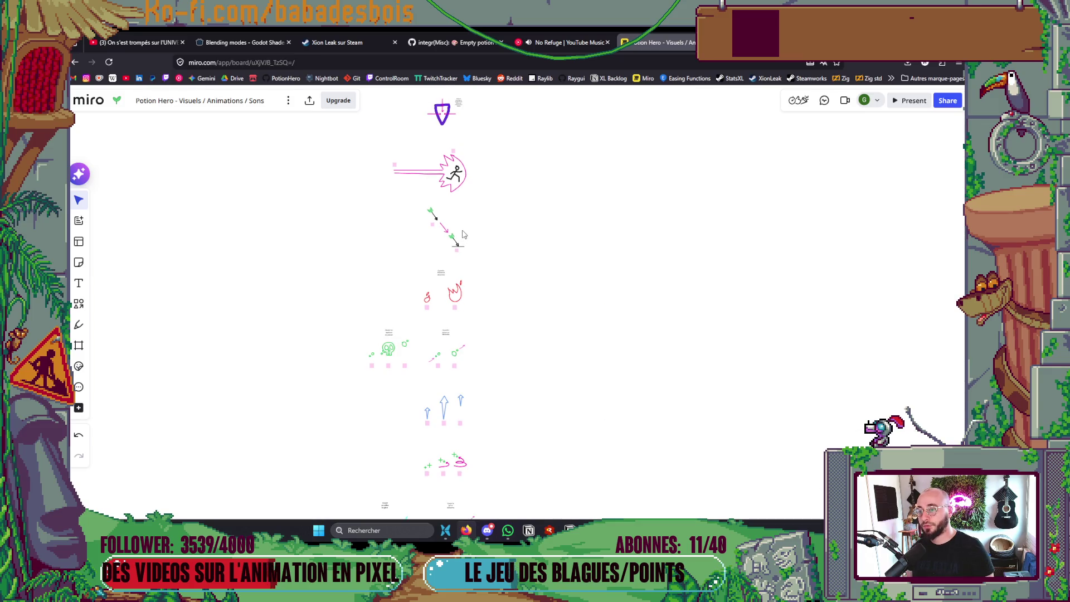
scroll(462, 216, up, 2)
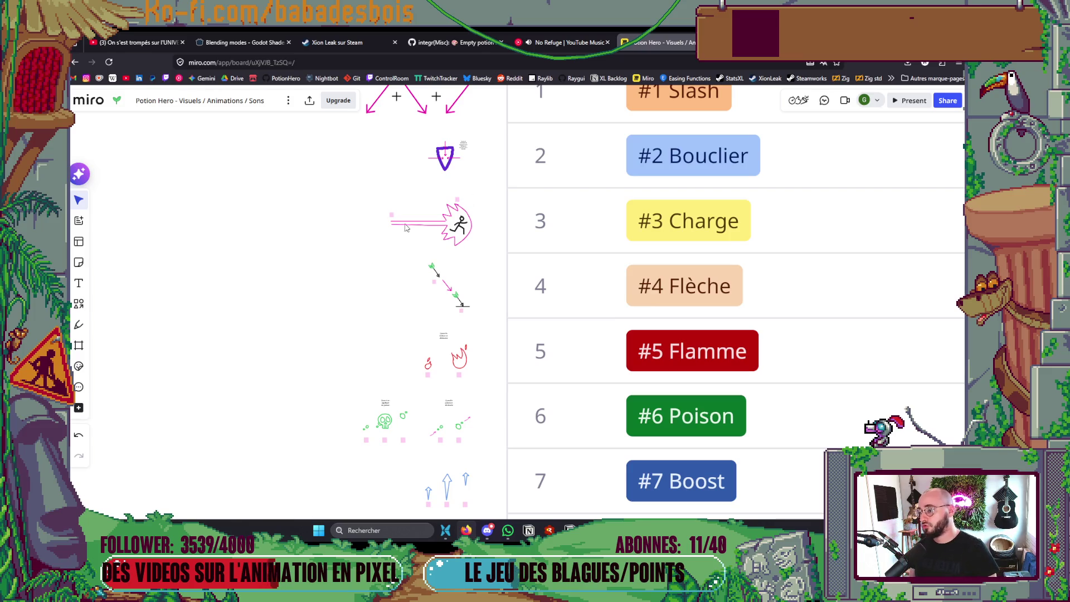
scroll(438, 218, up, 2)
scroll(438, 219, up, 4)
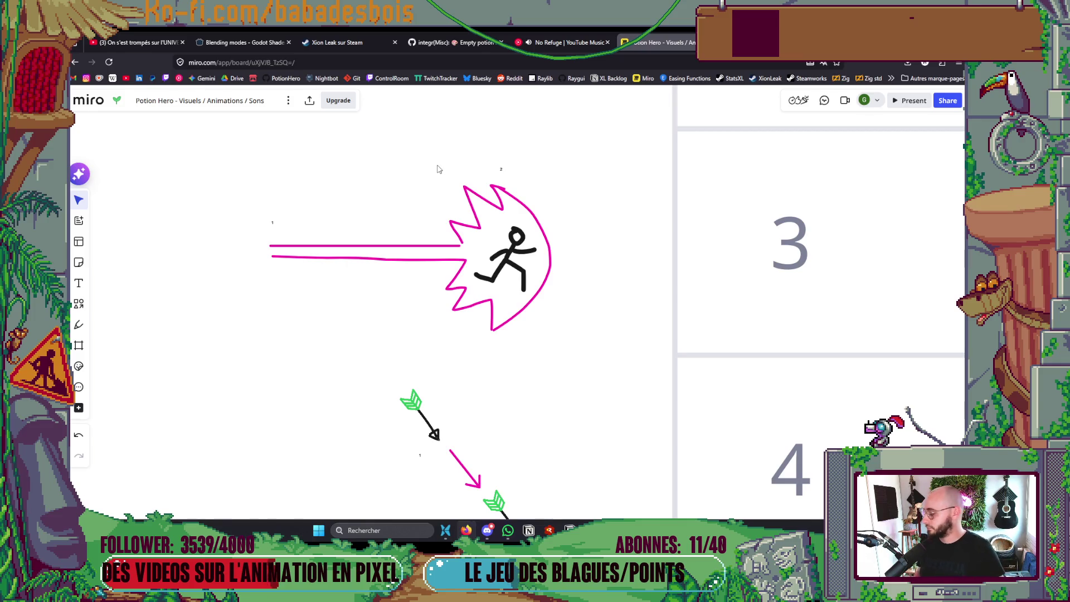
scroll(440, 169, down, 5)
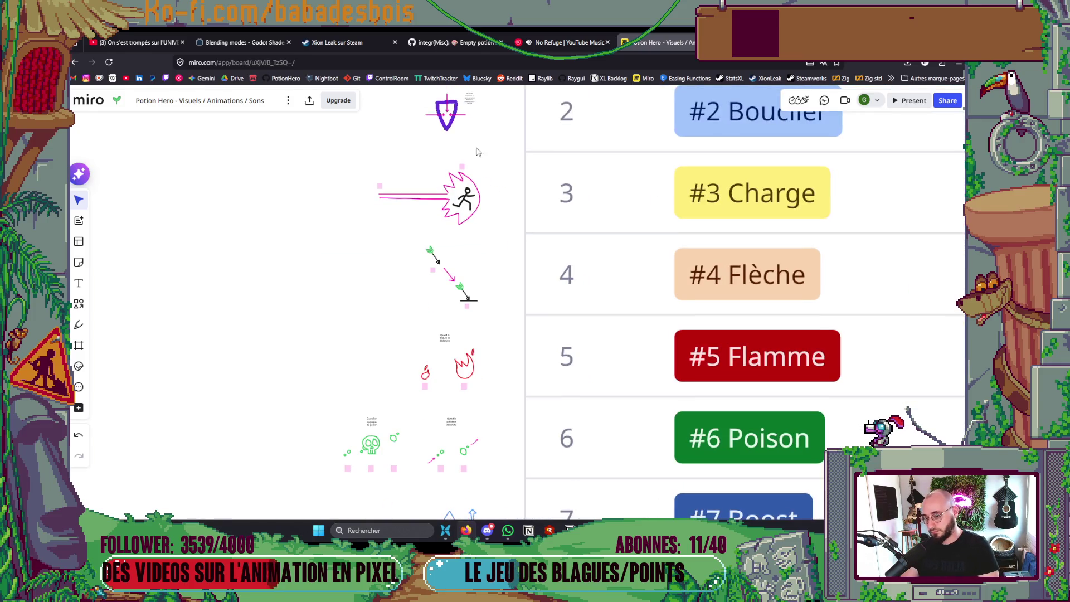
key(alt+Tab)
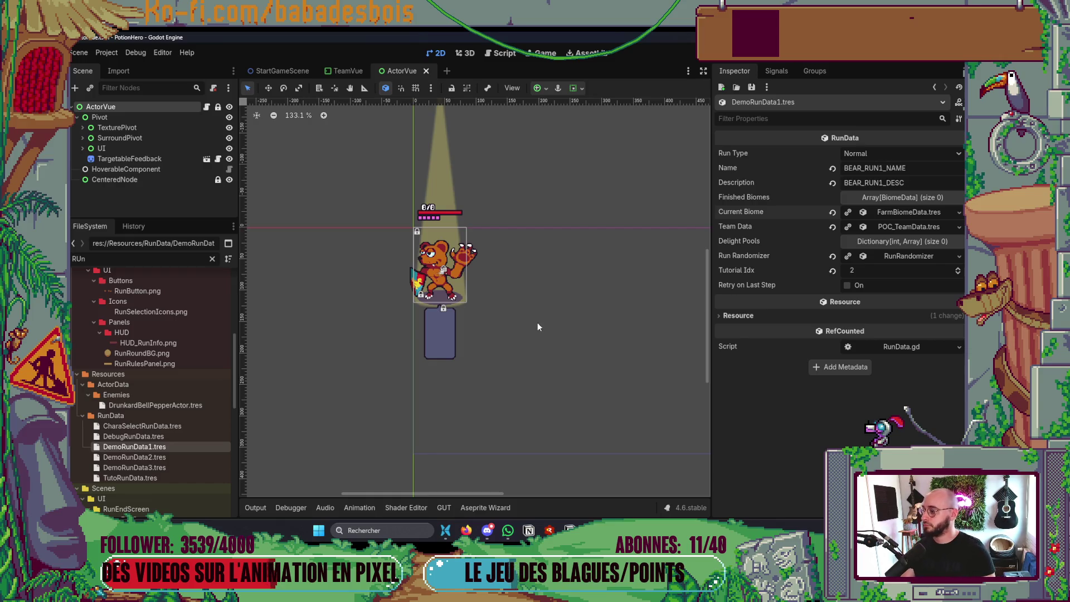
Open the Aseprite Wizard's Spritesheet Wizard Dock from Project > Tools
click(107, 52)
mouse_move(113, 156)
mouse_move(322, 191)
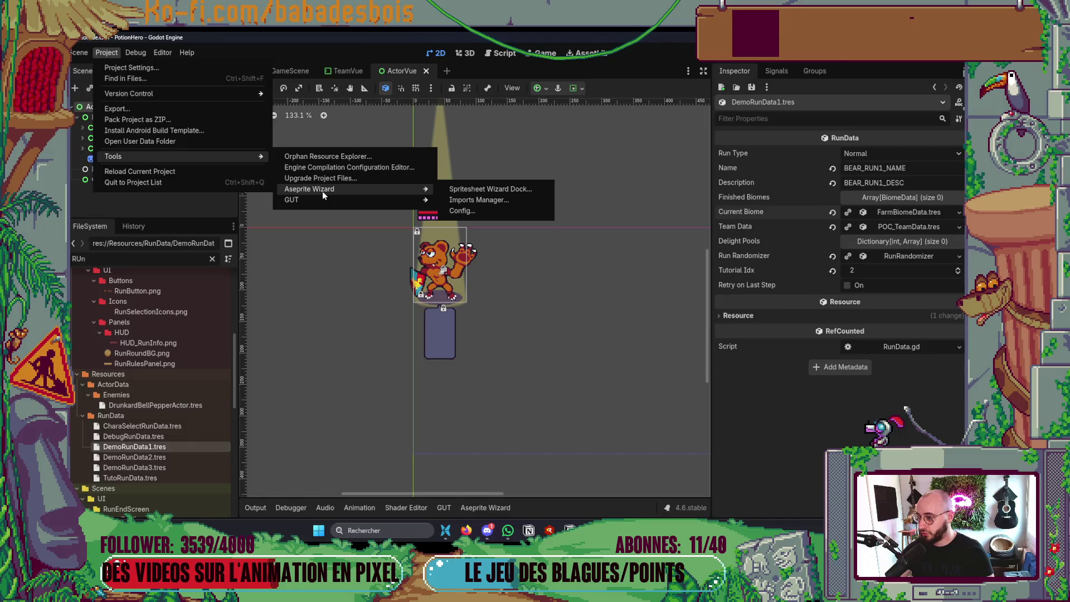
click(497, 190)
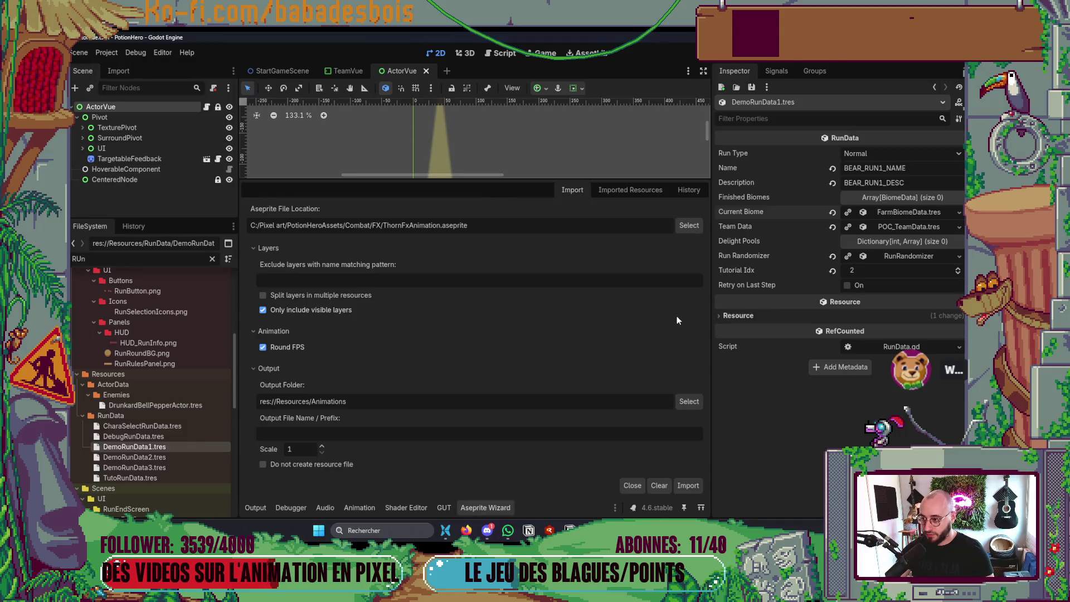
Select TornadoFX.aseprite, import it as animation resources, and close the wizard dock
click(688, 225)
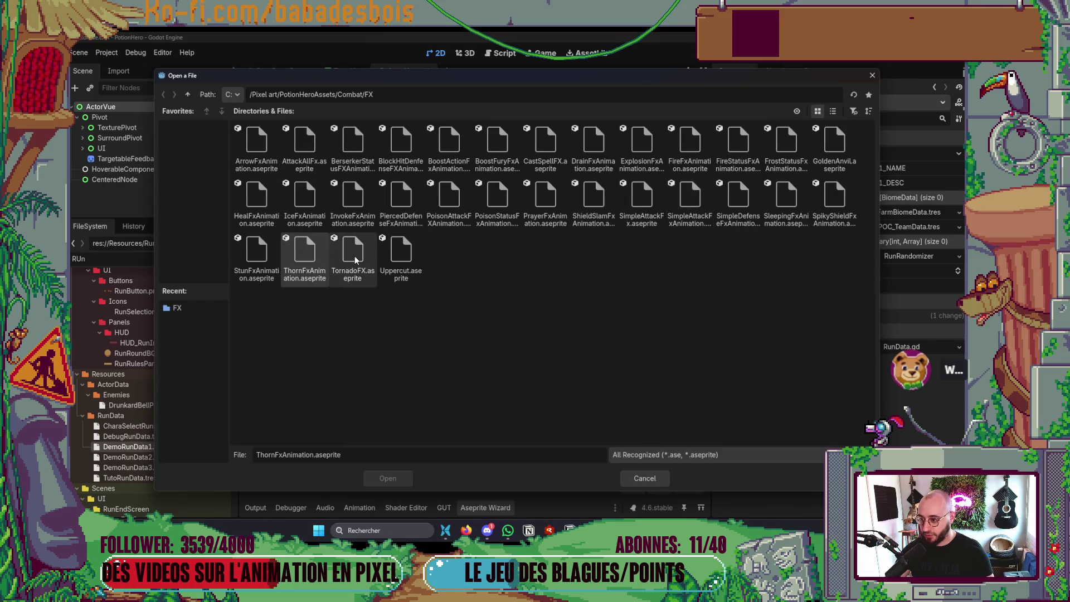
double_click(353, 254)
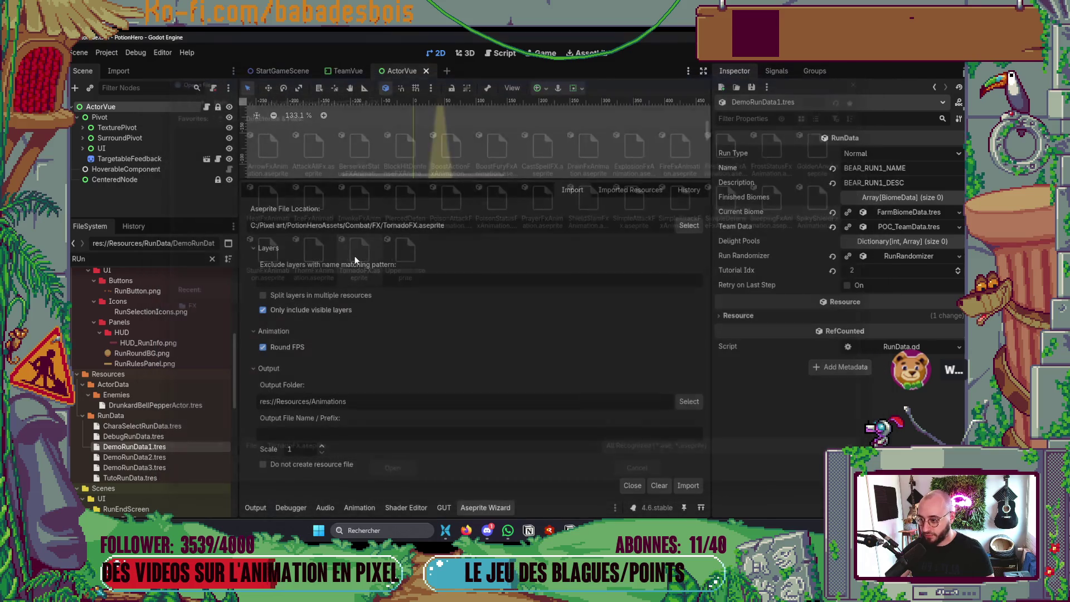
click(687, 486)
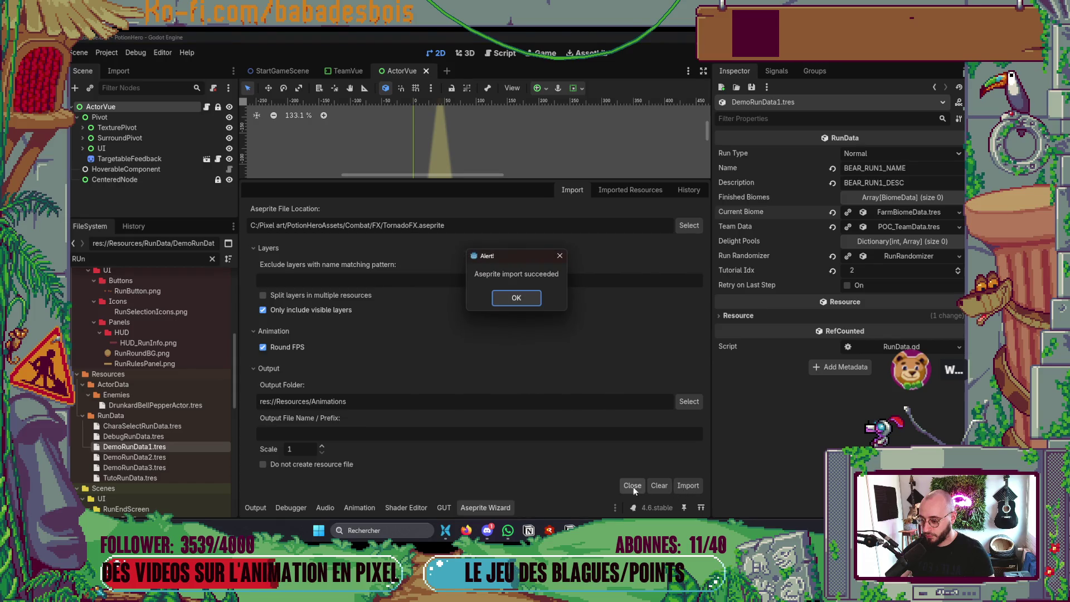
key(Return)
click(486, 507)
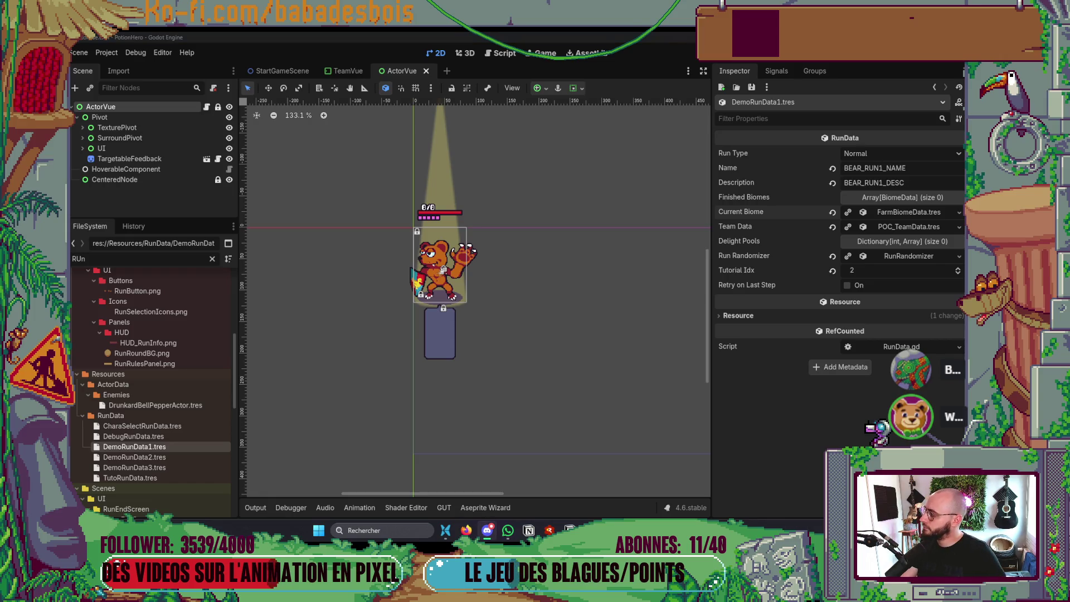
key(alt+Tab)
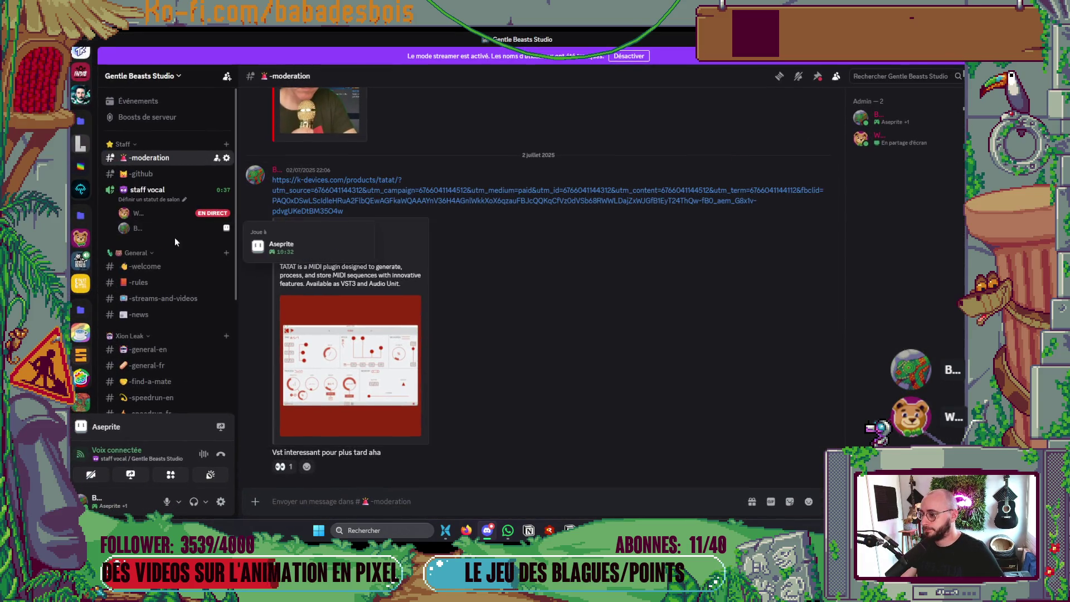
Open the staff vocal voice channel to watch the member's live screen share
click(147, 190)
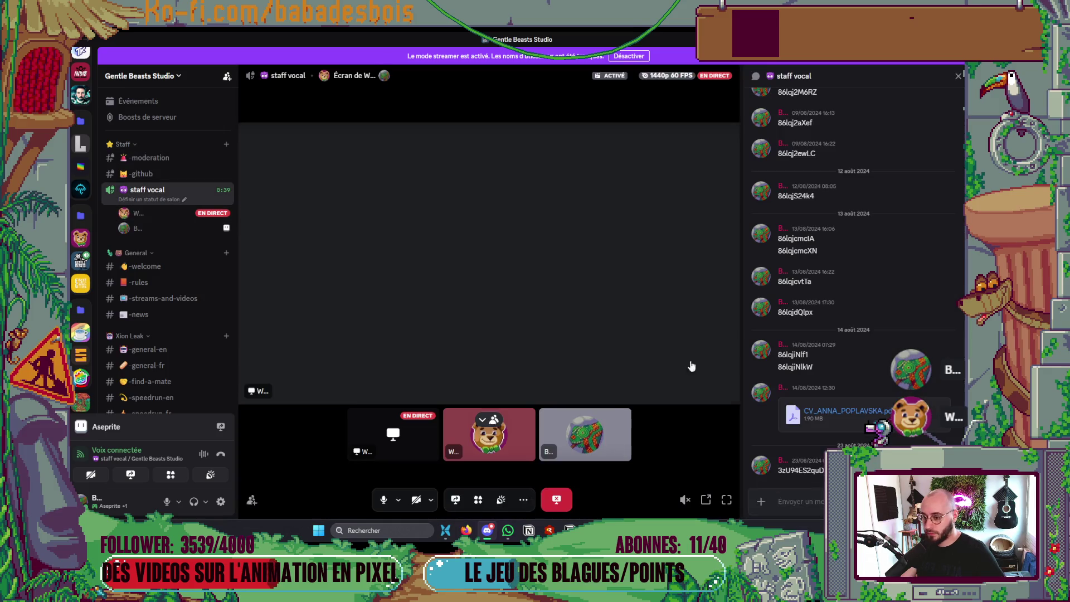
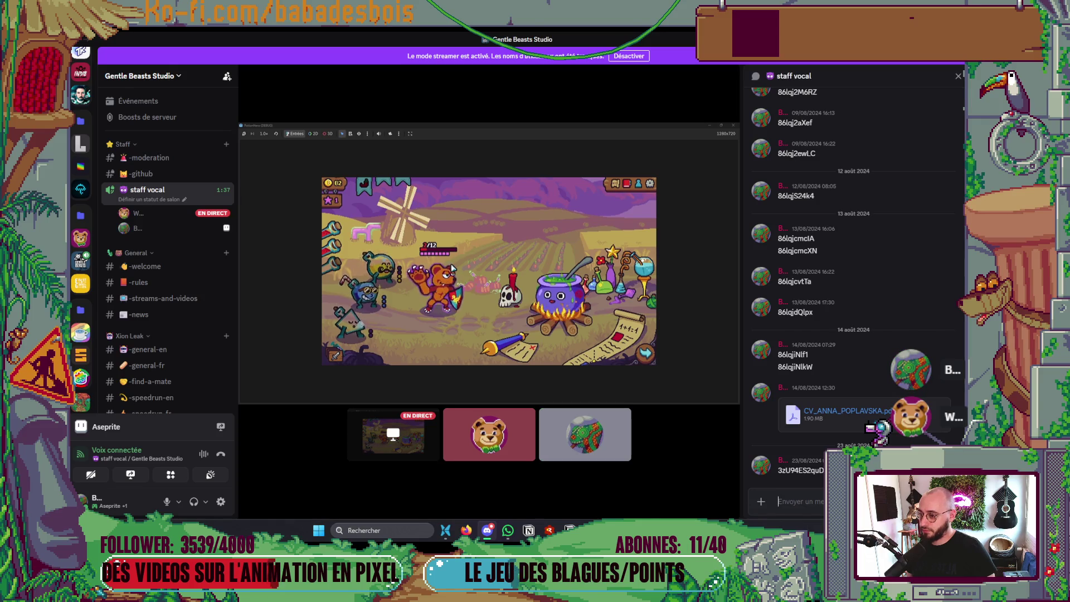
Leave the Discord stream and cycle through Miro and Firefox to the Notion Backlog board
key(alt+Tab)
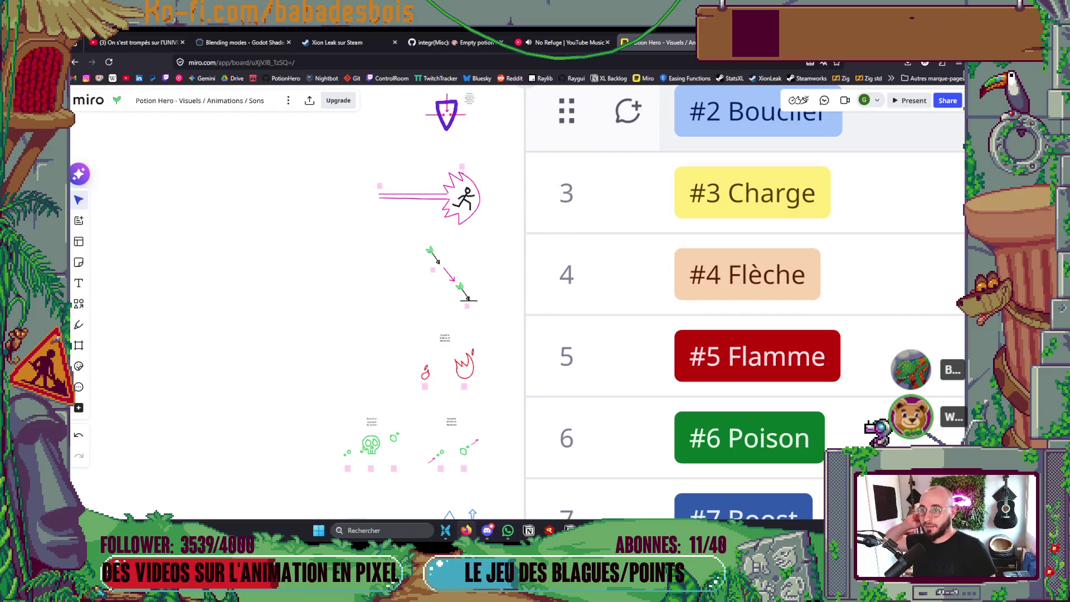
key(ctrl+t)
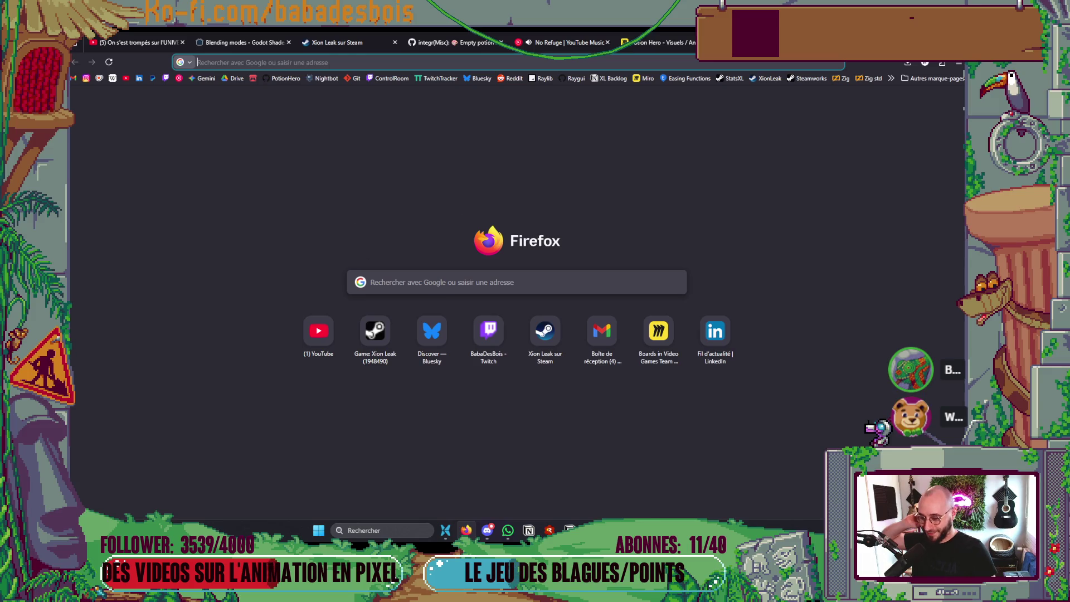
key(alt+Tab)
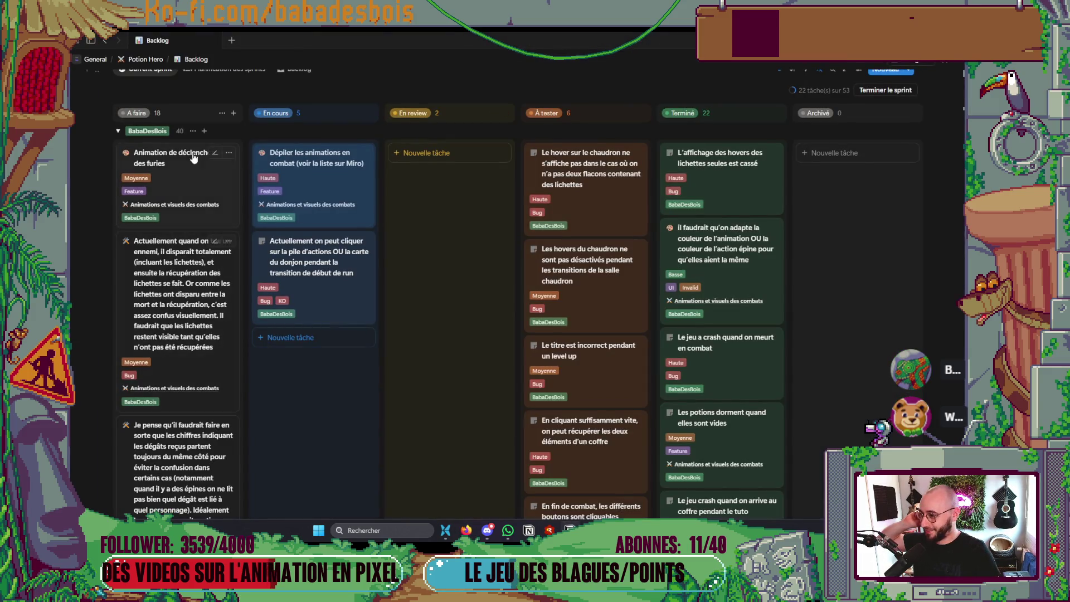
Create a new Backlog task titled 'Corriger changement de scale quand l'animation sleep est interompu'
click(290, 337)
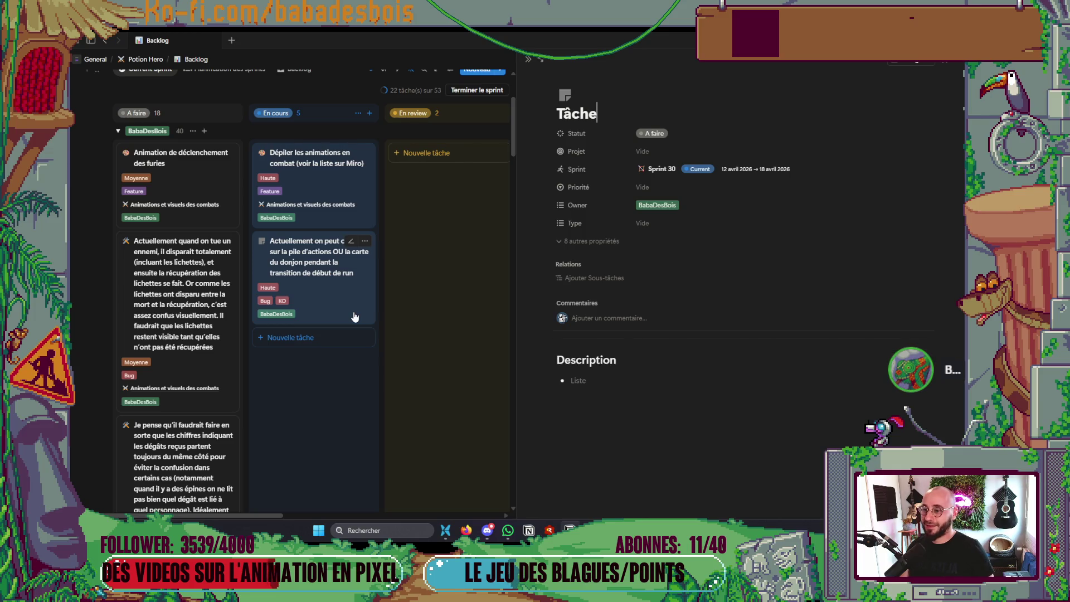
text(Corriger animation)
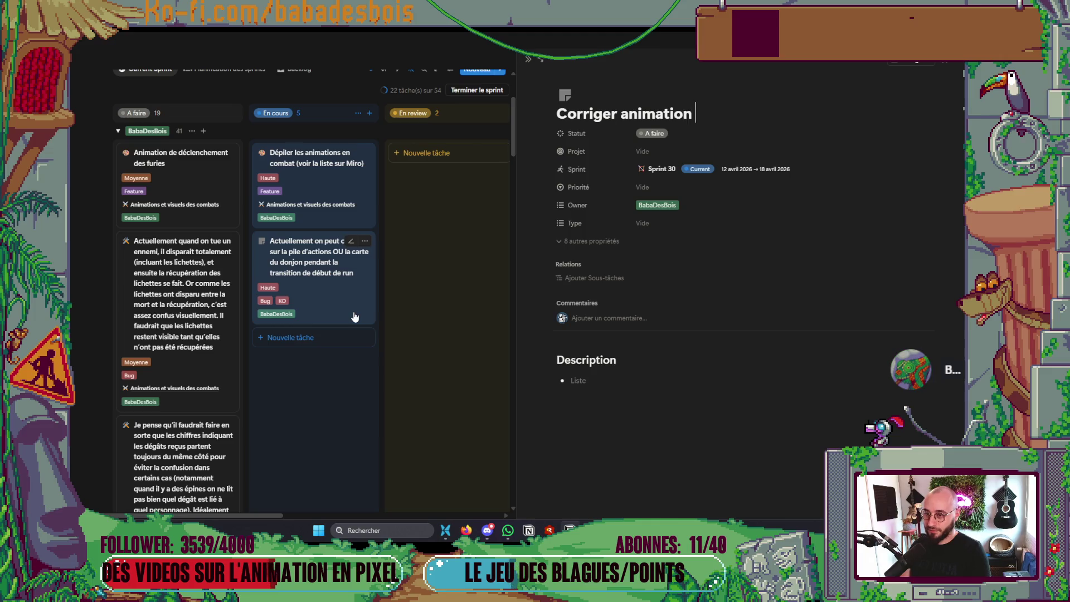
key(ctrl+Left)
text(change)
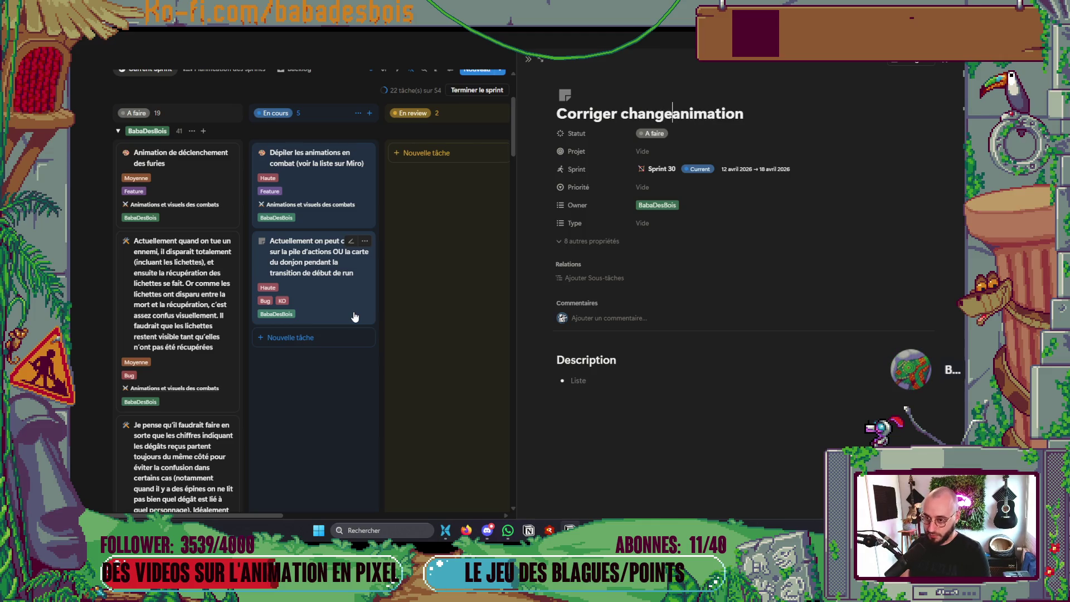
text(ment de sca)
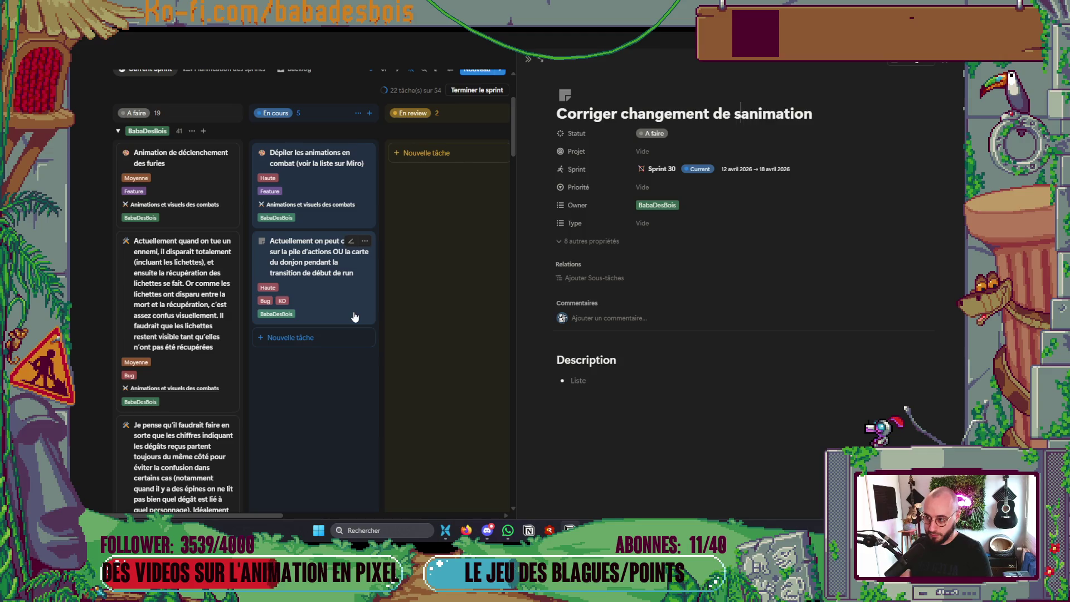
text(le )
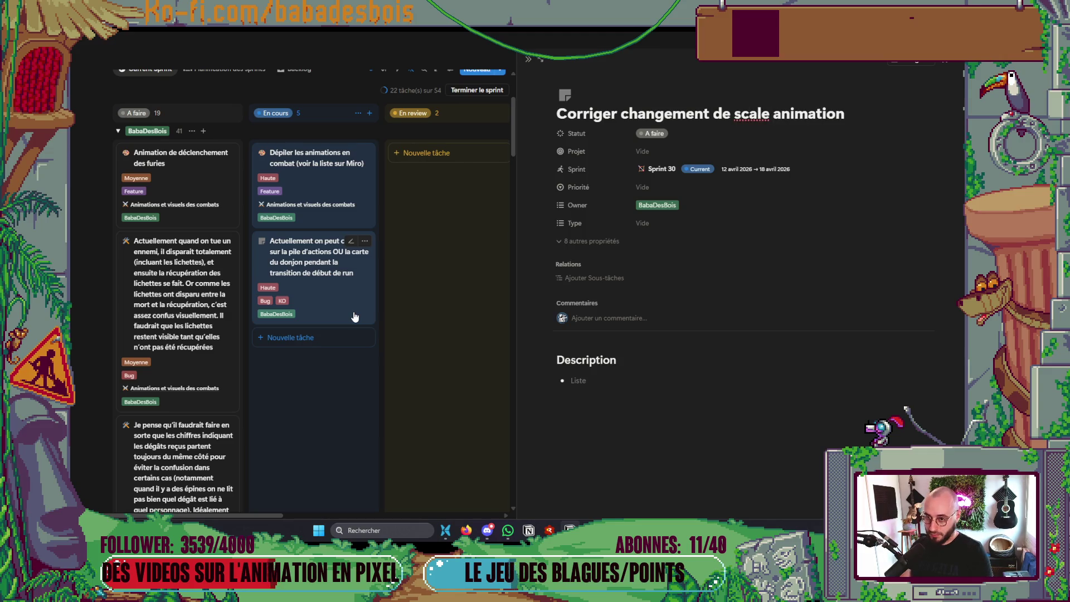
text( qu)
key(BackSpace)
text(ue)
key(BackSpace)
text(anf)
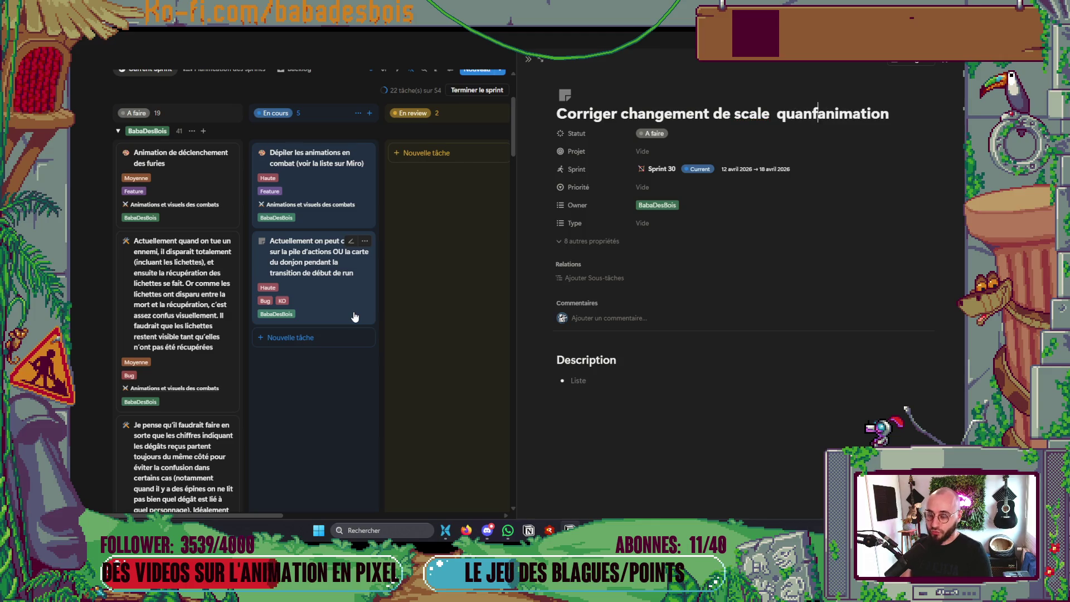
key(BackSpace)
text(d)
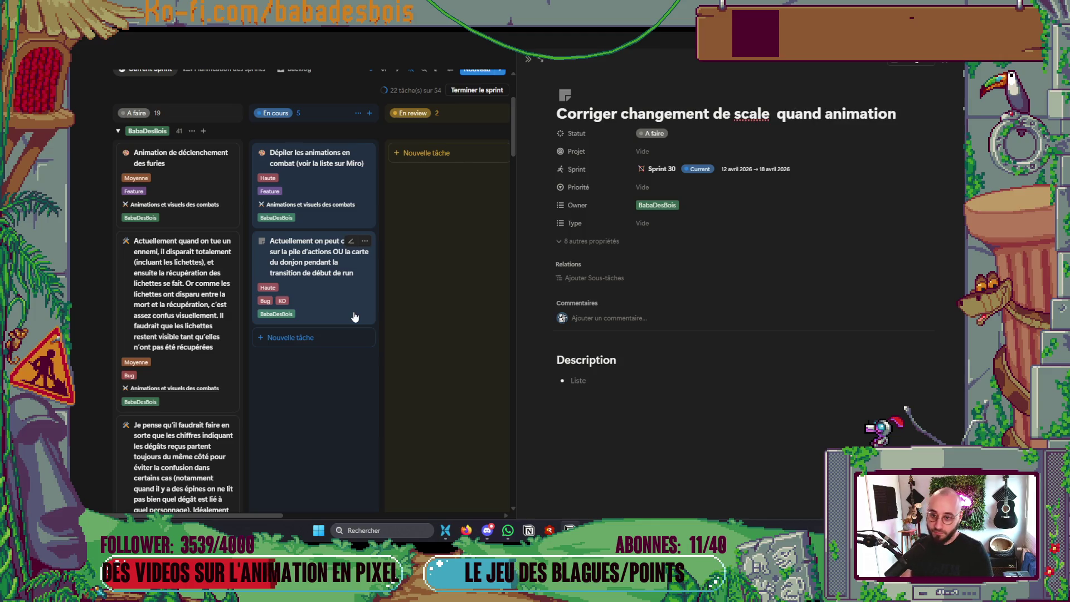
key(BackSpace)
key(ctrl+Right)
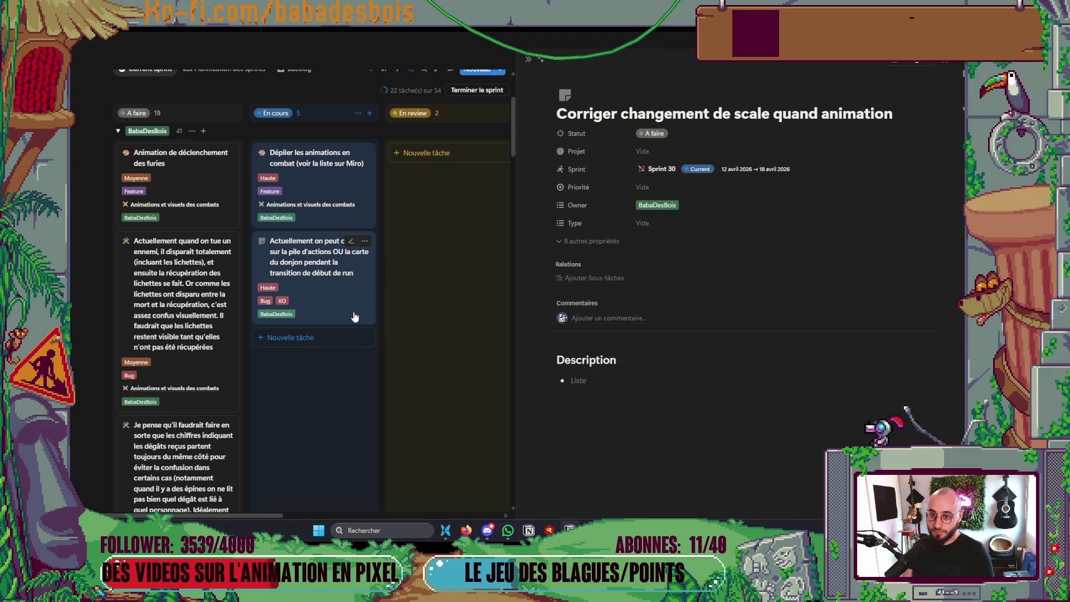
text(l')
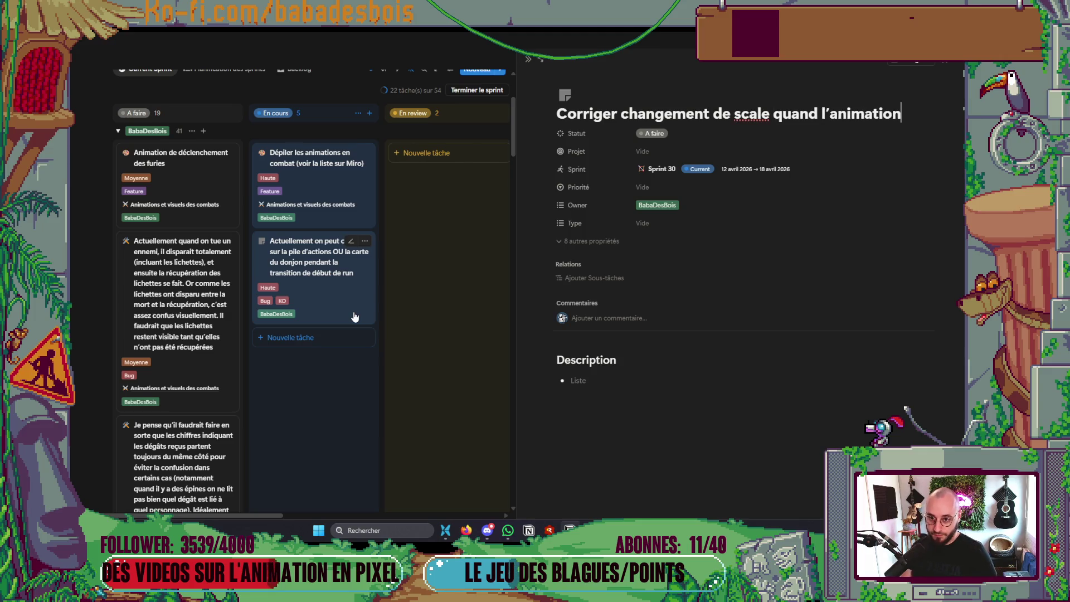
text(ep est interompu)
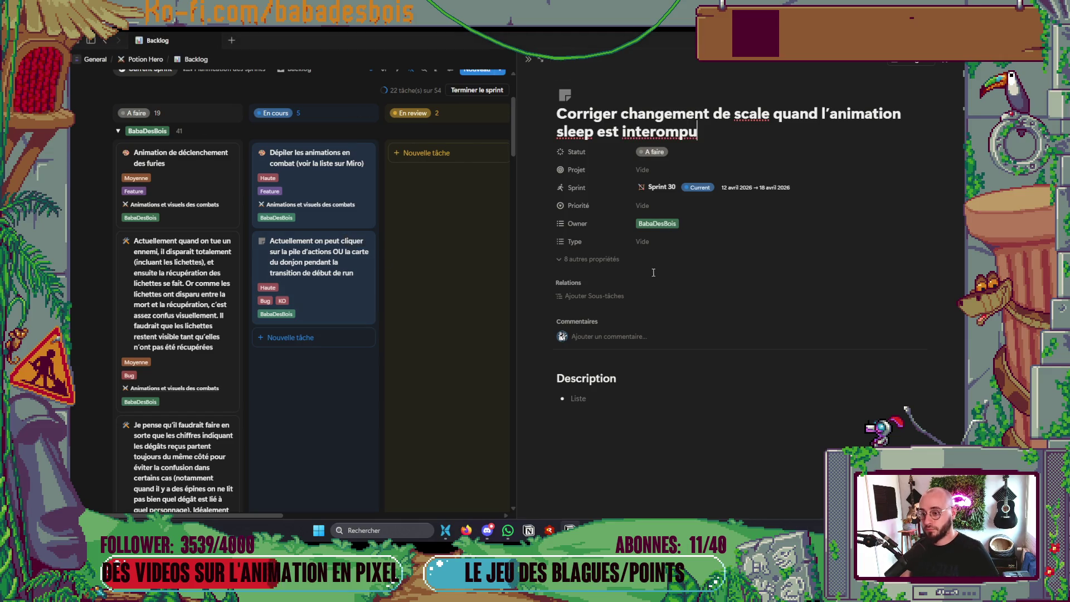
Set the task's Type to Bug and Priorité to Moyenne, then close the side peek
click(591, 259)
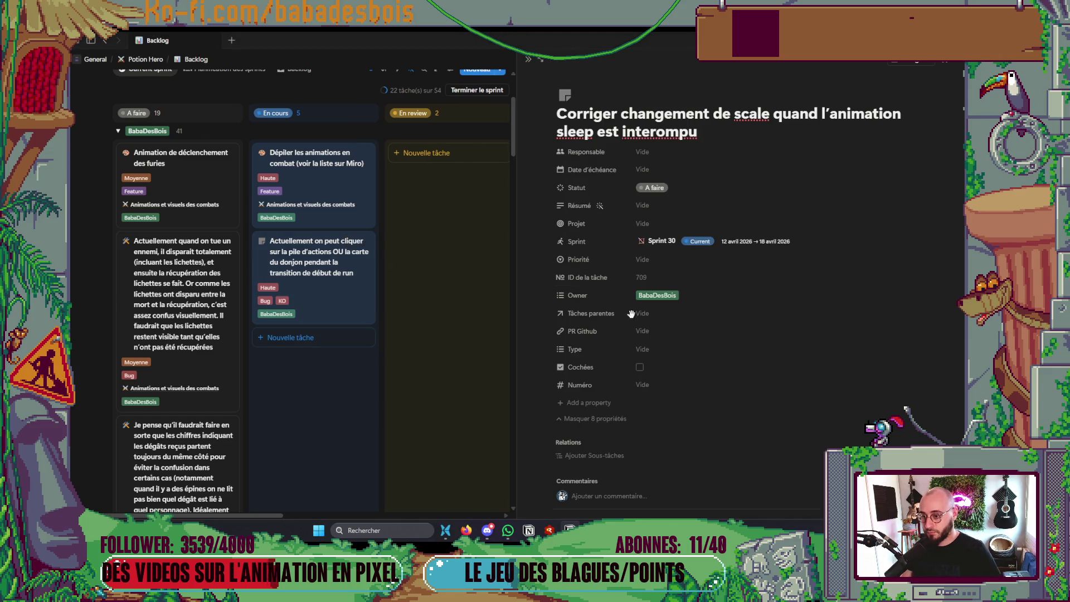
click(657, 357)
click(673, 269)
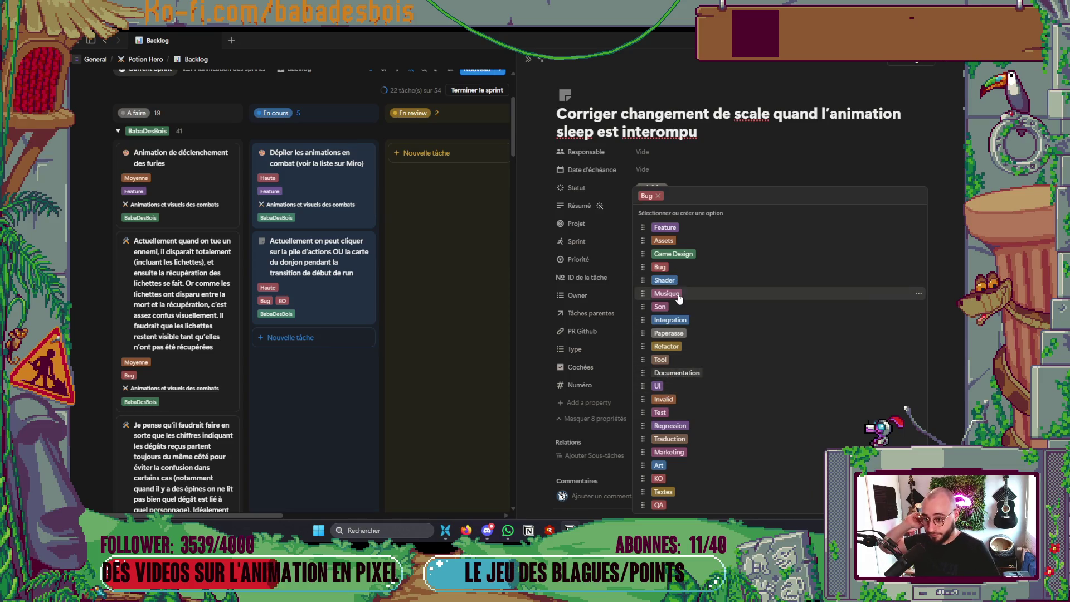
click(513, 268)
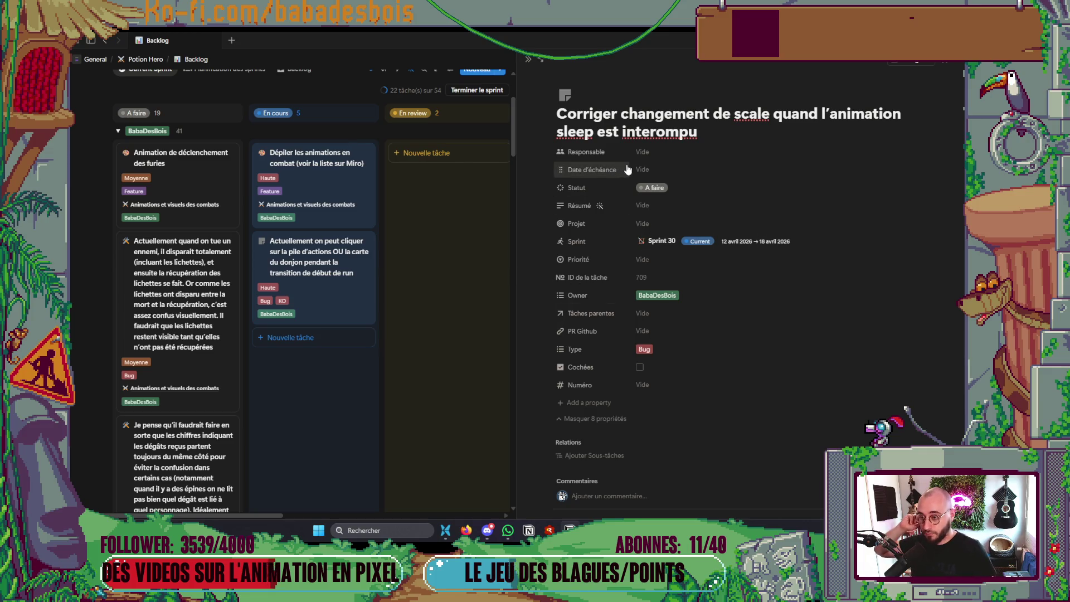
click(646, 260)
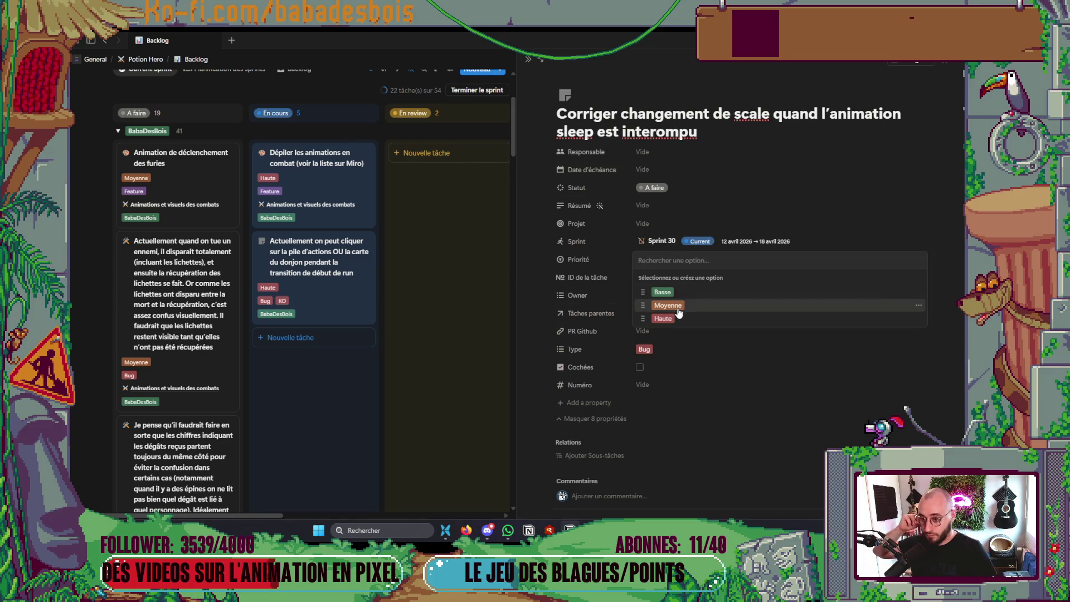
click(669, 306)
click(528, 60)
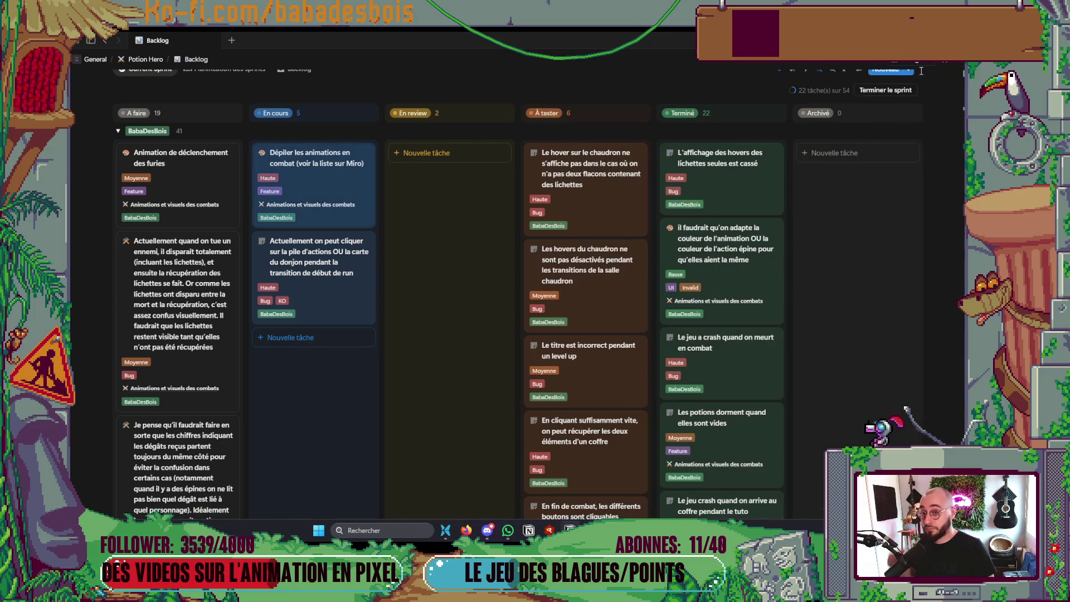
key(alt+Tab)
mouse_move(683, 530)
click(684, 488)
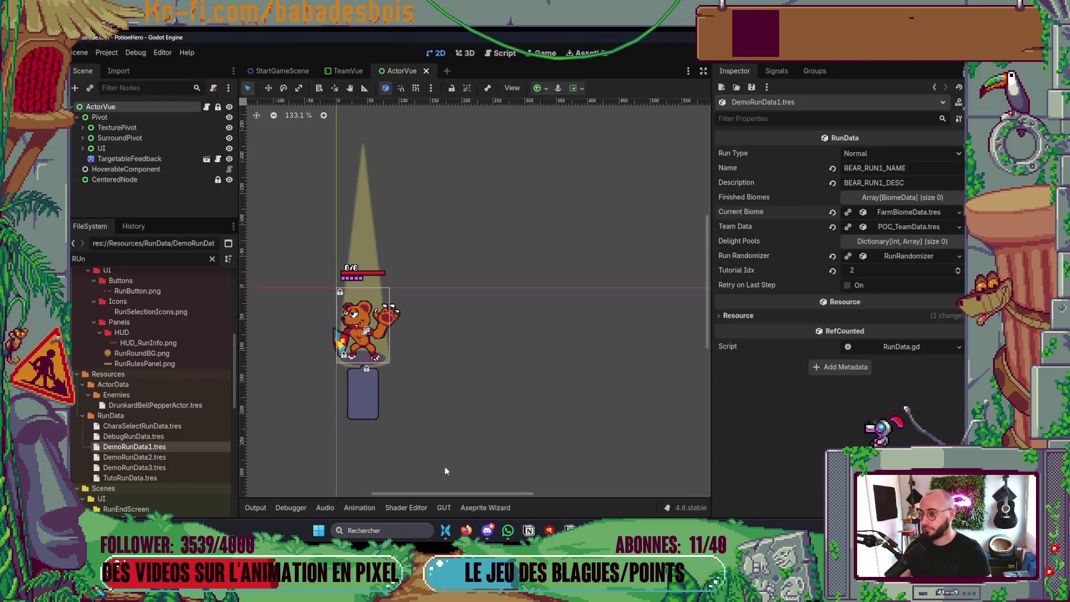
drag(444, 467, 479, 426)
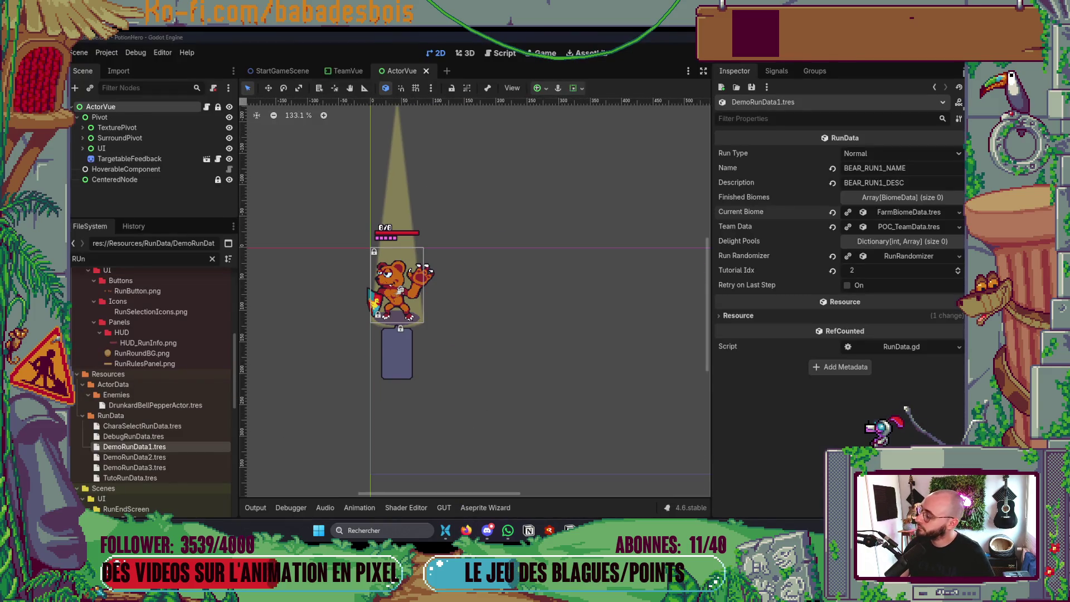
key(alt+Tab)
key(alt+Tab)
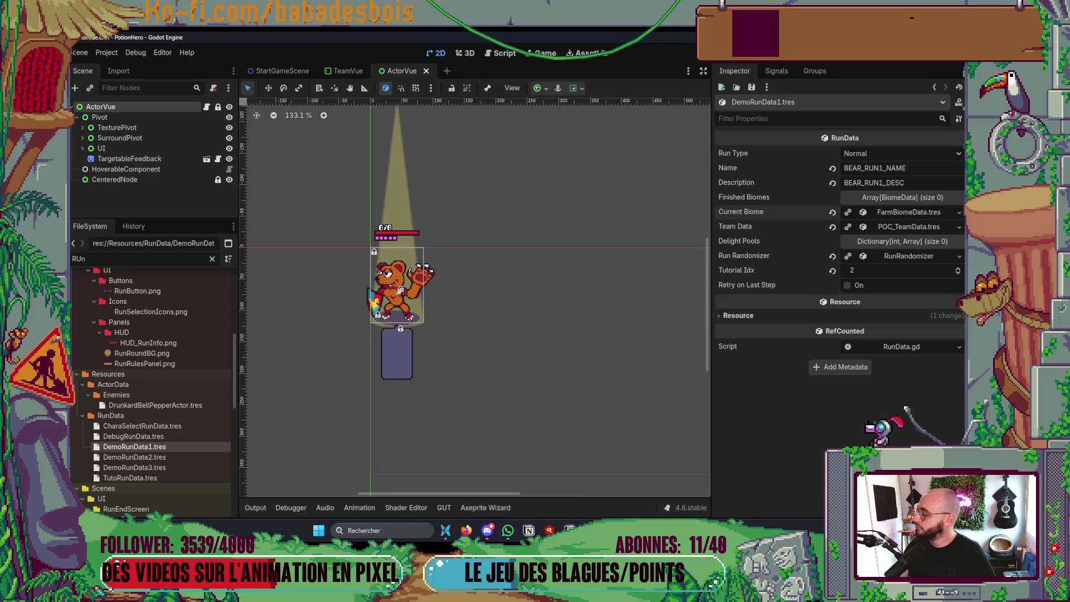
key(alt+Tab)
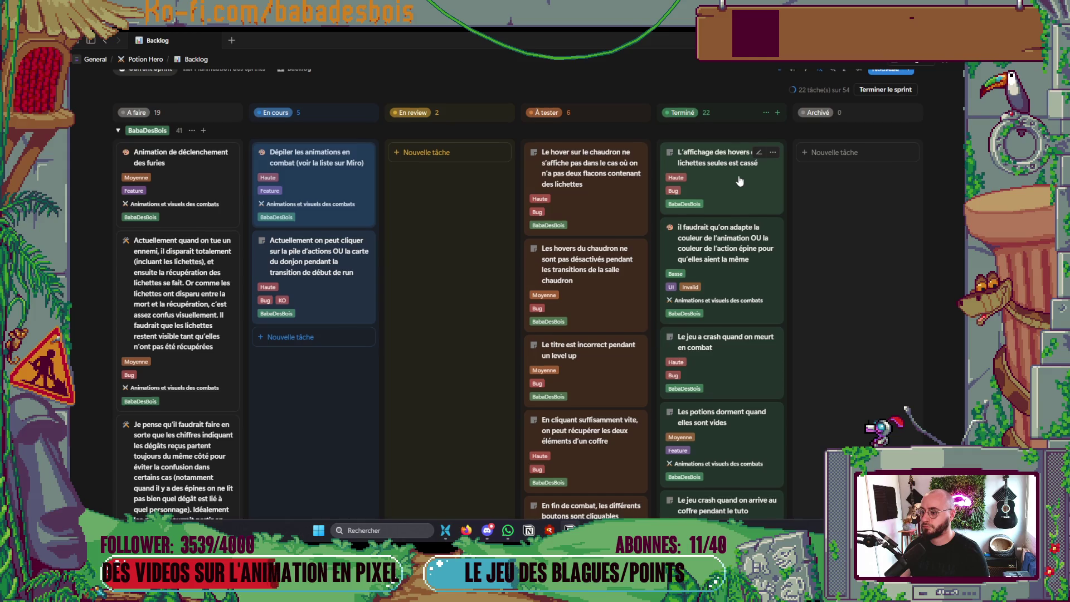
Scroll up and down the kanban board reviewing its cards, then return to Godot
scroll(739, 181, down, 3)
scroll(739, 180, up, 2)
scroll(739, 180, down, 5)
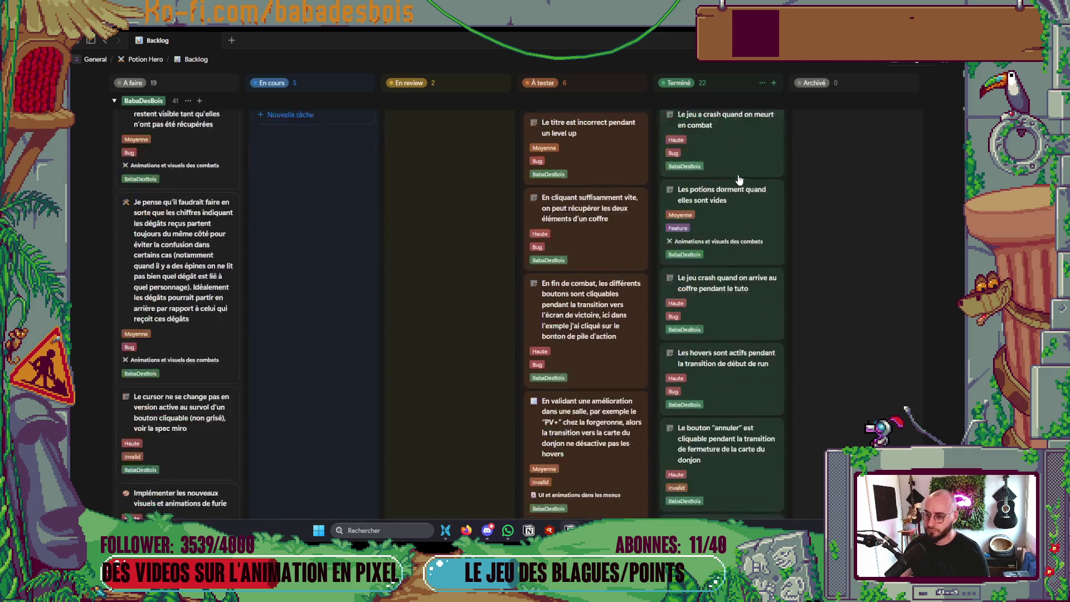
scroll(733, 182, up, 8)
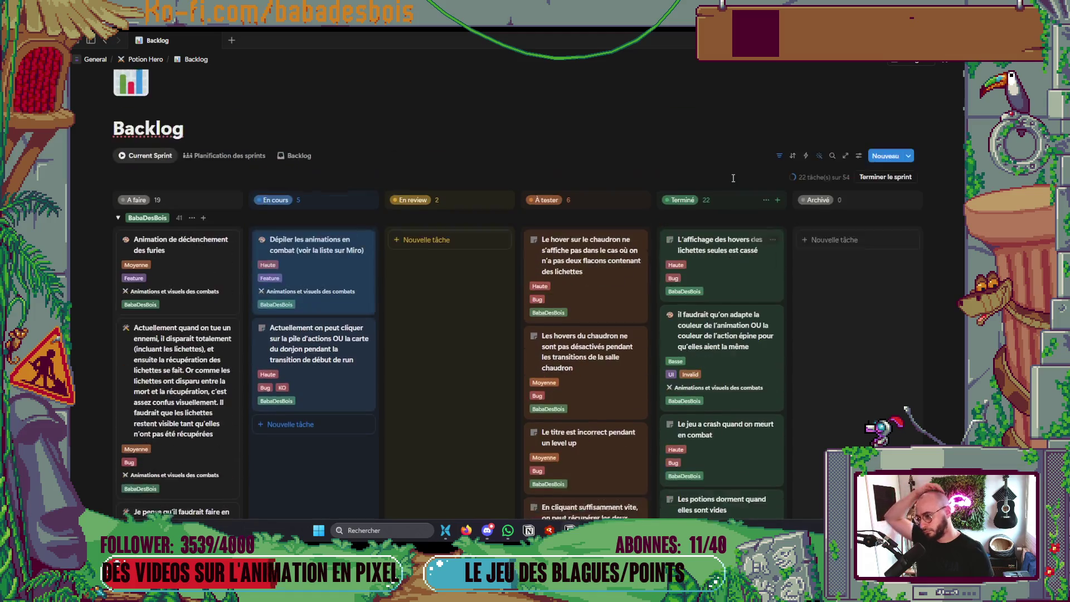
scroll(728, 222, down, 3)
scroll(725, 264, up, 3)
scroll(726, 264, down, 15)
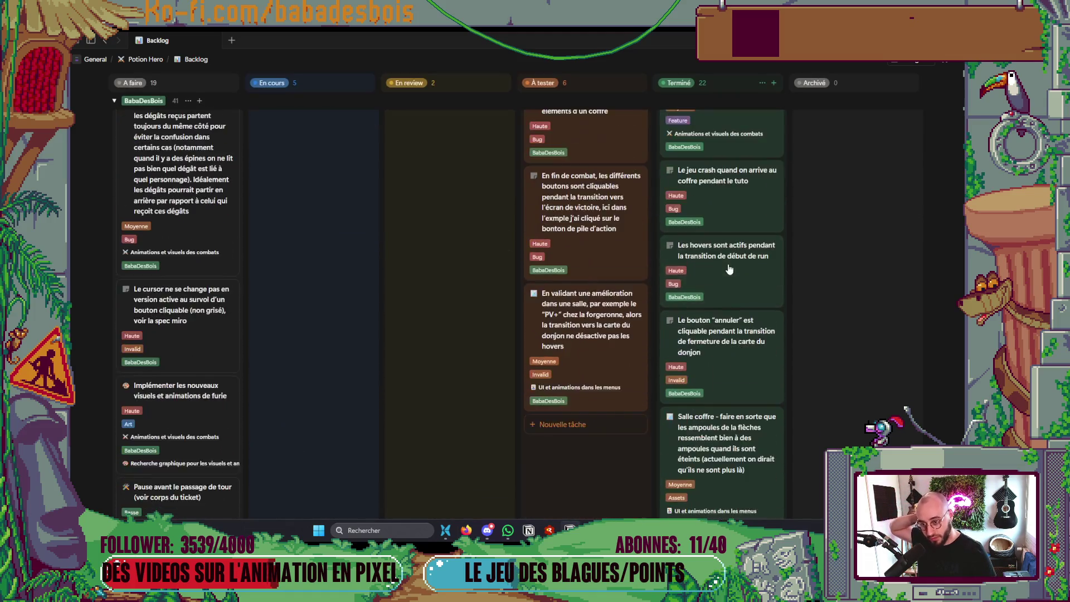
scroll(716, 253, up, 15)
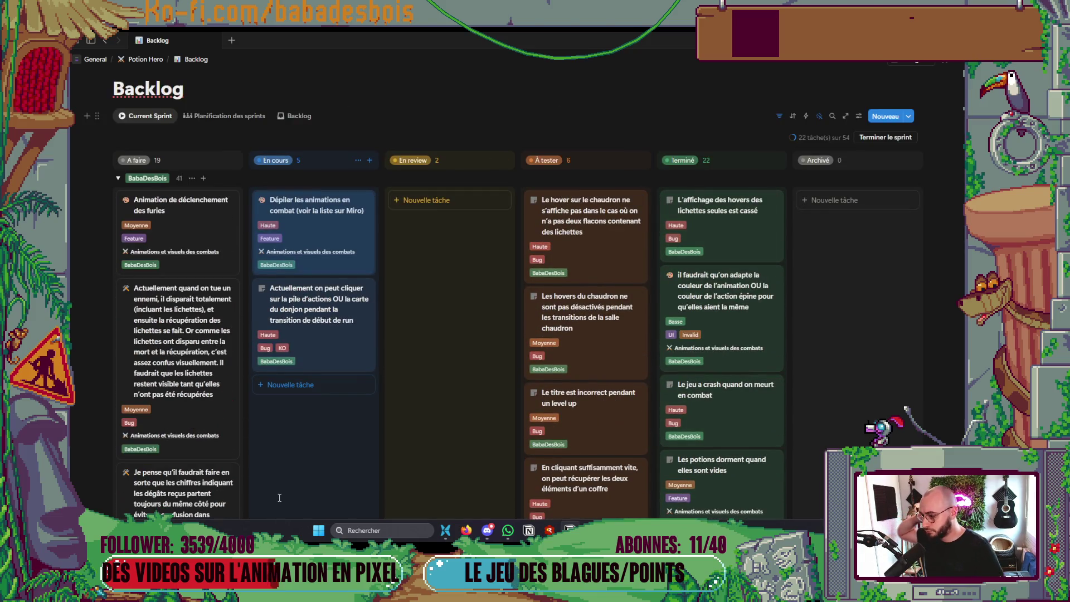
scroll(254, 449, down, 4)
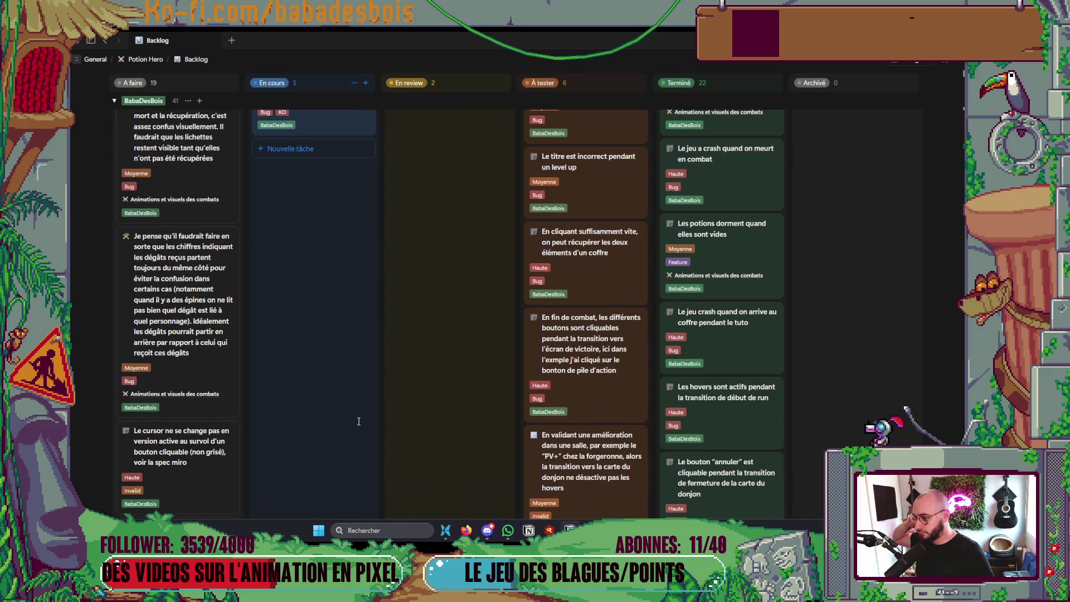
key(alt+Tab)
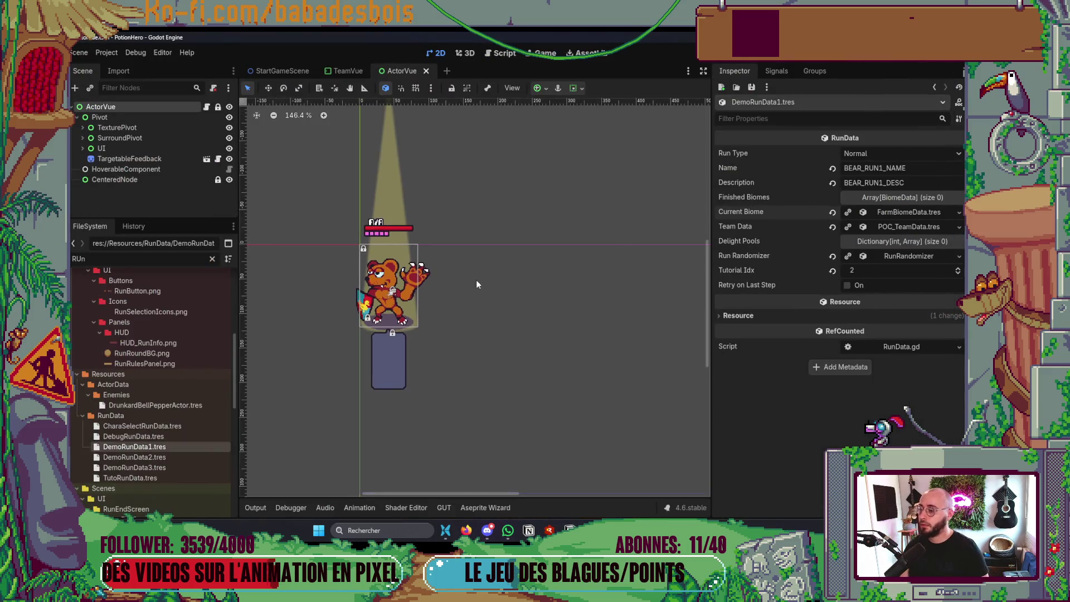
Glance at the Aseprite window, then return to the Godot editor viewport
key(alt+Tab)
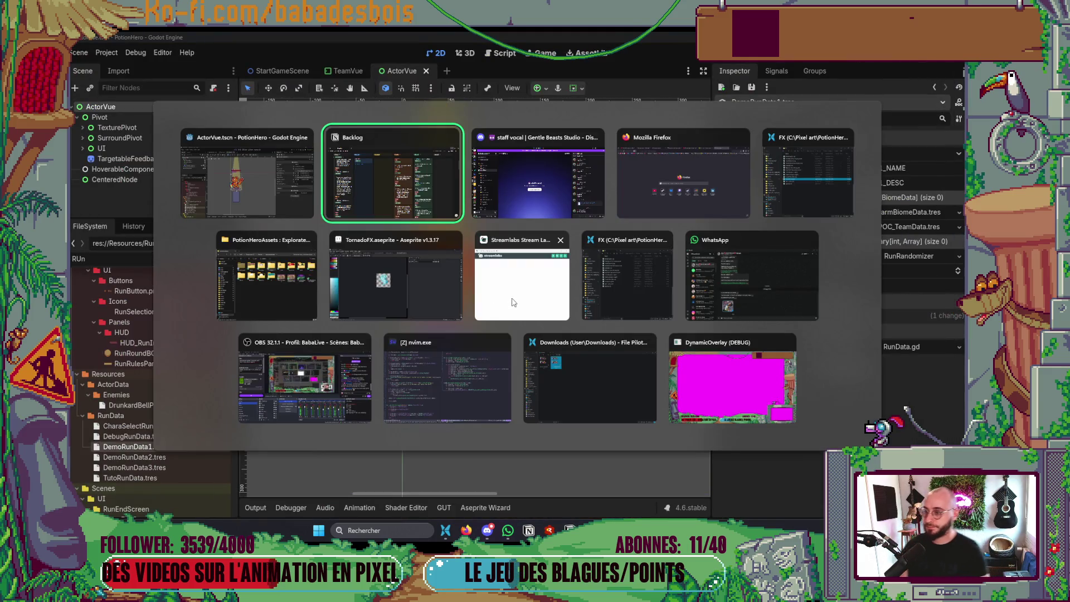
click(457, 267)
key(alt+Tab)
drag(395, 340, 430, 343)
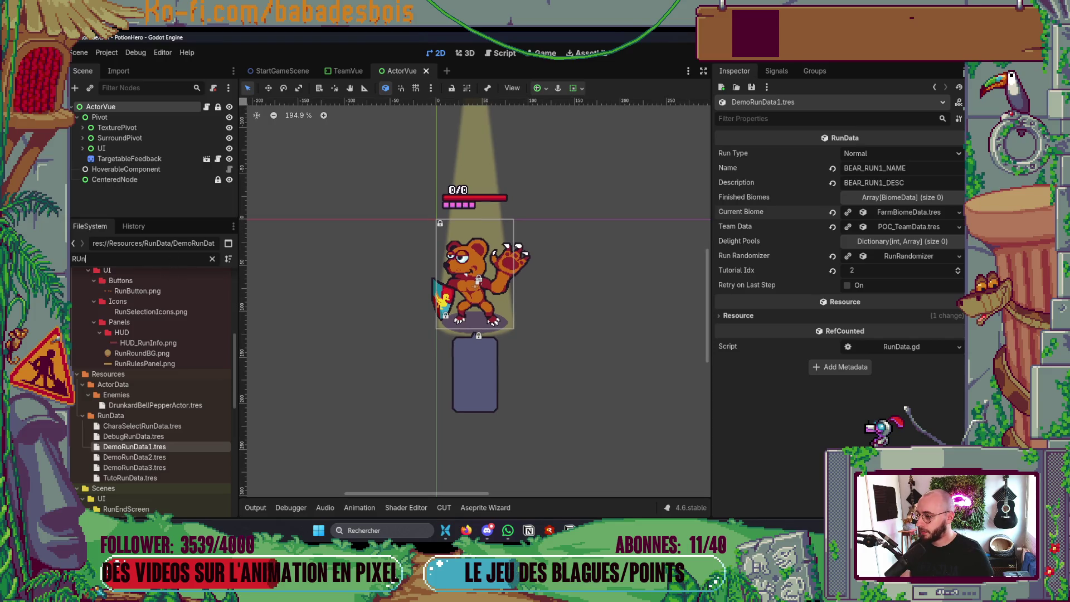
scroll(156, 390, down, 10)
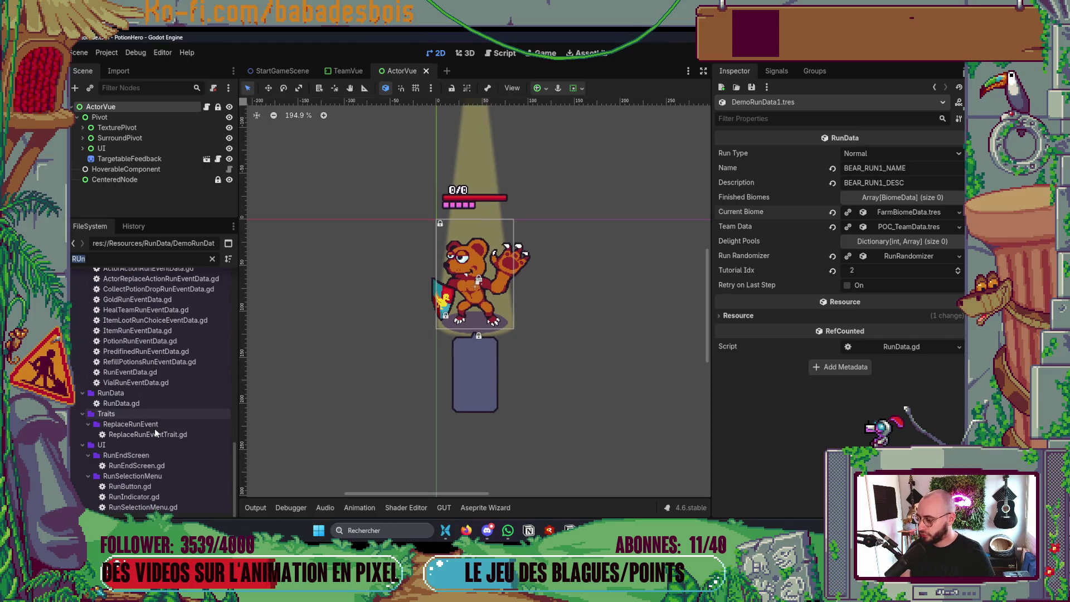
Create a new inherited scene from res://Scenes/FX/BaseFX.tscn
click(79, 53)
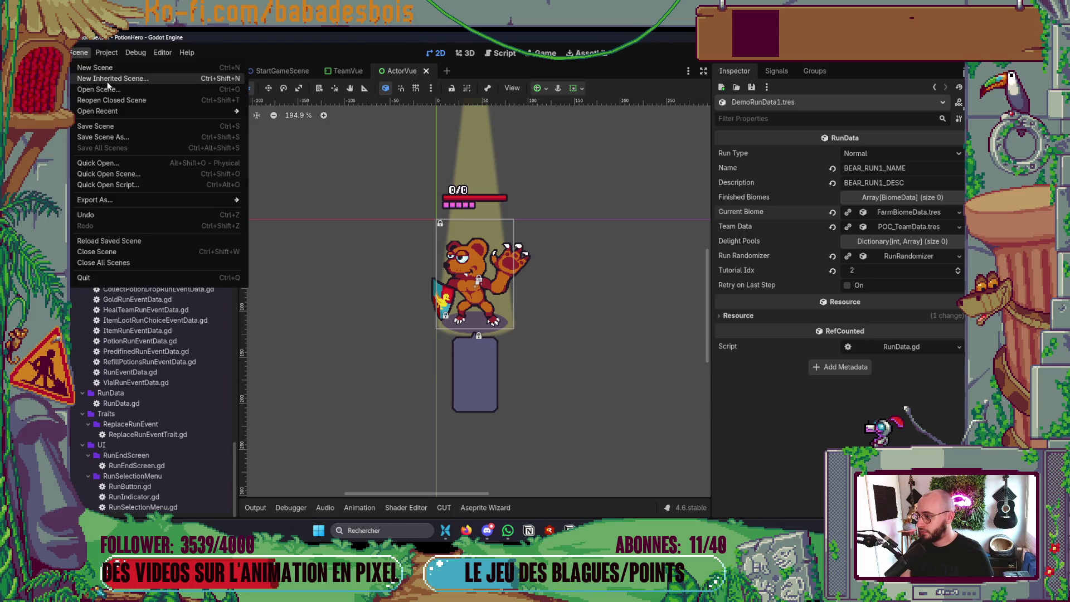
click(107, 80)
click(301, 134)
click(302, 134)
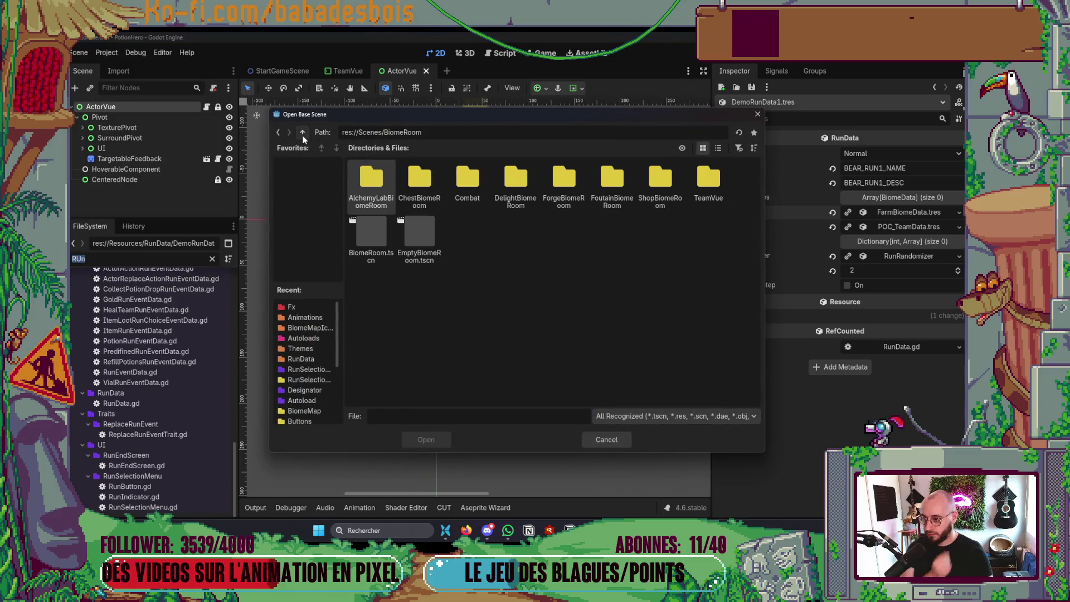
click(302, 132)
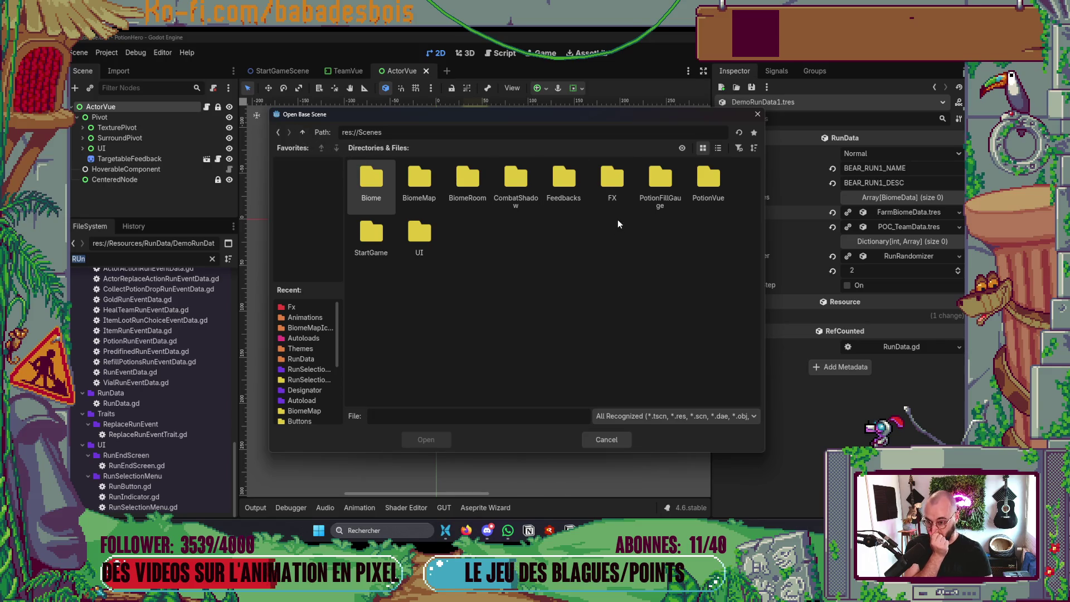
double_click(613, 189)
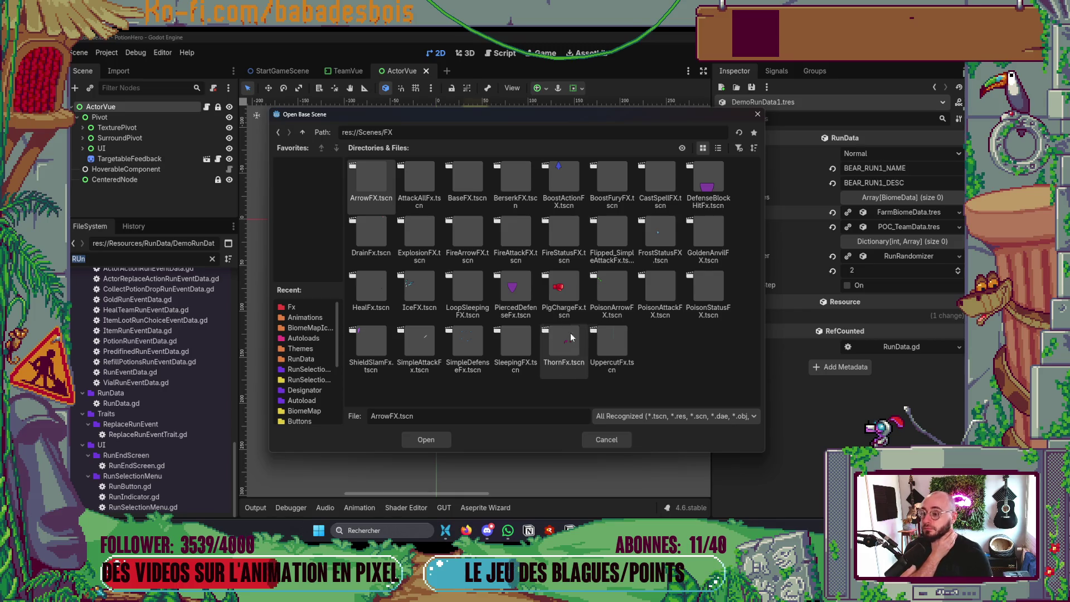
double_click(475, 179)
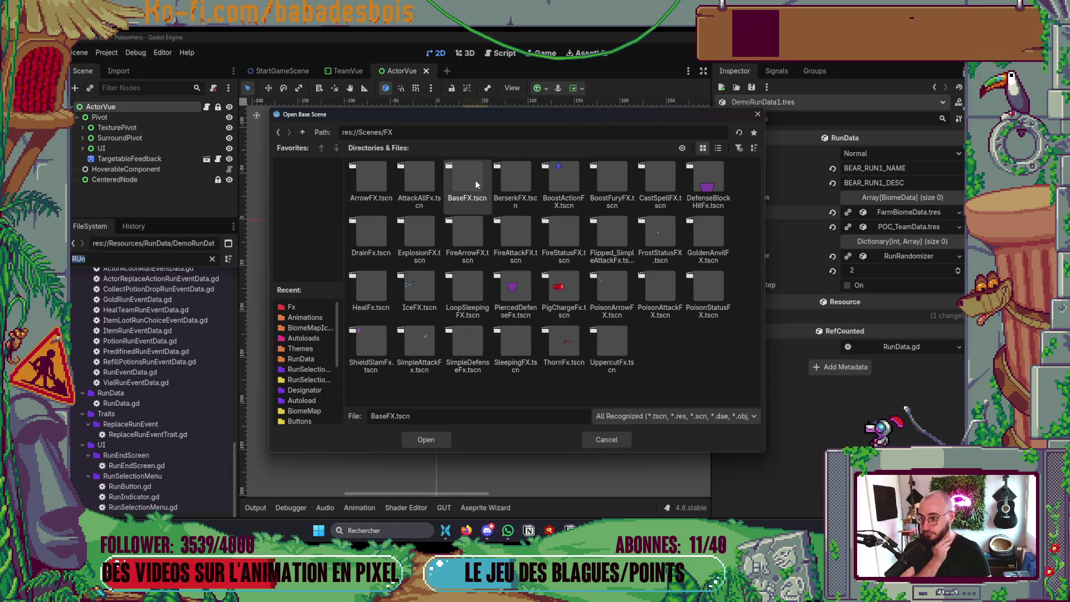
double_click(109, 106)
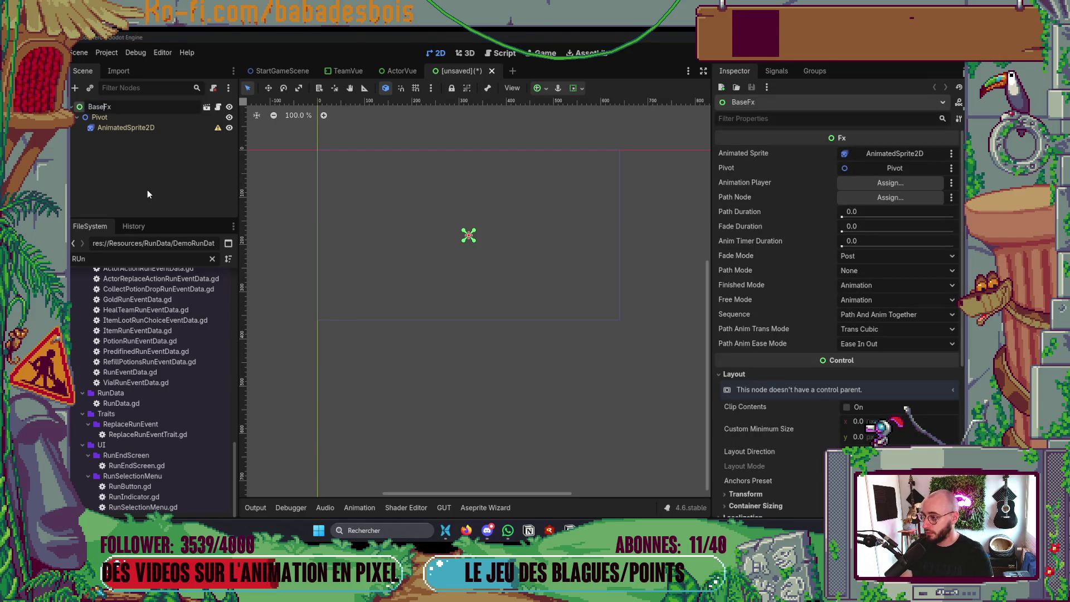
Rename the root to TornadoFx and assign TornadoFX.res as the AnimatedSprite2D's Sprite Frames
text(Tornad)
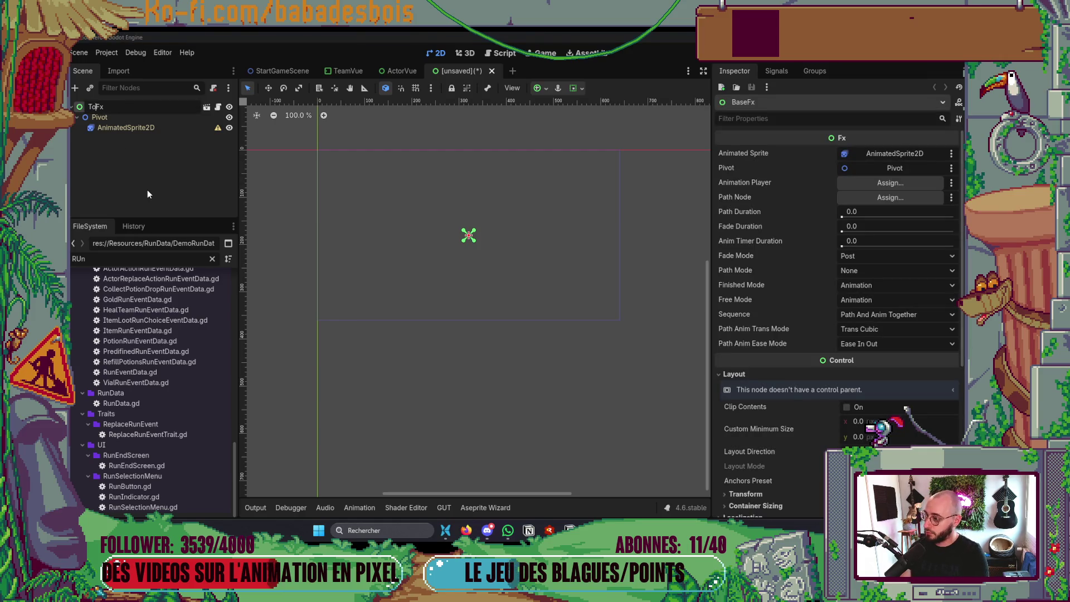
text(o)
key(Return)
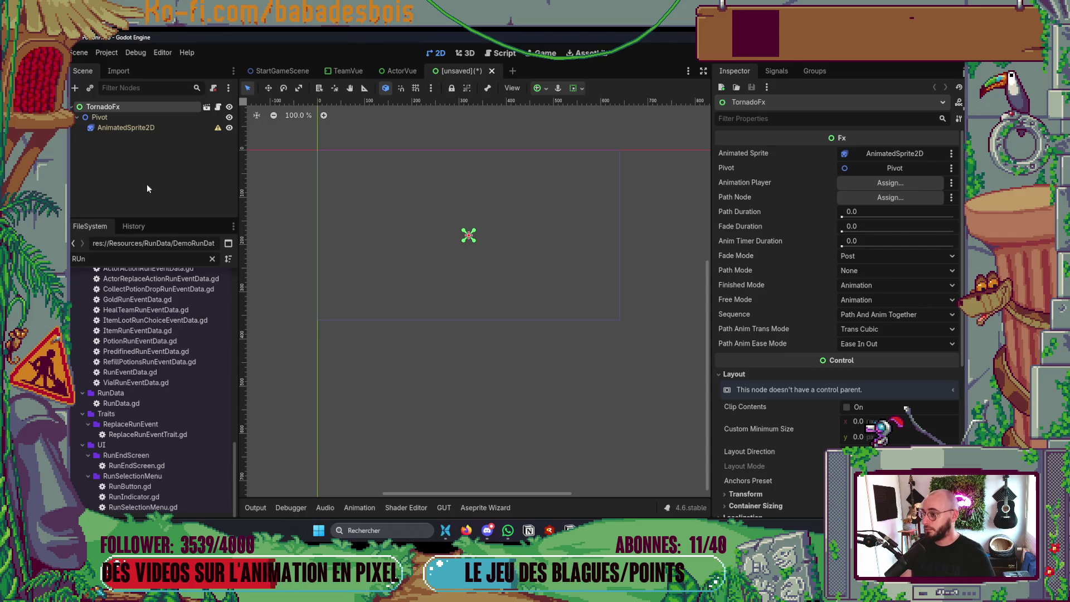
click(140, 127)
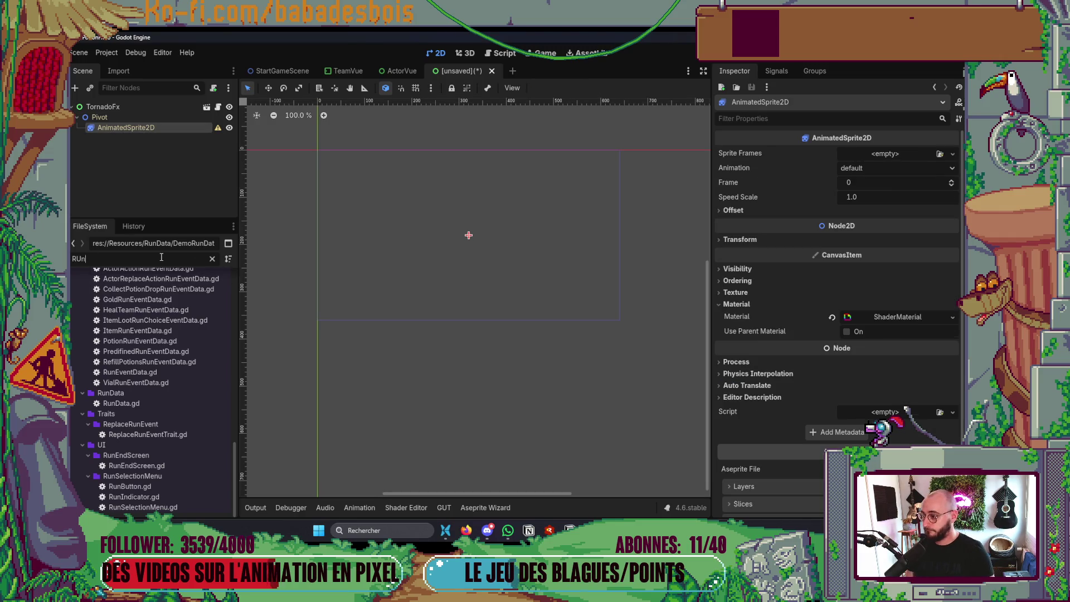
text(Torna)
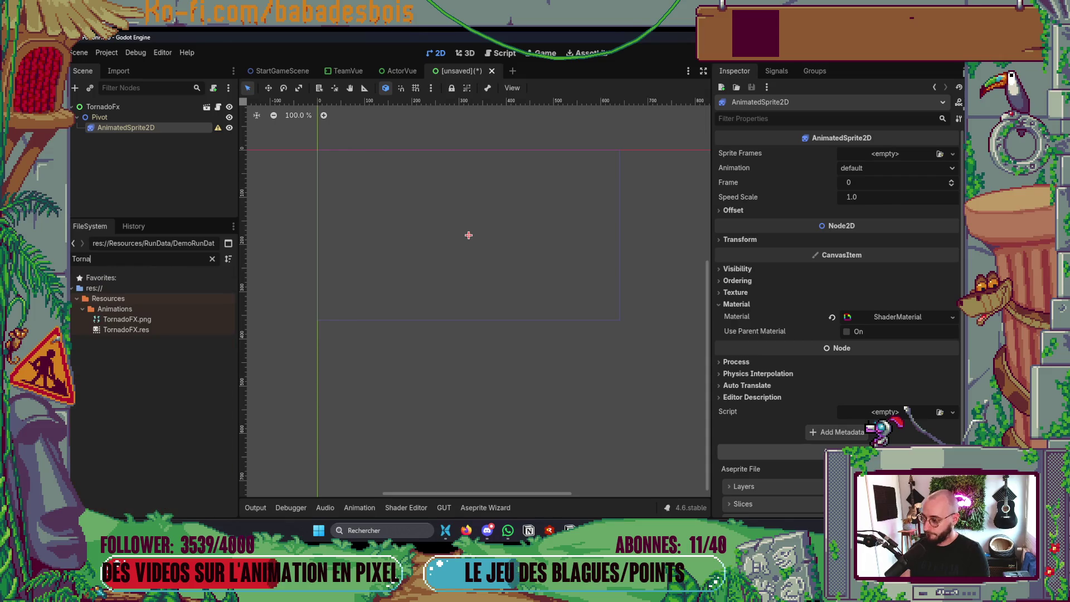
mouse_move(126, 329)
mouse_down()
mouse_move(156, 333)
mouse_move(874, 192)
mouse_move(901, 155)
mouse_up()
scroll(462, 226, up, 5)
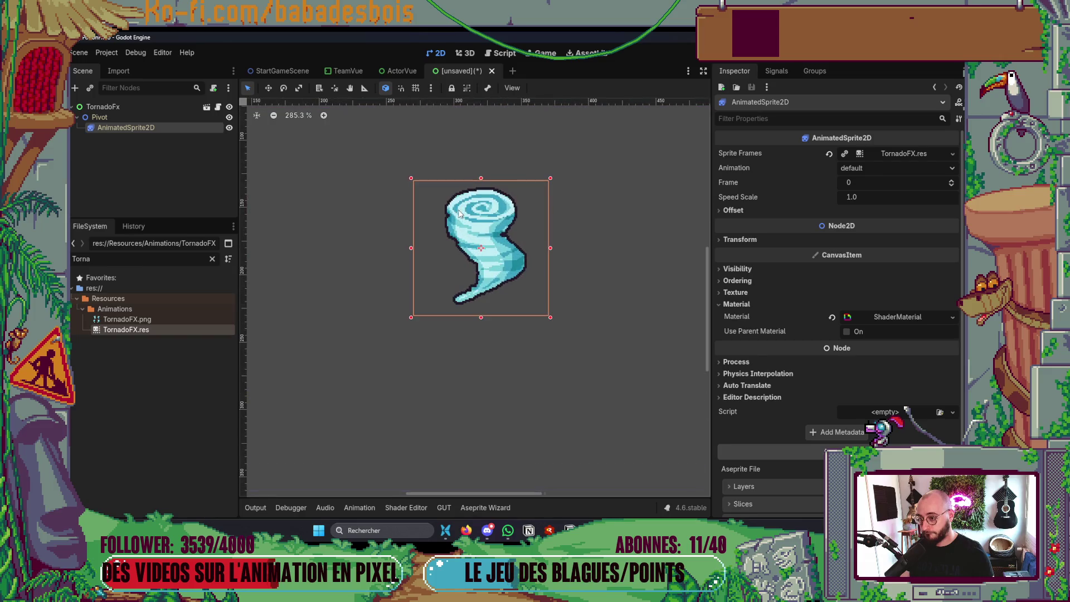
scroll(505, 198, down, 3)
In the SpriteFrames editor, select tornado frames 0–3 and paste copies of them
click(883, 155)
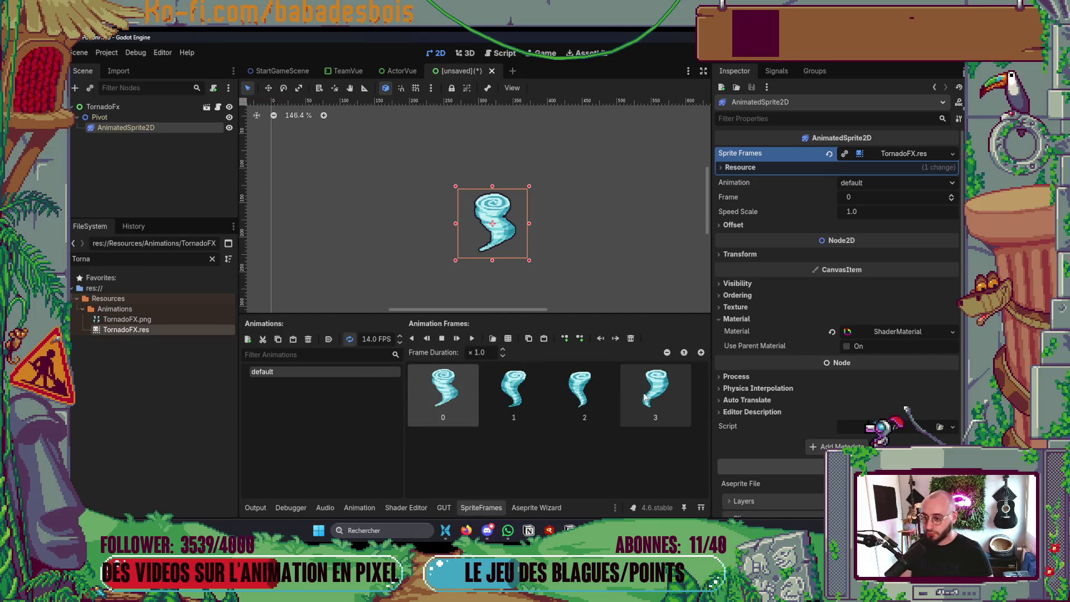
shift+click(655, 397)
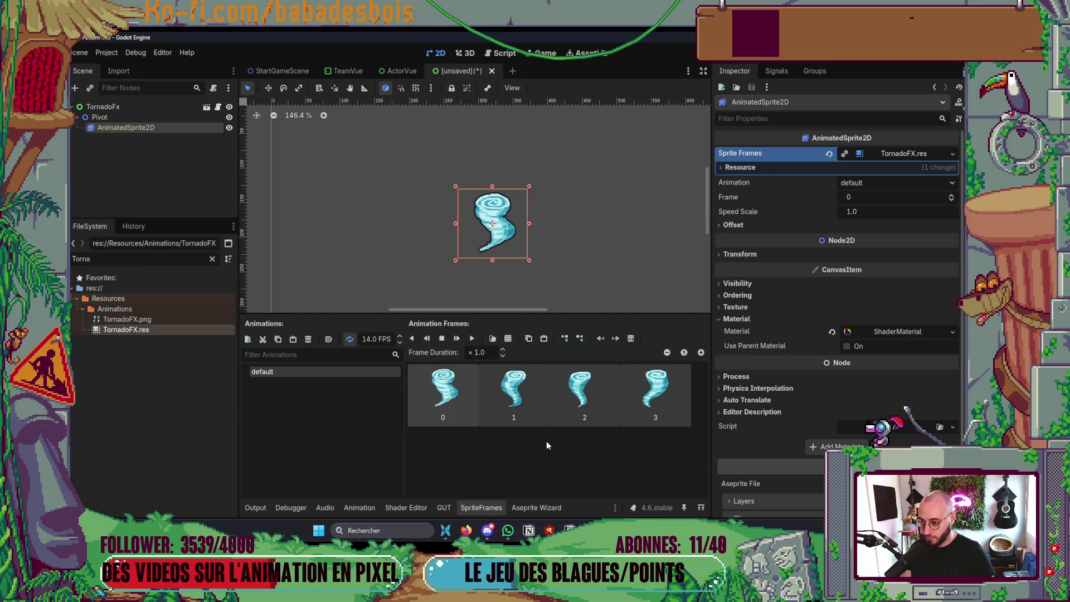
key(ctrl+v)
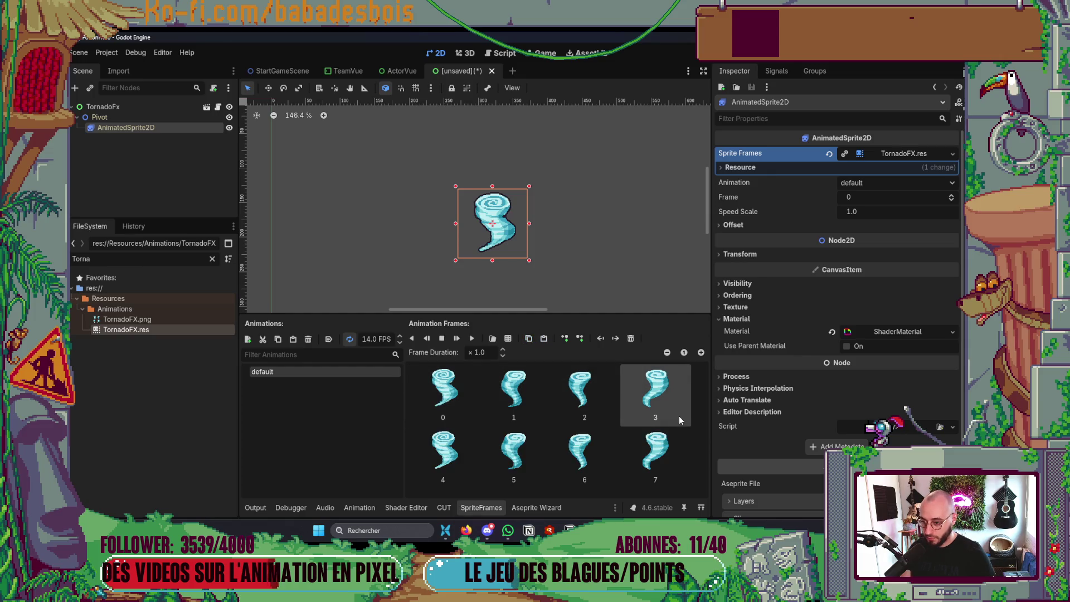
key(ctrl+v)
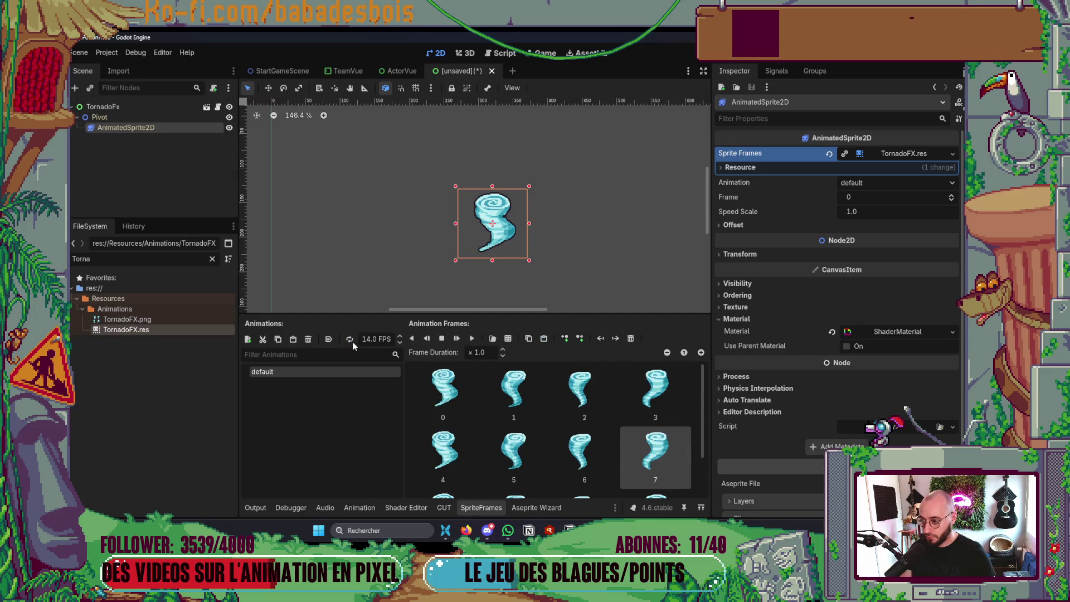
Paste more copies after frames 8–11 and preview the lengthened tornado animation
click(466, 336)
scroll(557, 229, down, 3)
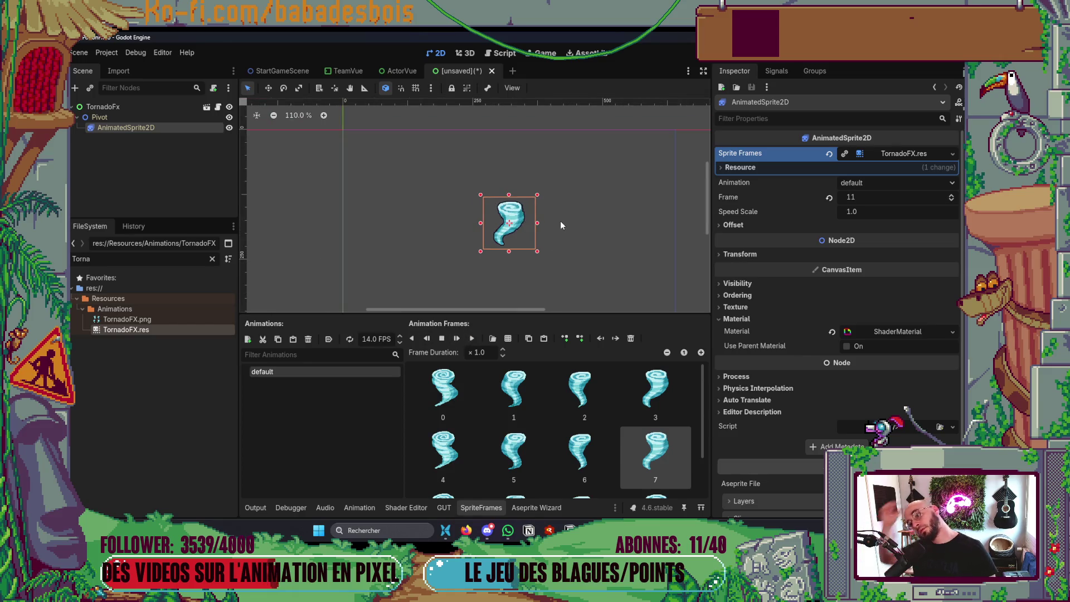
click(473, 392)
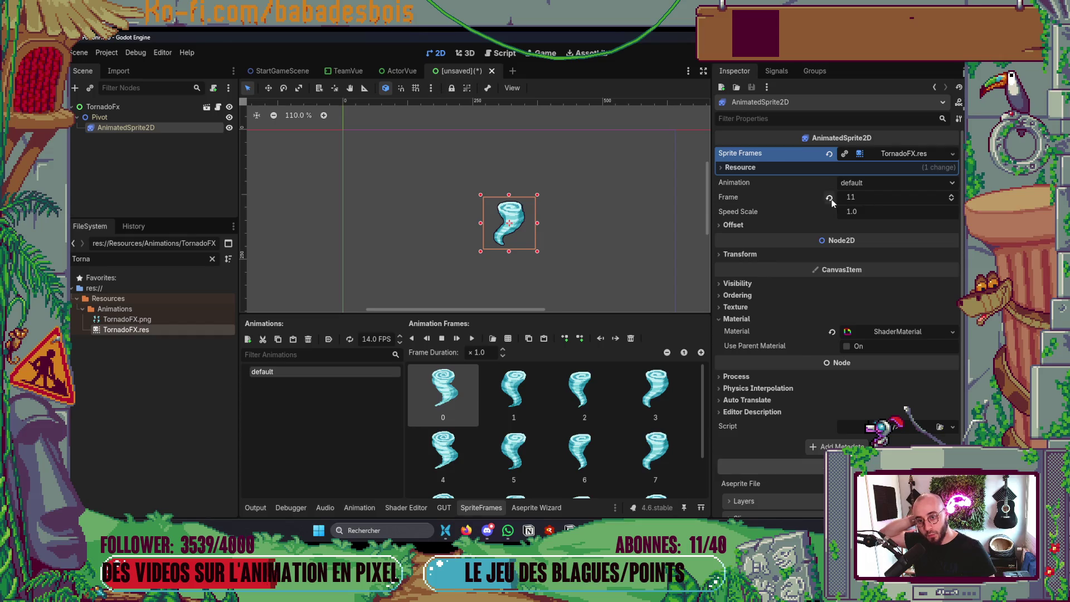
click(471, 338)
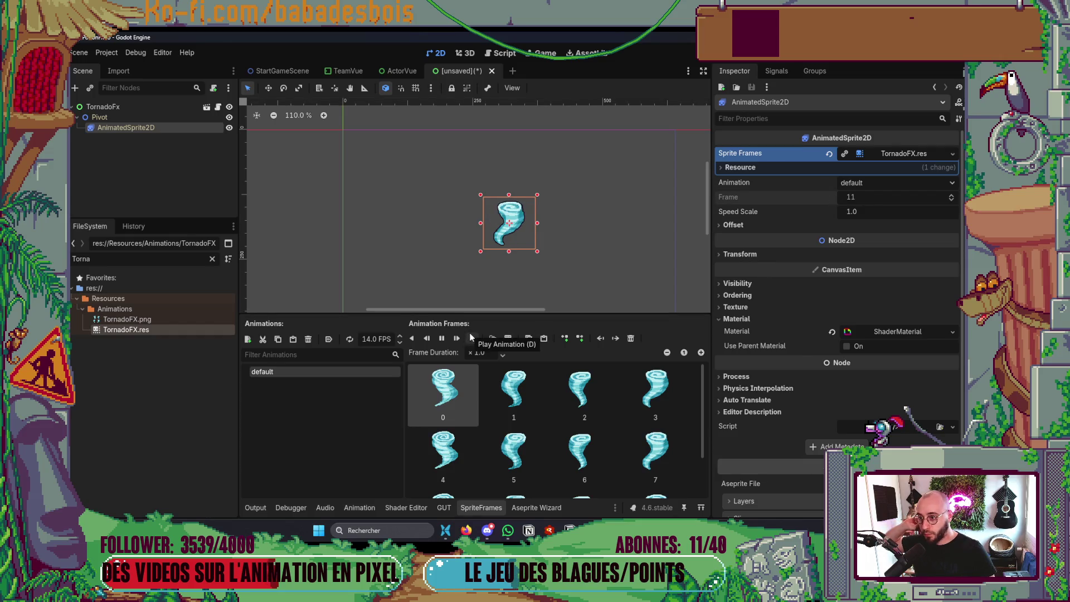
scroll(502, 423, down, 2)
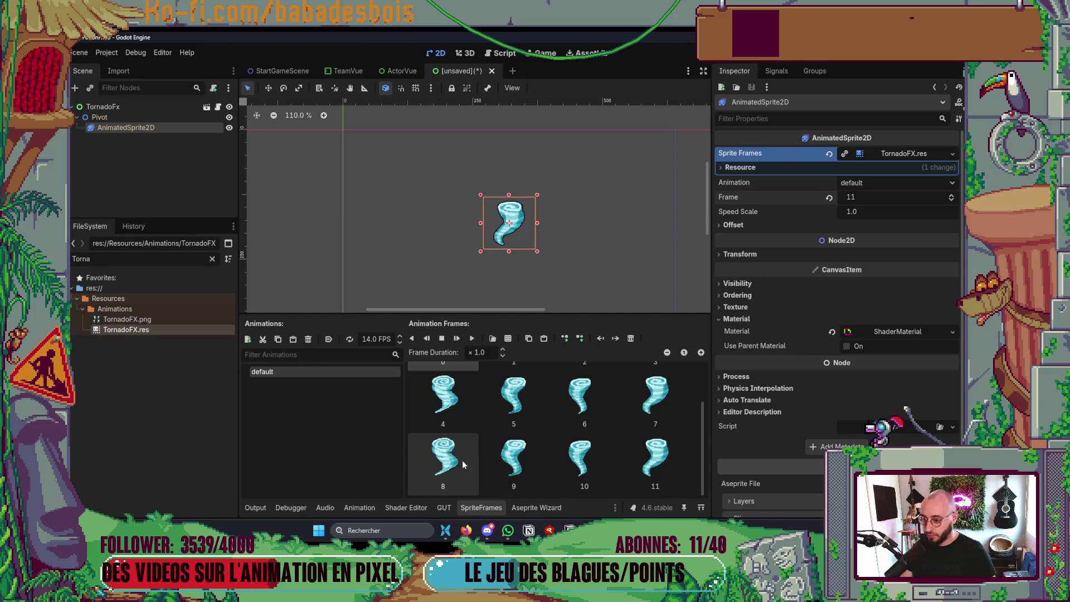
click(443, 454)
shift+click(661, 461)
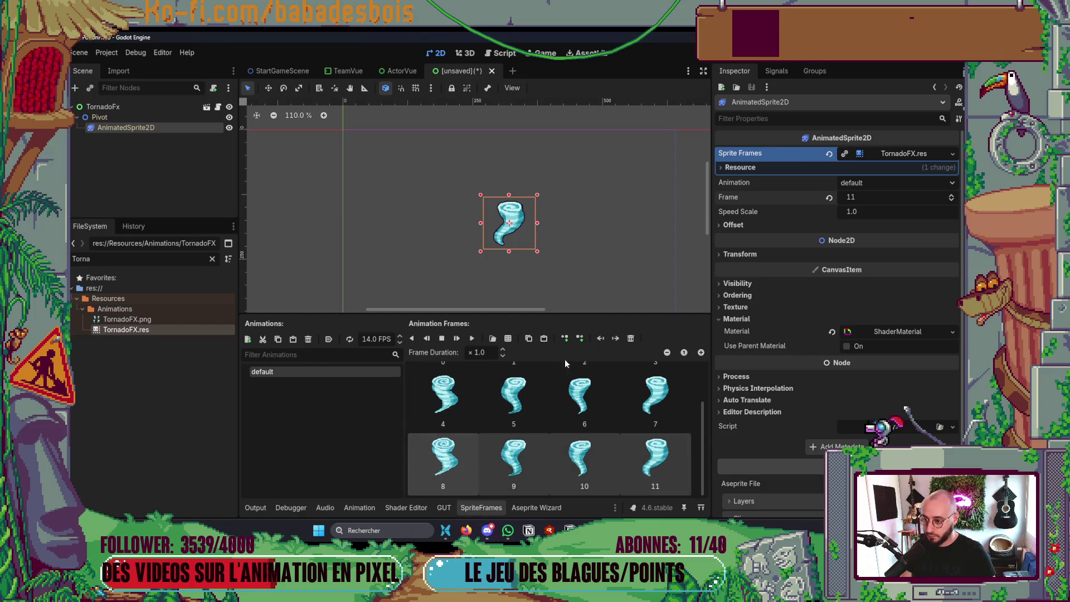
click(543, 338)
scroll(577, 408, down, 2)
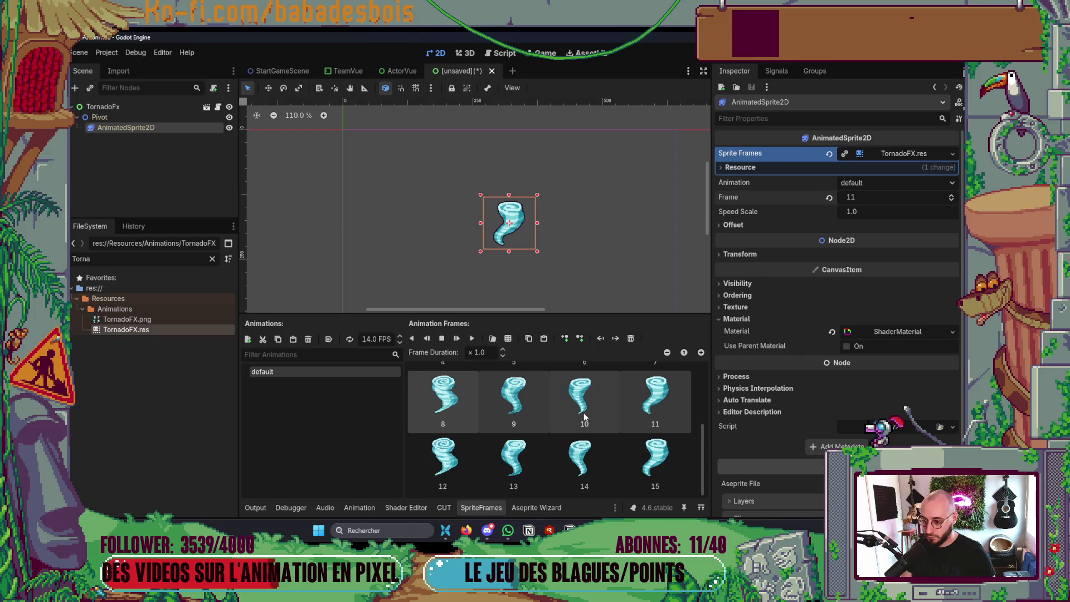
click(473, 338)
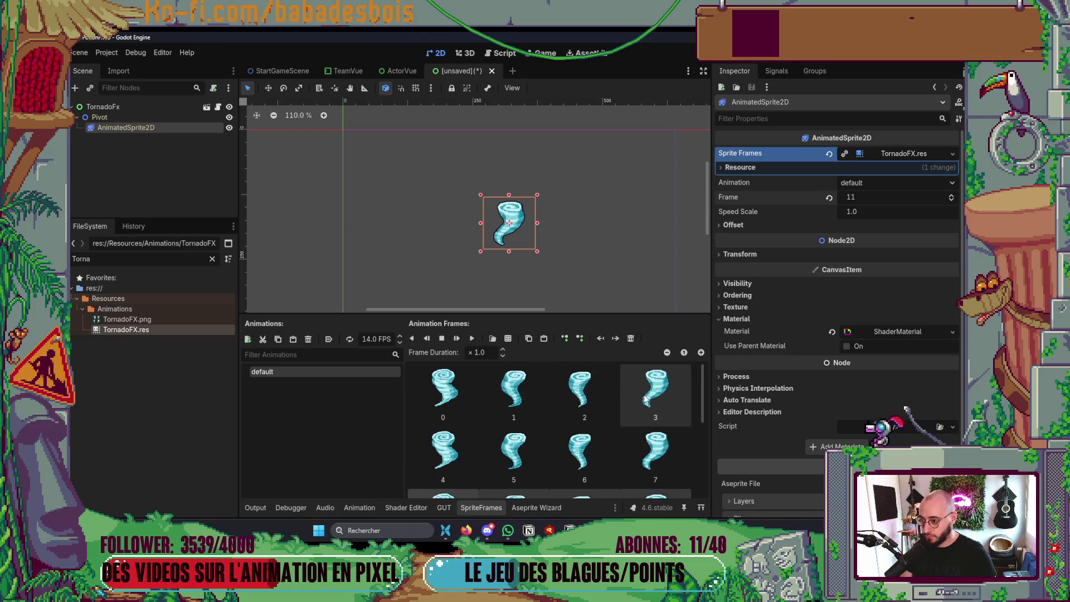
click(472, 338)
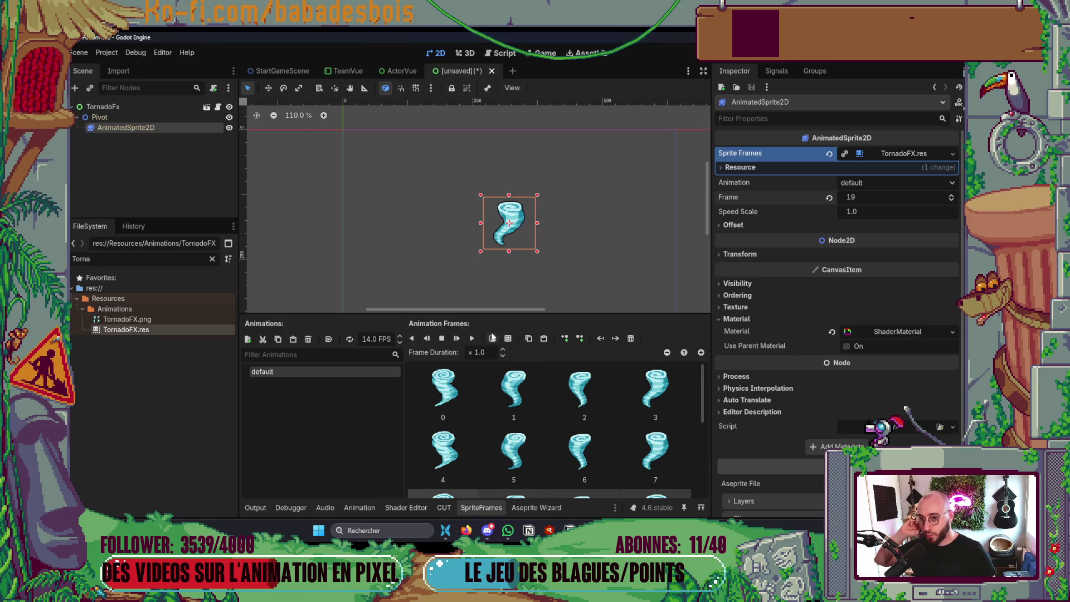
Reset the sprite's Frame to 0, trim the animation back to frames 0–3, and select TornadoFx
click(829, 199)
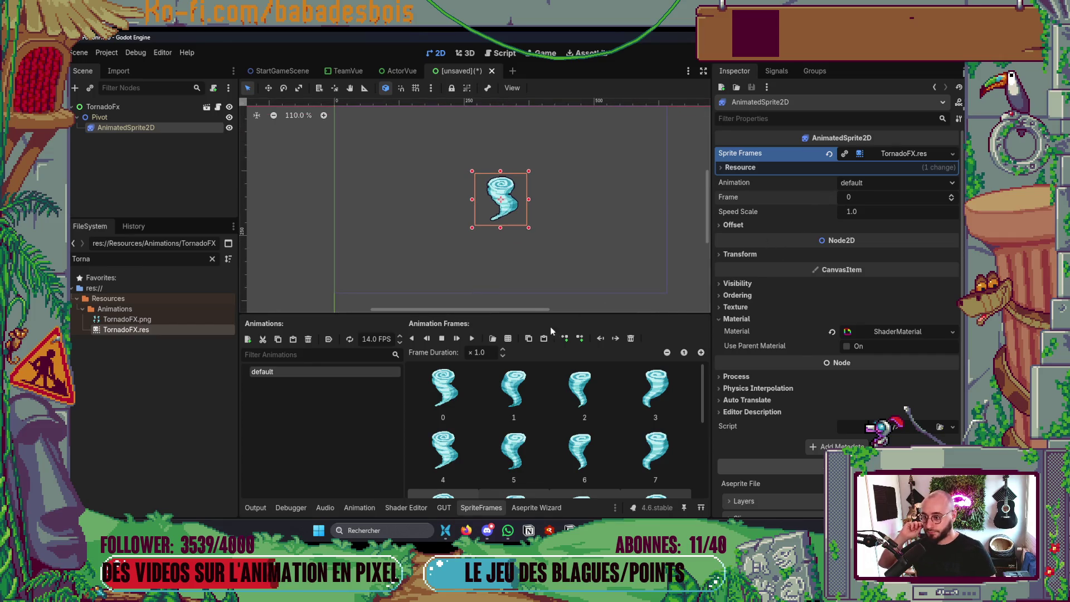
click(155, 106)
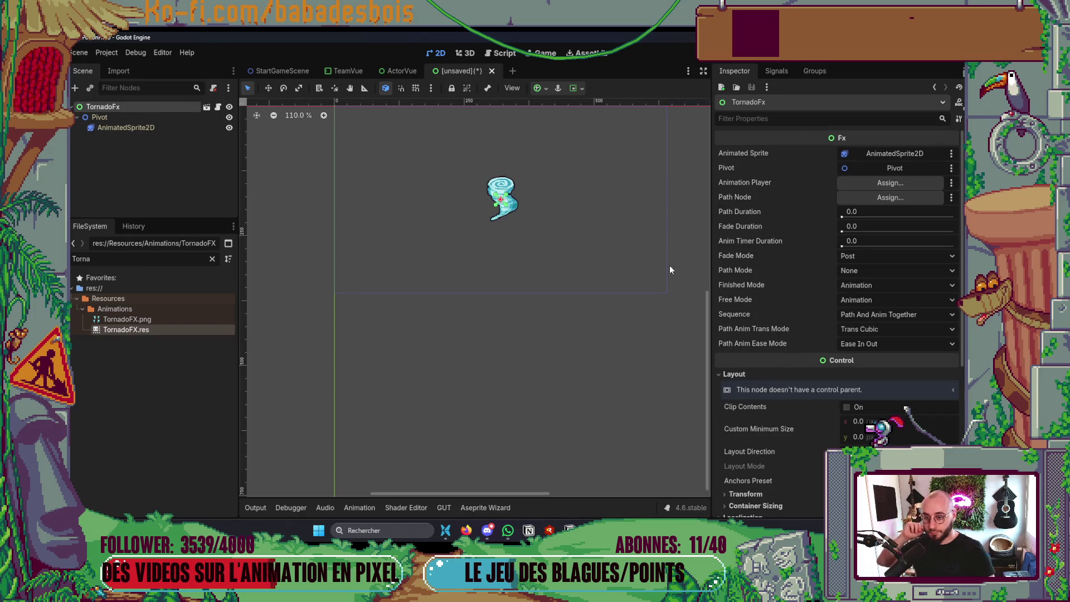
click(213, 128)
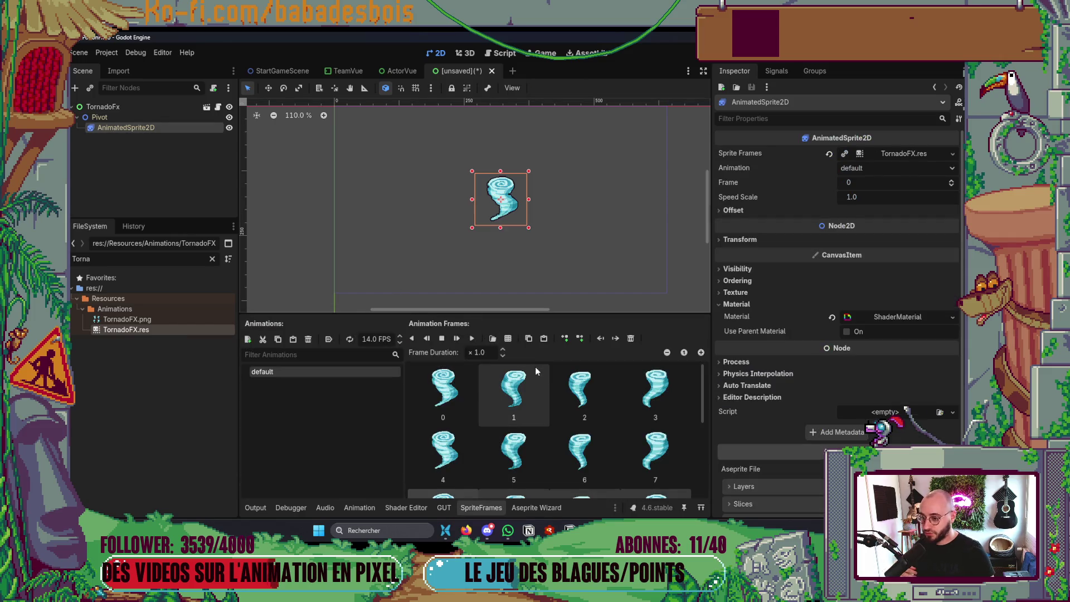
scroll(466, 384, down, 5)
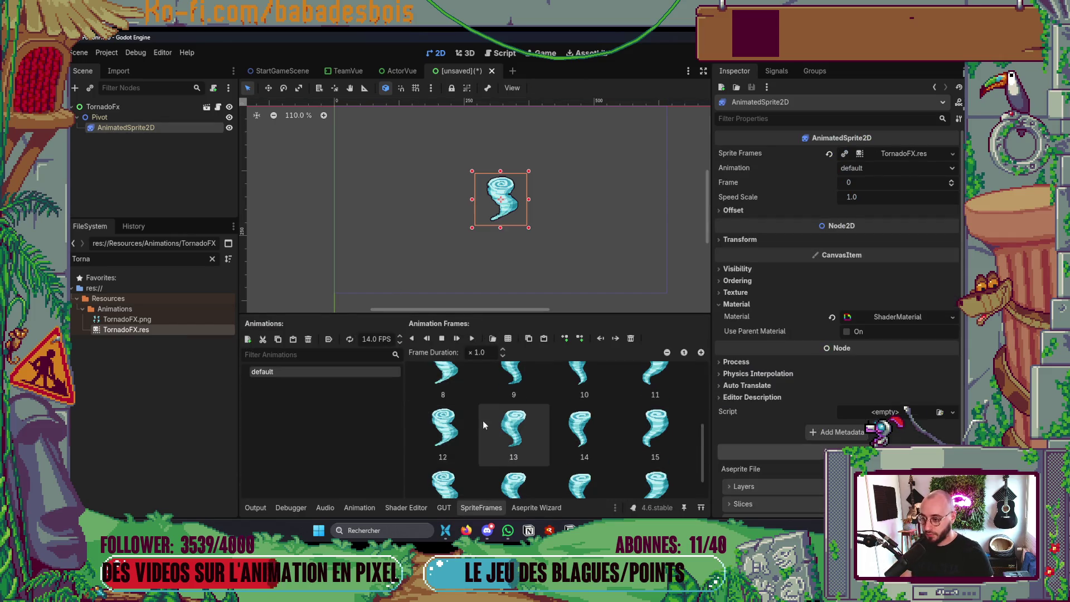
click(656, 457)
click(631, 339)
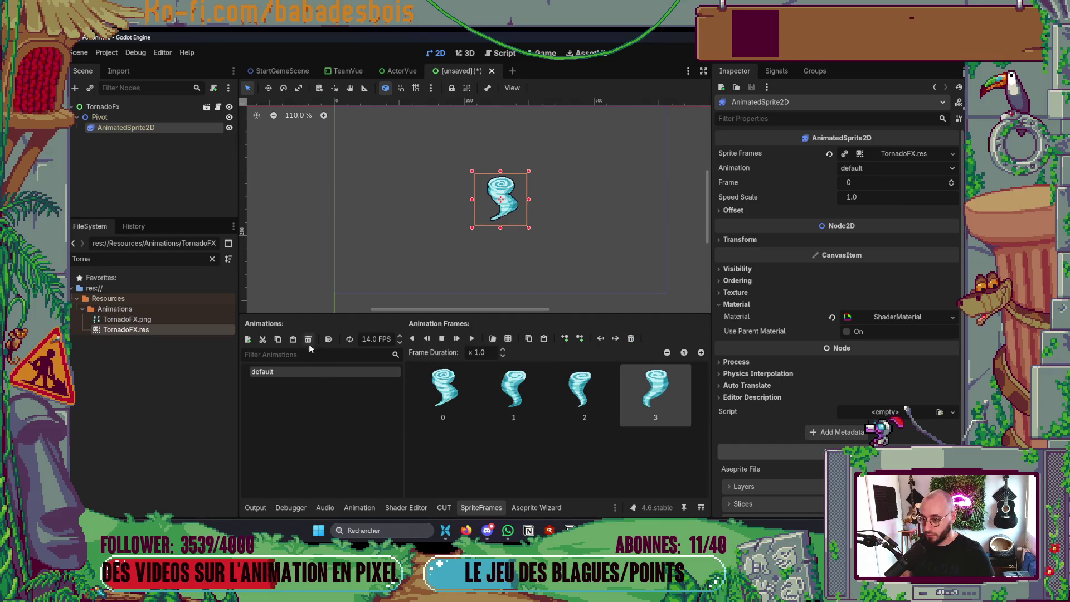
click(146, 107)
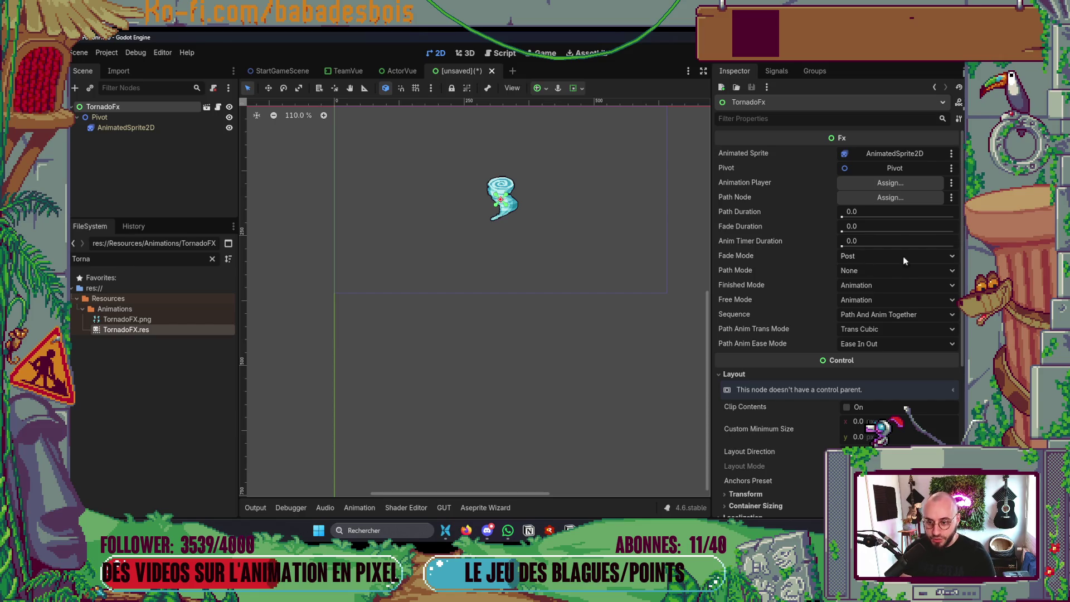
Set Free Mode to Timer and Anim Timer Duration to 1.0, keeping Fade Mode Post
click(888, 286)
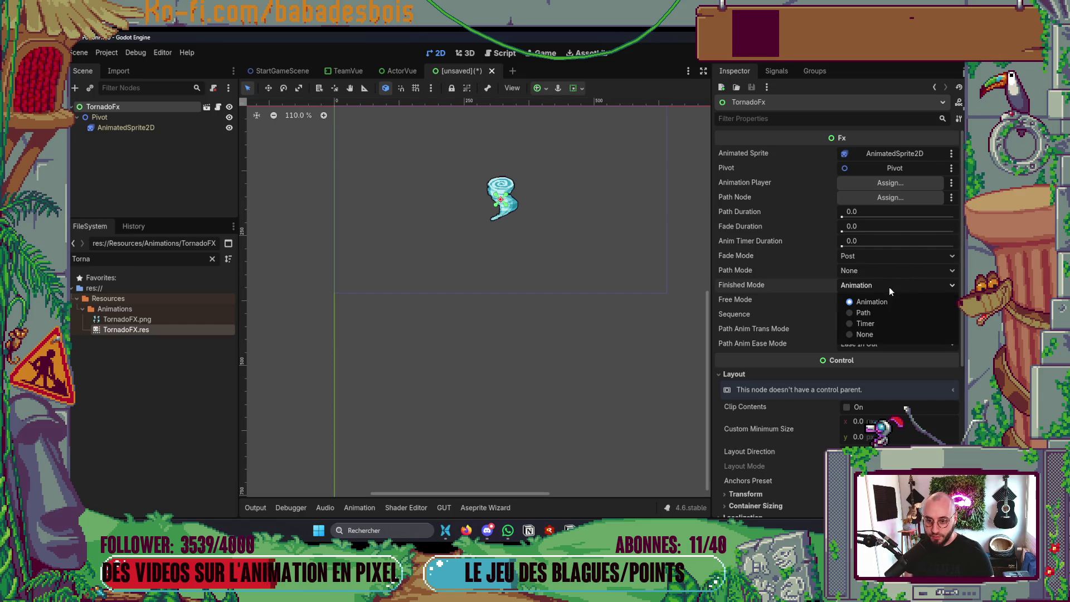
click(890, 323)
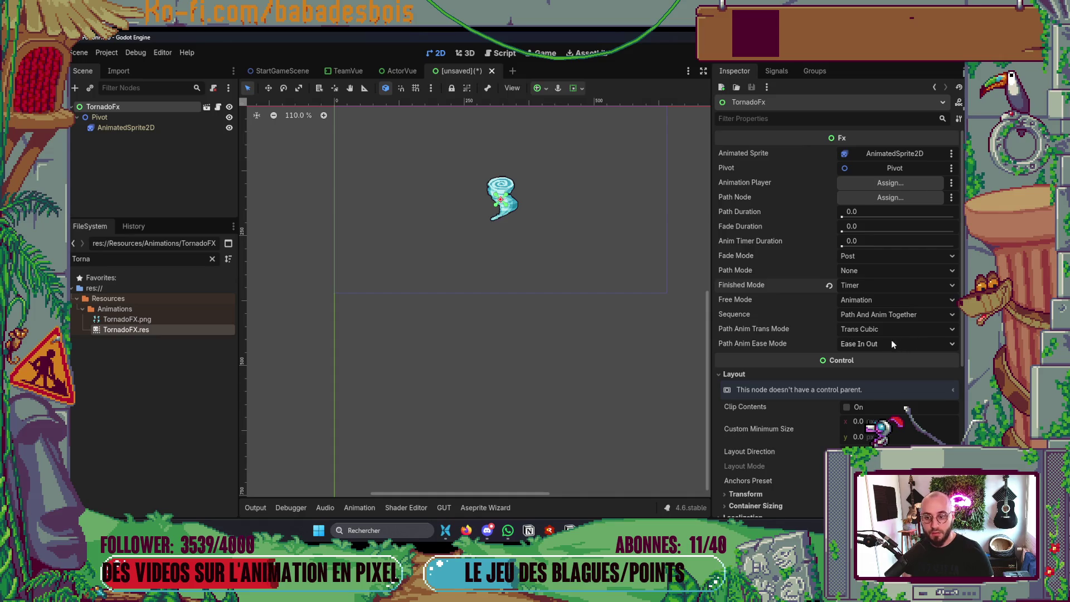
click(851, 302)
click(874, 337)
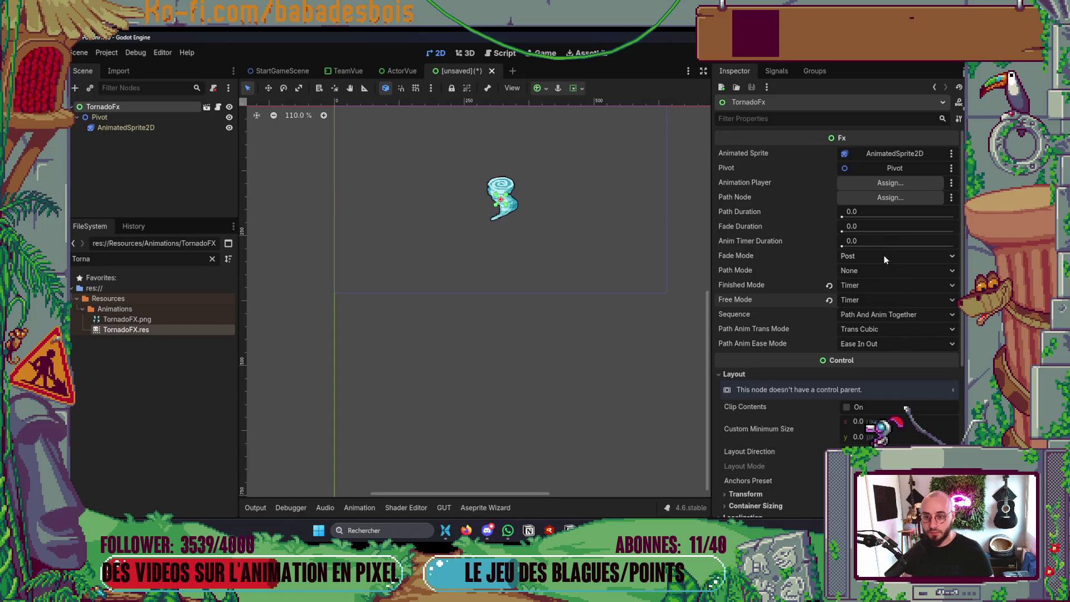
click(904, 241)
text(1.0)
key(Return)
key(ctrl+s)
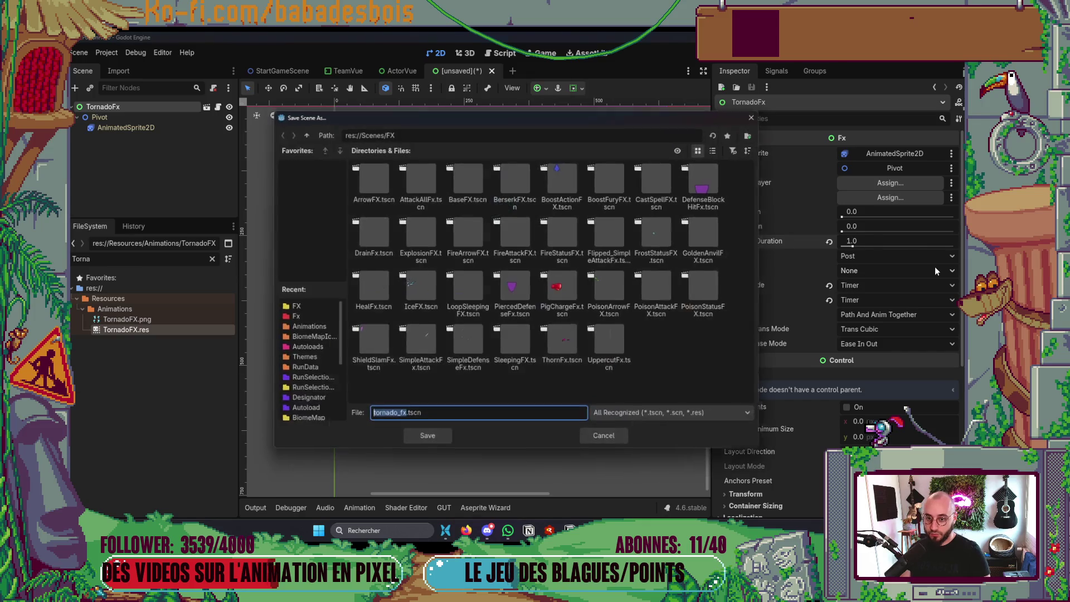
key(Escape)
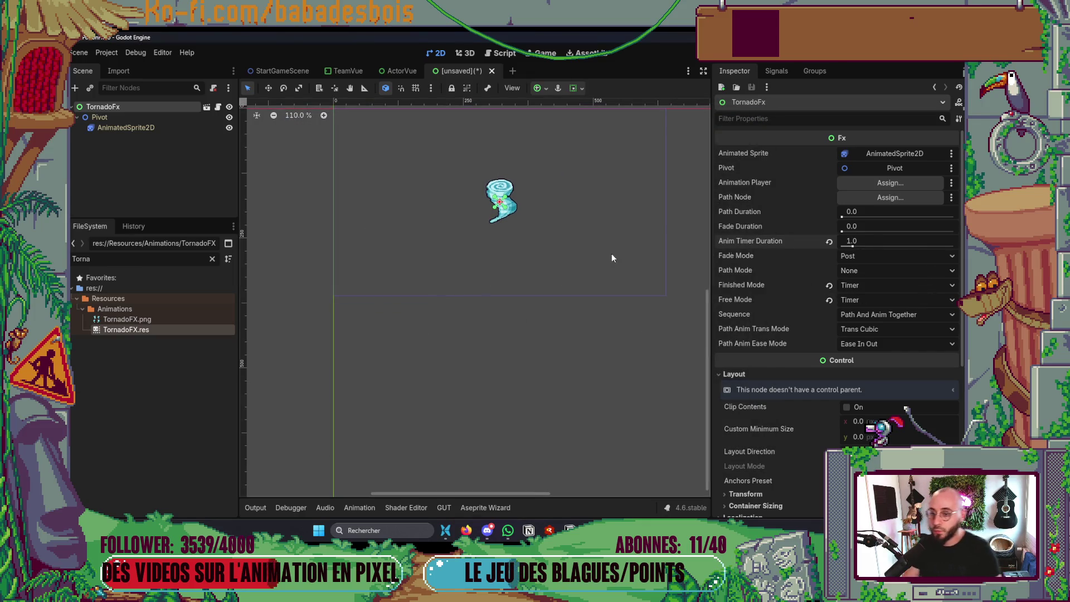
click(901, 256)
click(902, 257)
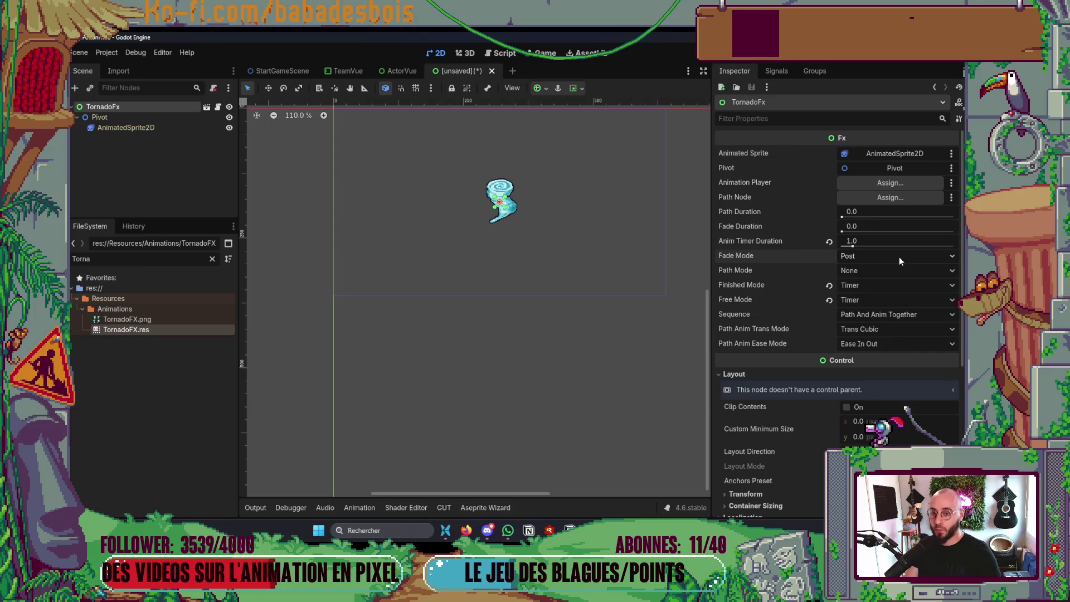
Save the scene as TornadoFx.tscn in Scenes/FX
key(ctrl+s)
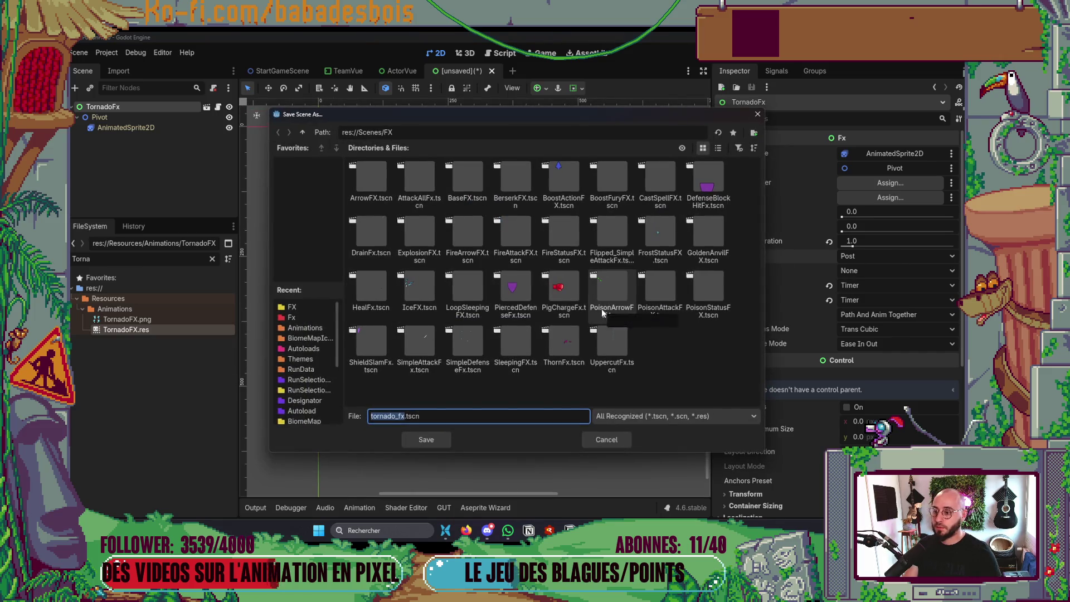
click(374, 415)
key(BackSpace)
text(T)
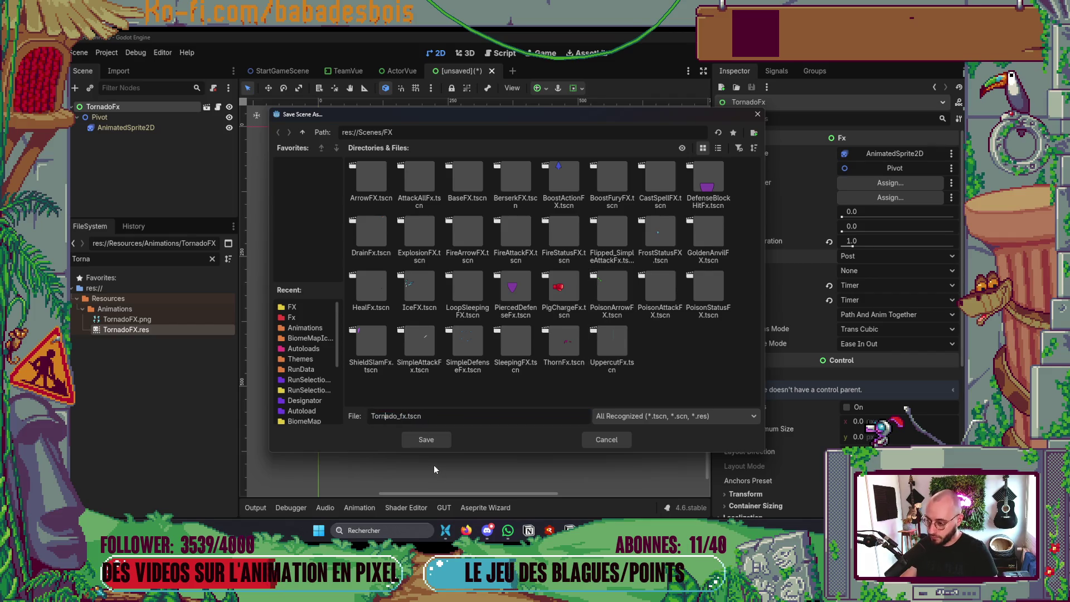
key(Delete)
key(Delete)
text(F)
key(Return)
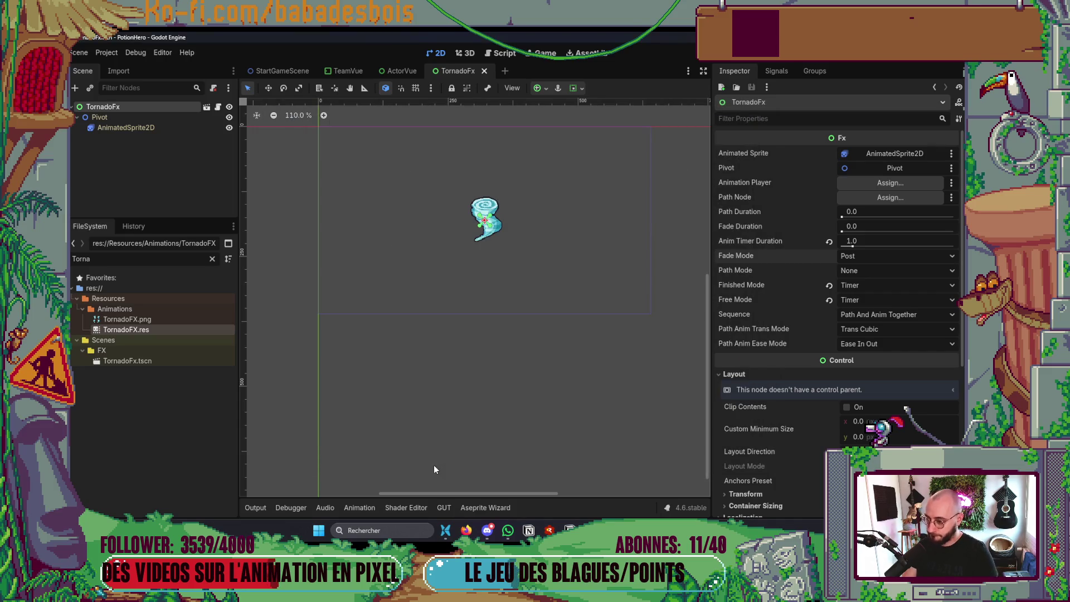
scroll(560, 347, left, 2)
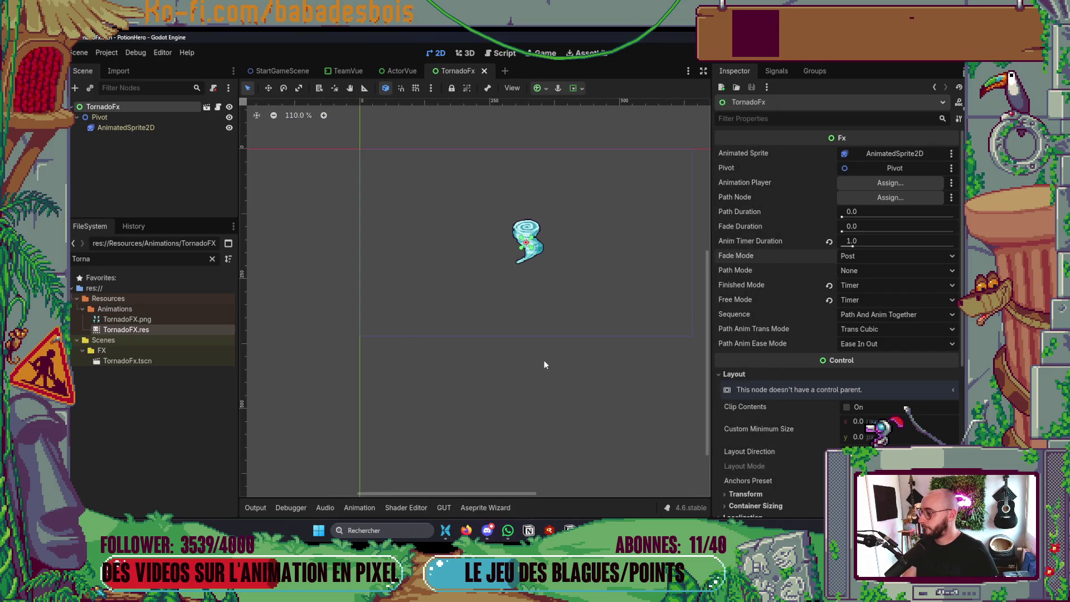
key(ctrl+shift+o)
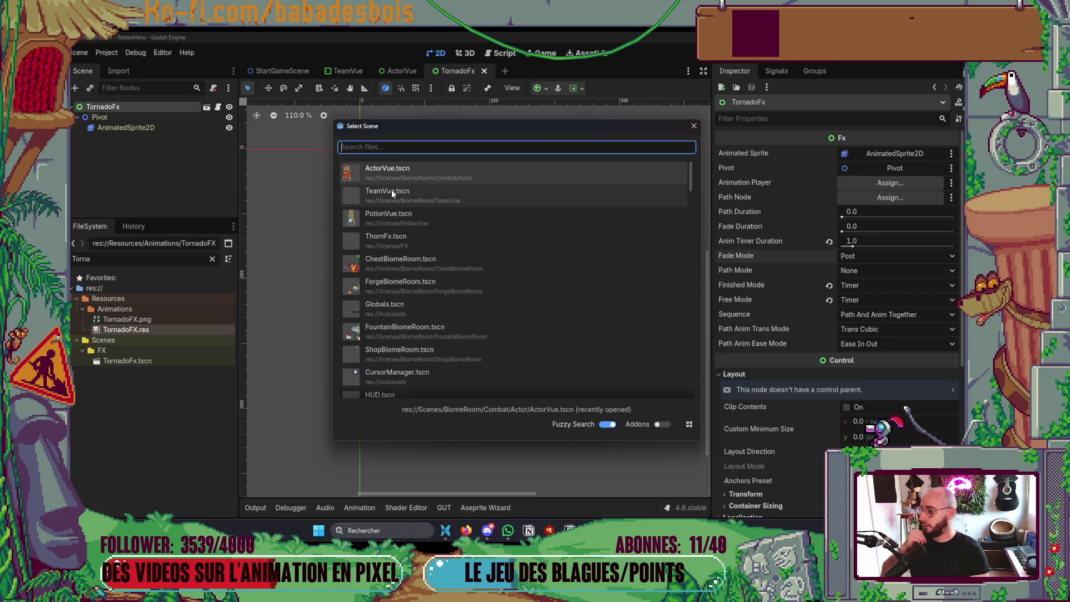
Filter the FileSystem for 'Pin' and select PinwheelItem.tres
scroll(478, 282, down, 4)
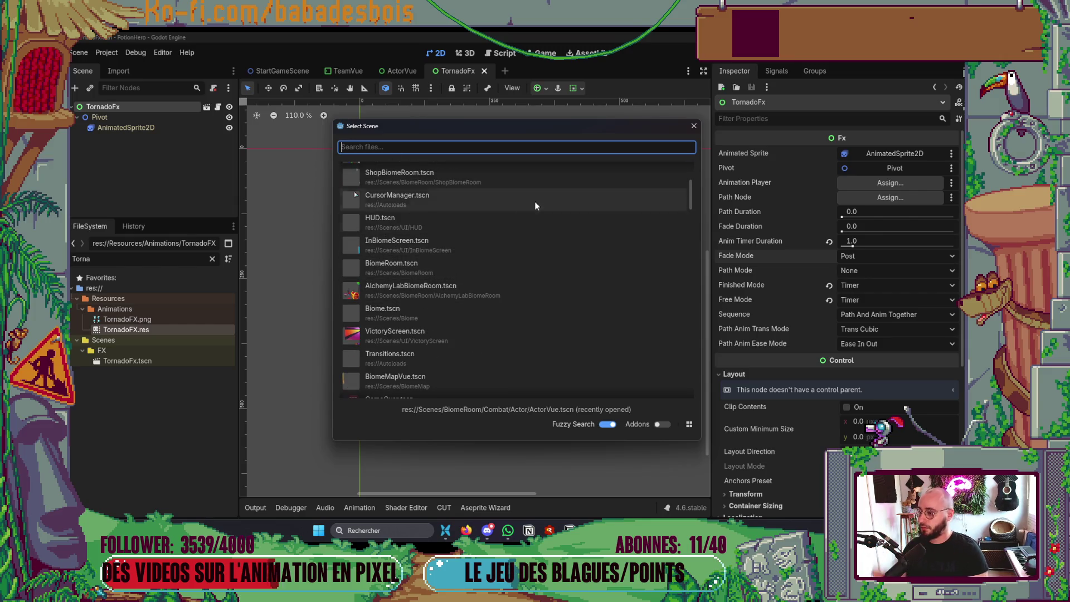
key(Escape)
click(212, 259)
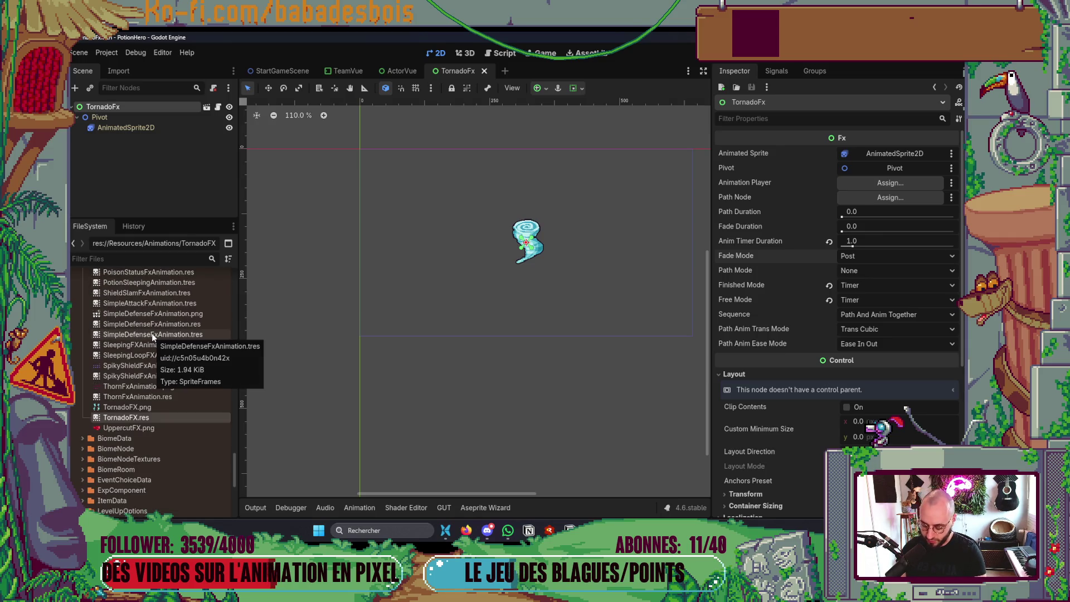
text(Pin)
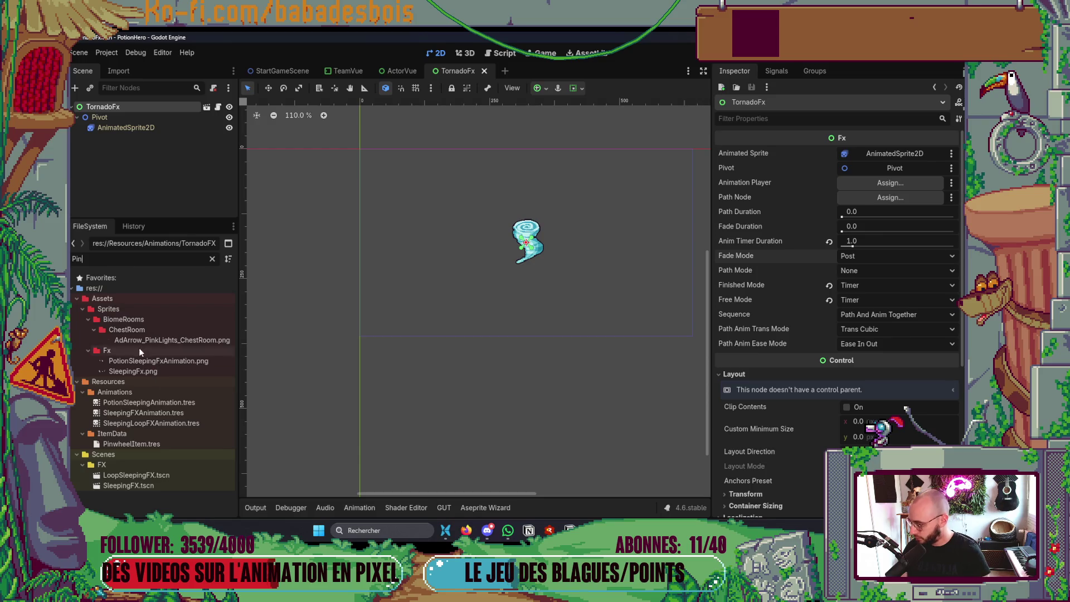
click(139, 443)
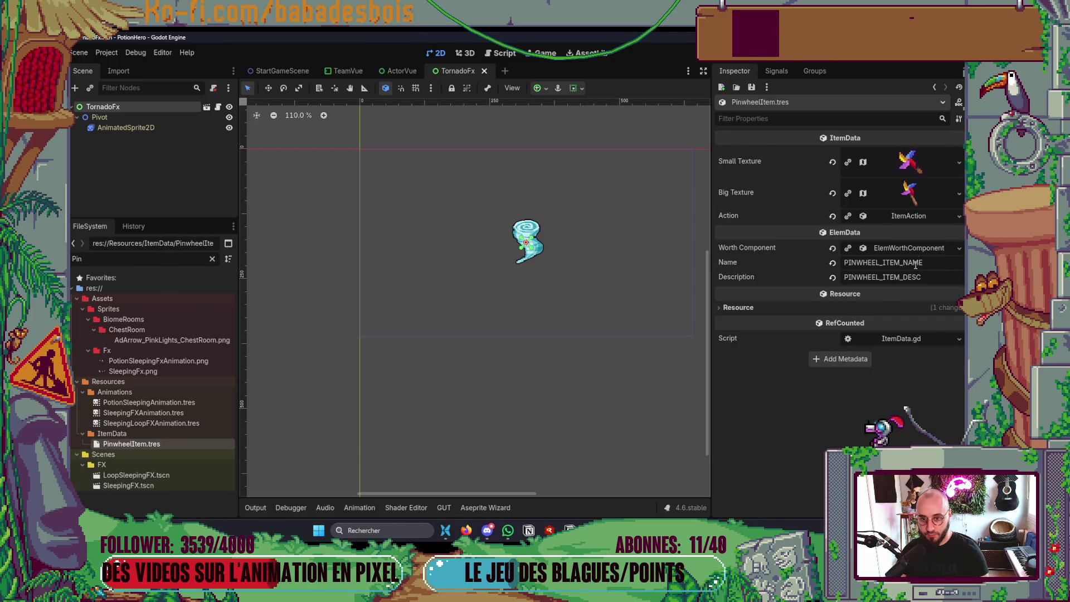
Expand Action > Action Steps > Animations and create a new ActionStepAnimation
click(912, 216)
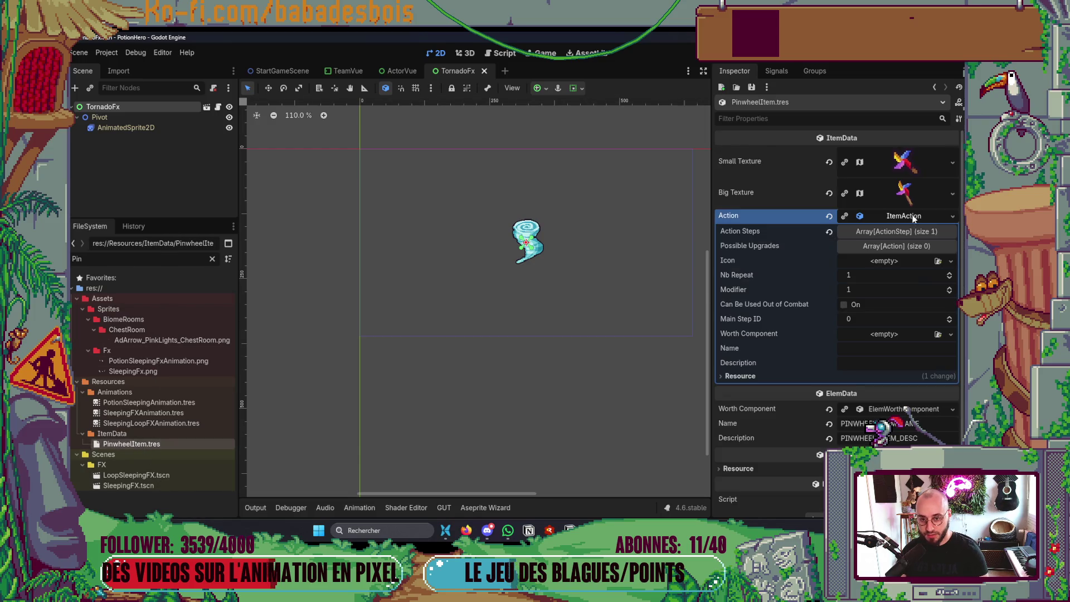
click(888, 233)
click(895, 262)
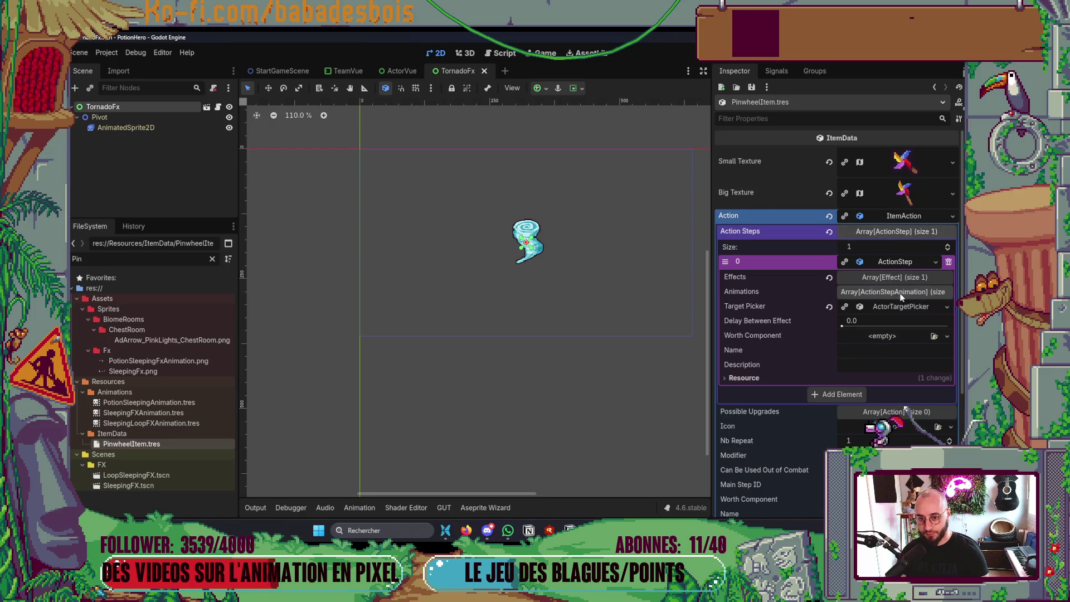
click(897, 289)
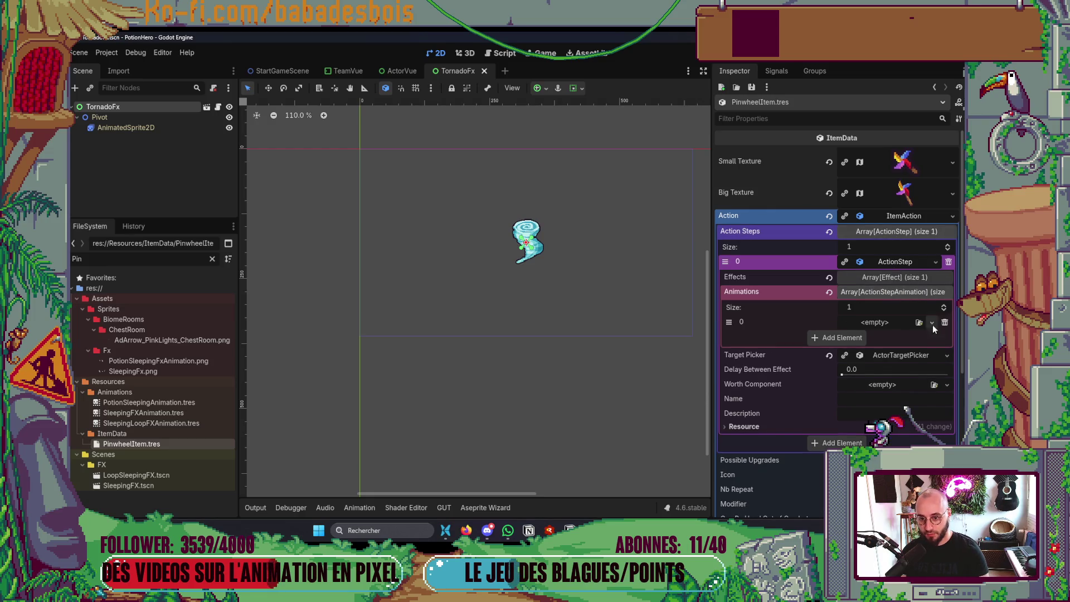
click(891, 321)
click(891, 346)
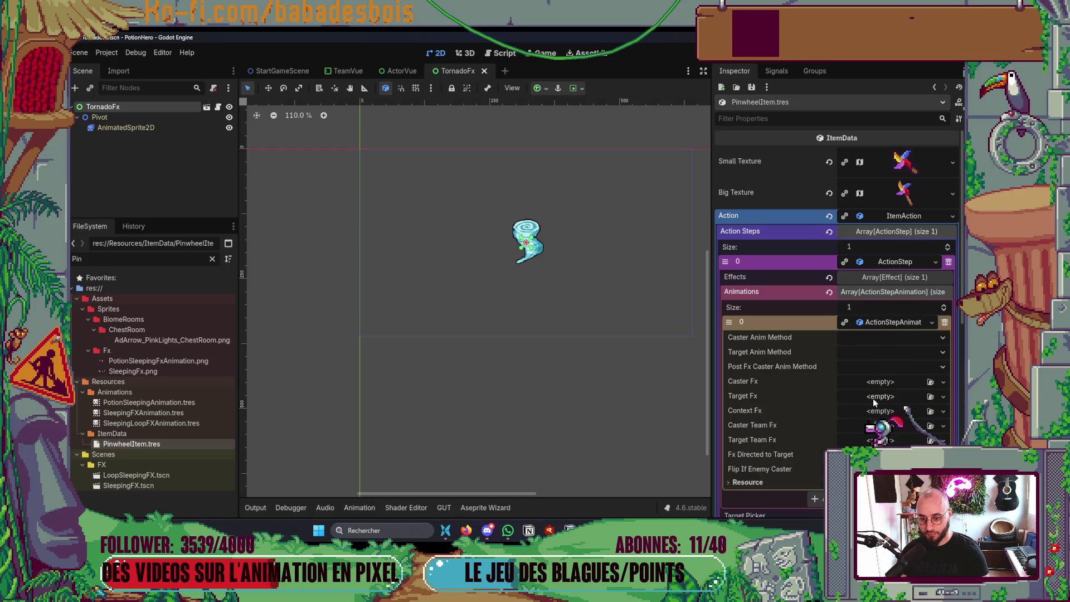
Assign TornadoFx.tscn as the animation's Target Fx and save
double_click(83, 259)
text(Torna)
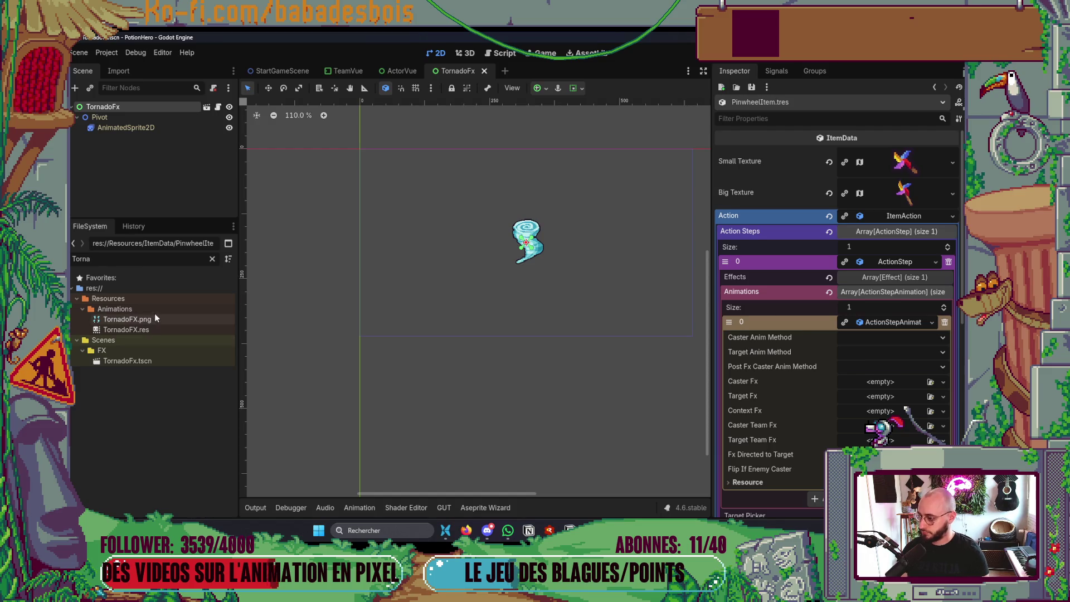
click(123, 330)
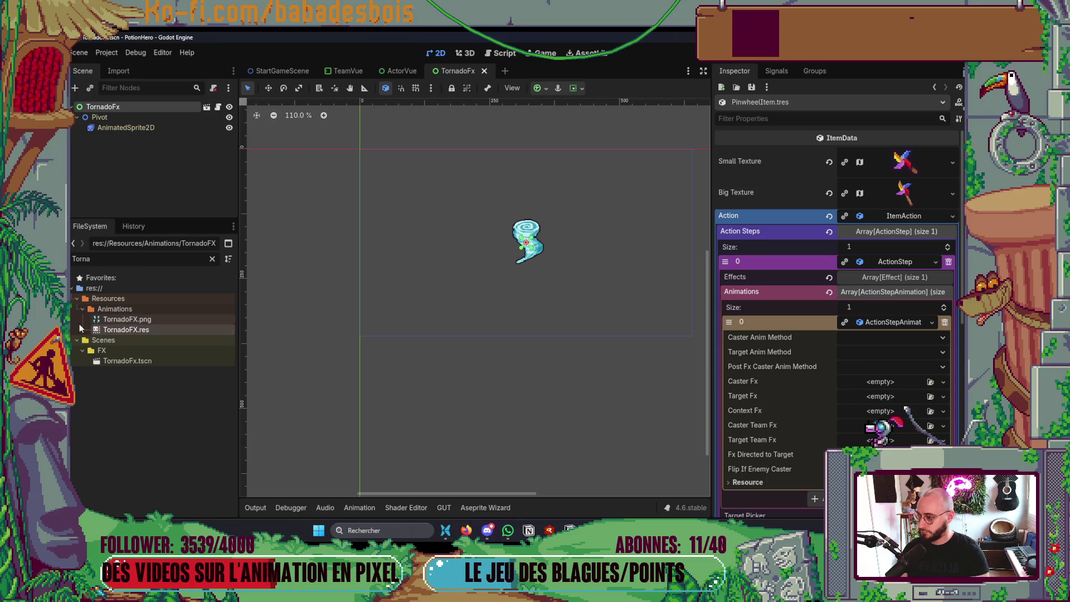
drag(129, 360, 844, 397)
key(ctrl+s)
key(alt+Tab)
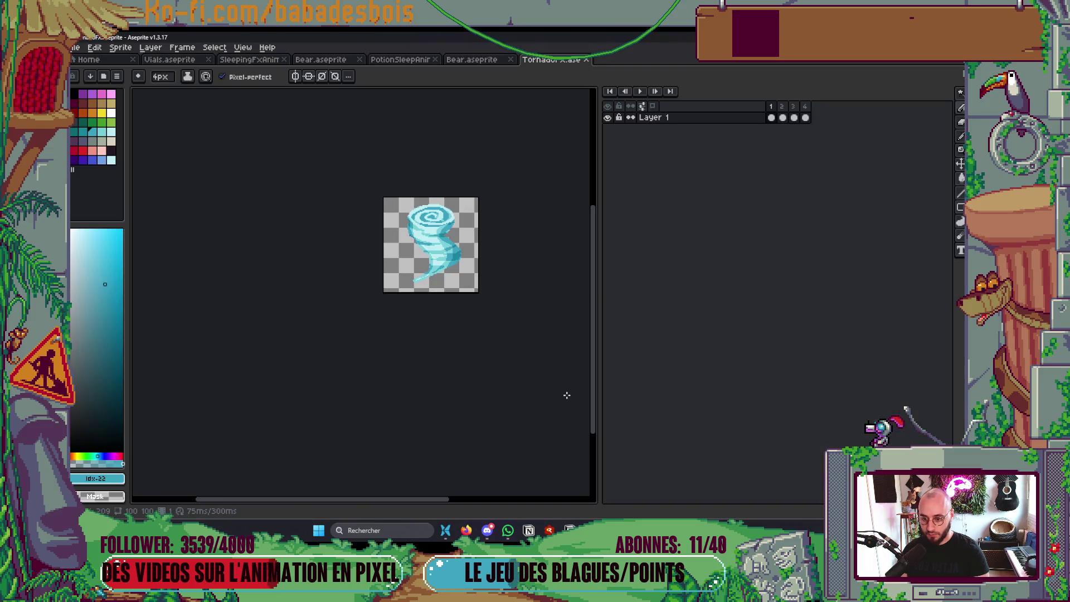
key(alt+Tab)
key(alt+Tab)
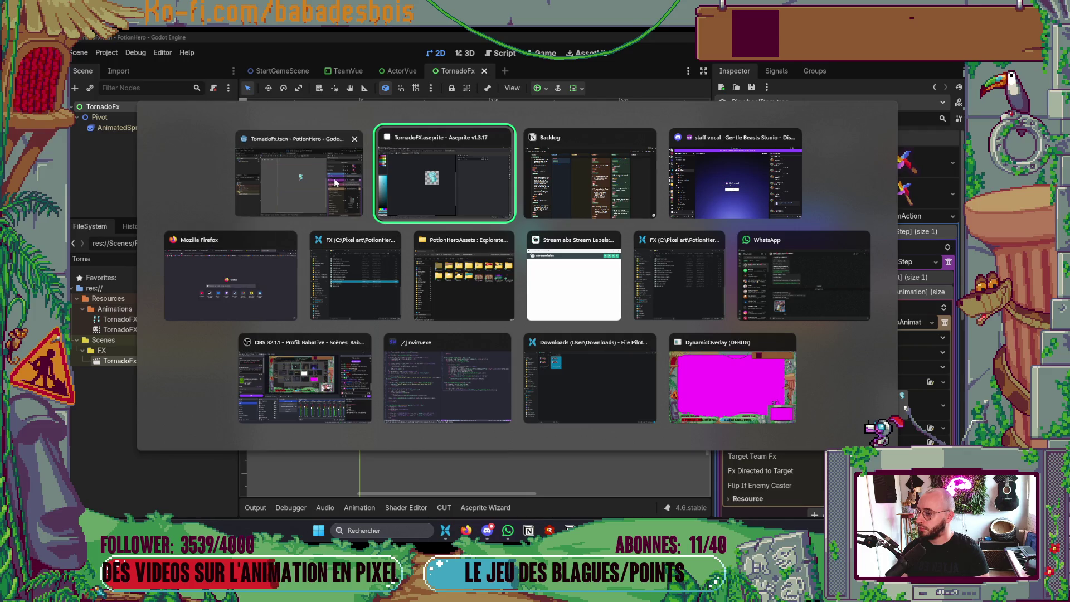
click(298, 177)
Test-run the game with F5 to the adventure selection, then close it
key(F5)
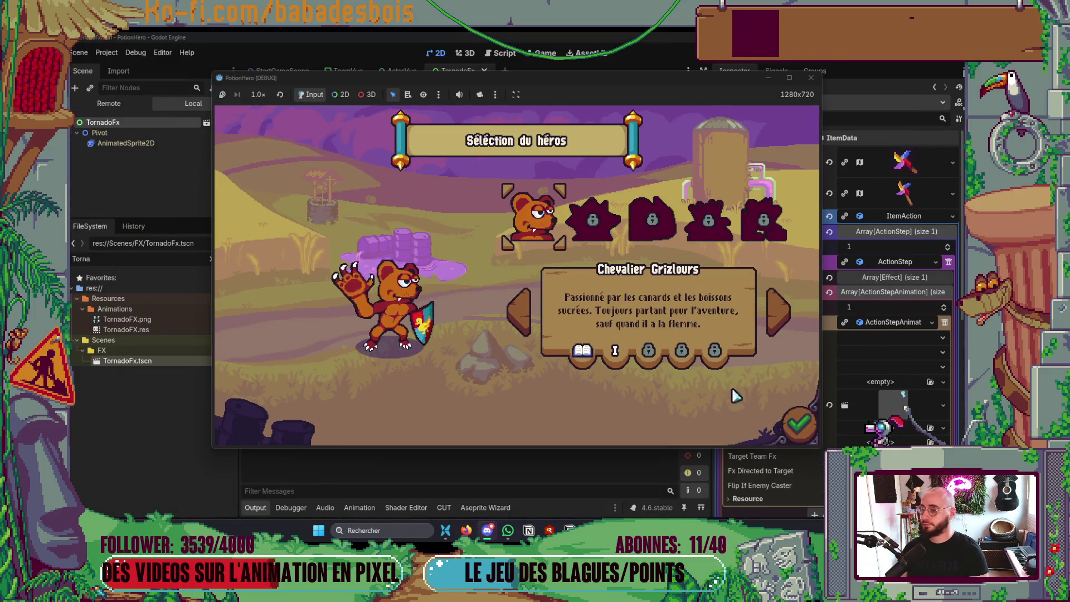
click(798, 425)
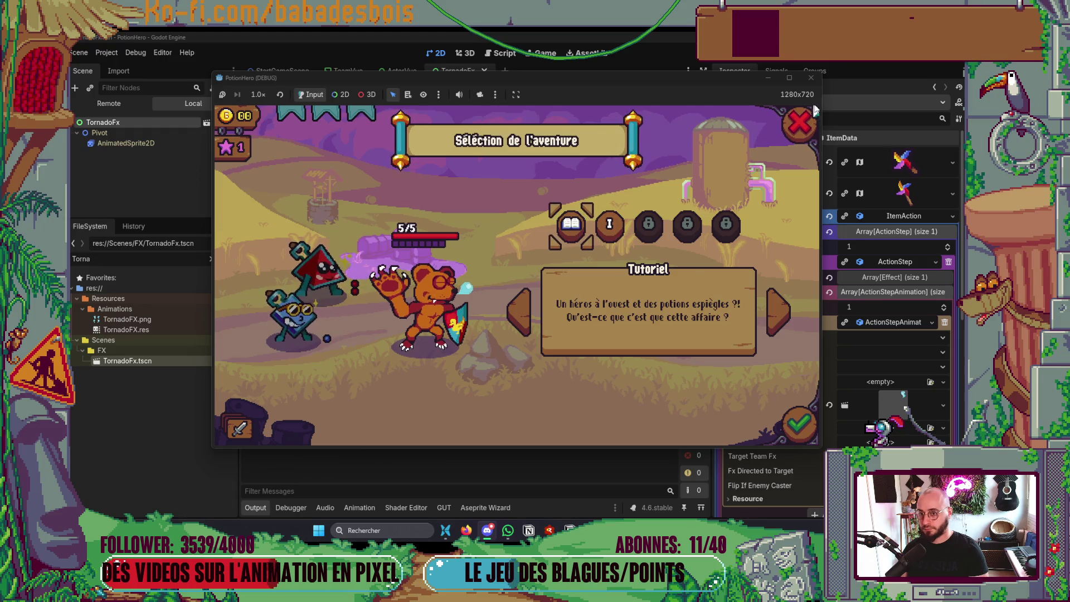
click(805, 120)
click(810, 77)
Add PinwheelItem.tres as a new Team Data inventory element in DemoRunData1.tres and save
key(ctrl+a)
text(Runda)
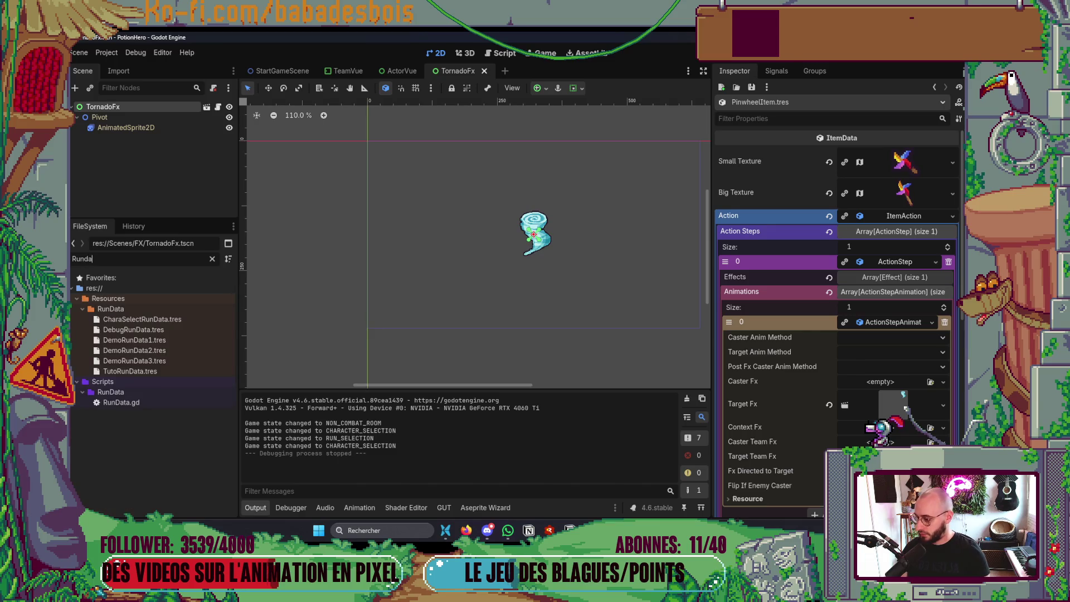
double_click(115, 339)
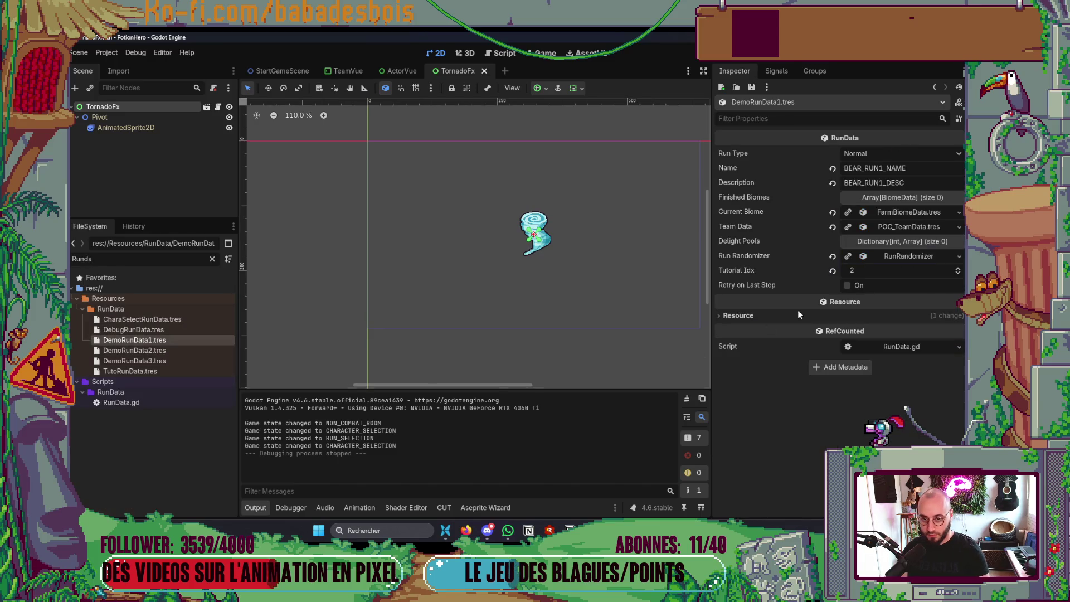
click(907, 227)
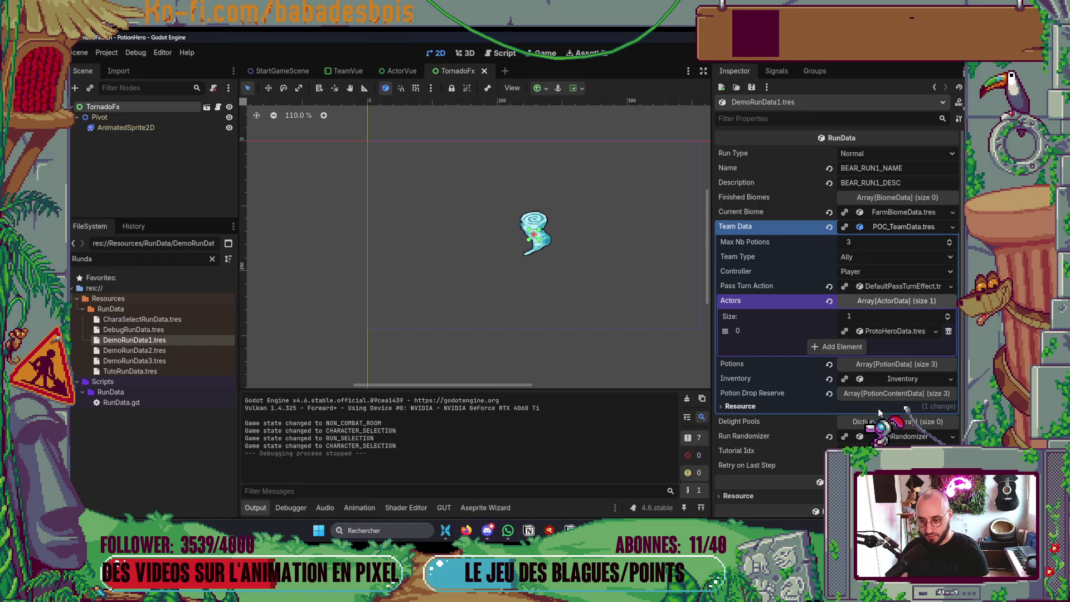
click(891, 379)
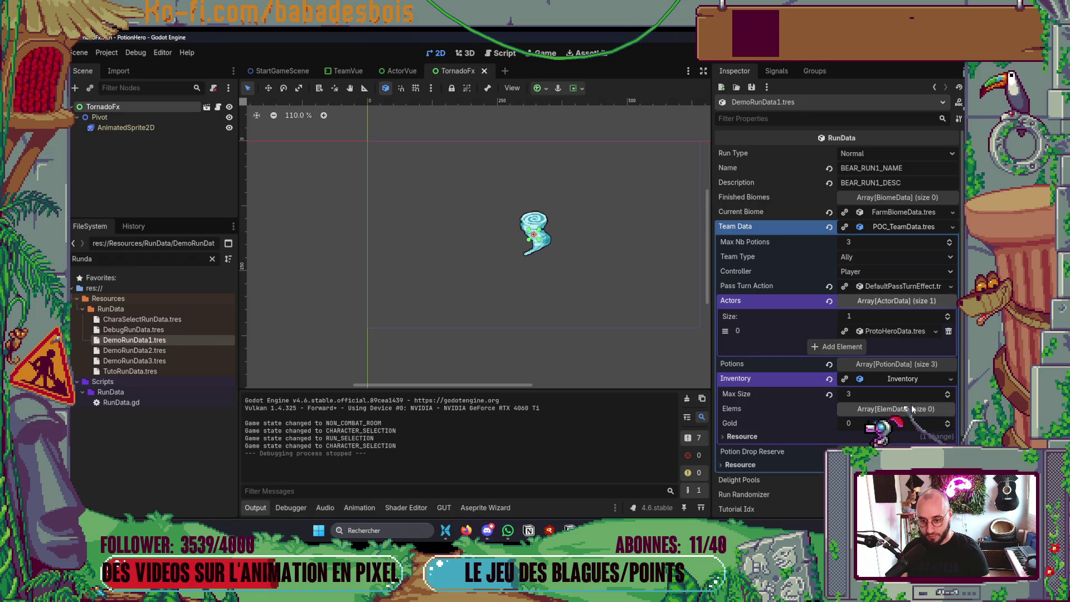
click(923, 413)
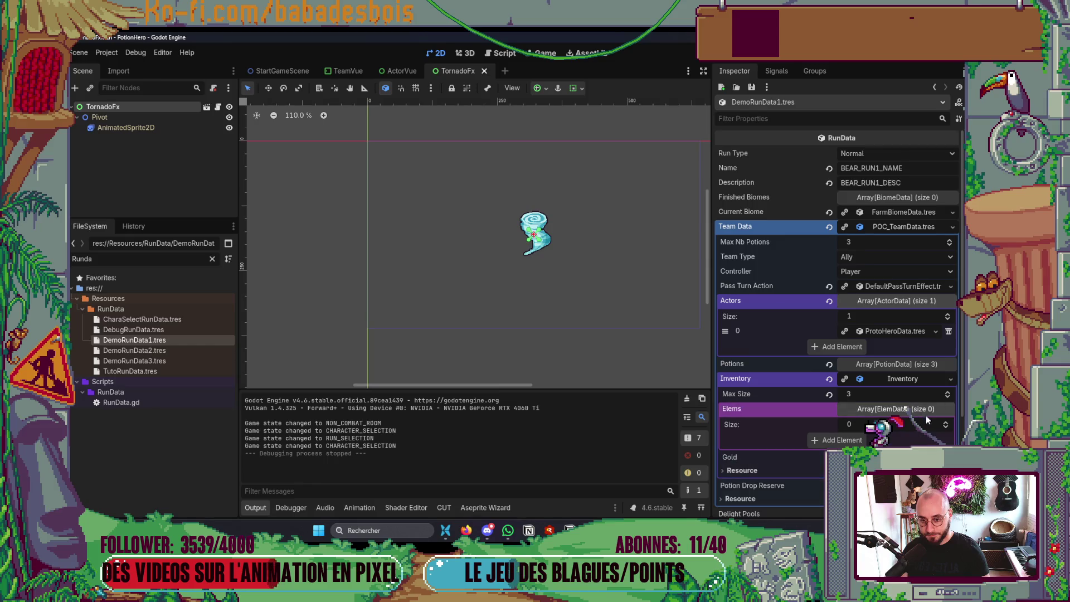
click(947, 422)
click(82, 259)
text(Pin)
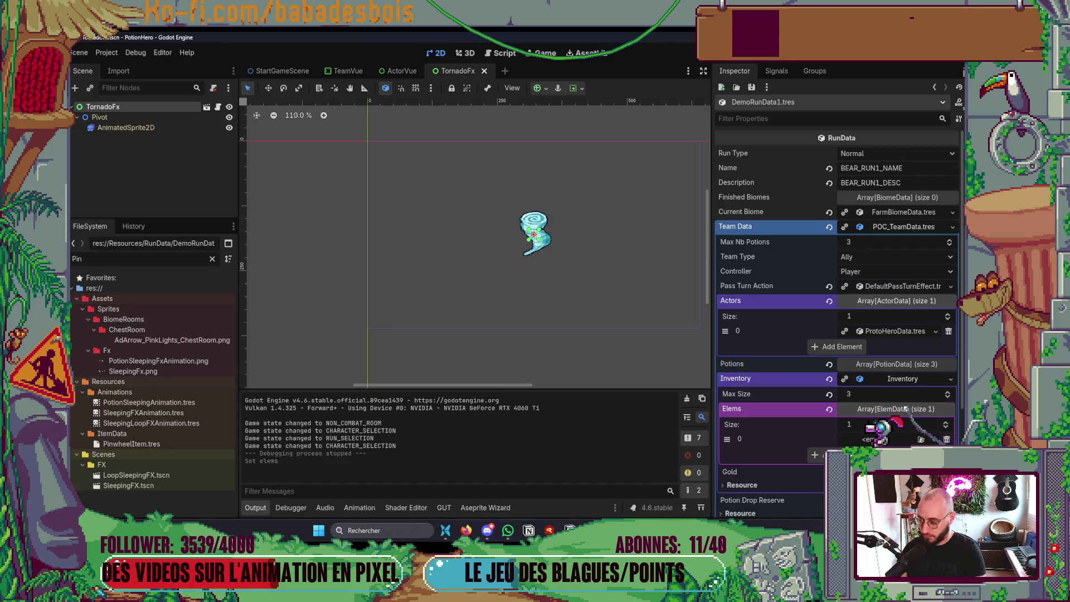
text(Wh)
drag(164, 318, 892, 439)
key(ctrl+s)
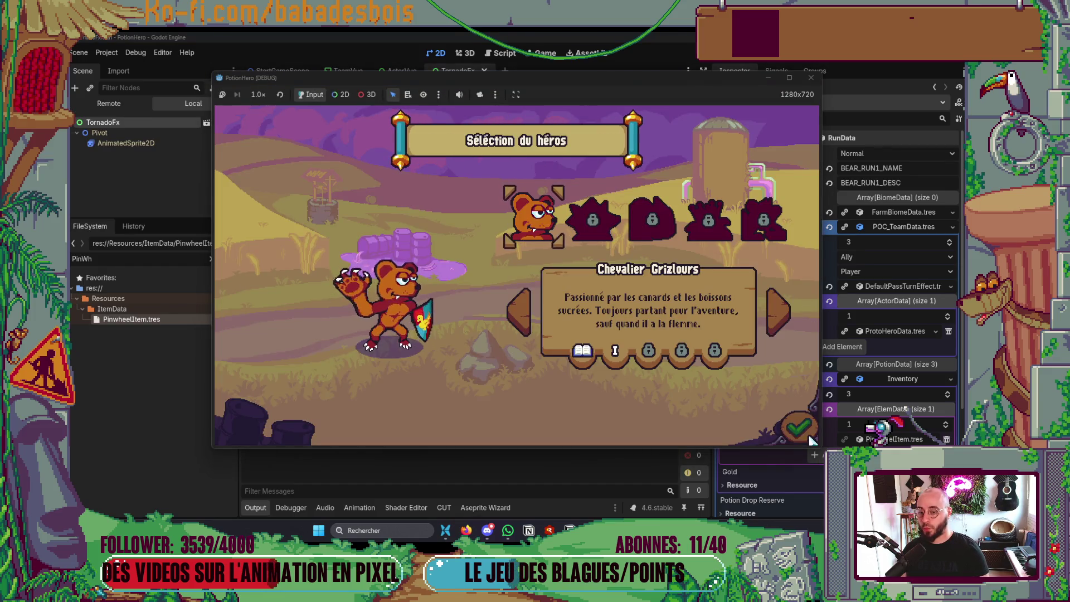
Confirm the hero, start the second adventure, enter a battle room from the map, then stop the game
click(802, 432)
click(623, 238)
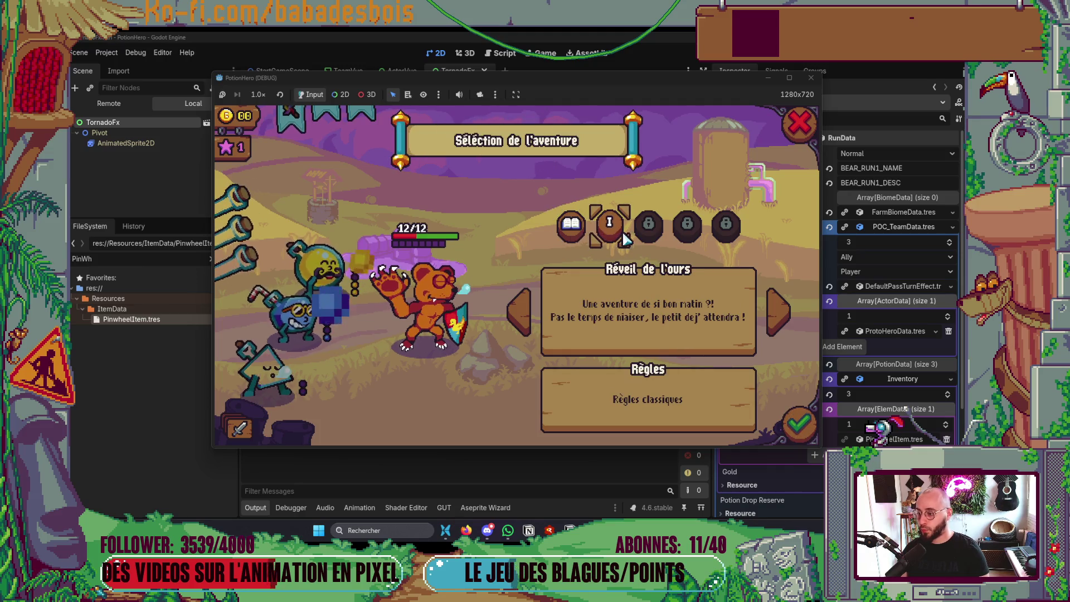
click(797, 425)
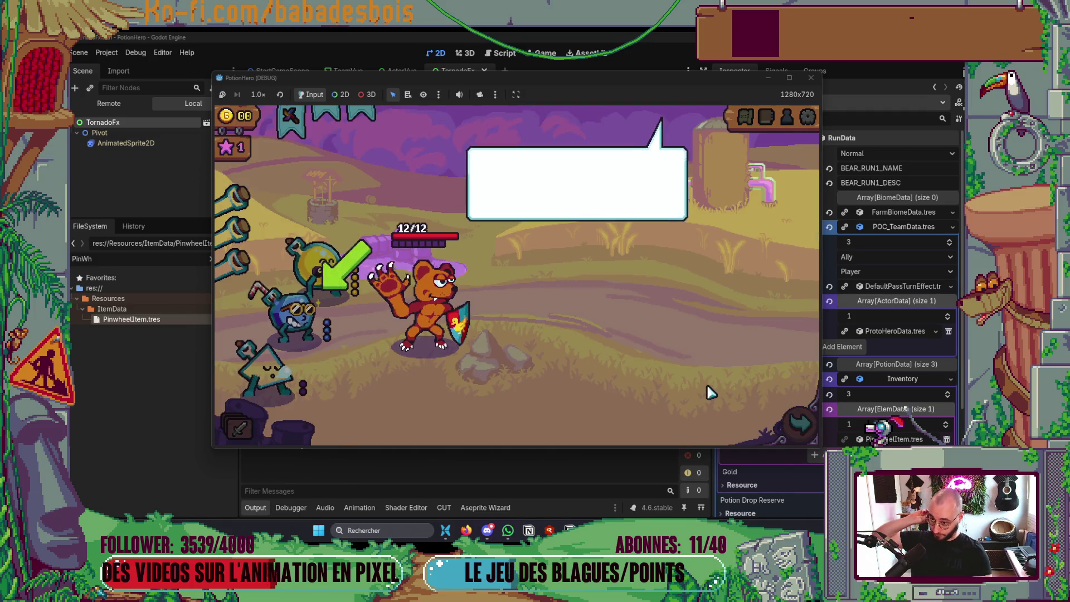
click(792, 434)
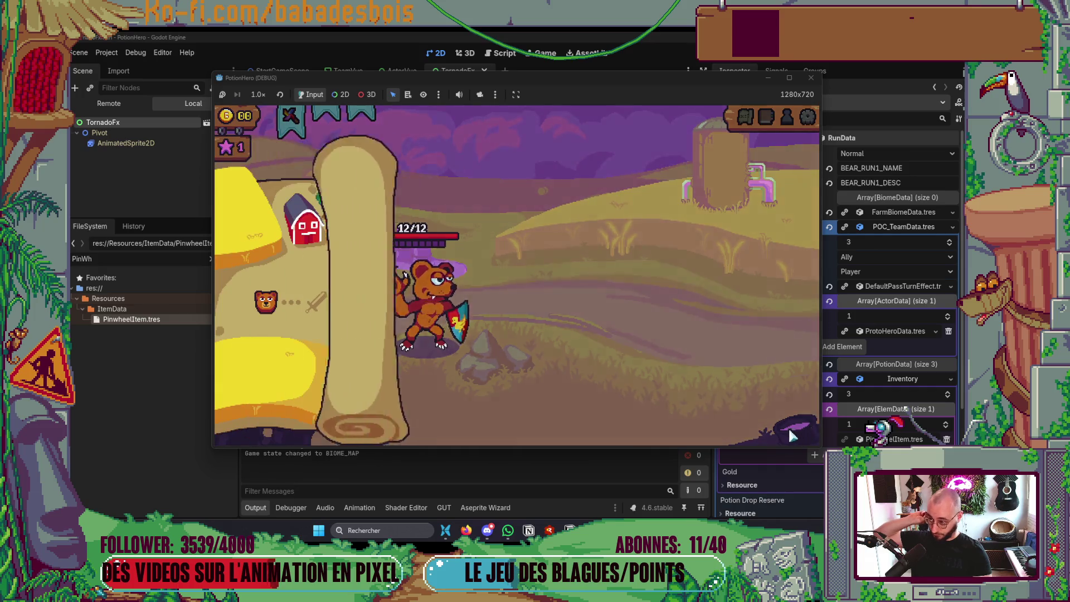
click(493, 352)
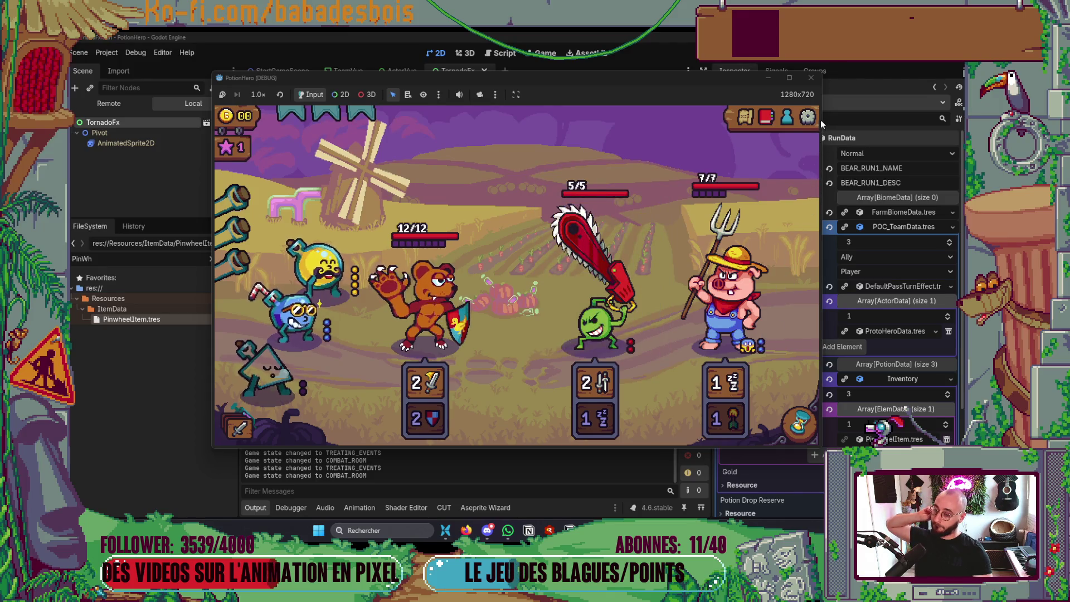
click(812, 79)
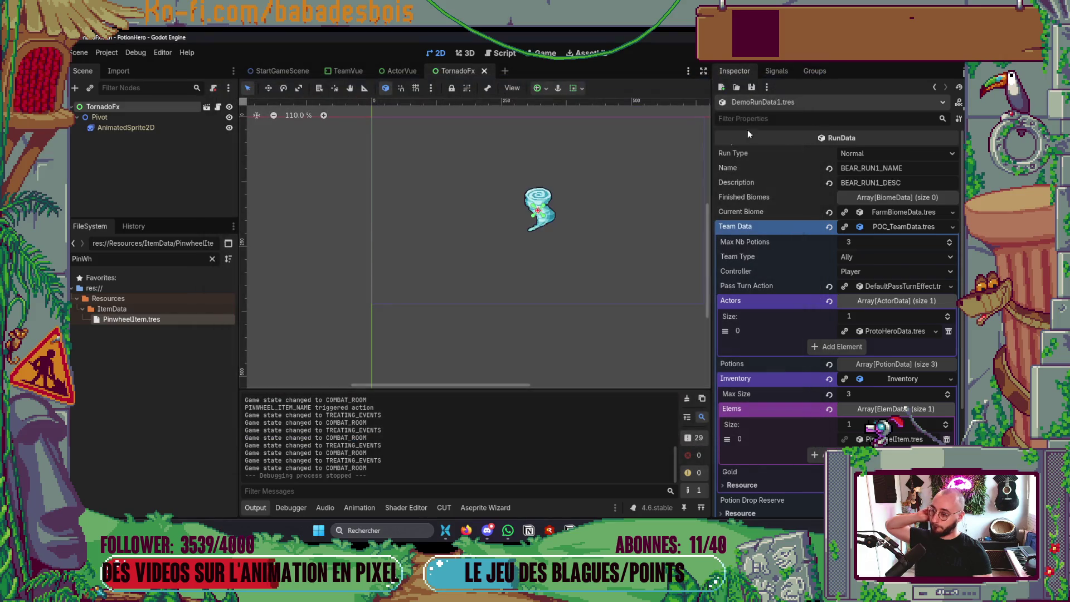
Give TornadoFx a Fade Duration of 0.2 and an Anim Timer Duration of 2.0, then save and run
click(99, 106)
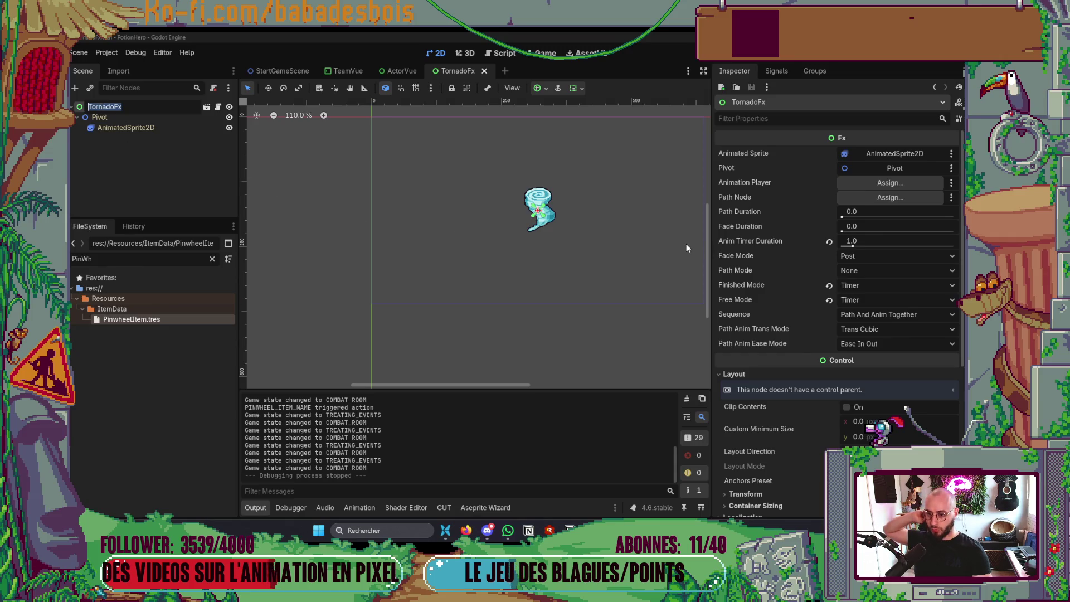
click(882, 154)
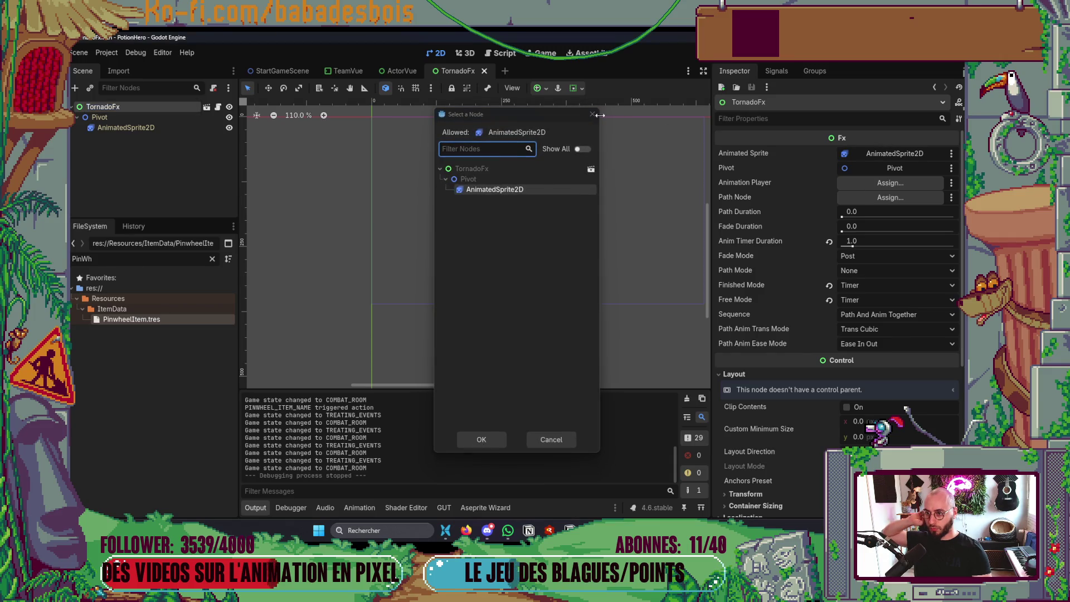
click(592, 115)
text(0.2)
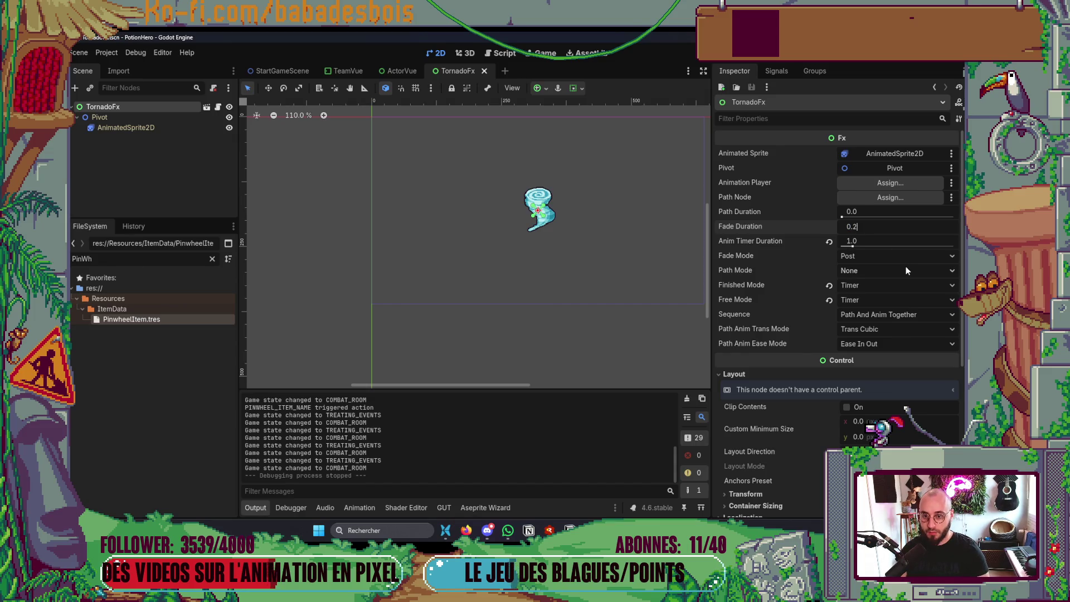
key(Return)
click(901, 242)
text(2)
key(Return)
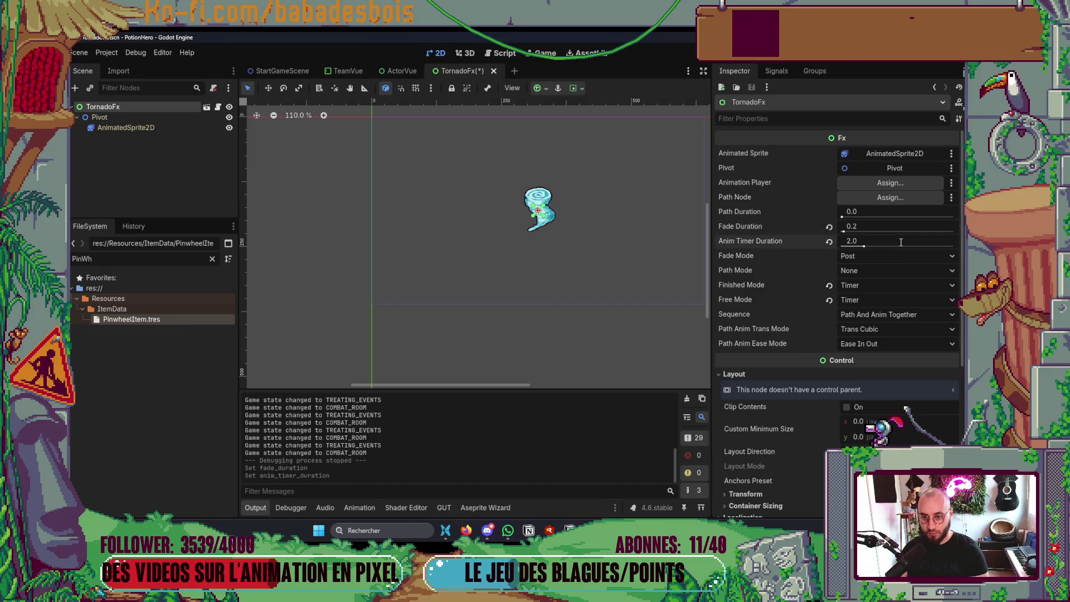
key(F6)
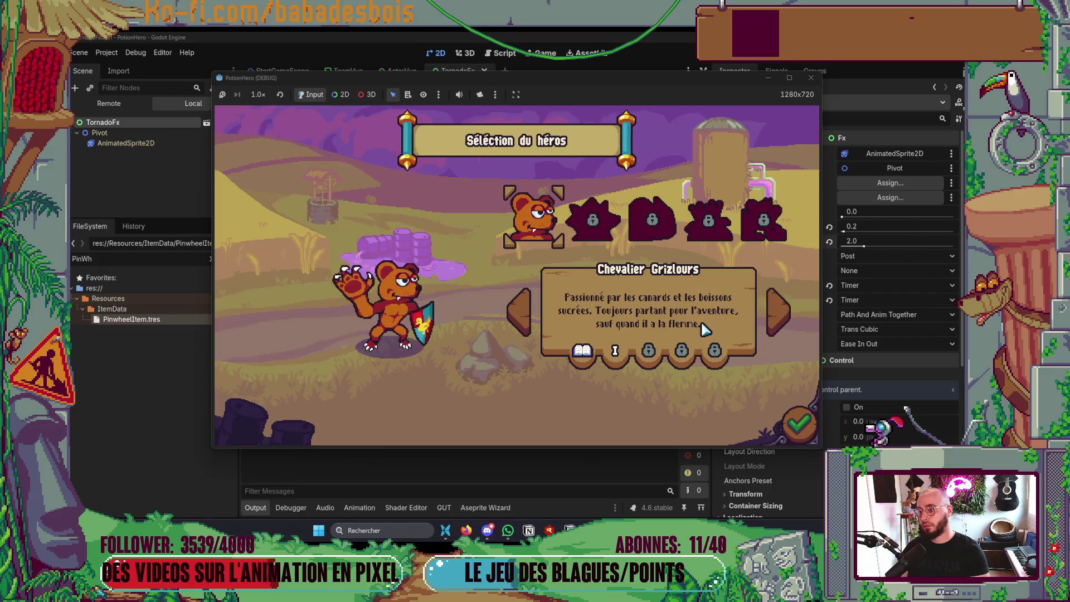
Start an adventure, then stop the game and relaunch it
click(802, 424)
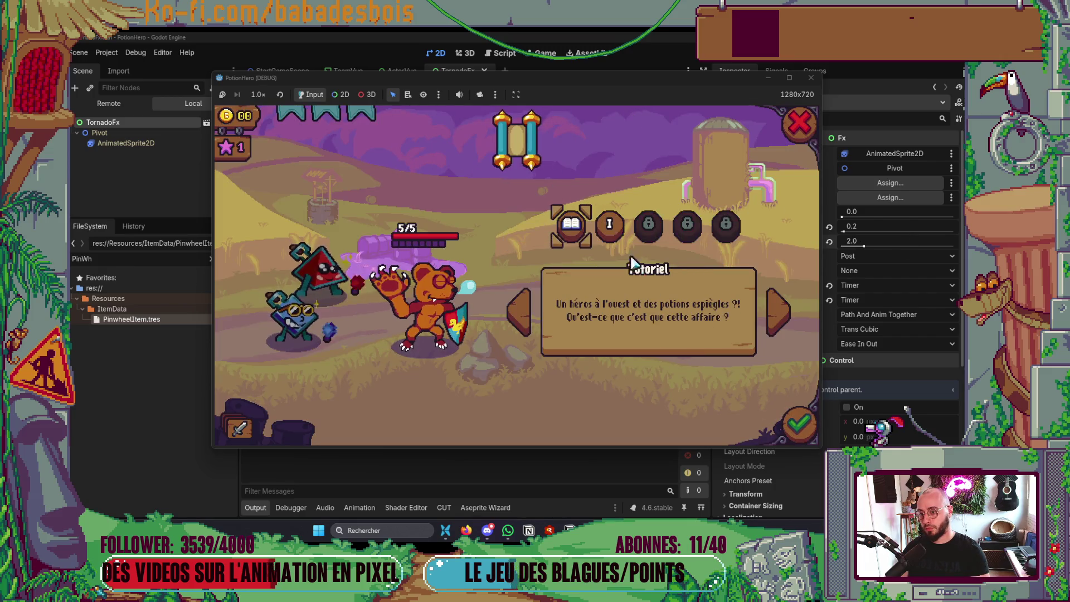
click(802, 425)
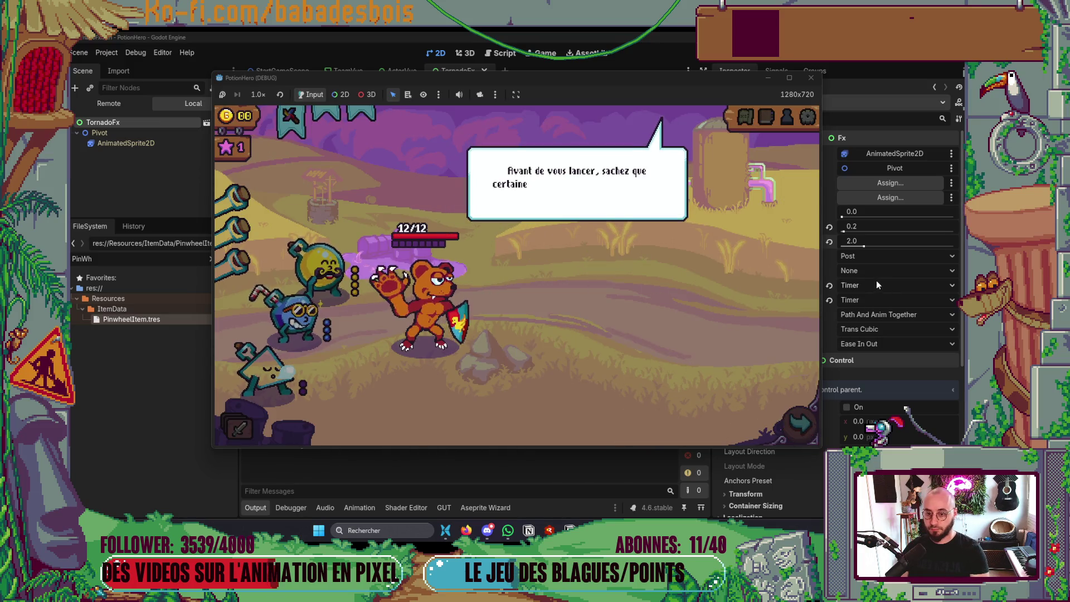
click(812, 81)
click(876, 255)
click(876, 255)
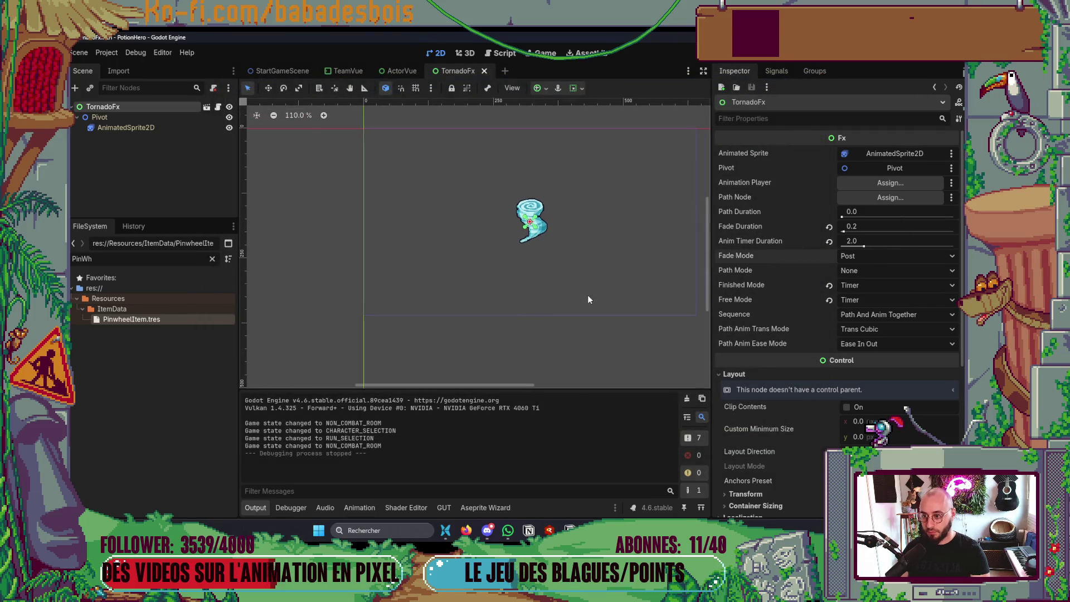
key(F5)
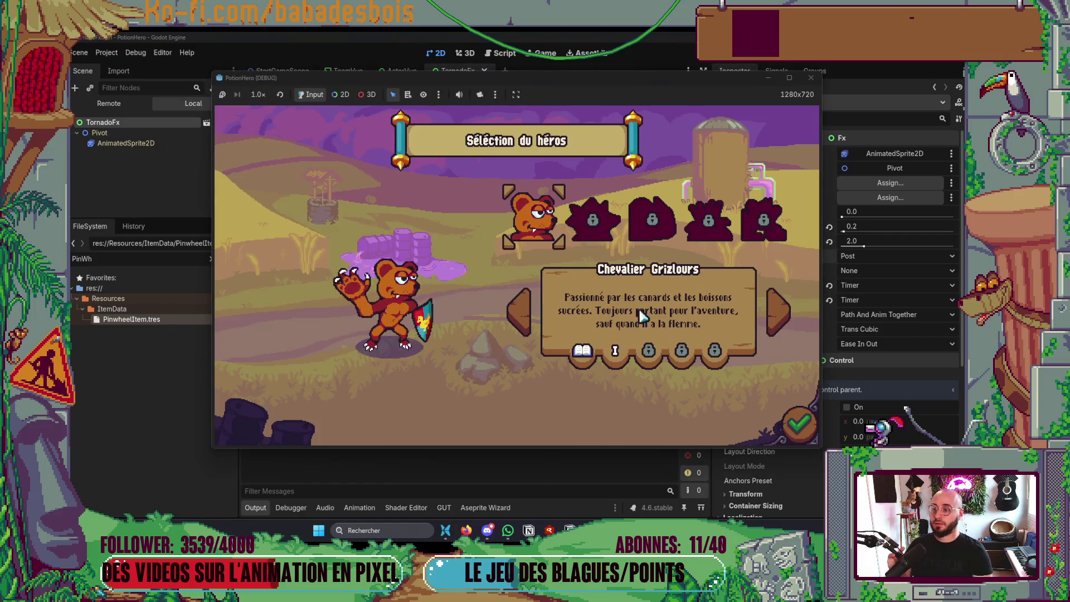
Confirm the hero, start the adventure, skip the tutorial dialogue and enter the Combat room
click(799, 424)
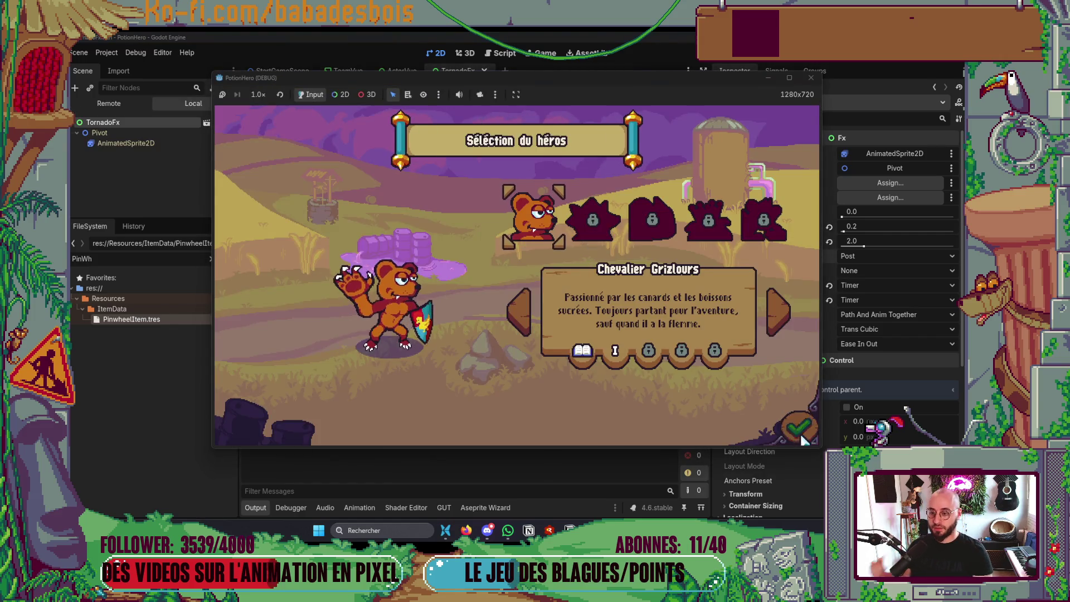
click(798, 423)
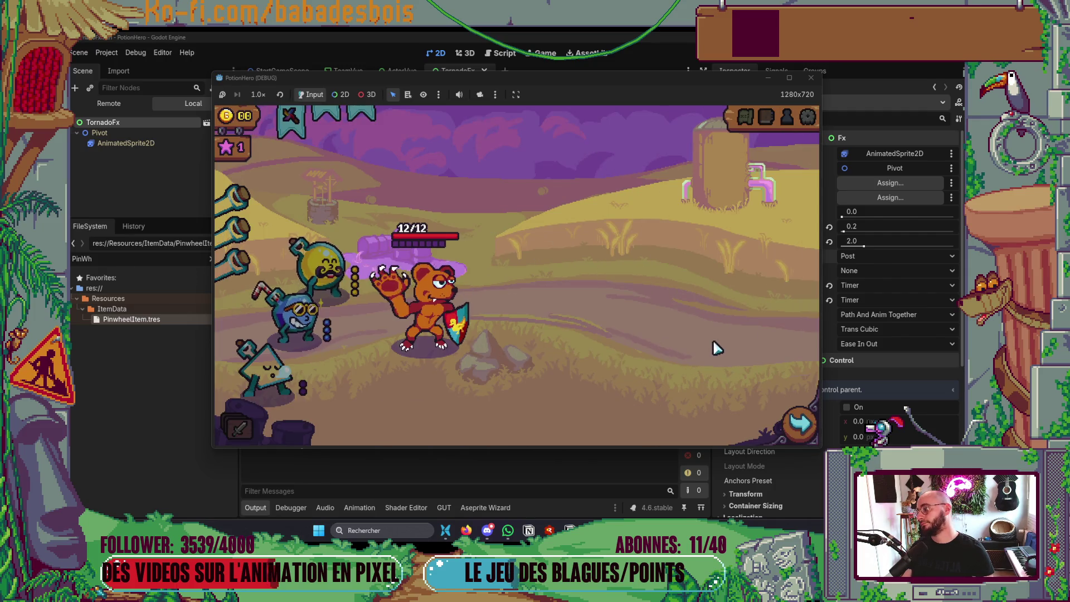
click(716, 347)
click(716, 347)
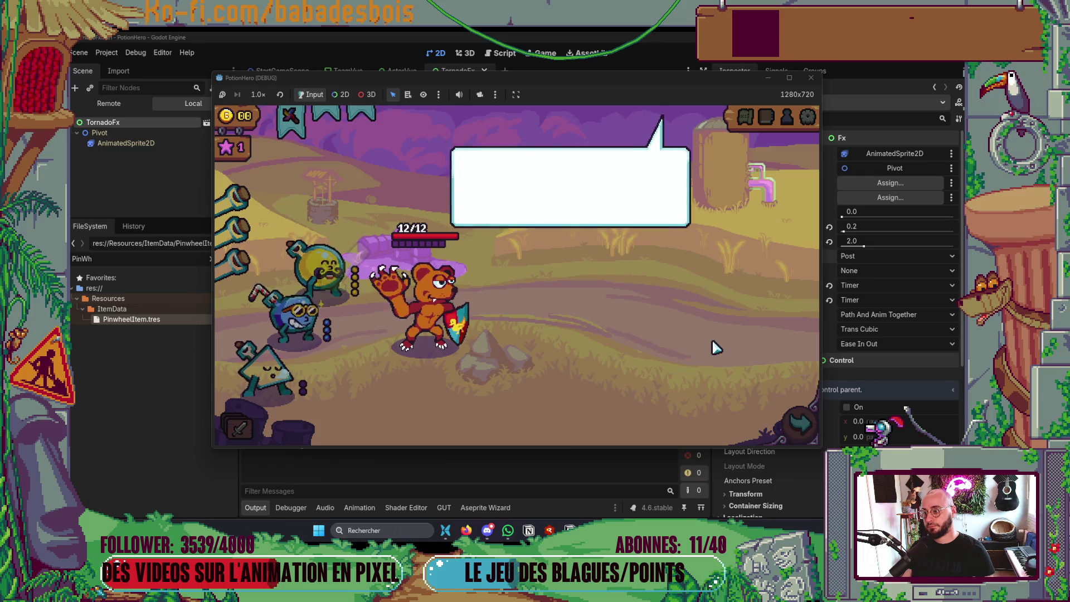
click(716, 348)
click(799, 424)
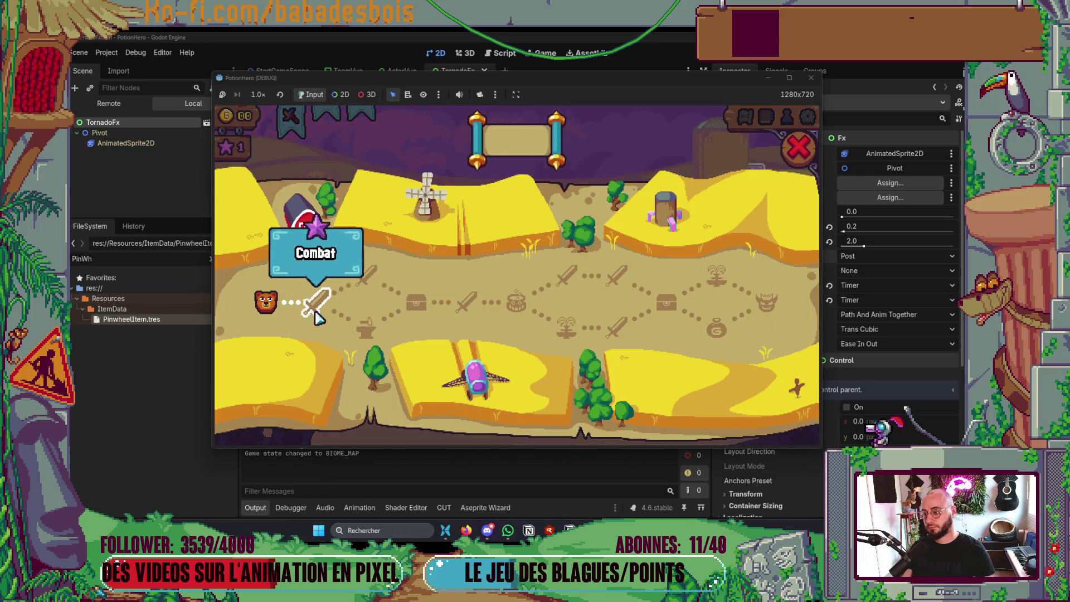
click(312, 303)
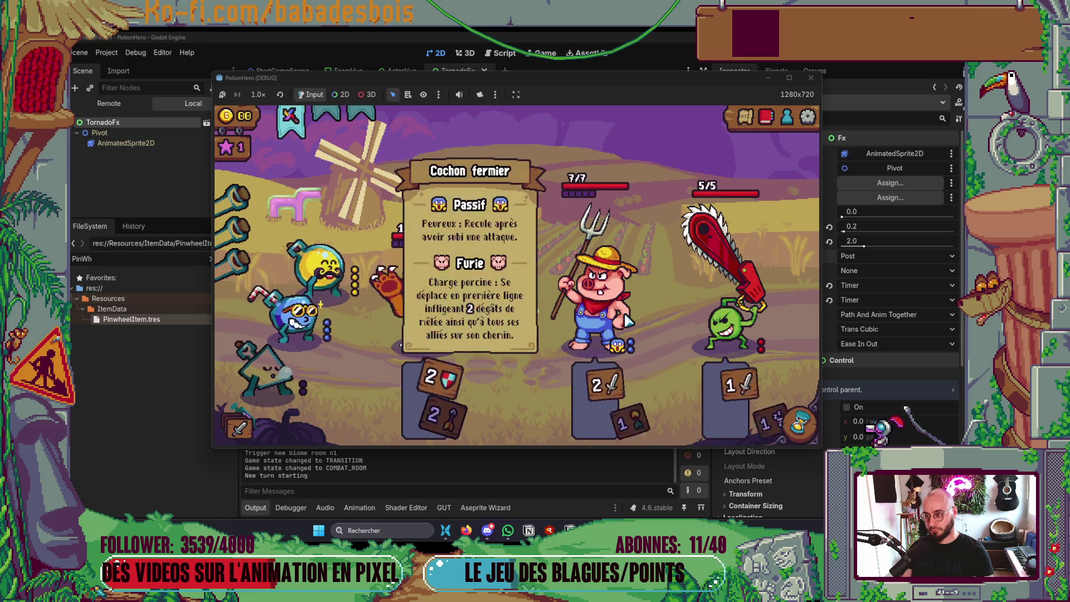
Use the pinwheel item on the farmer pig to test the tornado, then stop the game
click(291, 123)
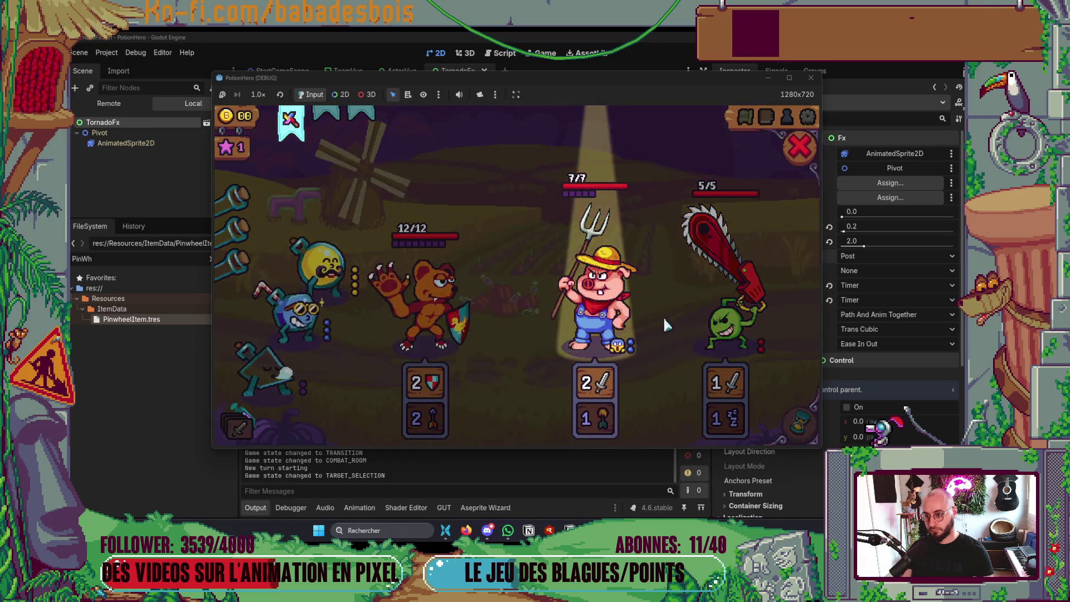
click(545, 348)
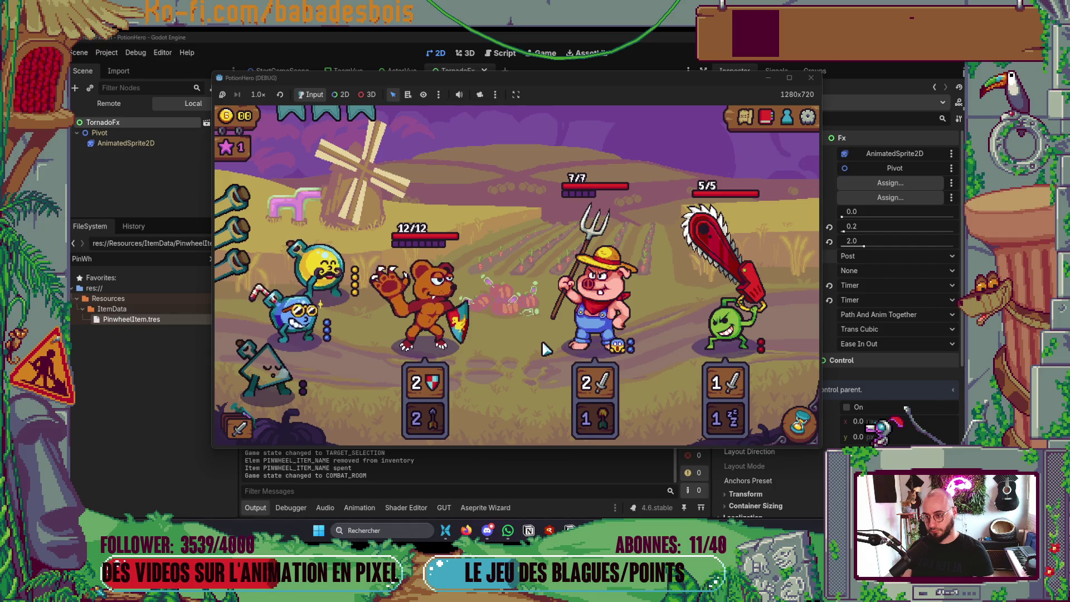
click(811, 78)
click(878, 247)
text(1)
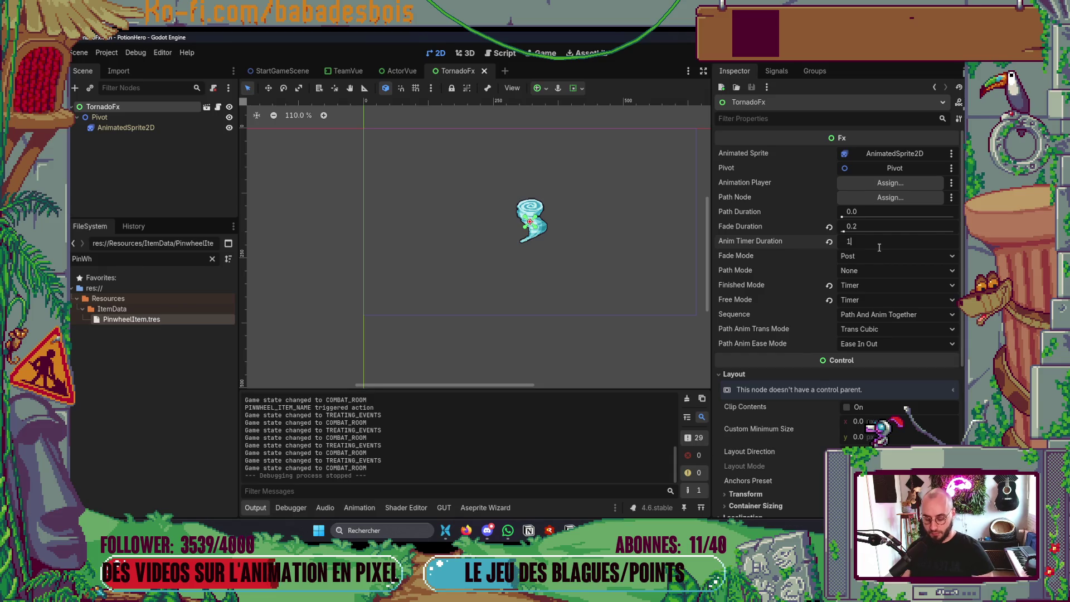
Reset Anim Timer Duration to 1.0, paste the copied frames into the tornado's AnimatedSprite2D, and run the game
key(Return)
key(ctrl+s)
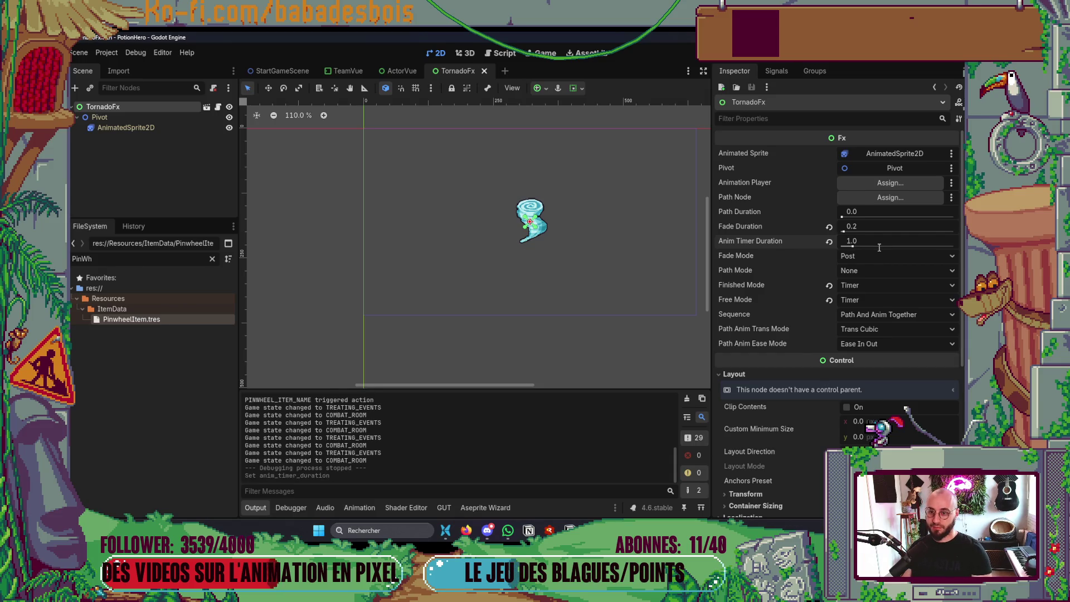
click(171, 128)
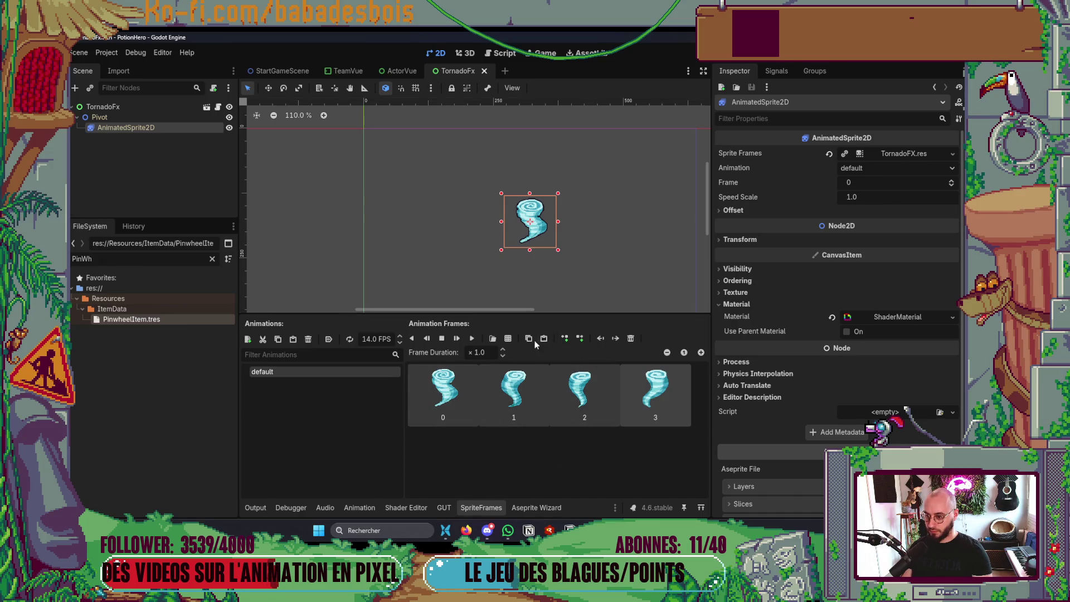
key(ctrl+v)
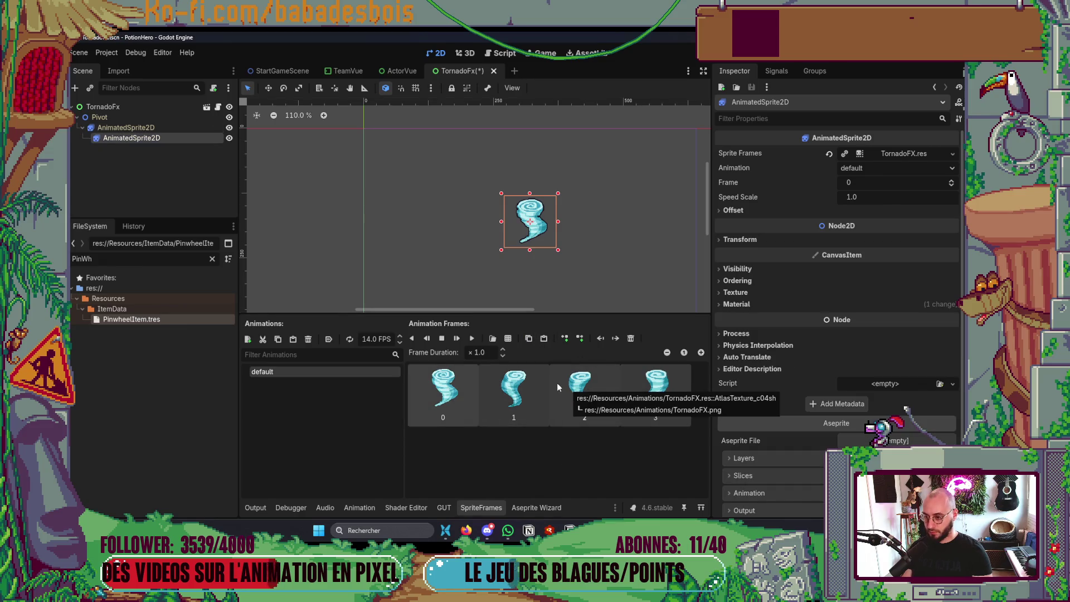
key(ctrl+z)
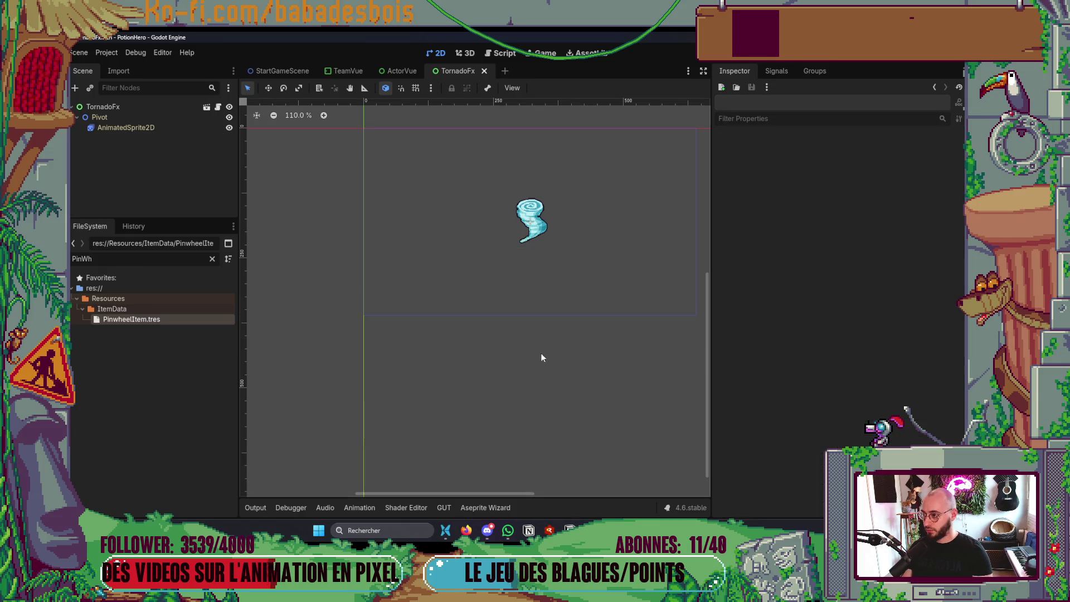
click(133, 125)
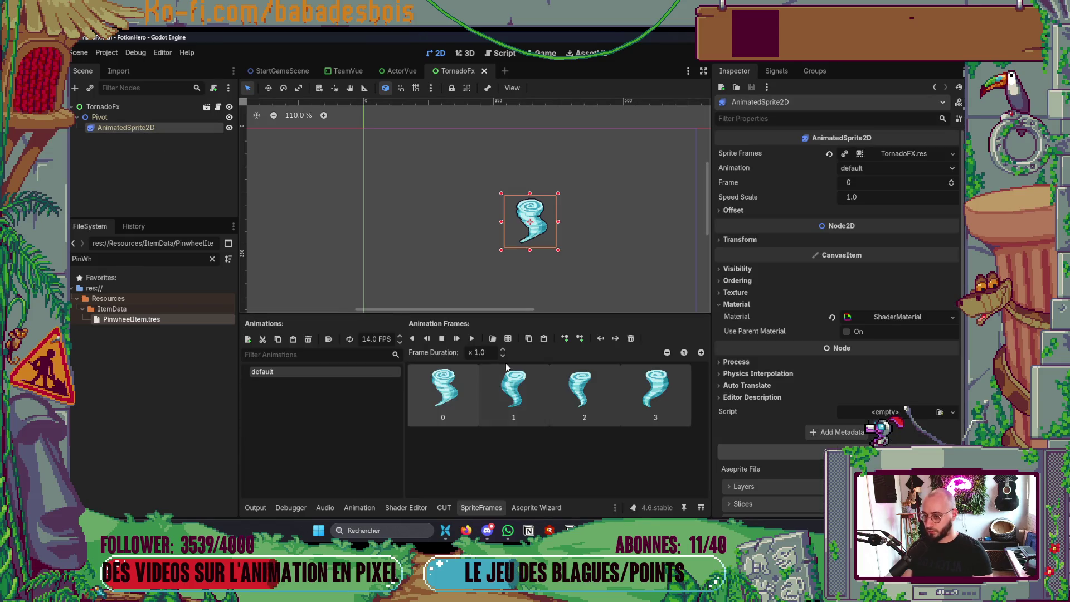
click(545, 339)
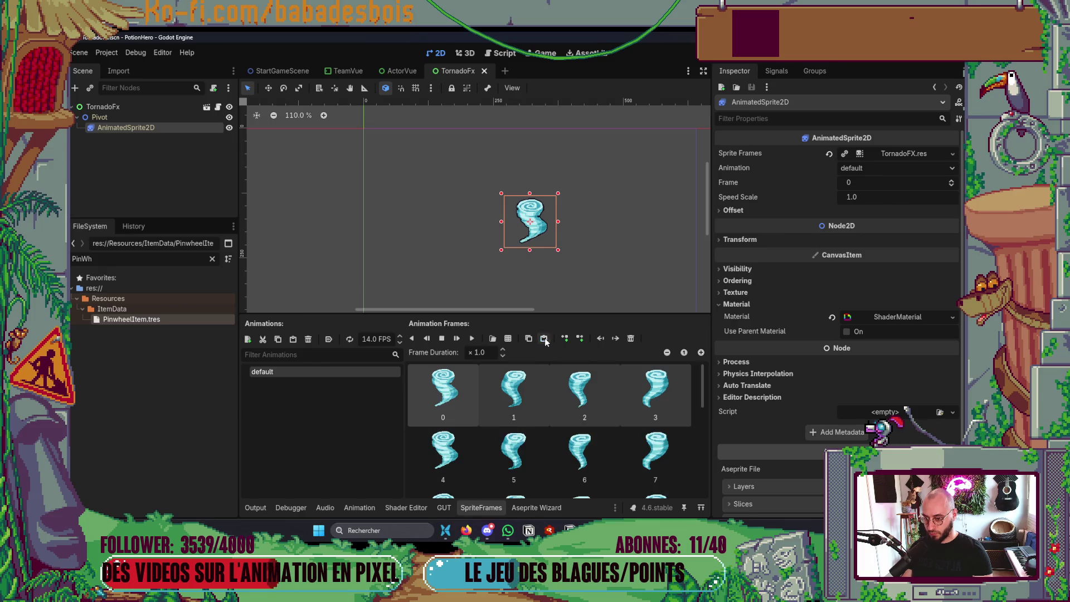
key(F5)
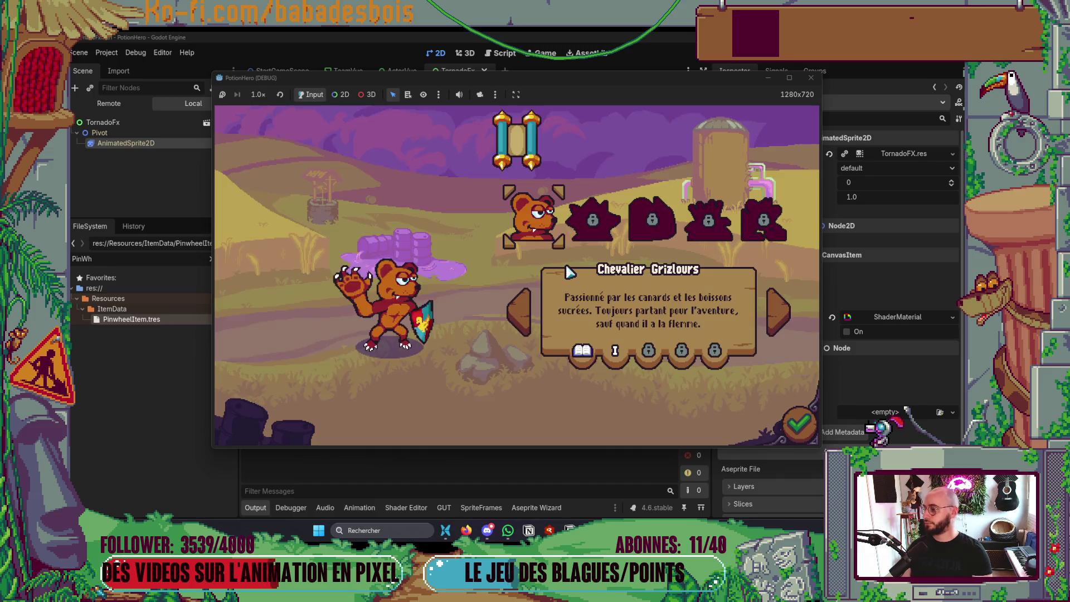
Pick the second adventure, start it, dismiss the dialogue and move to the next room
click(611, 224)
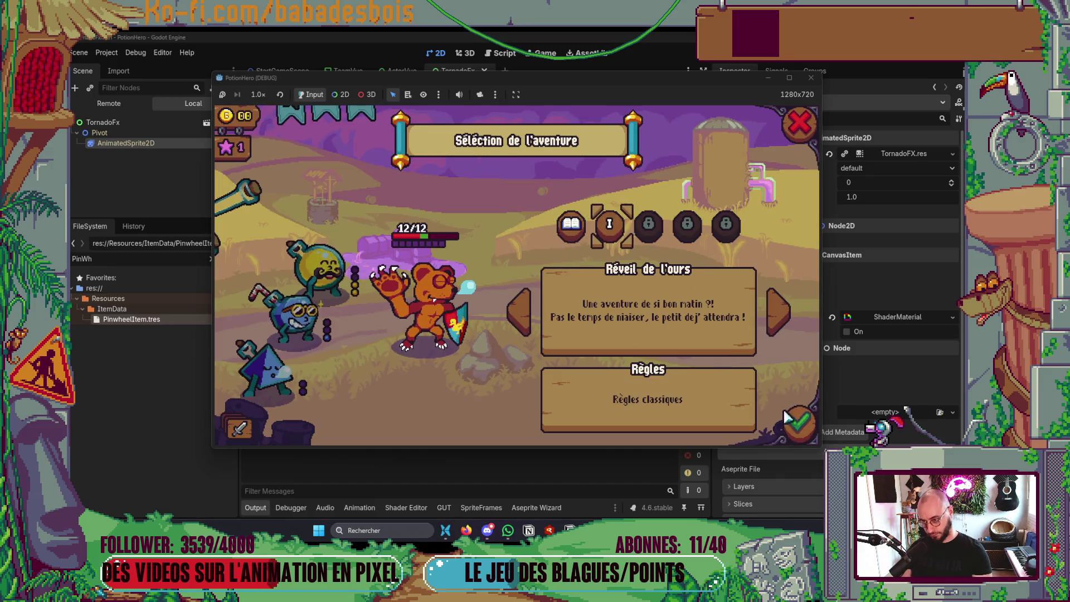
click(798, 425)
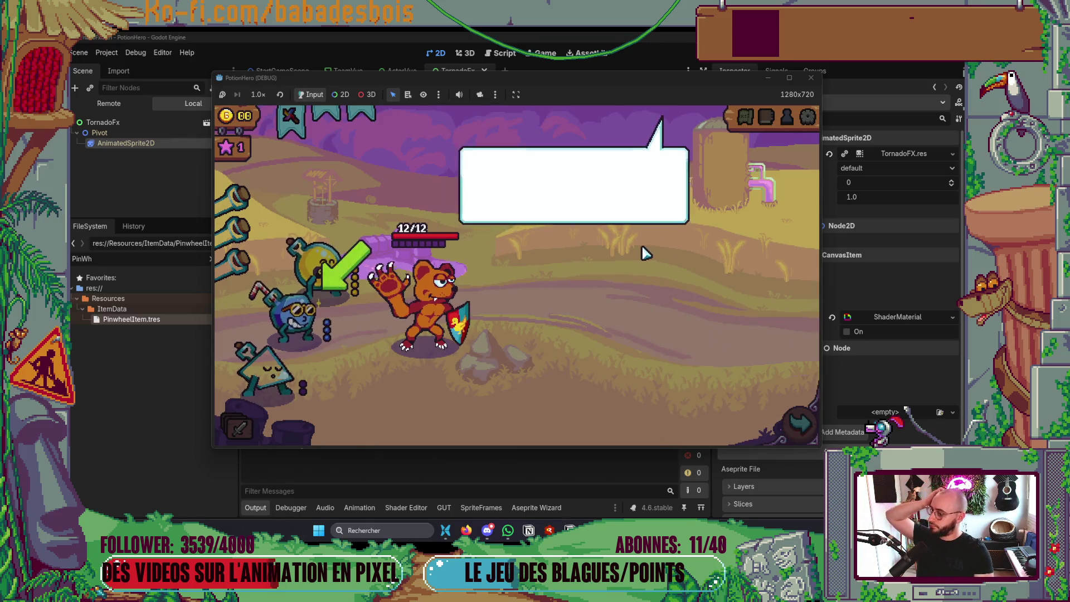
click(641, 252)
click(811, 417)
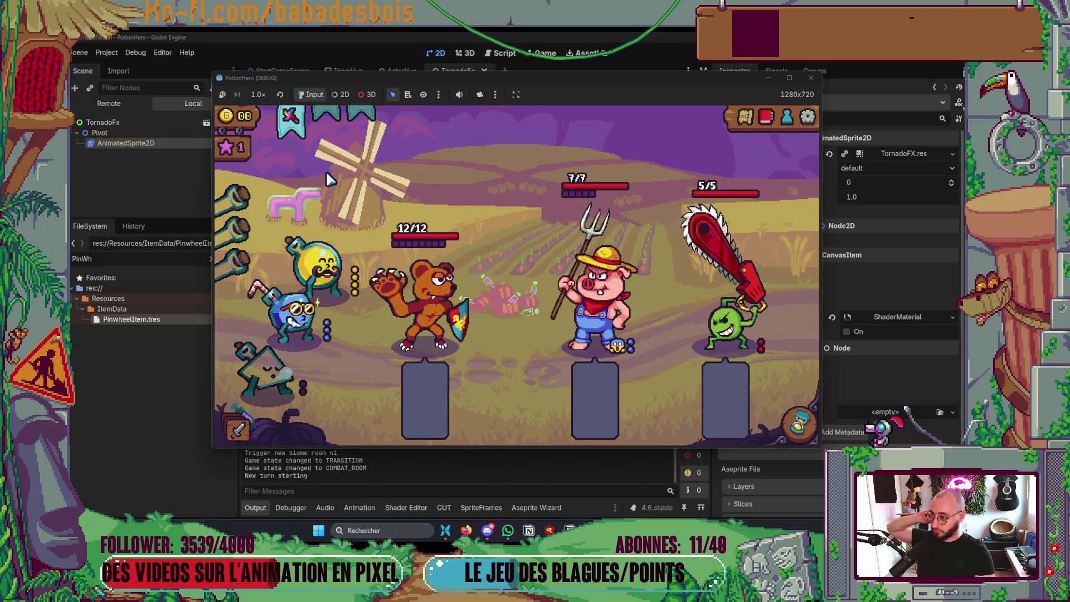
Attack the pig with the sword ability, then stop the game and switch to Aseprite's tornado sprite
click(290, 118)
click(595, 284)
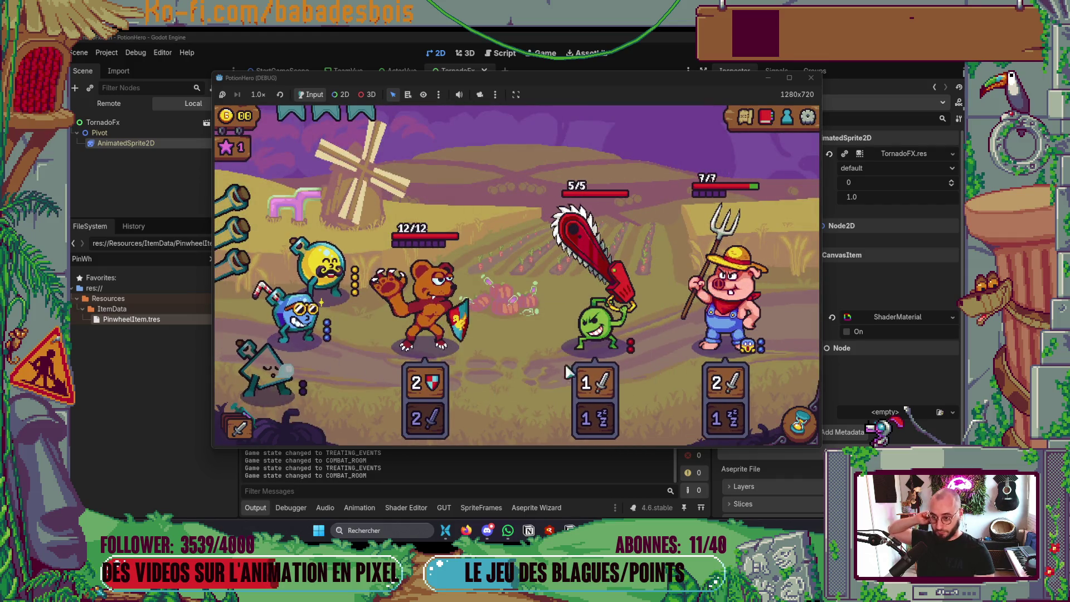
click(810, 78)
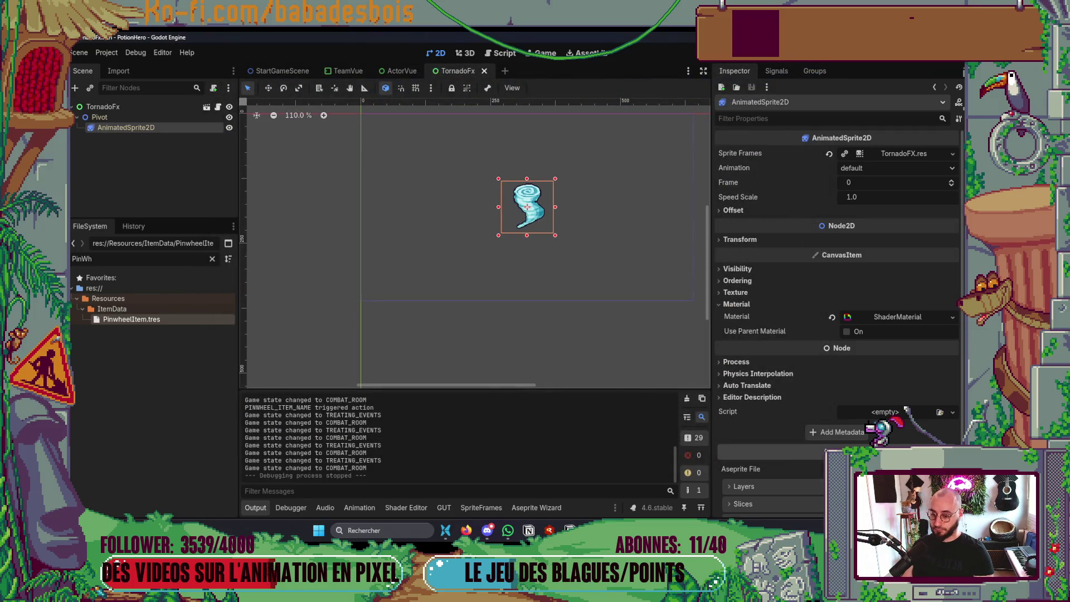
key(alt+Tab)
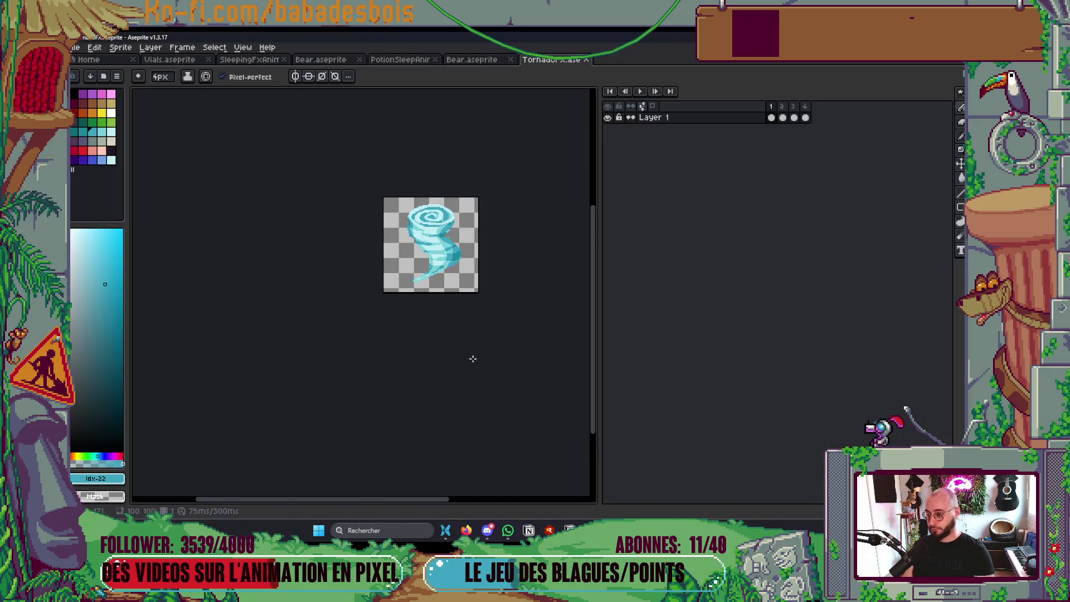
Check the tornado sprite's 100×100 canvas size without changing it, then relaunch the game and confirm the bear hero
key(ctrl+alt+c)
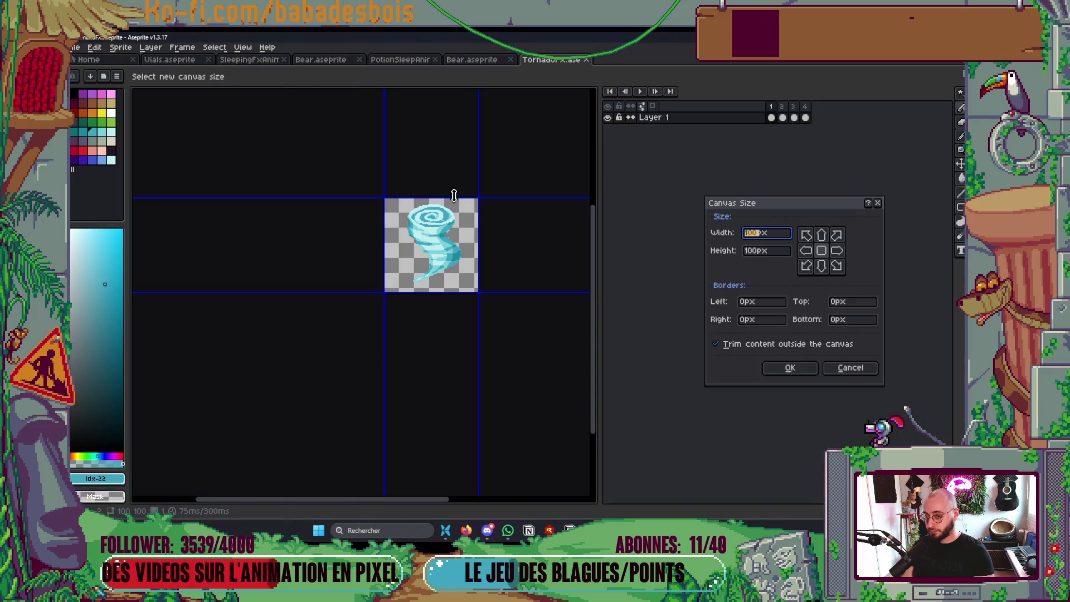
key(Escape)
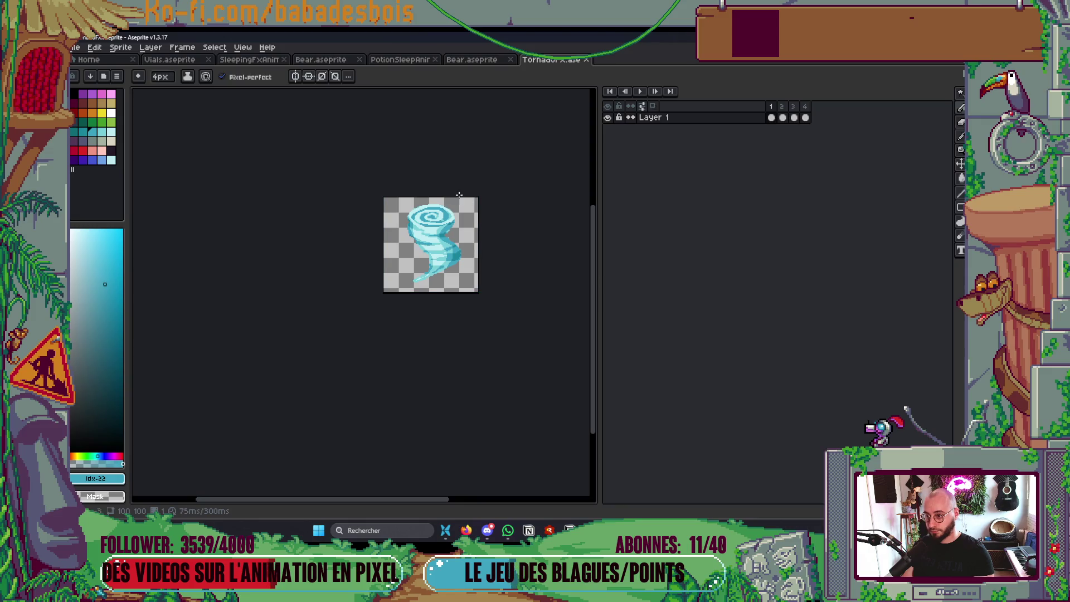
key(ctrl+s)
key(alt+Tab)
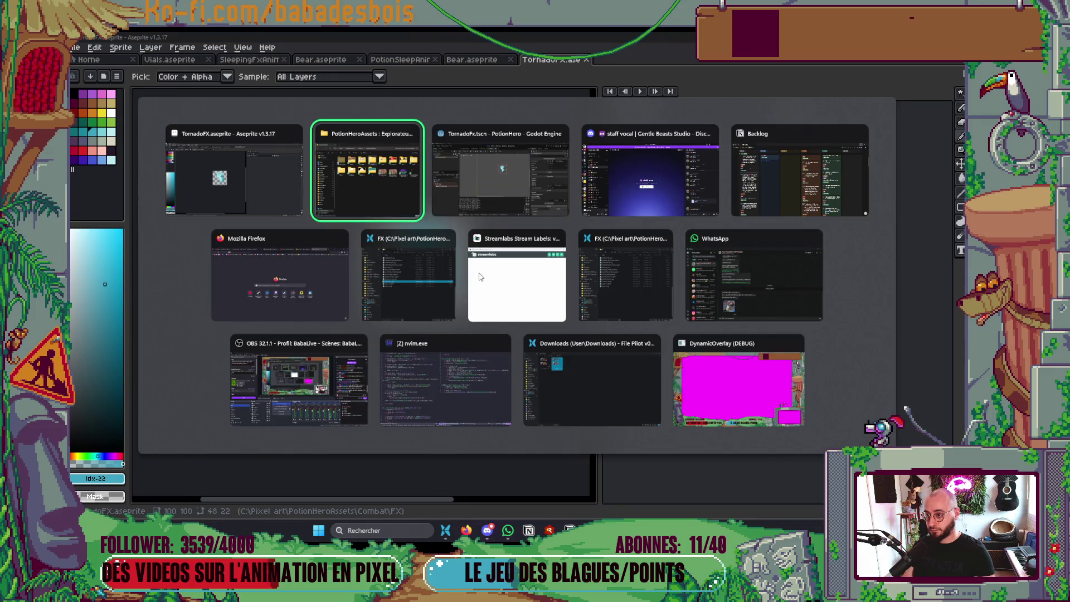
key(F5)
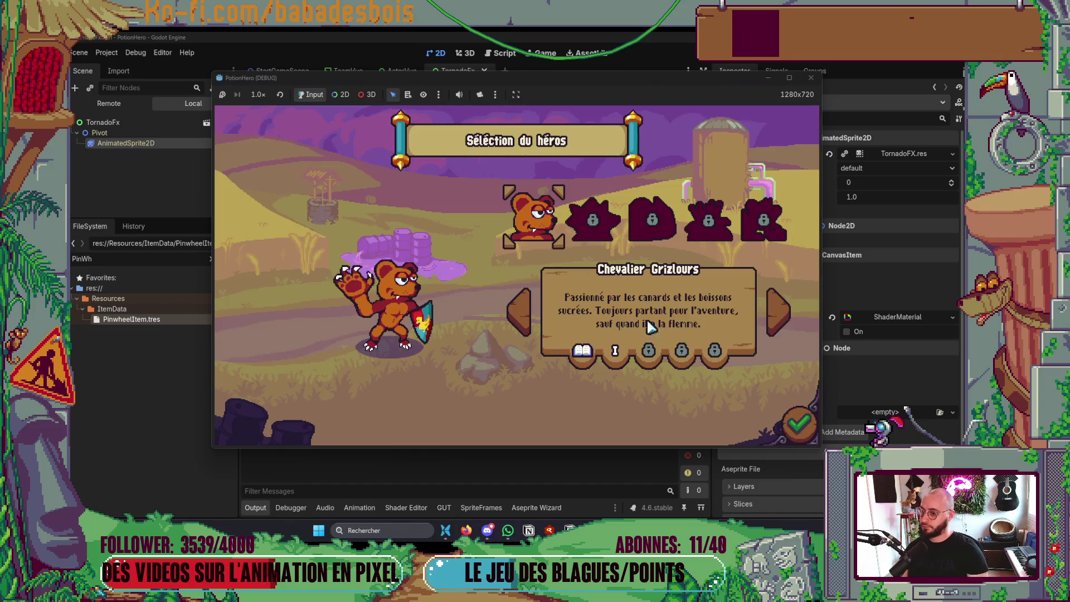
click(796, 422)
Start the fight, send "Tu as deux secondes?" in a teammate's Discord DM, then resume the game's tutorial dialogue
click(797, 421)
click(487, 530)
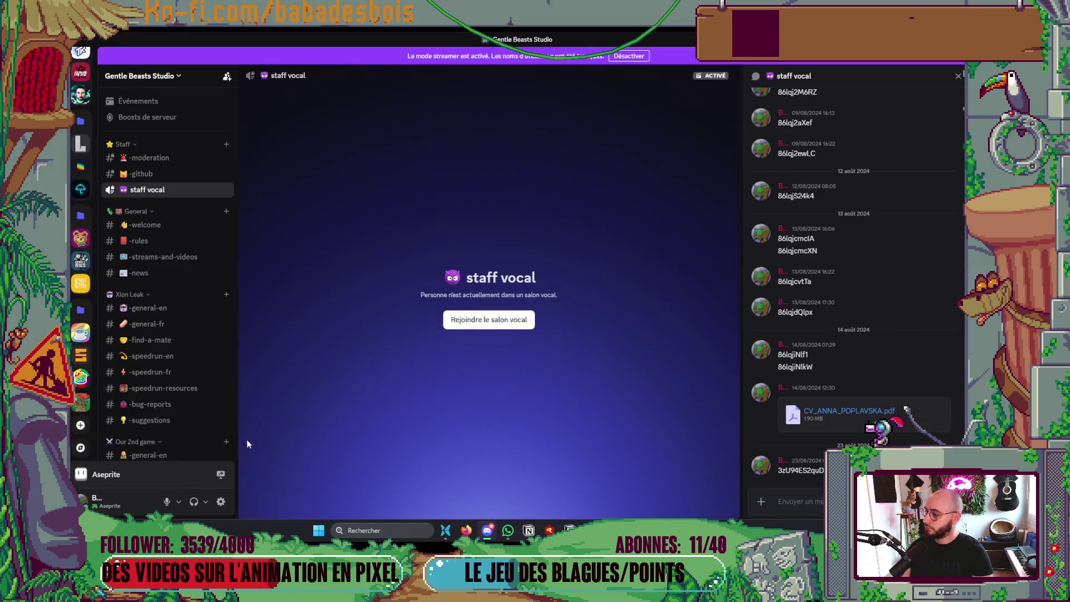
scroll(81, 334, up, 10)
click(80, 57)
text(Tu as deux secondes?)
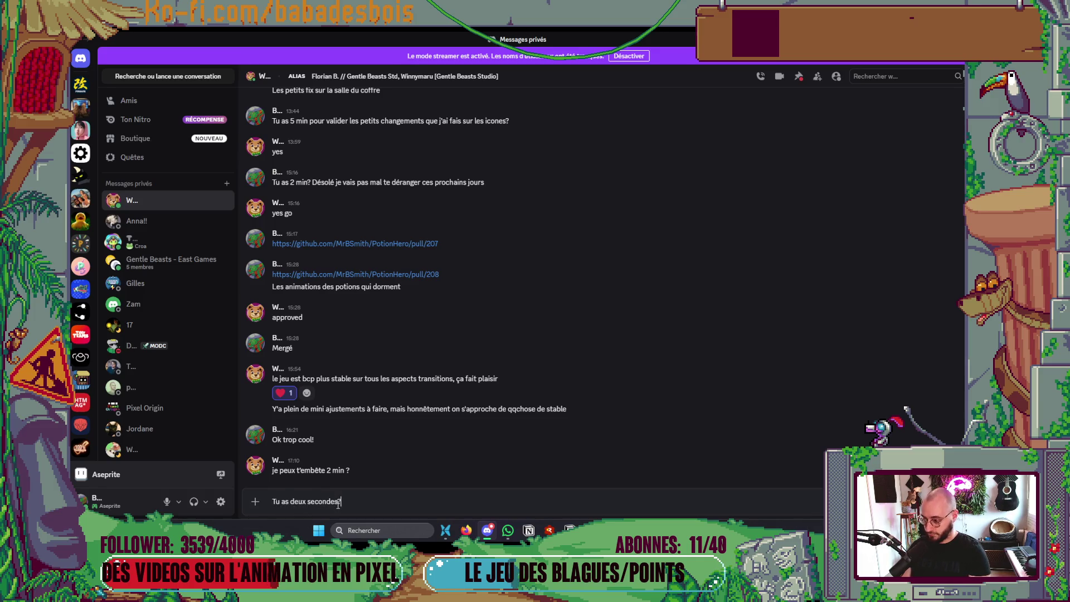
key(Return)
key(alt+Tab)
click(748, 357)
Dismiss the tutorial bubbles and enter the Combat node from the biome map
click(747, 355)
click(746, 354)
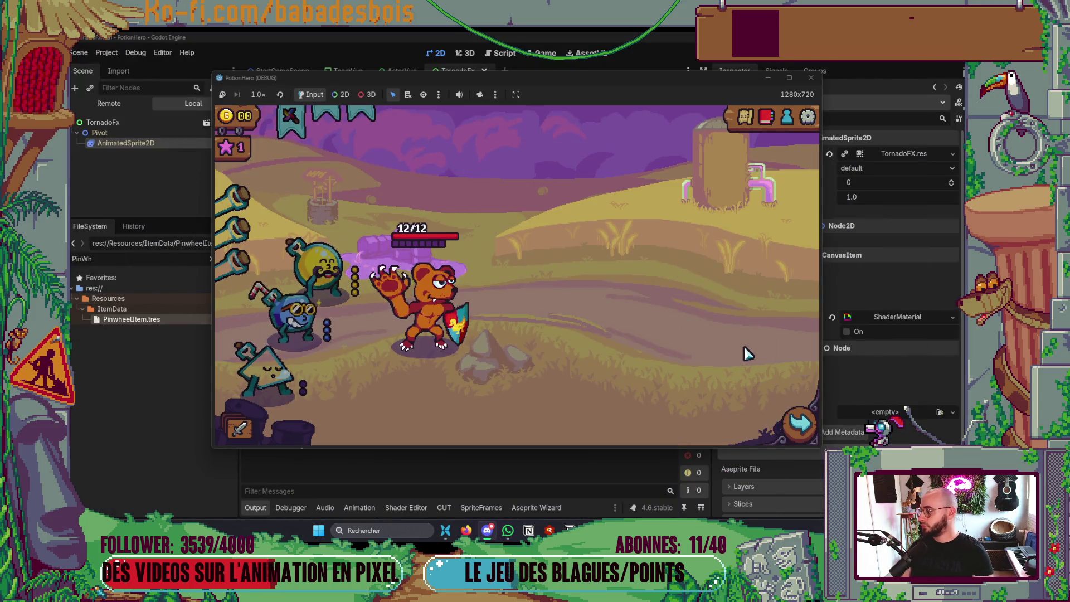
click(799, 423)
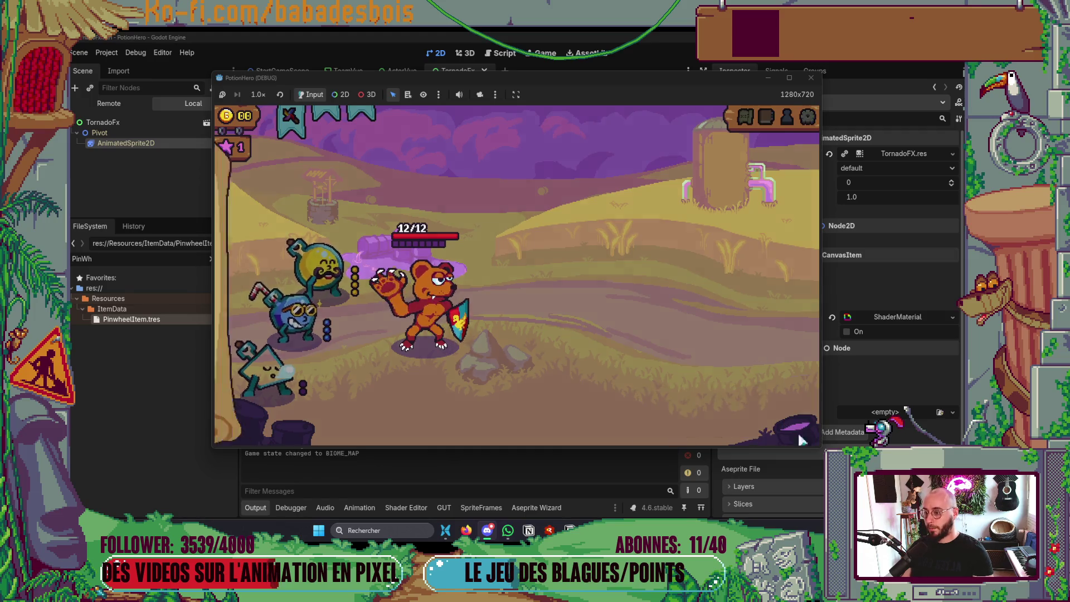
click(316, 304)
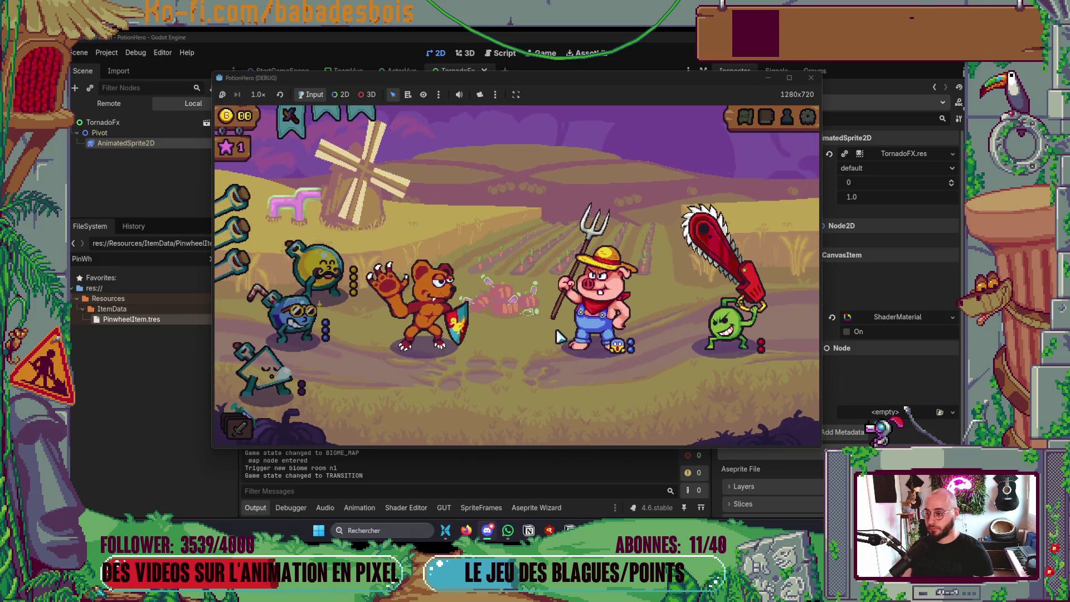
Drag the Moulinet item onto the pig to test the tornado, then close the game
mouse_move(291, 125)
drag(291, 125, 434, 360)
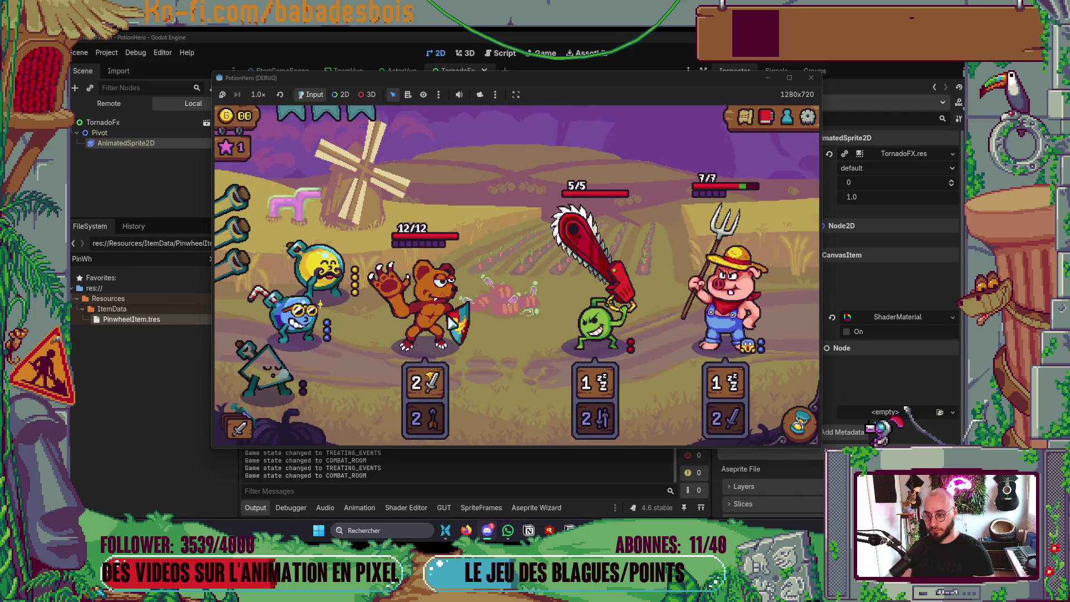
click(811, 78)
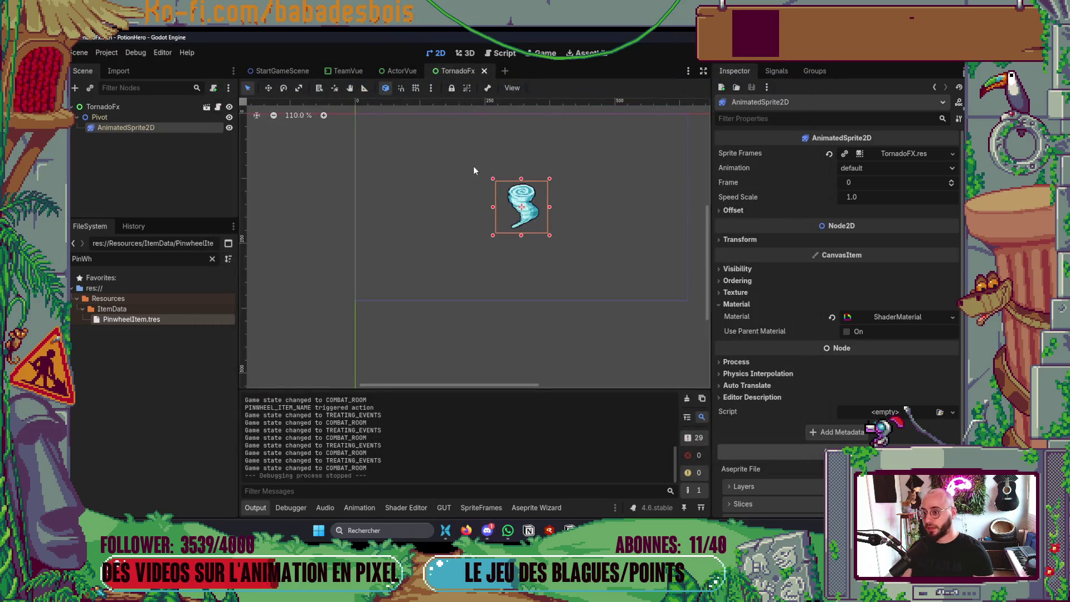
Select the tornado's AnimatedSprite2D to look over its frames, then deselect it
scroll(524, 205, up, 3)
click(136, 116)
click(133, 126)
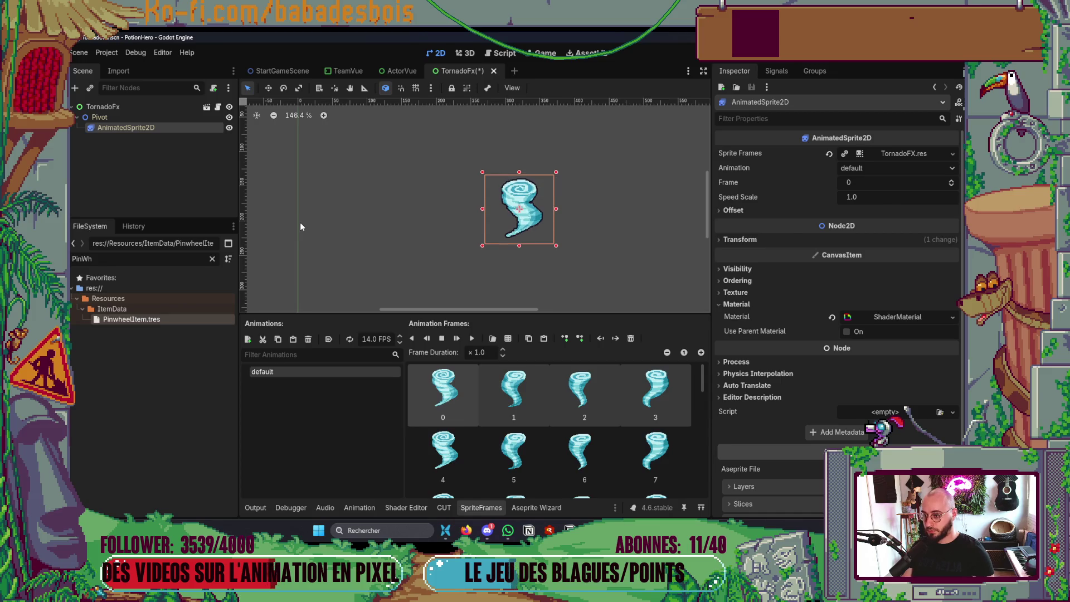
click(299, 222)
Apply an anchor preset to the TornadoFx root node
click(116, 106)
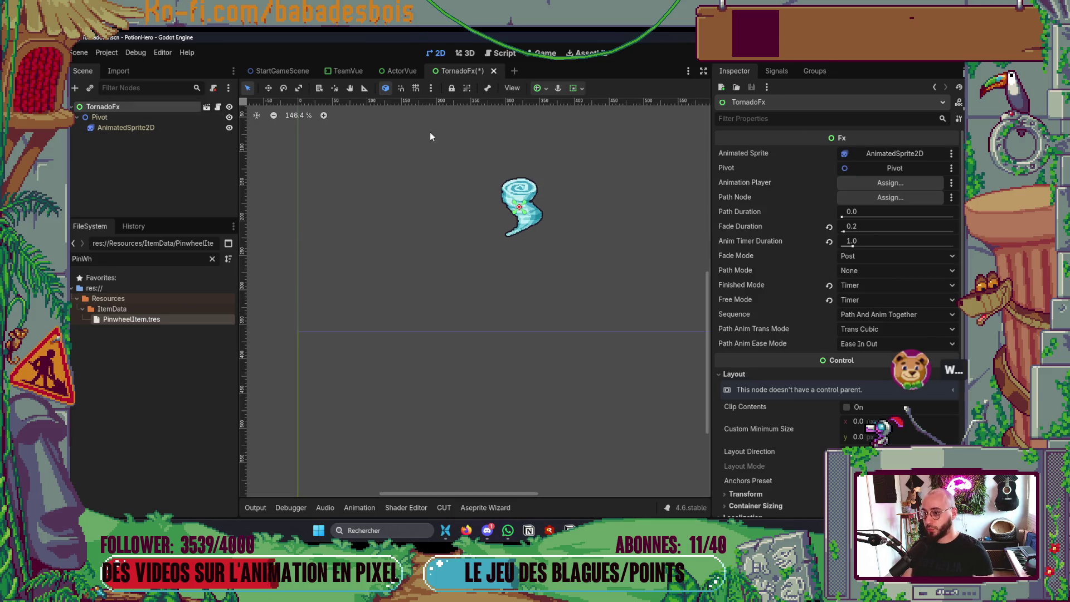
click(545, 91)
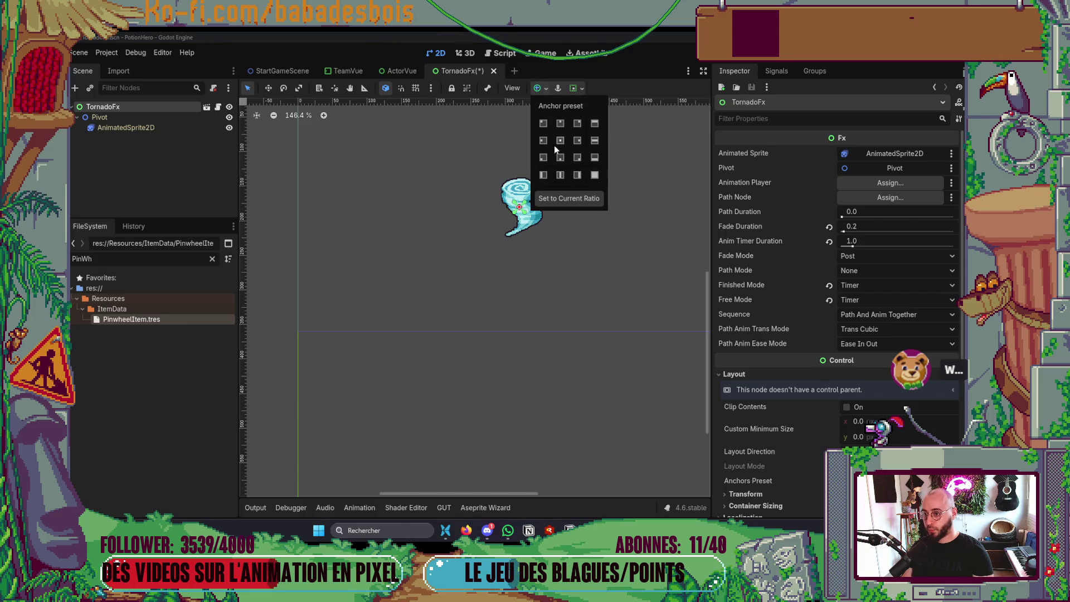
click(559, 158)
click(289, 236)
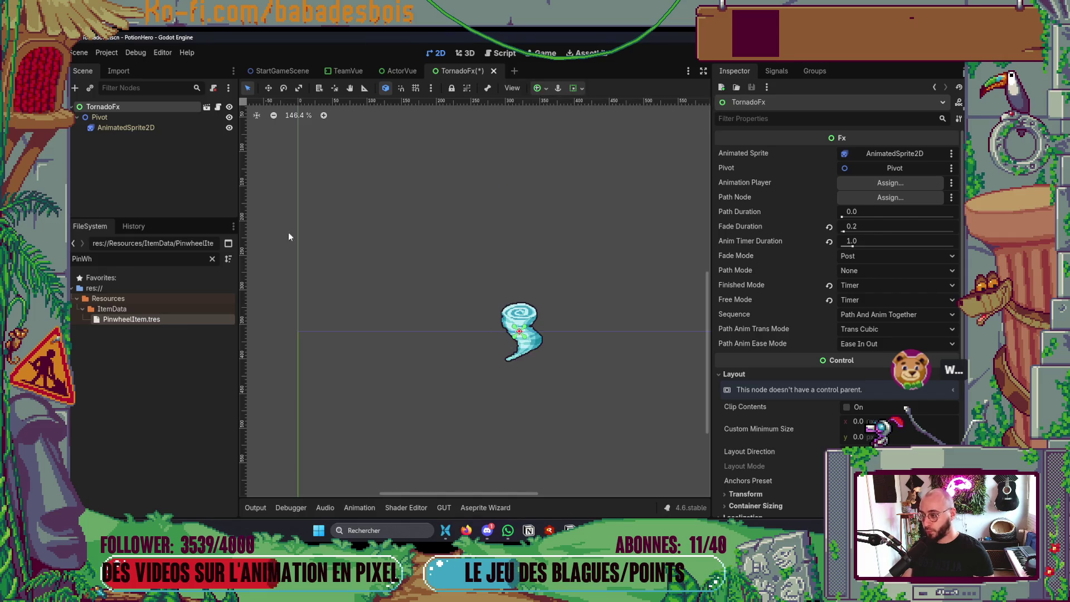
Select the tornado sprite, frame it in the viewport, and run the game
click(166, 119)
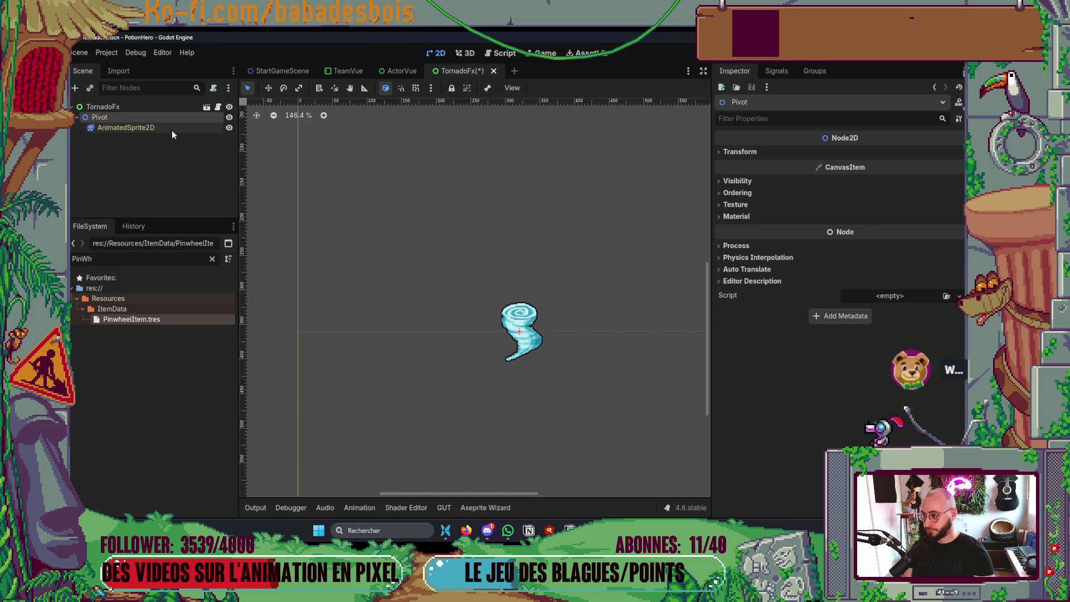
click(150, 128)
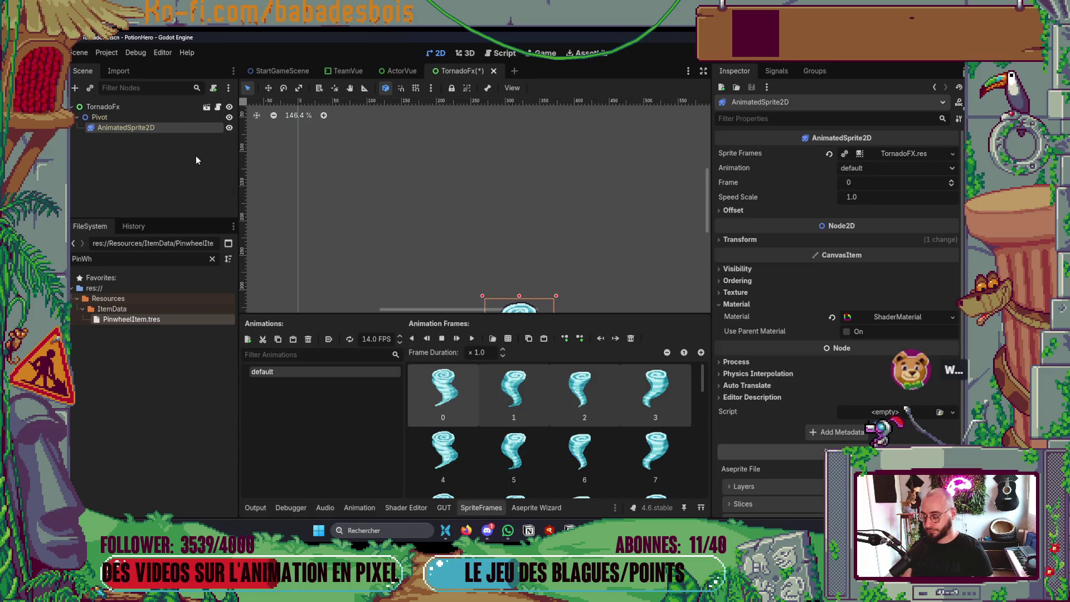
key(f)
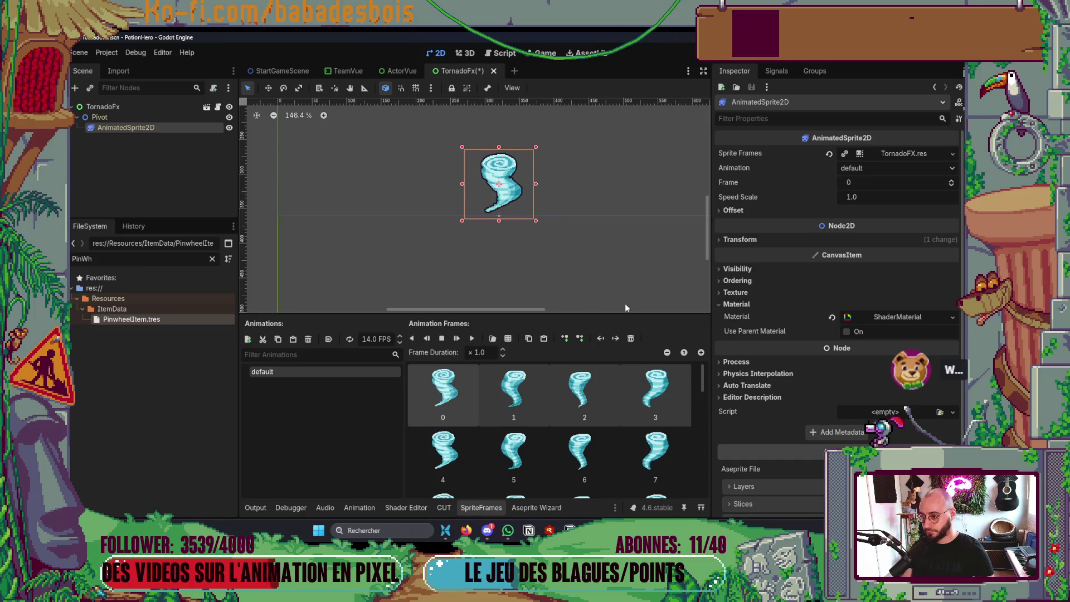
key(F5)
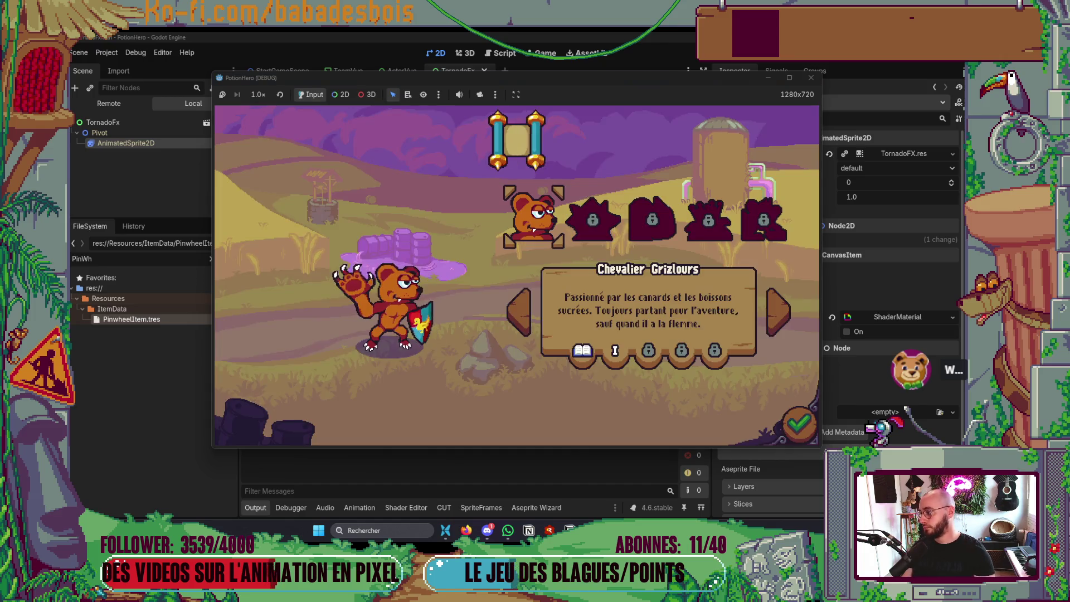
Join the staff voice channel in Discord, then return to the game
click(487, 530)
scroll(79, 322, down, 5)
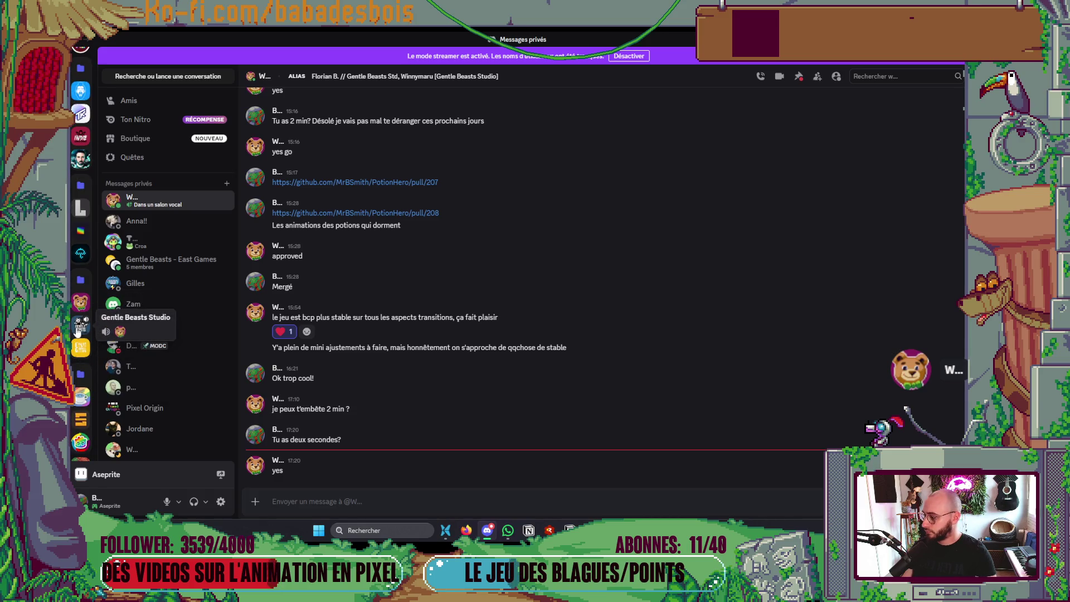
click(80, 324)
click(499, 342)
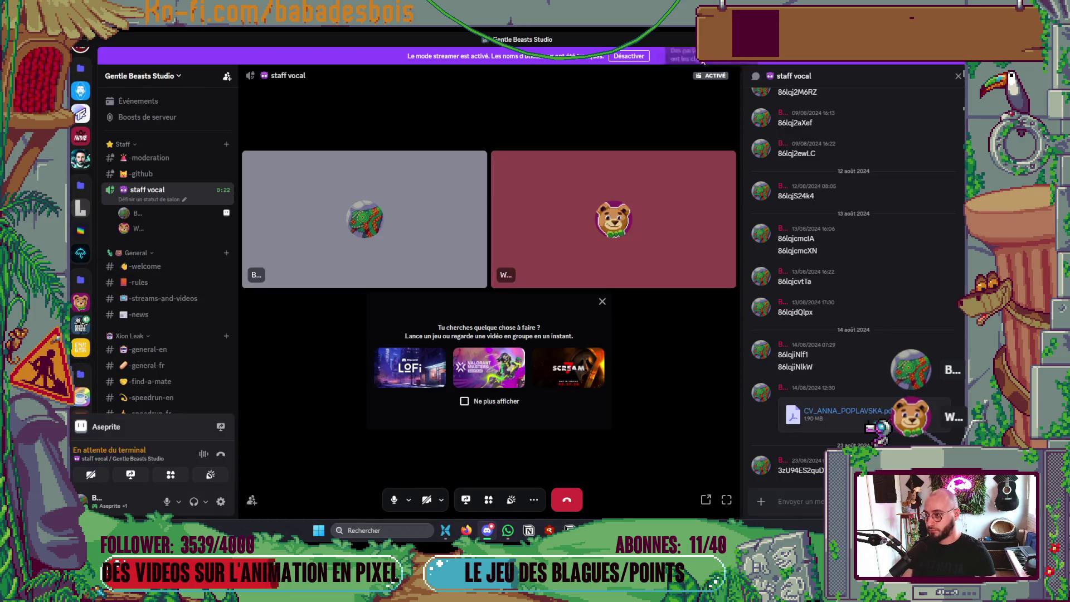
key(alt+Tab)
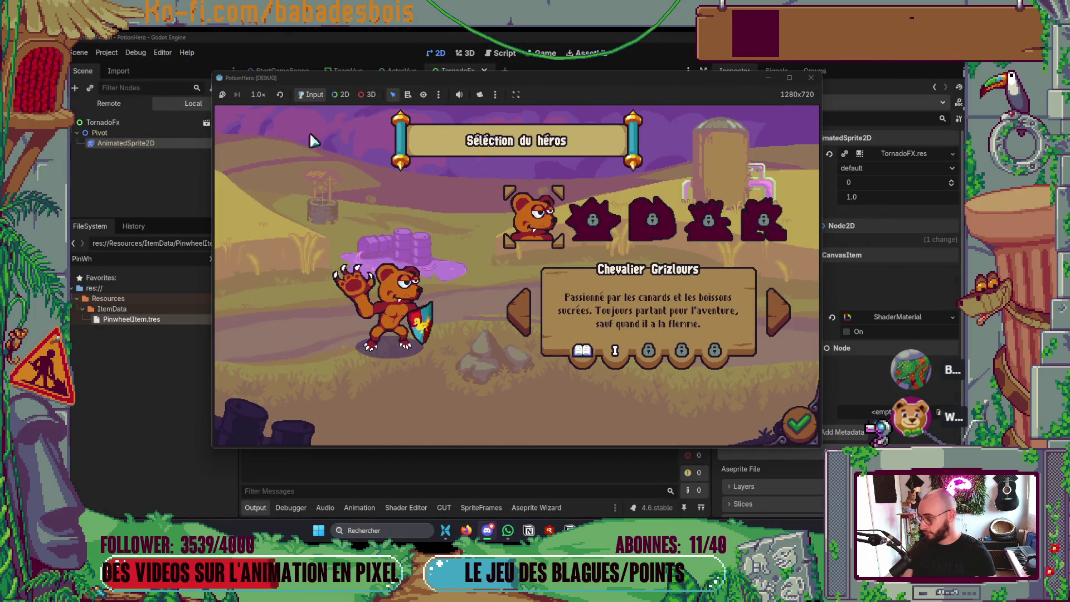
Confirm the hero and adventure, then dismiss the tutorial speech bubbles
key(Return)
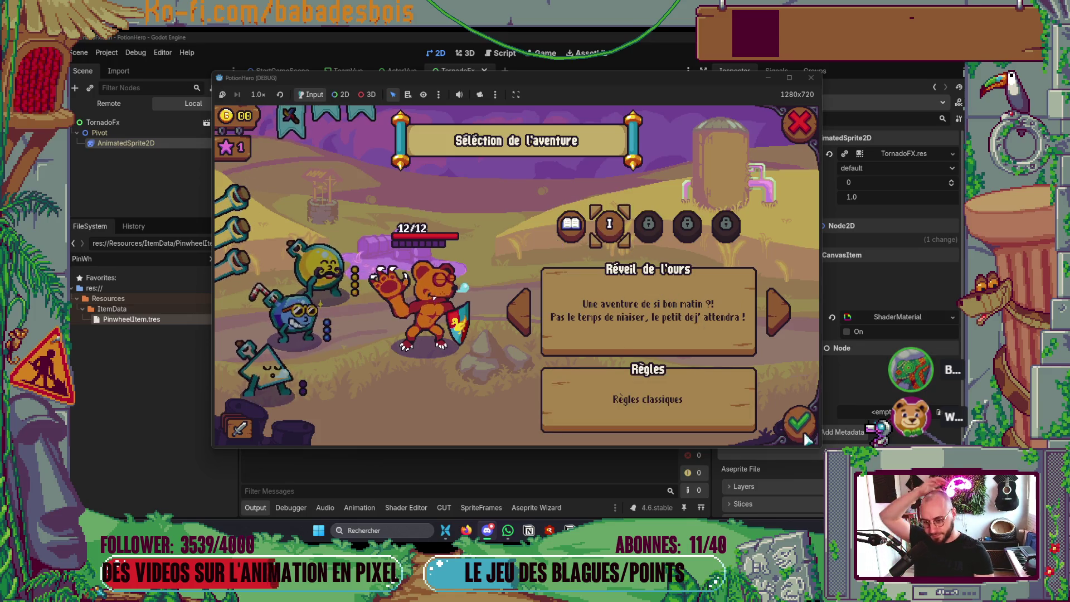
key(Return)
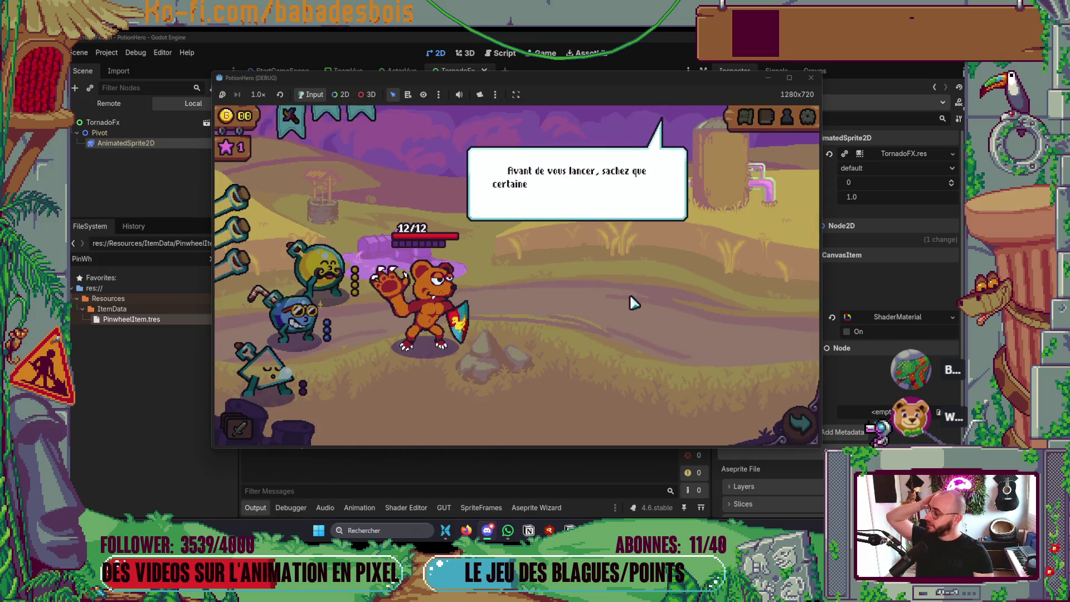
click(637, 287)
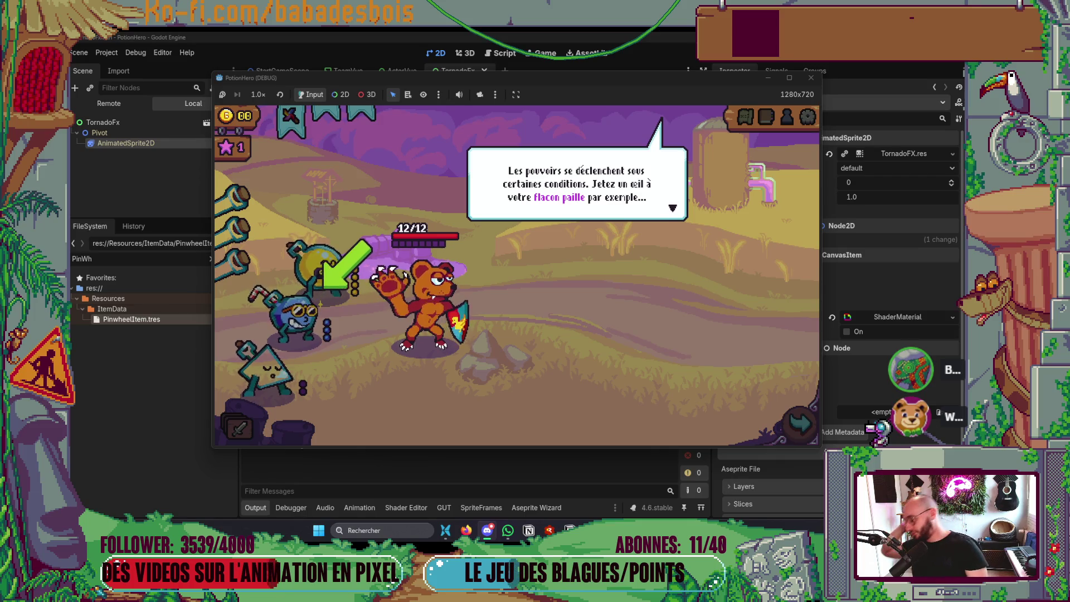
click(596, 186)
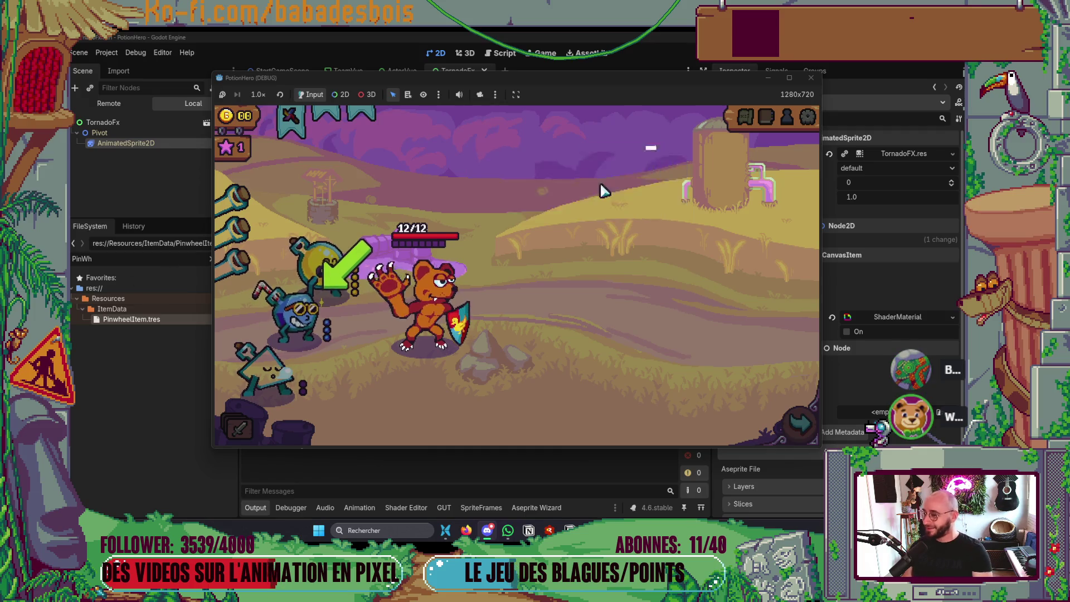
click(605, 272)
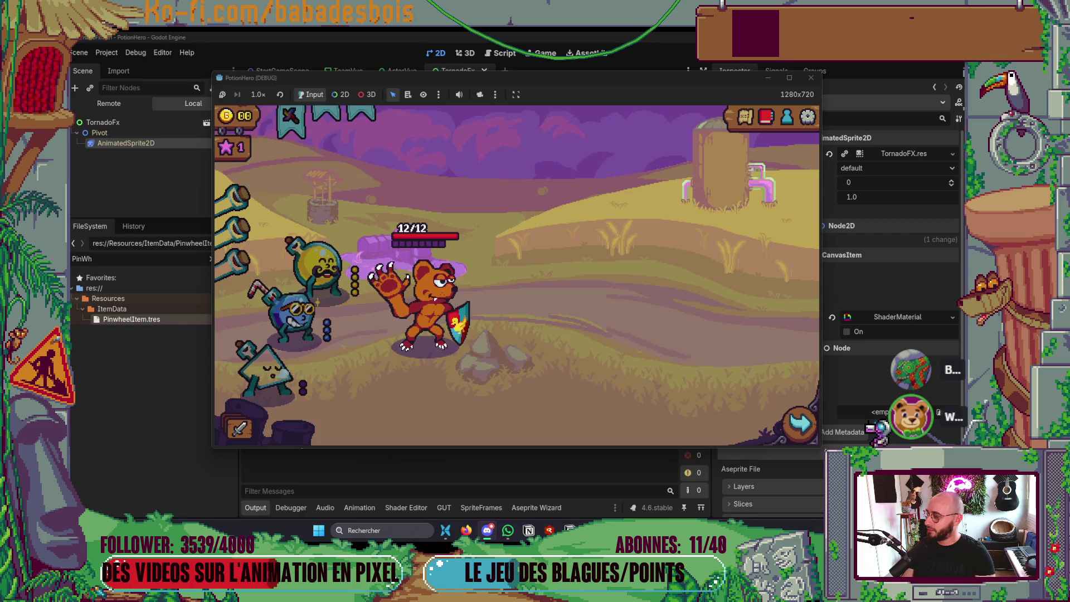
Go to the biome map, enter the next battle room, then switch to the Miro board tab
click(802, 424)
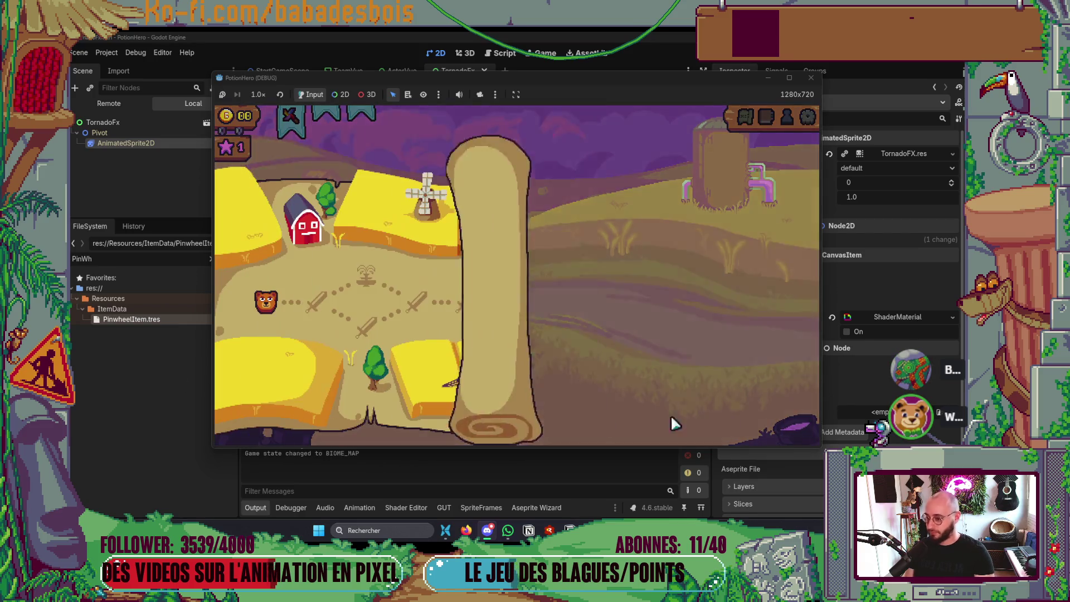
click(484, 397)
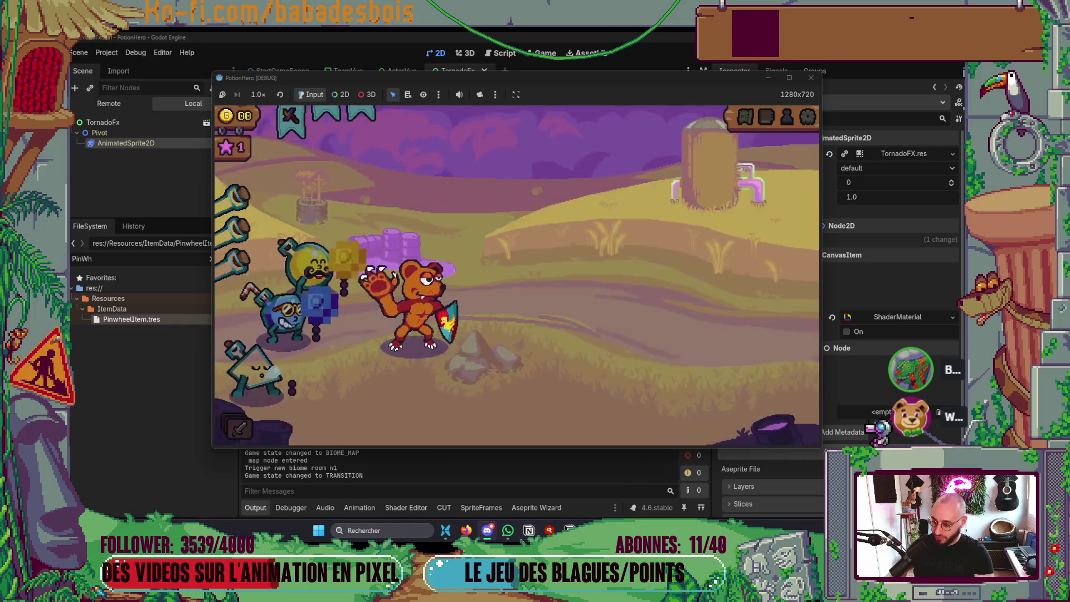
key(alt+Tab)
click(679, 36)
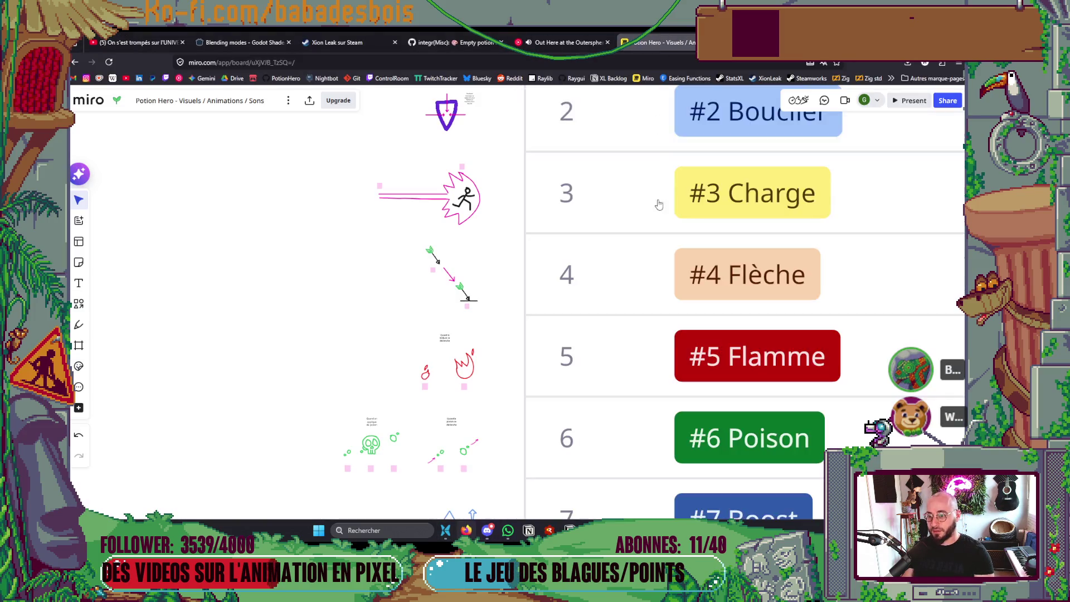
Scroll the Miro animation list down to the #22 Tornade row, then bring the PotionHero game back
scroll(427, 191, down, 5)
scroll(427, 191, down, 5)
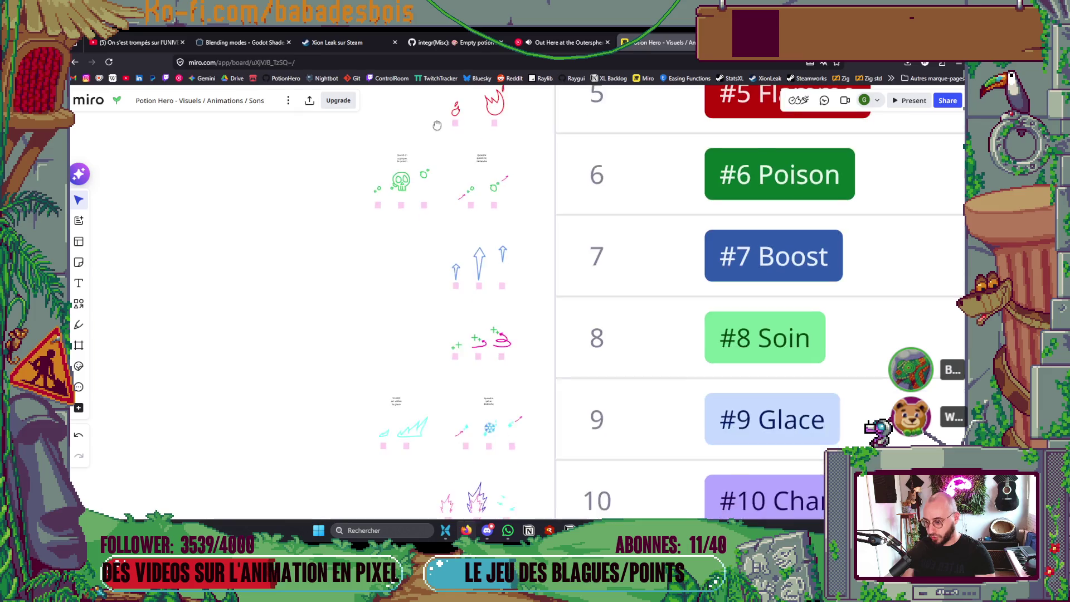
scroll(478, 127, down, 6)
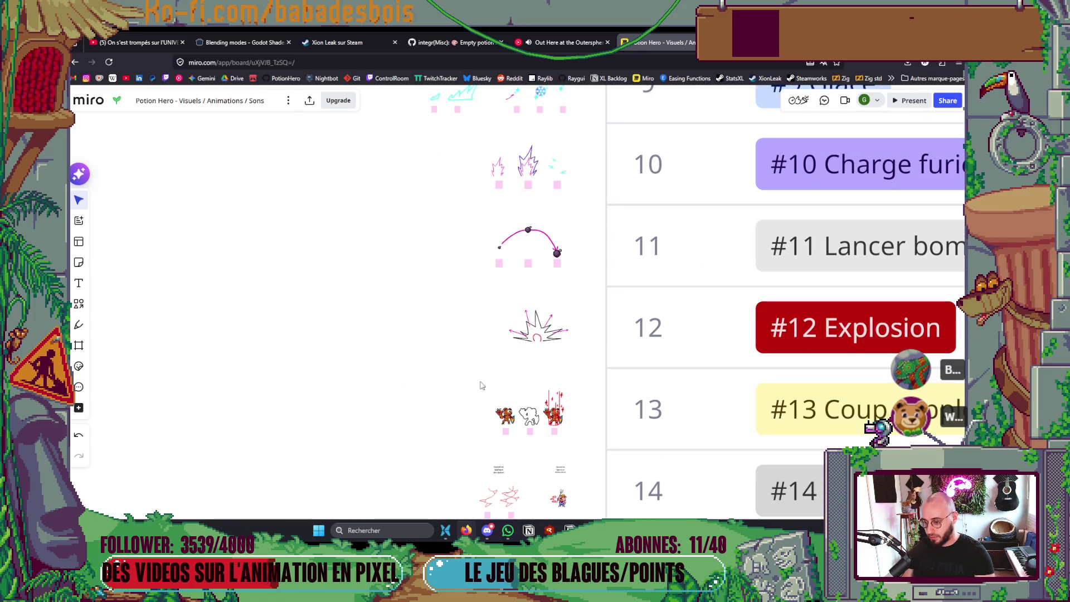
scroll(488, 298, down, 5)
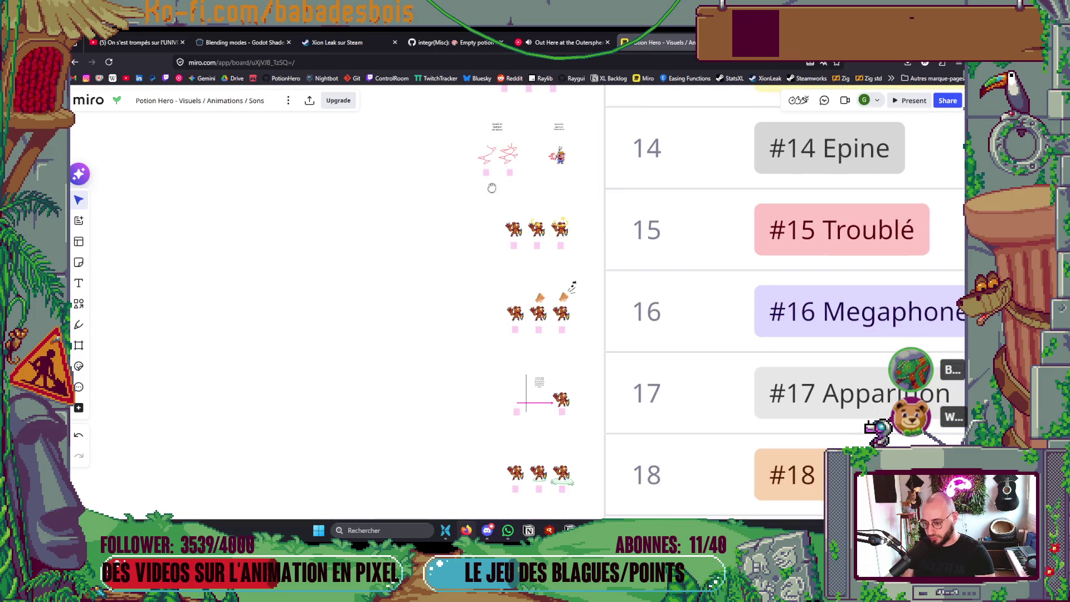
scroll(511, 193, down, 2)
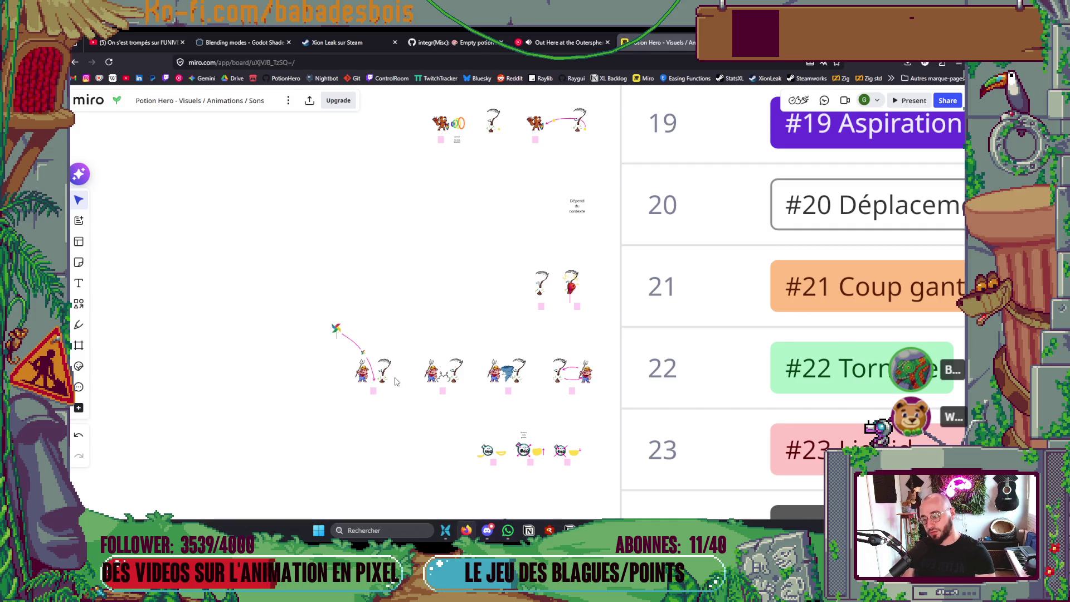
ctrl+scroll(385, 369, down, 2)
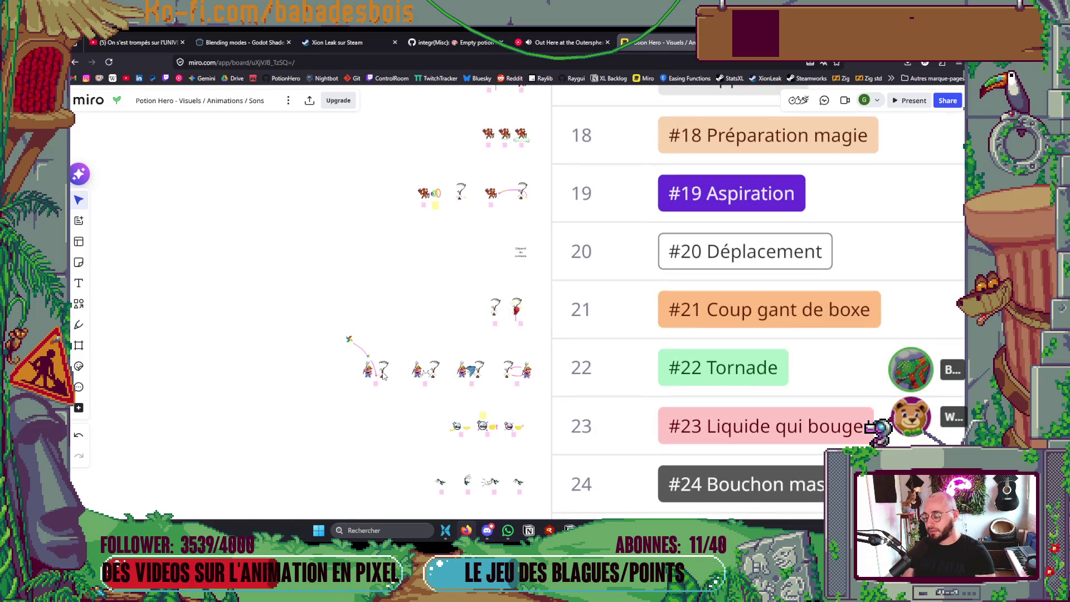
ctrl+scroll(382, 377, up, 3)
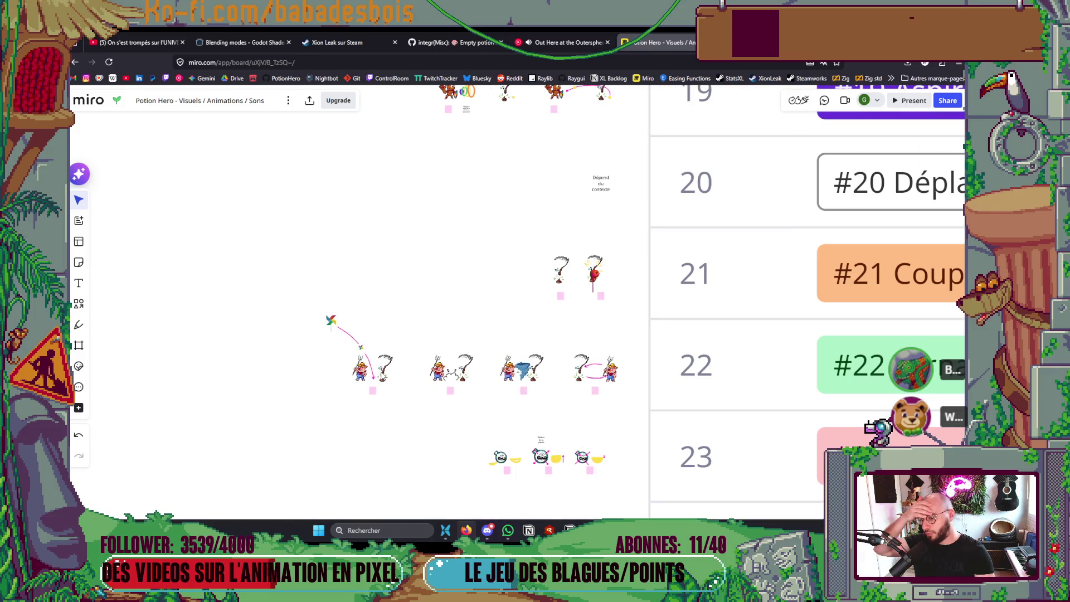
scroll(386, 375, up, 2)
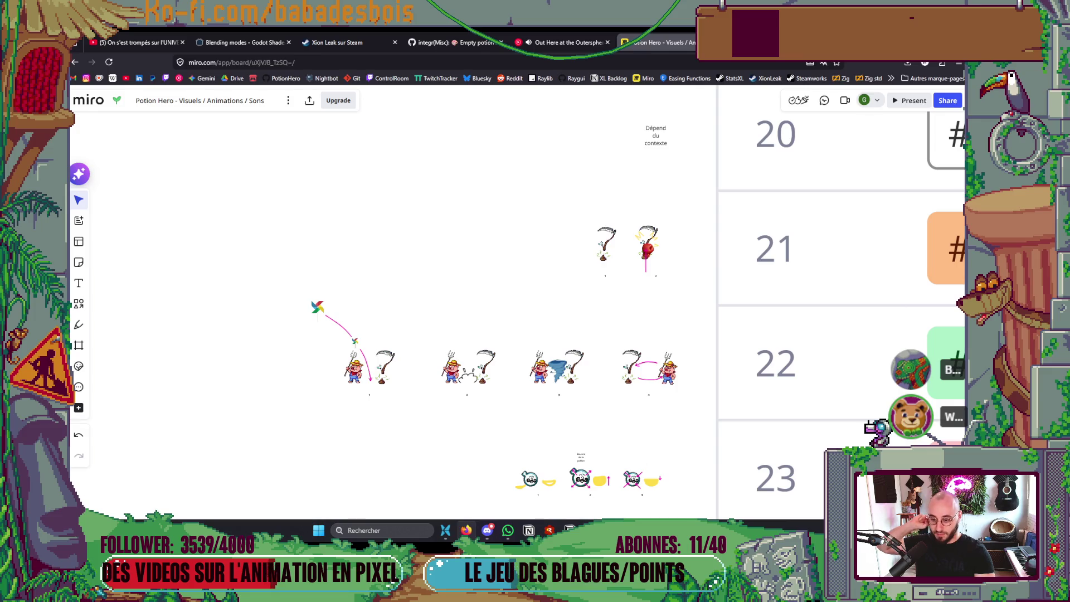
mouse_move(675, 529)
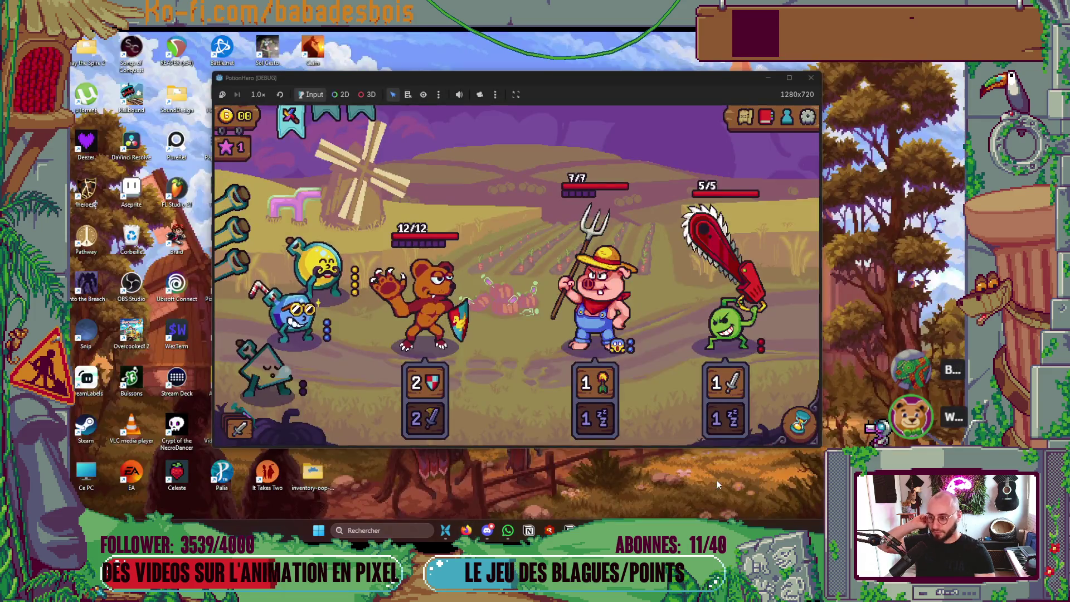
click(716, 480)
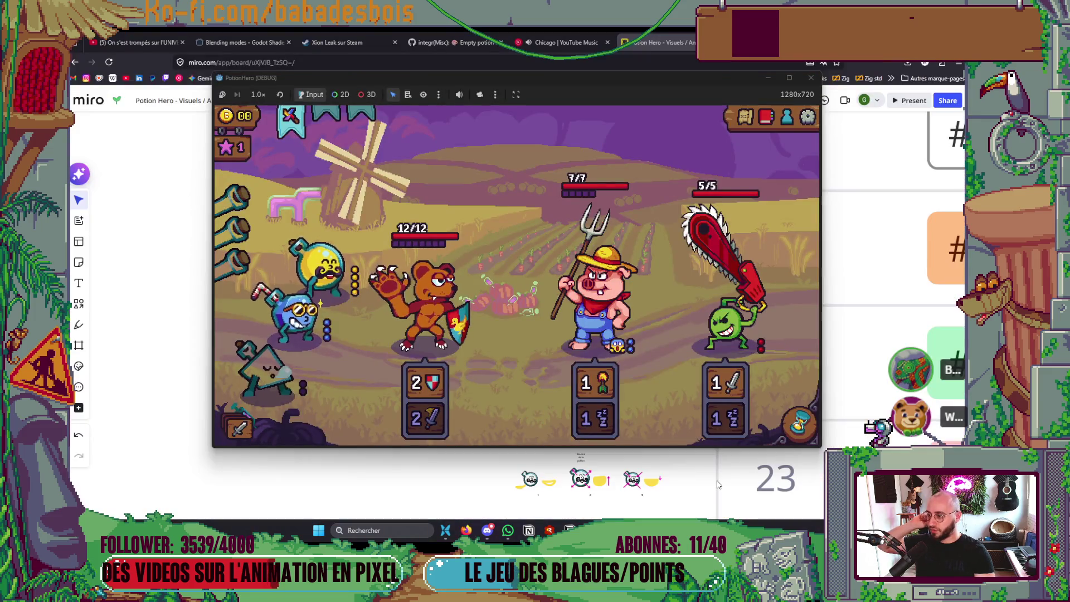
Use the inventory potion on the pig so it swaps with the chainsaw enemy, then close the game
click(288, 117)
click(548, 314)
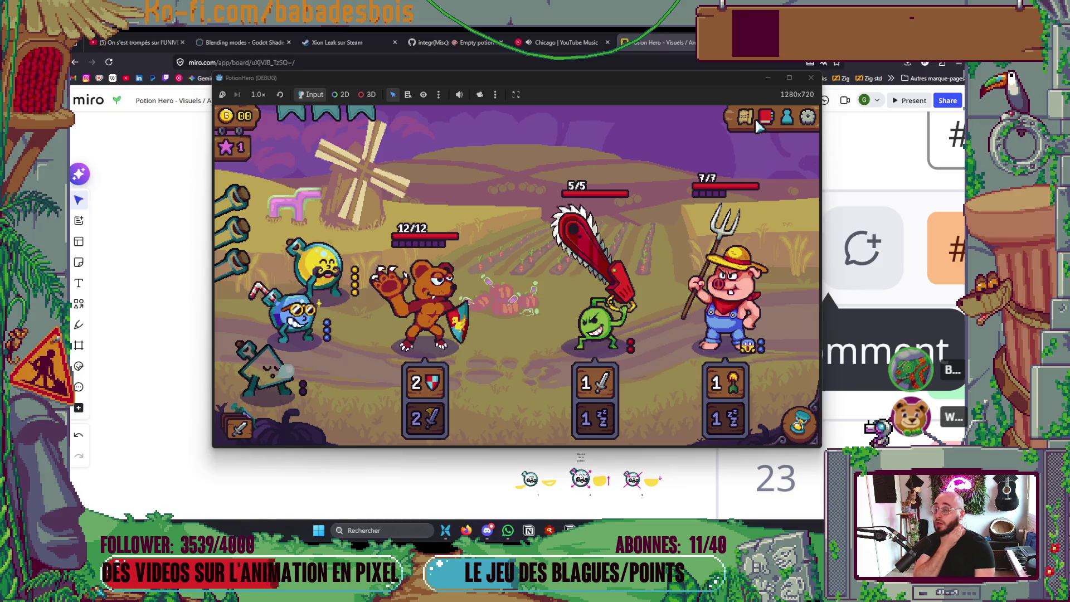
click(811, 77)
Change the #22 Tornade row's Statut from À faire to En review on the Miro board
scroll(664, 273, down, 5)
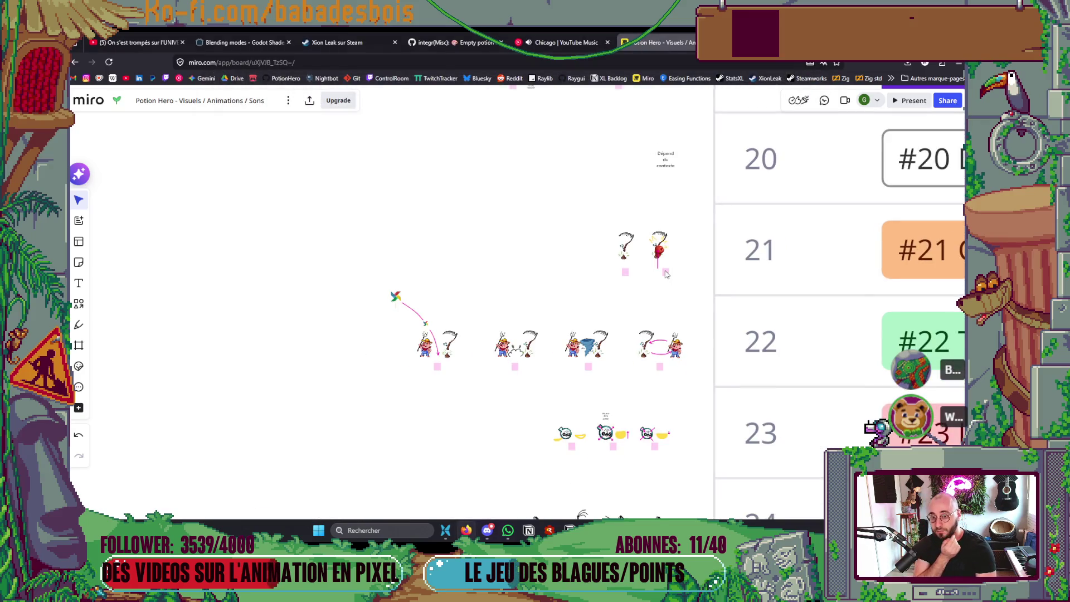
scroll(664, 273, down, 5)
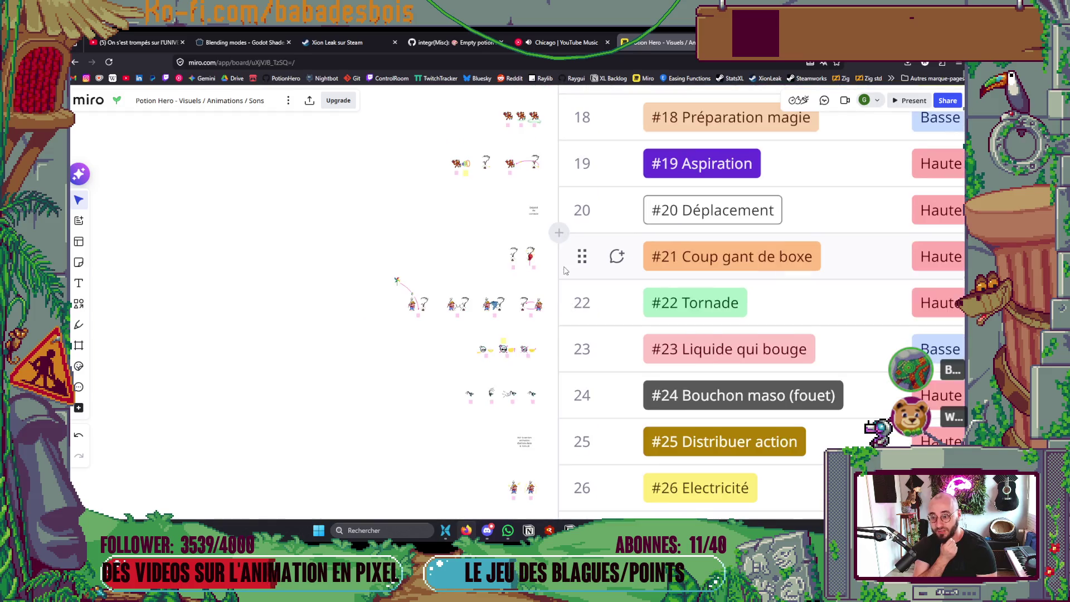
scroll(677, 283, right, 5)
click(779, 296)
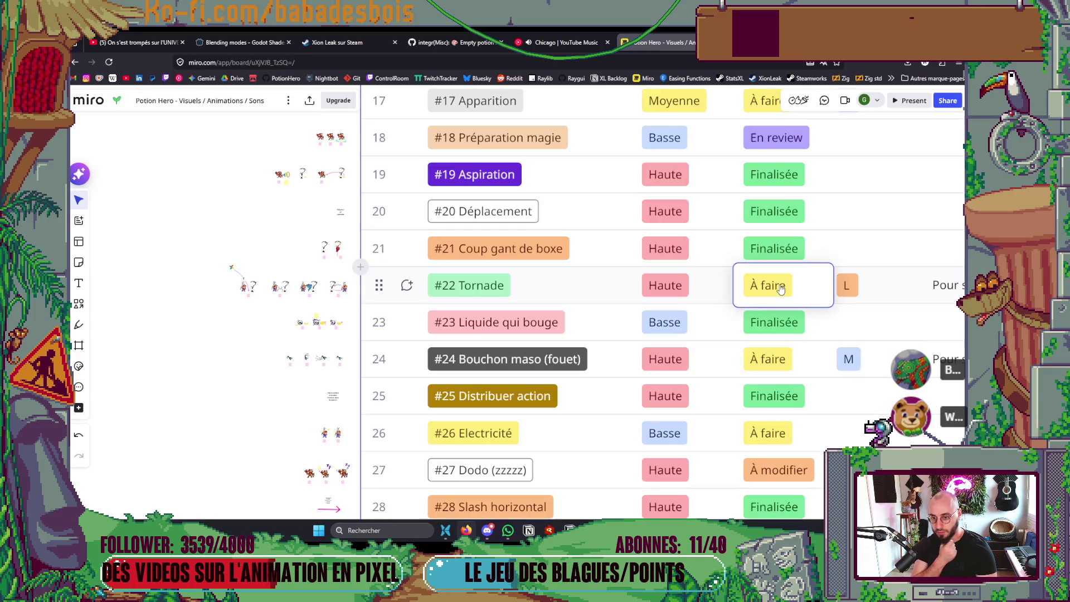
click(778, 292)
click(777, 292)
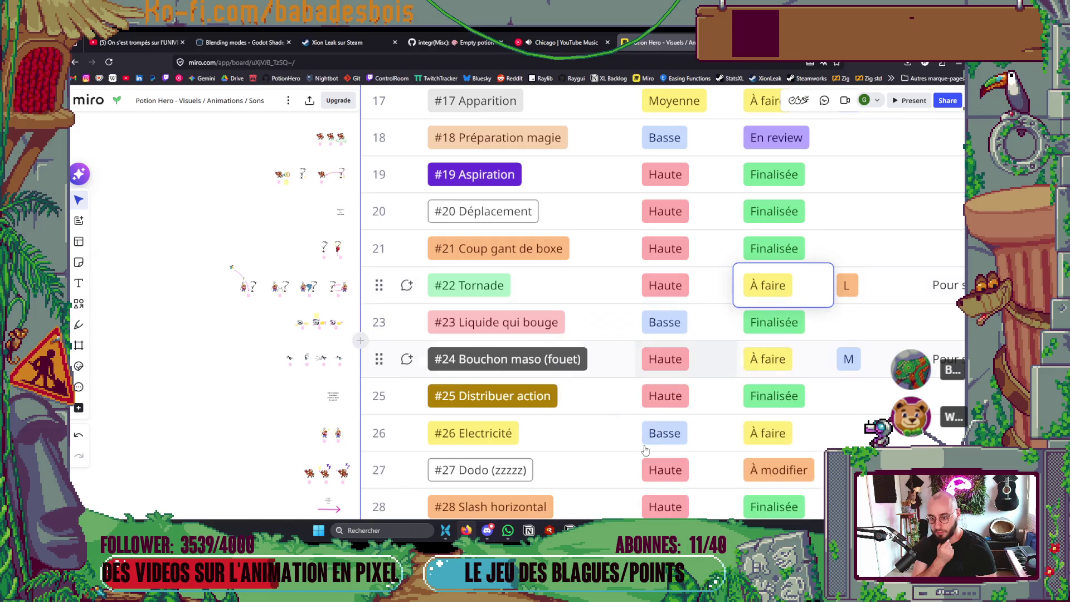
click(766, 297)
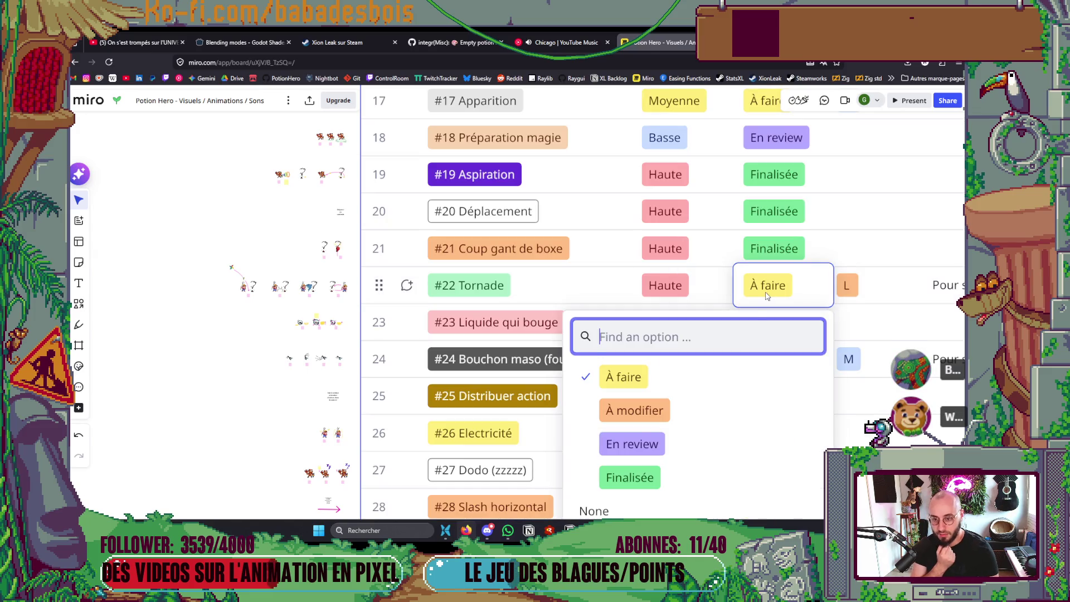
click(629, 444)
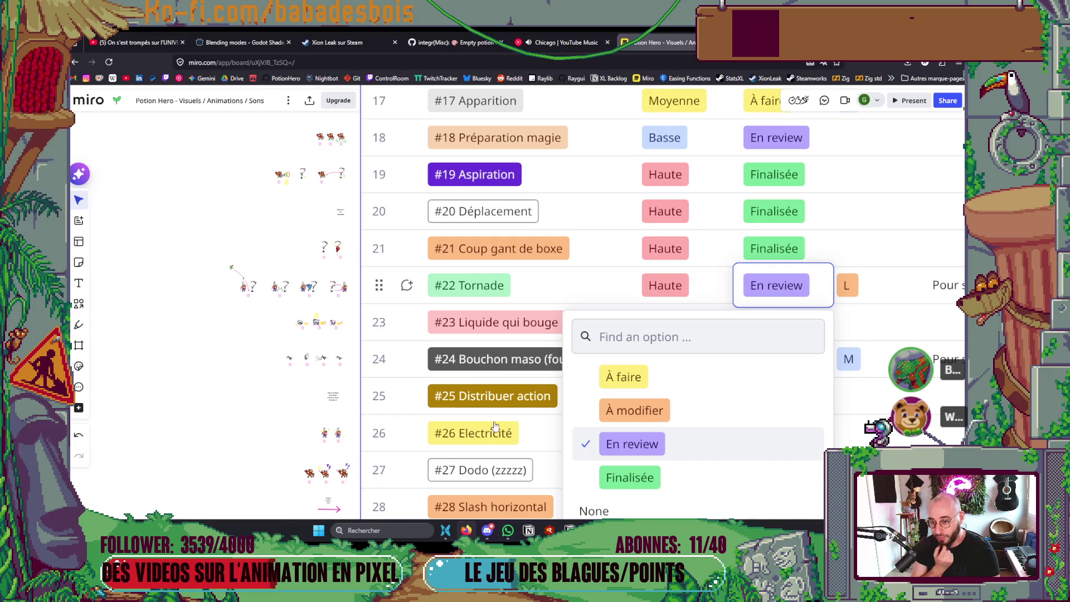
key(Escape)
click(250, 358)
mouse_move(250, 358)
mouse_down()
mouse_move(249, 346)
mouse_move(299, 318)
mouse_move(391, 306)
mouse_up()
scroll(390, 310, down, 5)
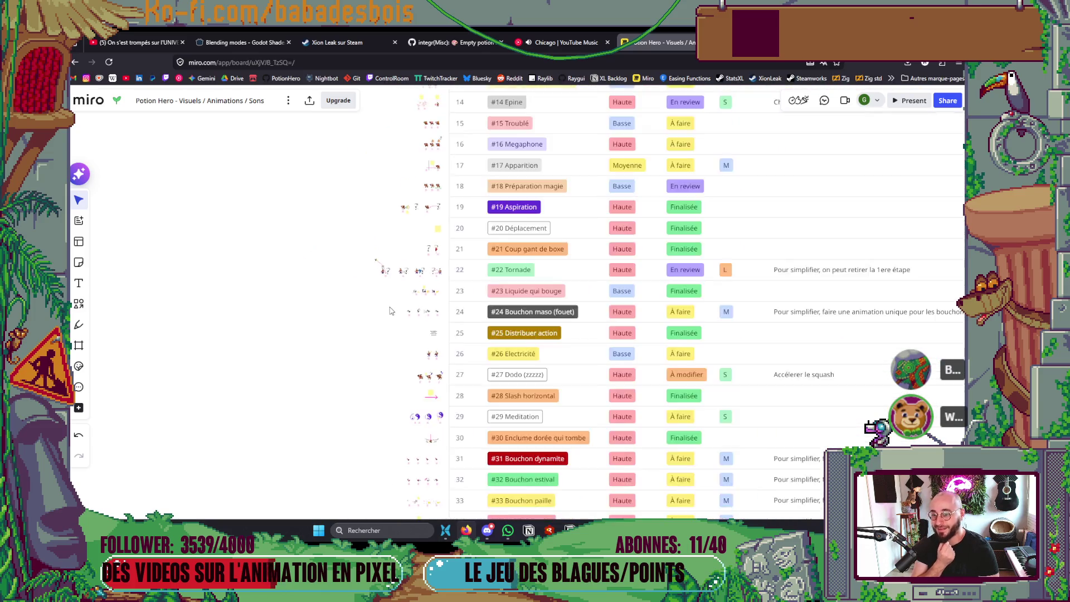
Pan the animation board up to the table header and rows #1 Slash through #8 Soin
scroll(388, 311, up, 5)
drag(382, 286, 368, 377)
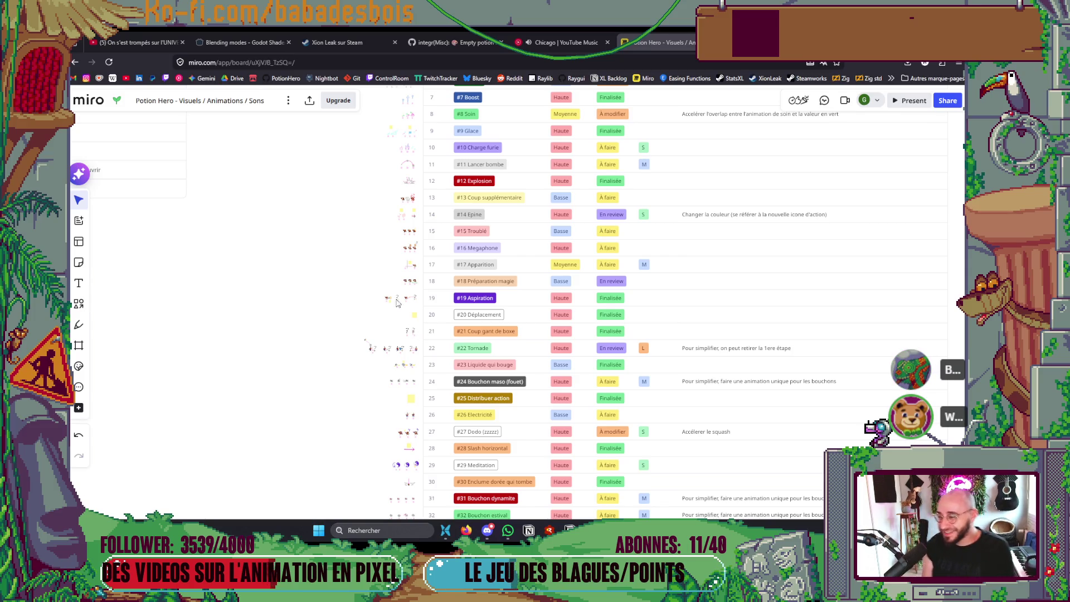
drag(373, 219, 359, 349)
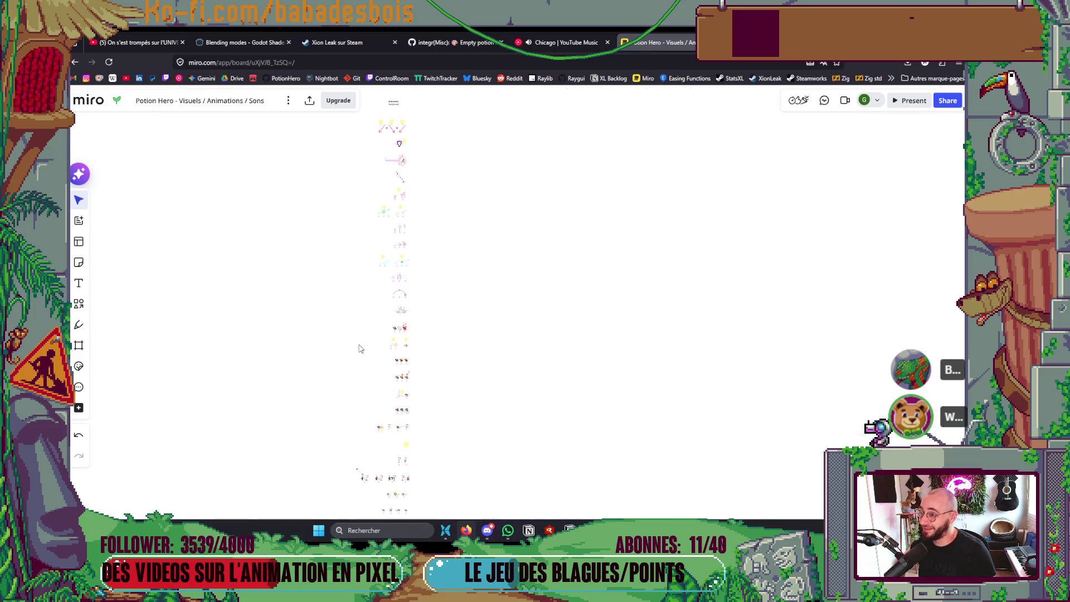
mouse_move(339, 305)
mouse_down()
mouse_move(335, 255)
mouse_move(335, 276)
mouse_move(312, 282)
mouse_move(332, 222)
mouse_move(337, 234)
mouse_move(320, 239)
mouse_move(330, 239)
mouse_up()
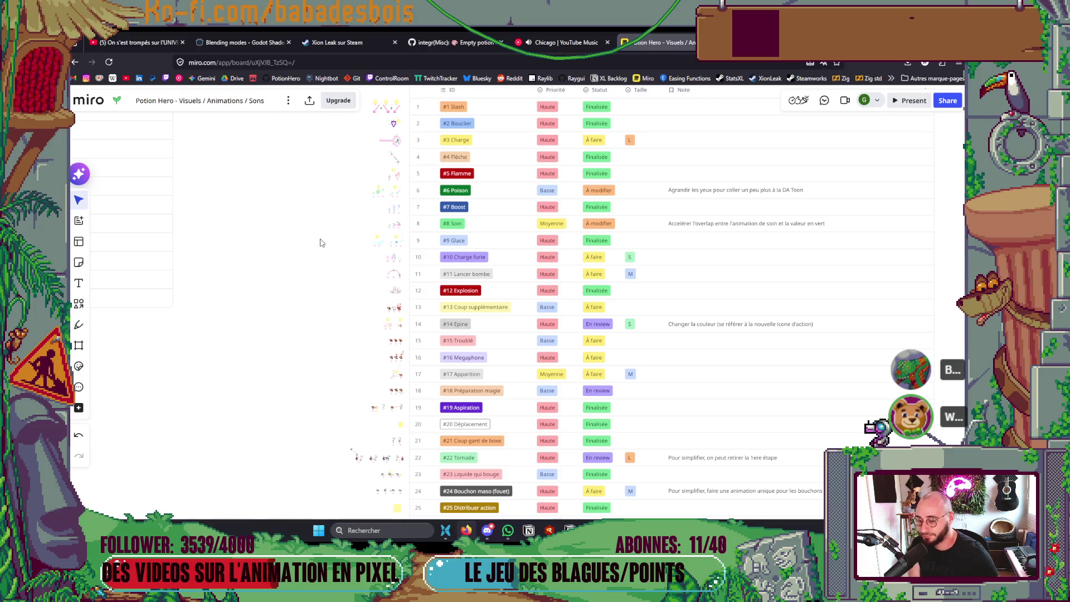
drag(320, 304, 341, 84)
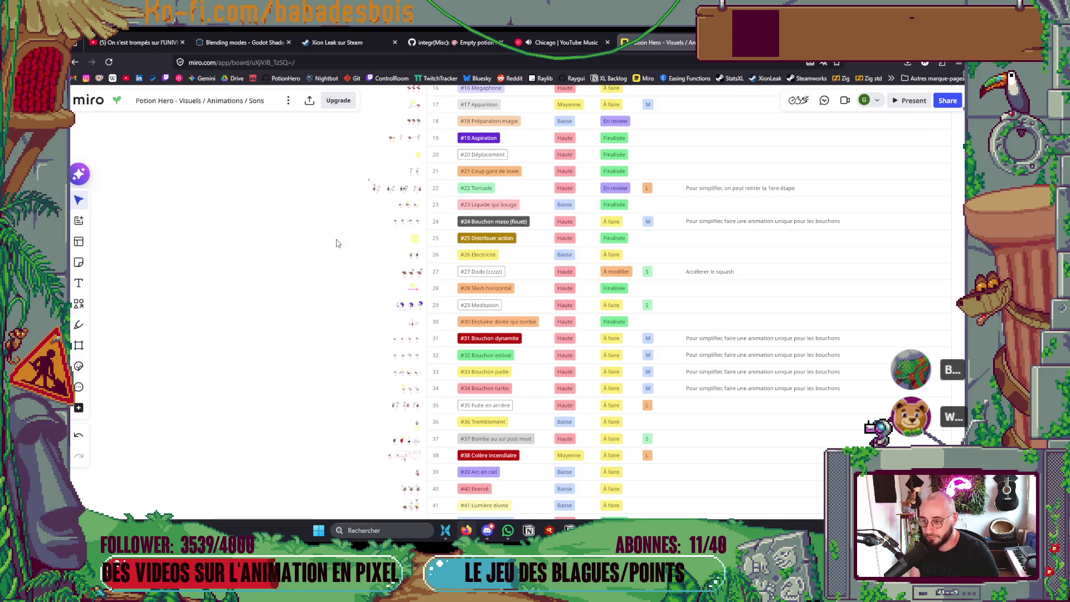
drag(337, 243, 322, 336)
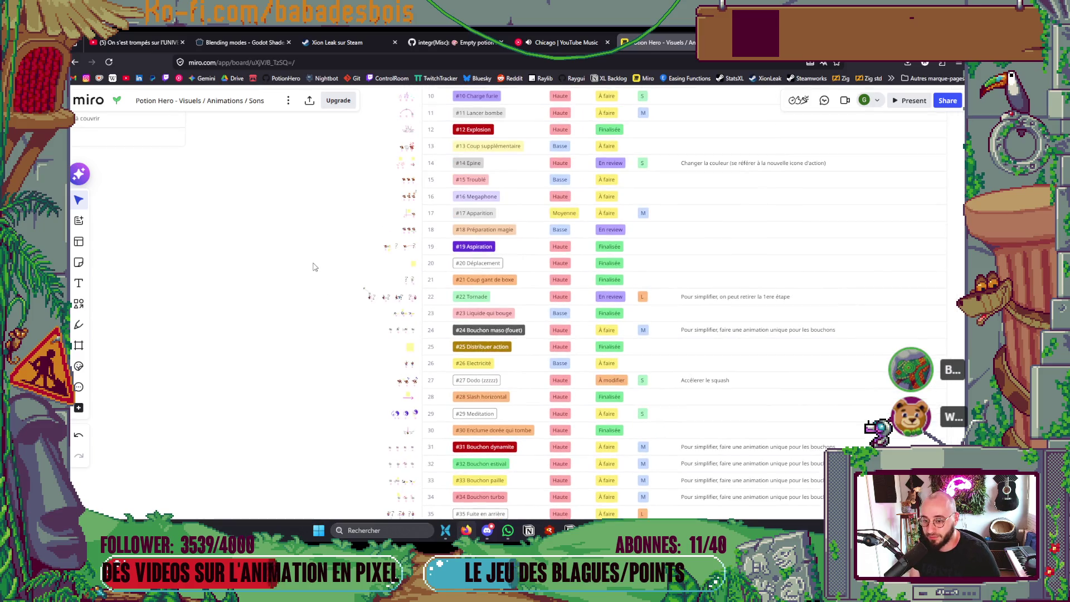
mouse_move(342, 229)
mouse_down()
mouse_move(354, 277)
mouse_move(335, 415)
mouse_up()
scroll(378, 157, up, 5)
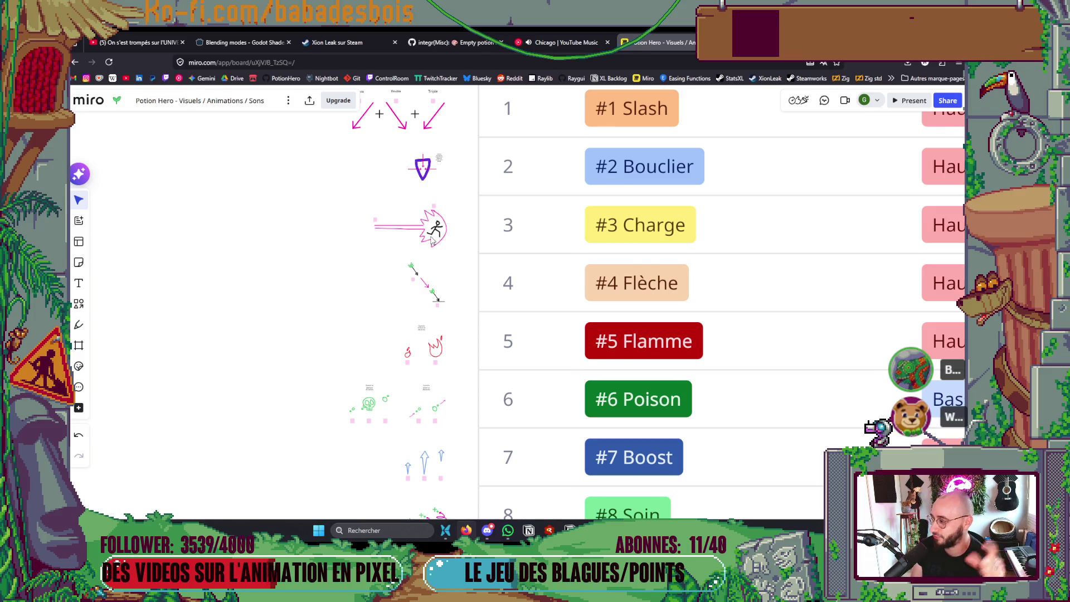
key(Escape)
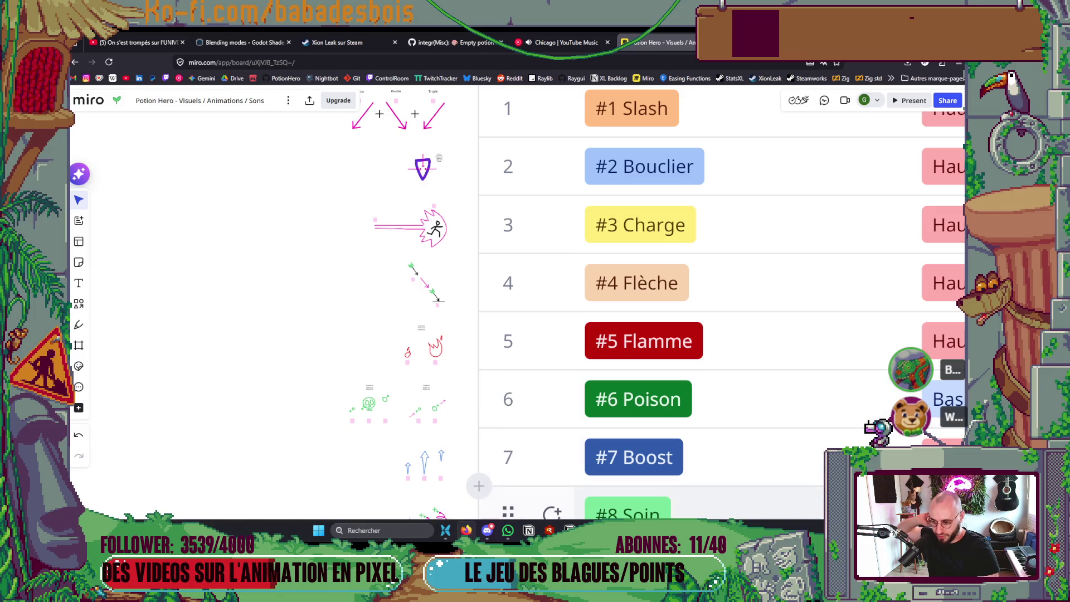
Select the TornadoFx root node in Godot's Scene dock, then switch to the Backlog task board
mouse_move(674, 532)
click(674, 479)
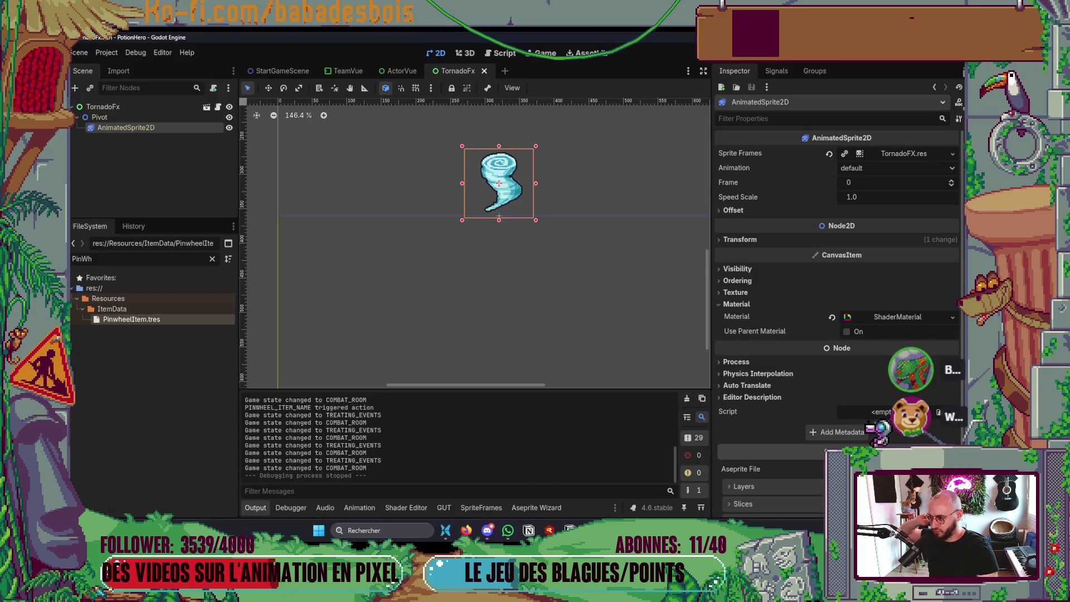
click(112, 107)
scroll(772, 434, down, 5)
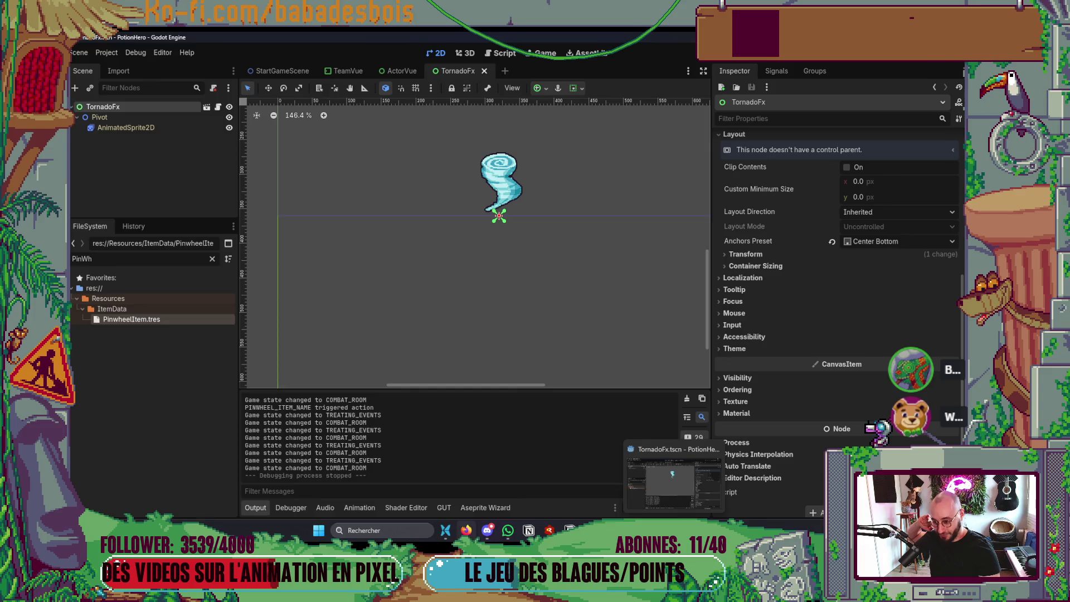
click(466, 529)
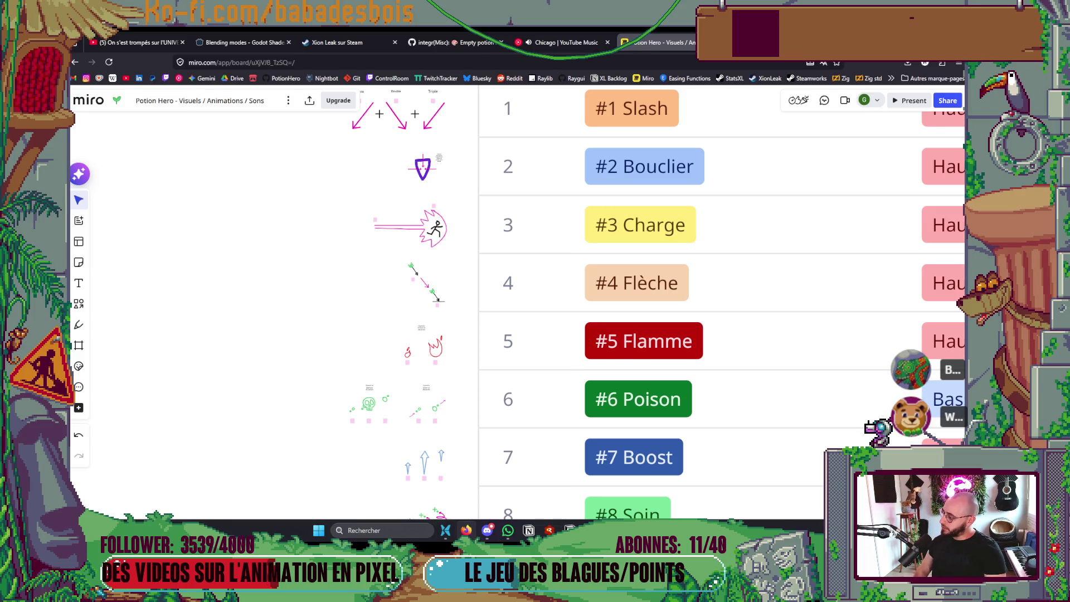
key(alt+Tab)
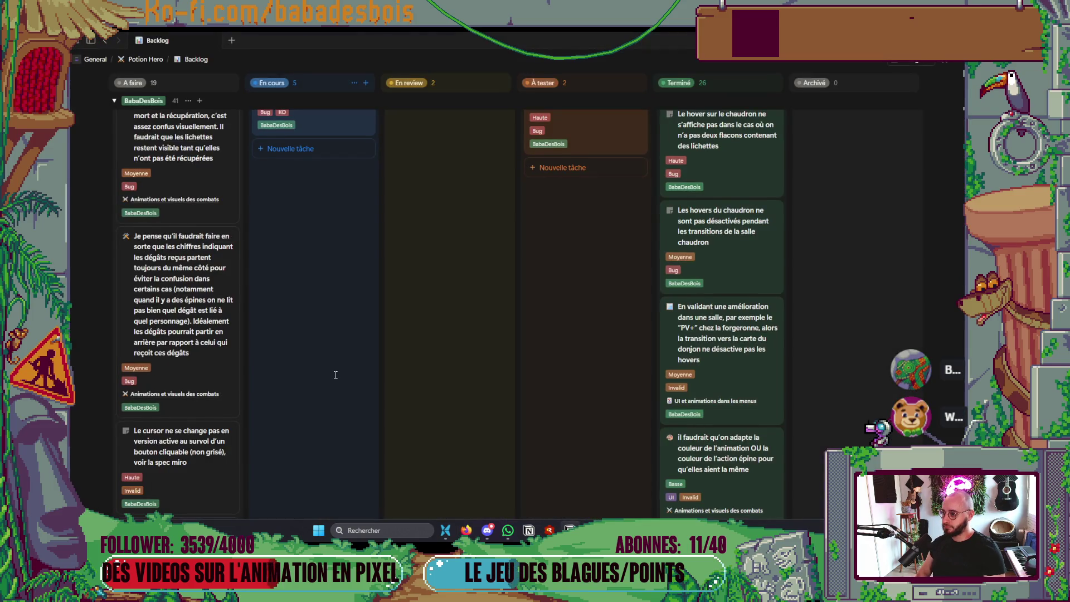
scroll(336, 375, up, 2)
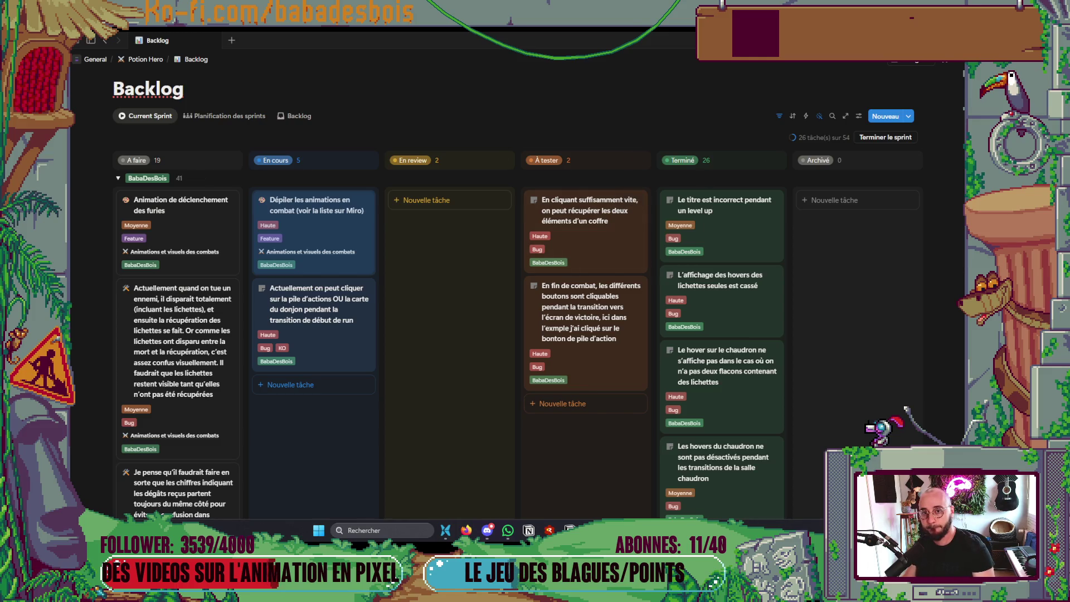
After a brief look at the Miro board, save the TornadoFx scene in Godot
key(alt+Tab)
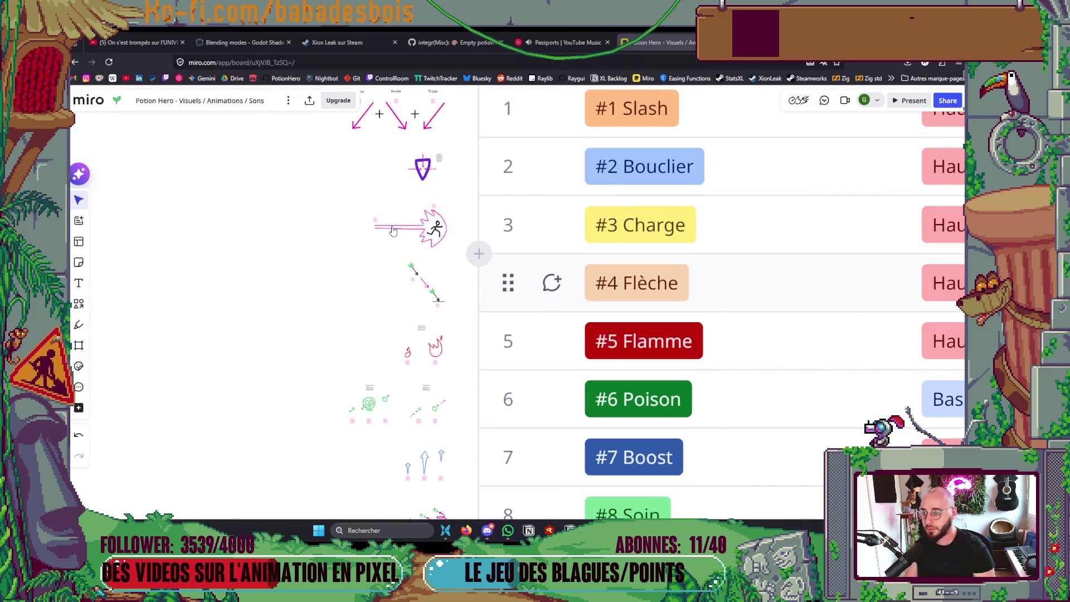
drag(437, 300, 232, 310)
key(alt+Tab)
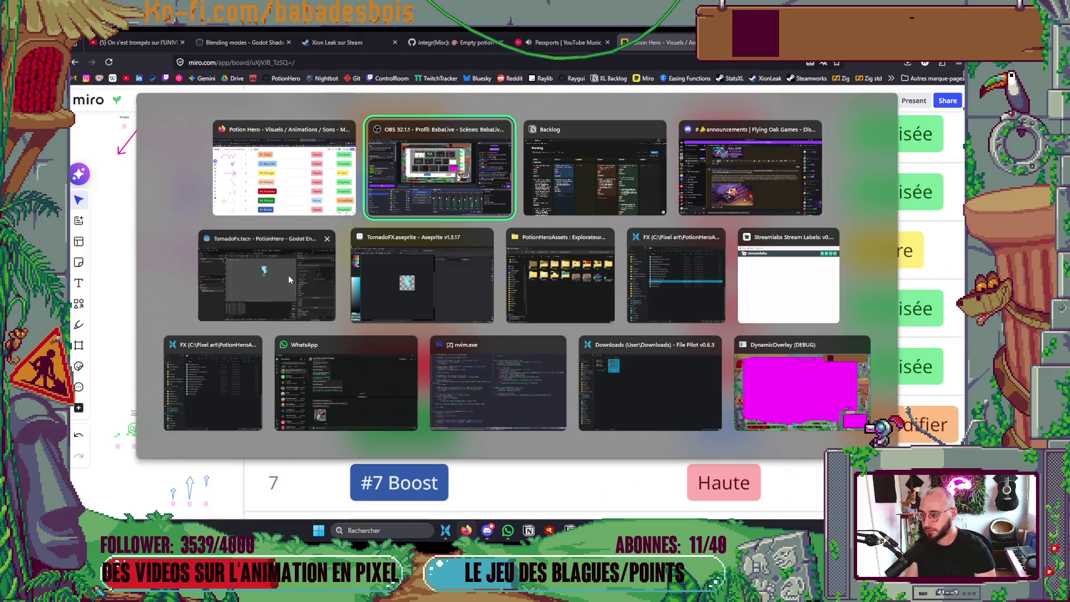
click(289, 275)
key(ctrl+s)
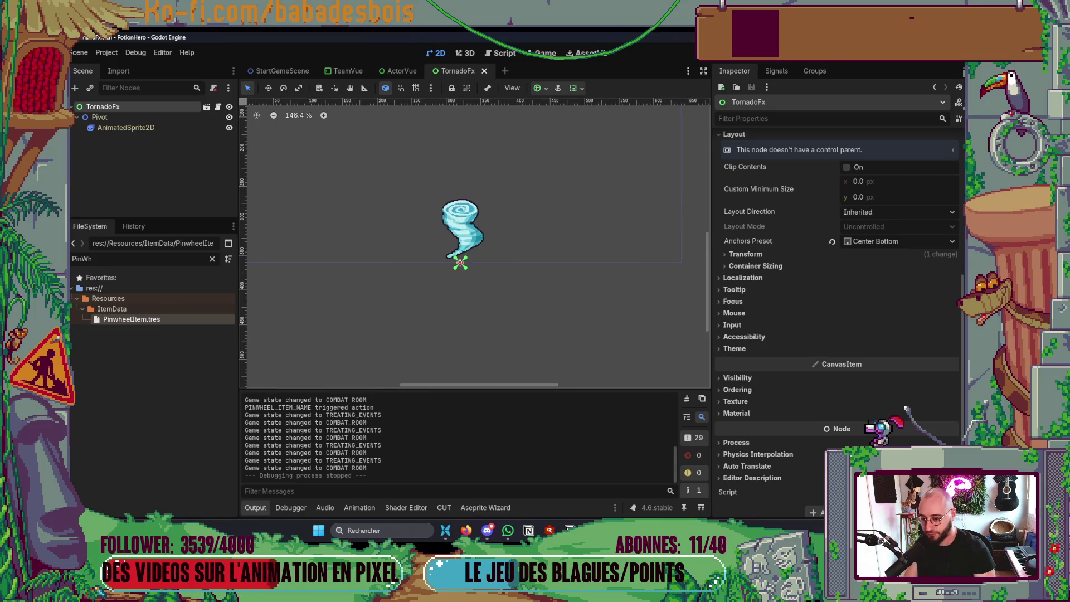
key(alt+Tab)
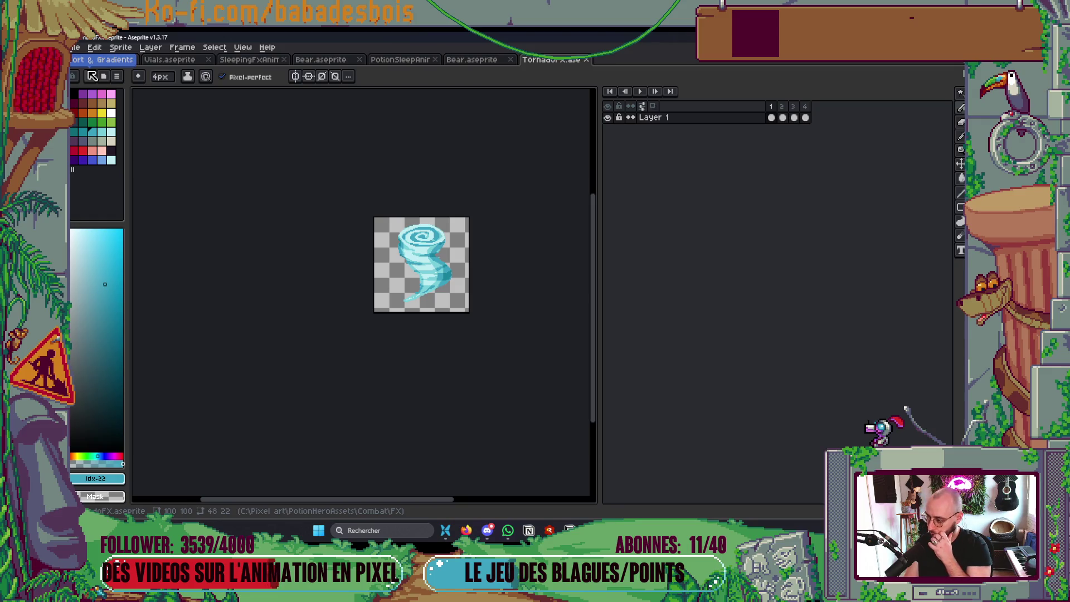
Create a new 100x100 sprite and resize its canvas to 115x122
click(87, 59)
click(118, 80)
click(488, 365)
scroll(344, 293, up, 1)
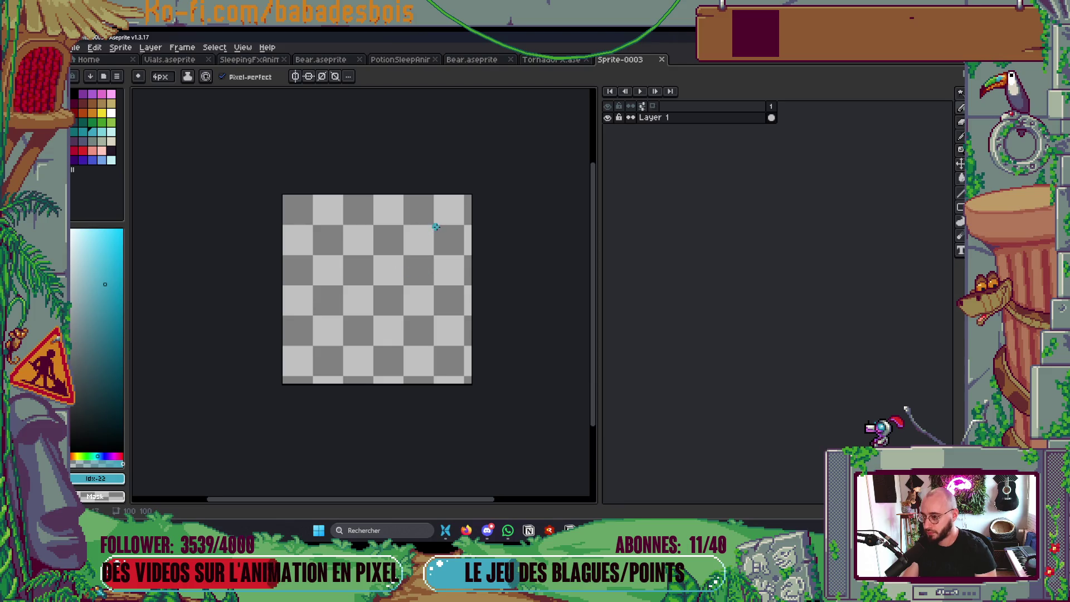
key(ctrl+alt+c)
drag(472, 194, 500, 151)
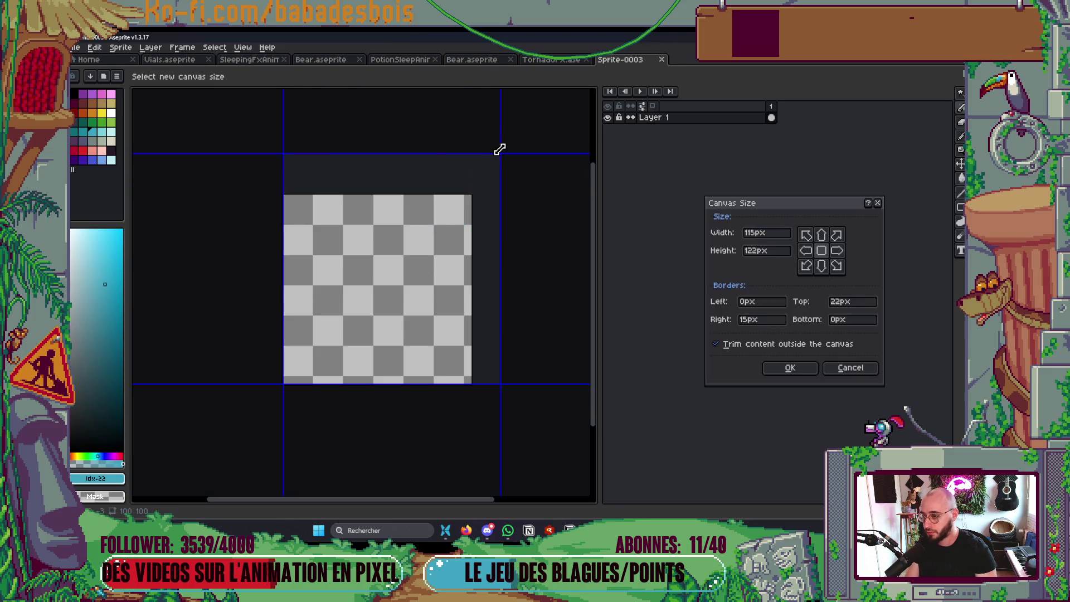
click(790, 368)
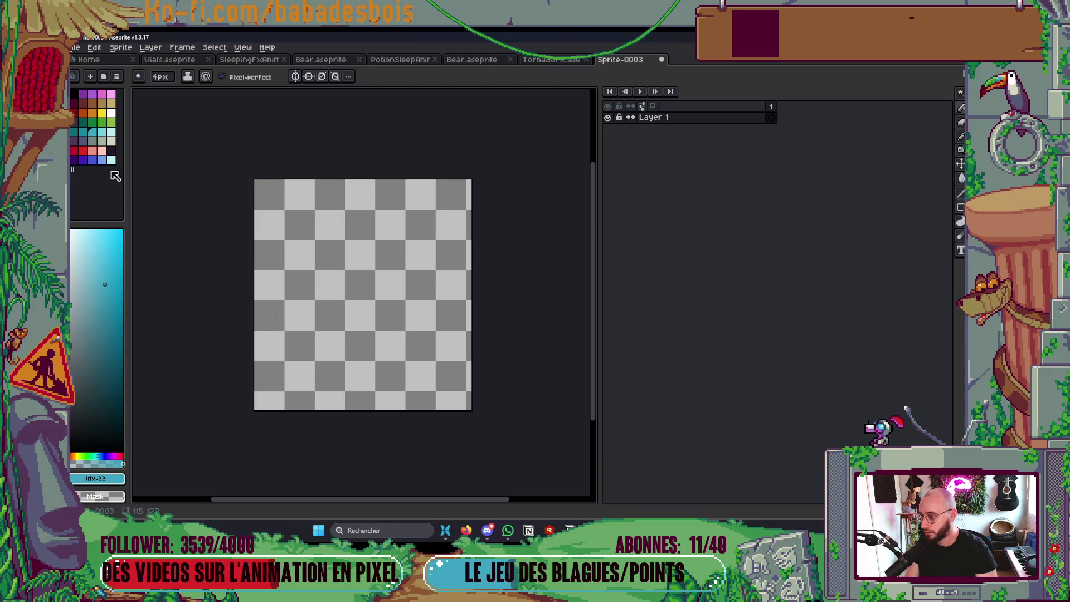
Pencil a yellow outline of a left-pointing spiky arrow with upper, lower and middle spikes
click(103, 114)
drag(273, 293, 373, 400)
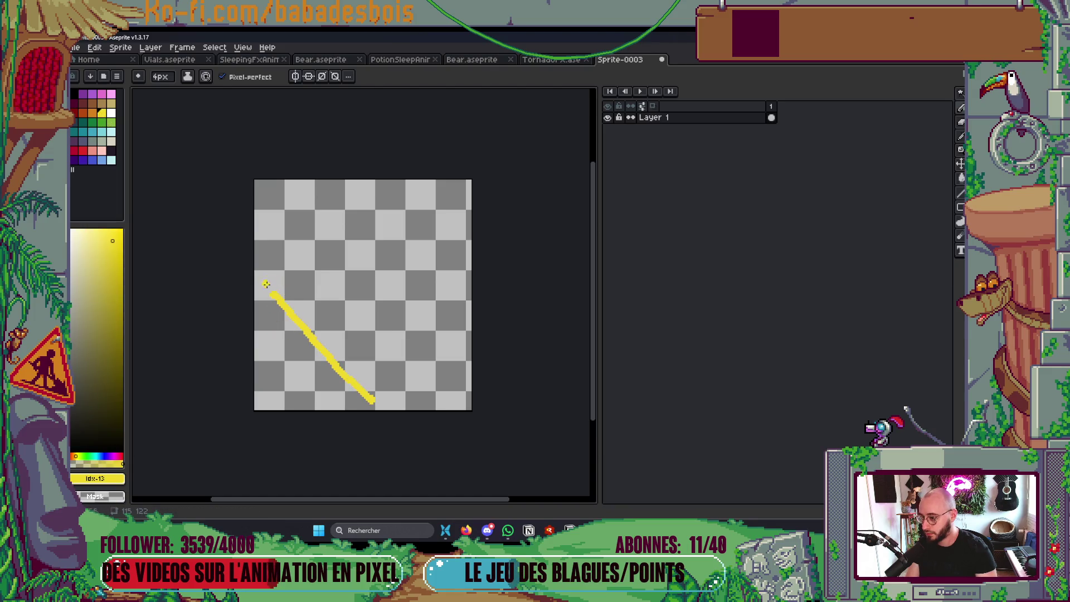
drag(275, 294, 401, 188)
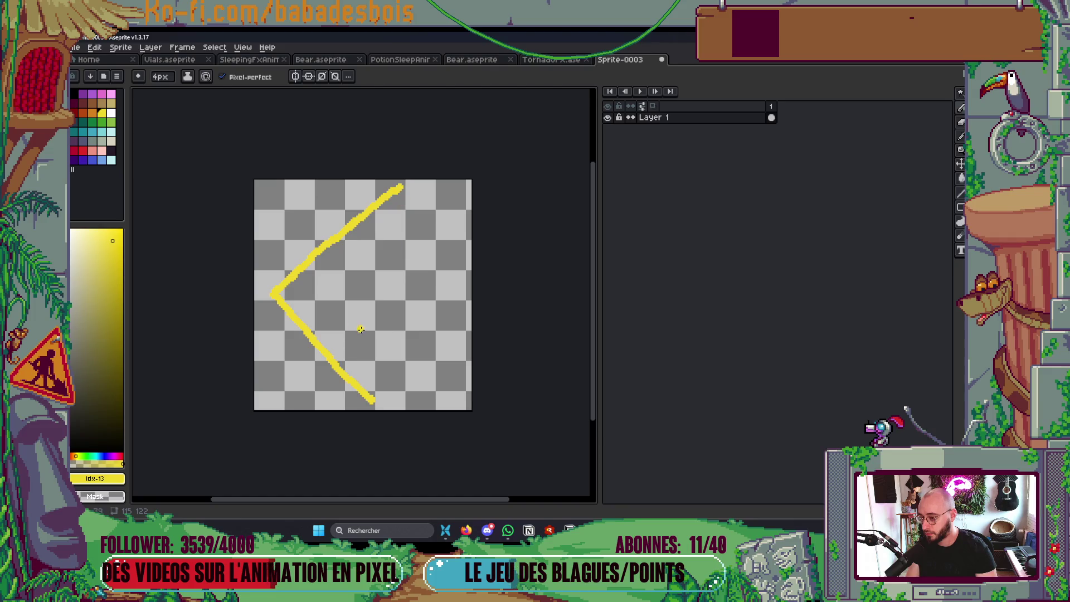
mouse_move(373, 400)
mouse_down()
mouse_move(383, 410)
mouse_move(352, 339)
mouse_move(445, 379)
mouse_move(372, 325)
mouse_up()
mouse_move(401, 188)
mouse_down()
mouse_move(390, 220)
mouse_move(403, 251)
mouse_move(445, 229)
mouse_move(383, 283)
mouse_move(474, 296)
mouse_up()
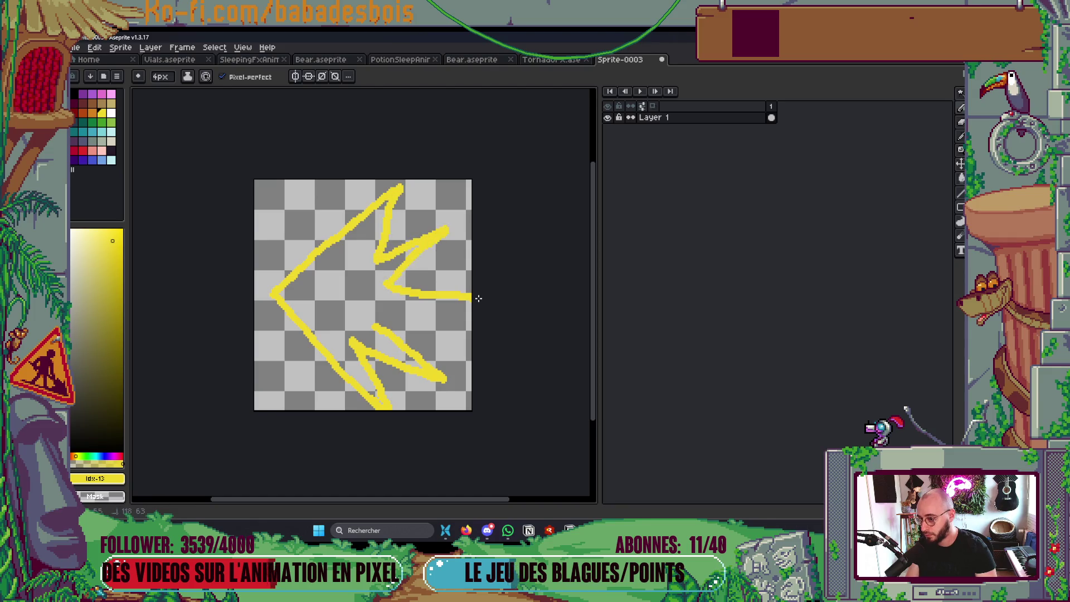
drag(382, 327, 585, 338)
Widen the canvas to the right and extend the arrow's tail spike further right
key(ctrl+alt+c)
click(790, 368)
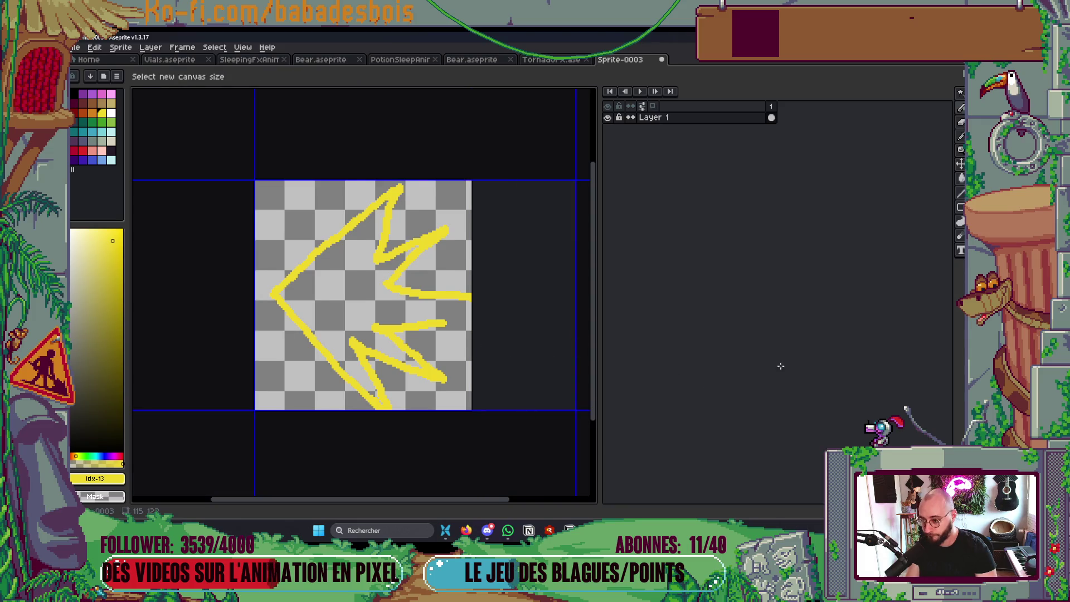
mouse_move(435, 324)
mouse_down()
mouse_move(554, 316)
mouse_move(364, 289)
mouse_move(561, 312)
mouse_up()
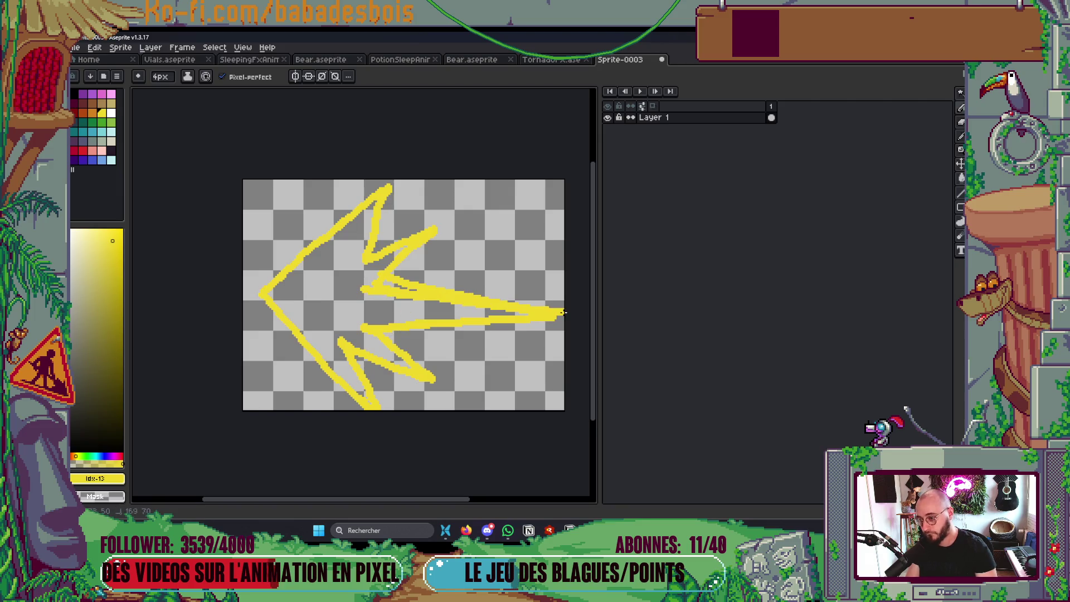
drag(388, 346, 553, 326)
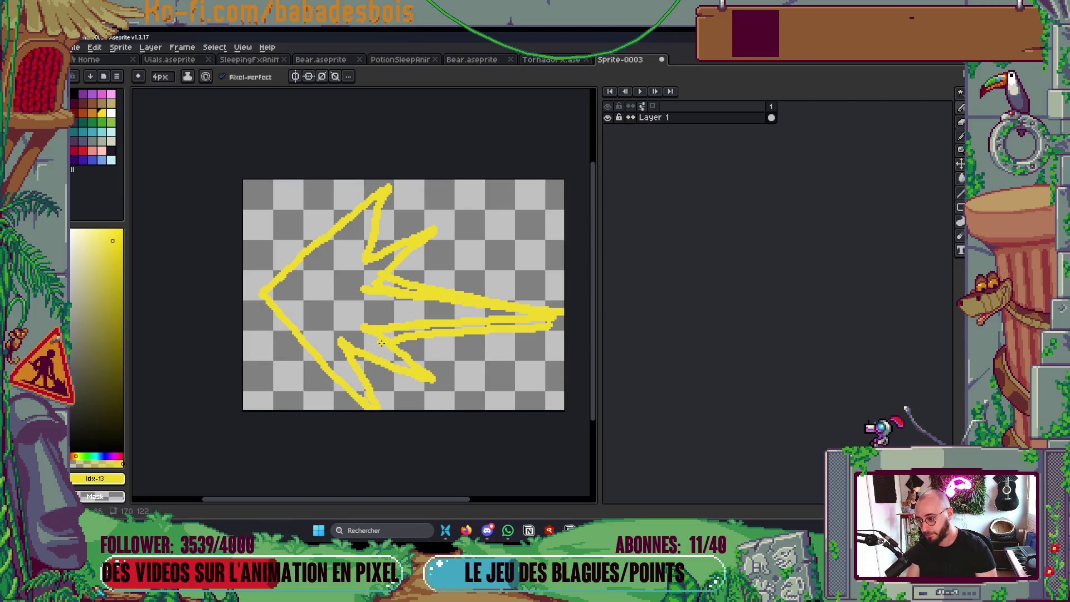
Fill the arrow solid yellow with the paint bucket and pencil over remaining tail gaps
key(g)
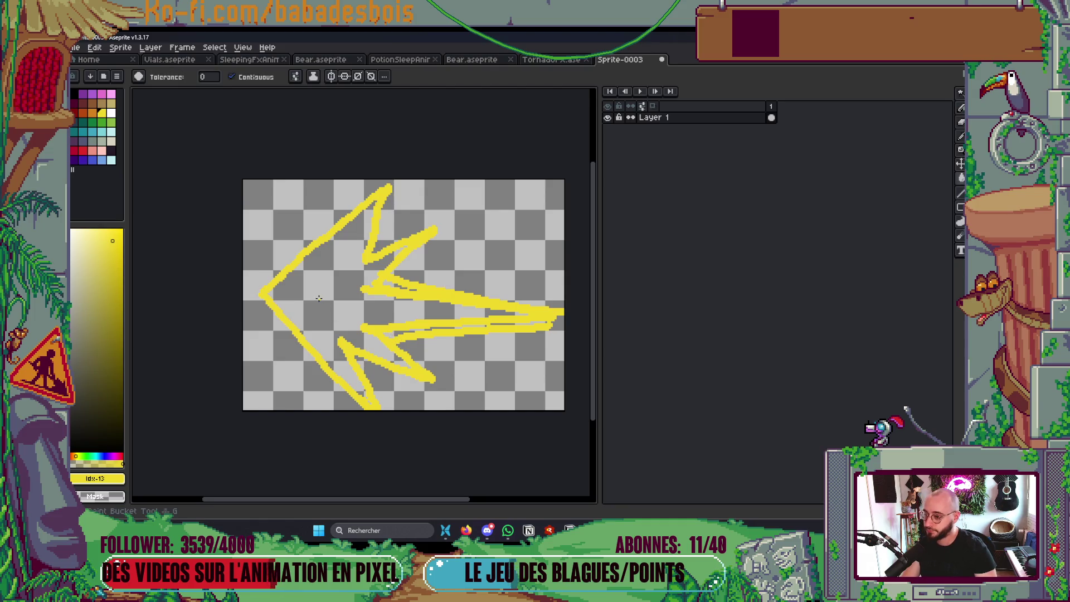
click(369, 293)
key(b)
key(g)
key(b)
key(g)
click(390, 332)
key(b)
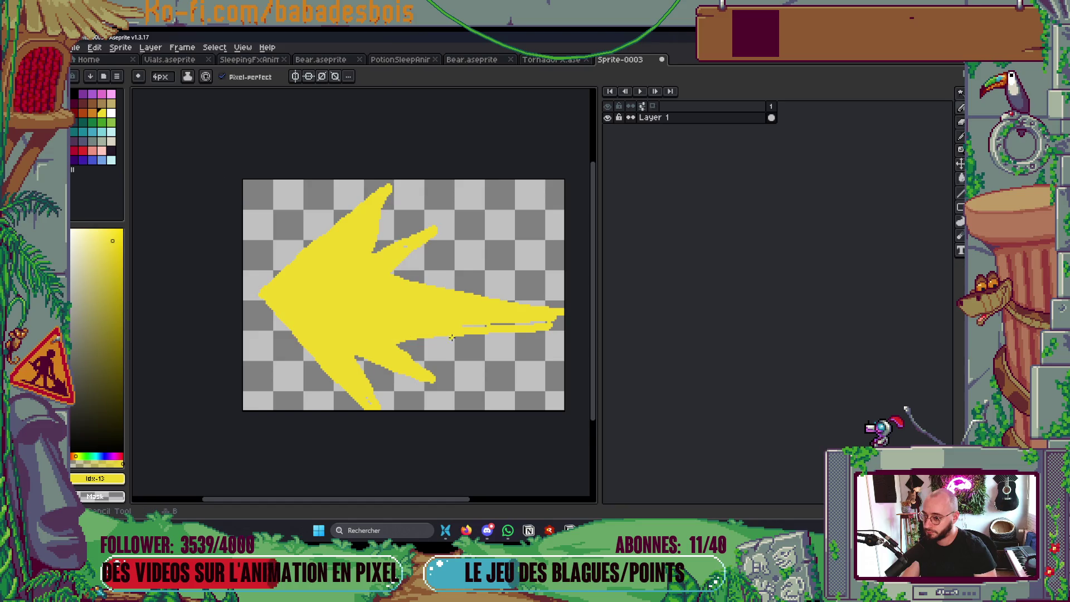
drag(446, 335, 585, 322)
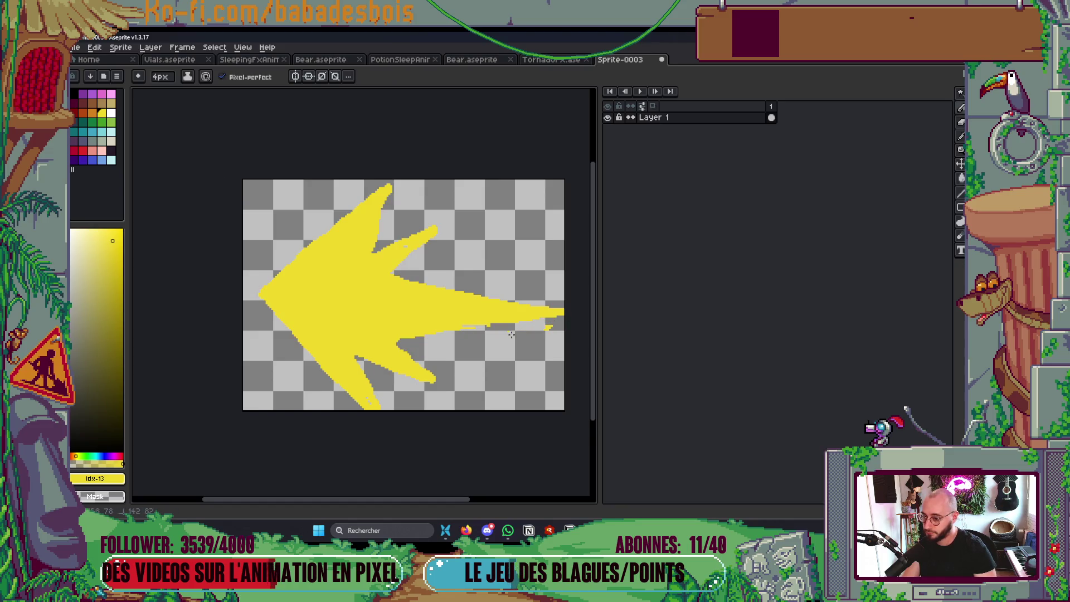
drag(461, 330, 518, 318)
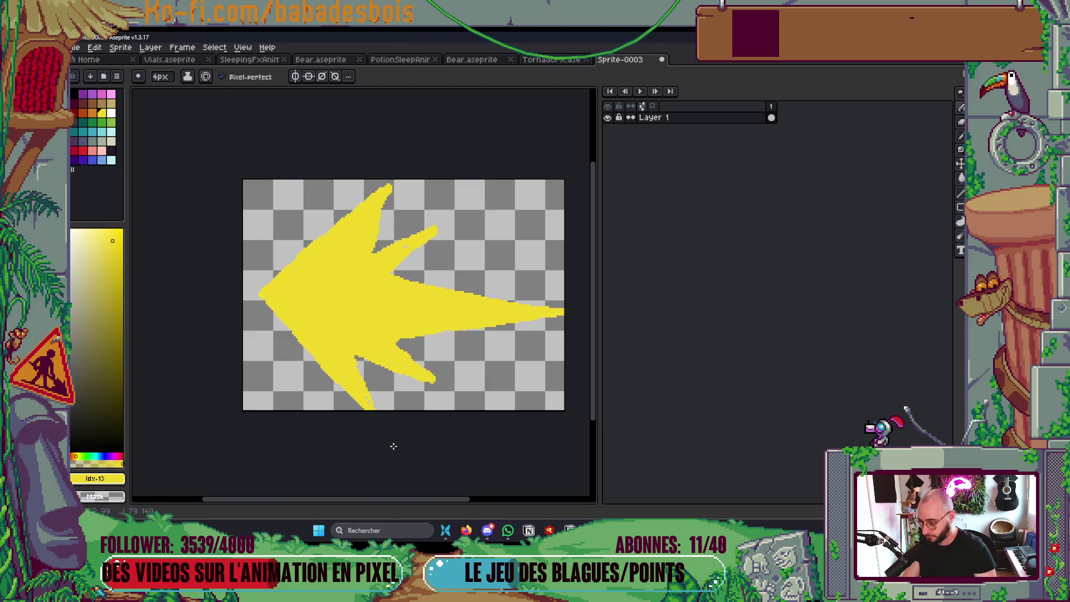
scroll(390, 354, down, 5)
scroll(400, 348, up, 2)
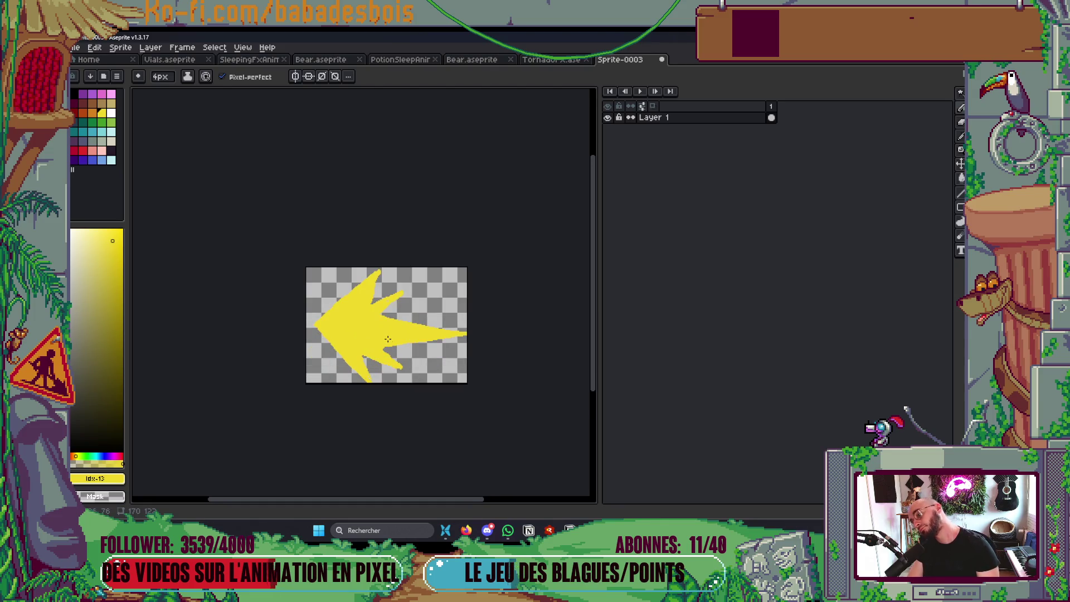
Thicken the lower spike and redraw the top spike's edges, undoing stray strokes
scroll(397, 343, up, 2)
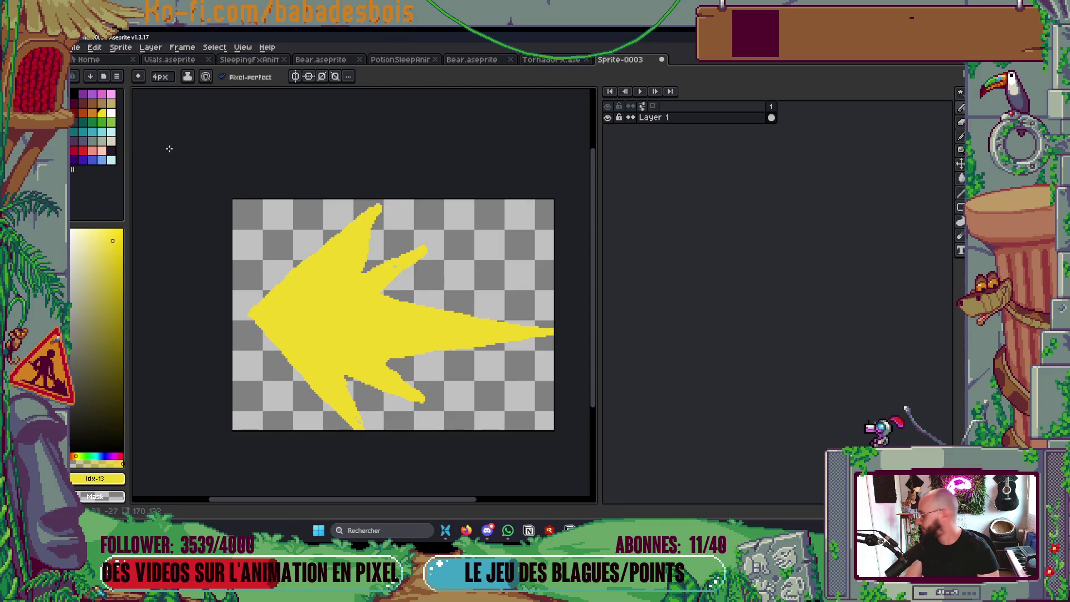
drag(342, 378, 425, 402)
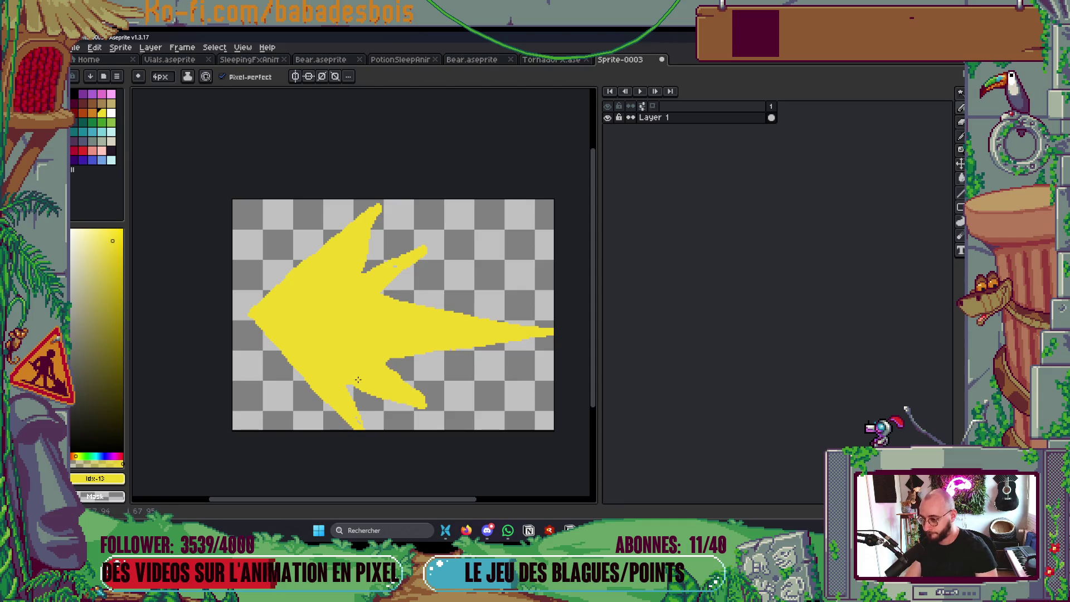
drag(388, 360, 431, 362)
key(ctrl+z)
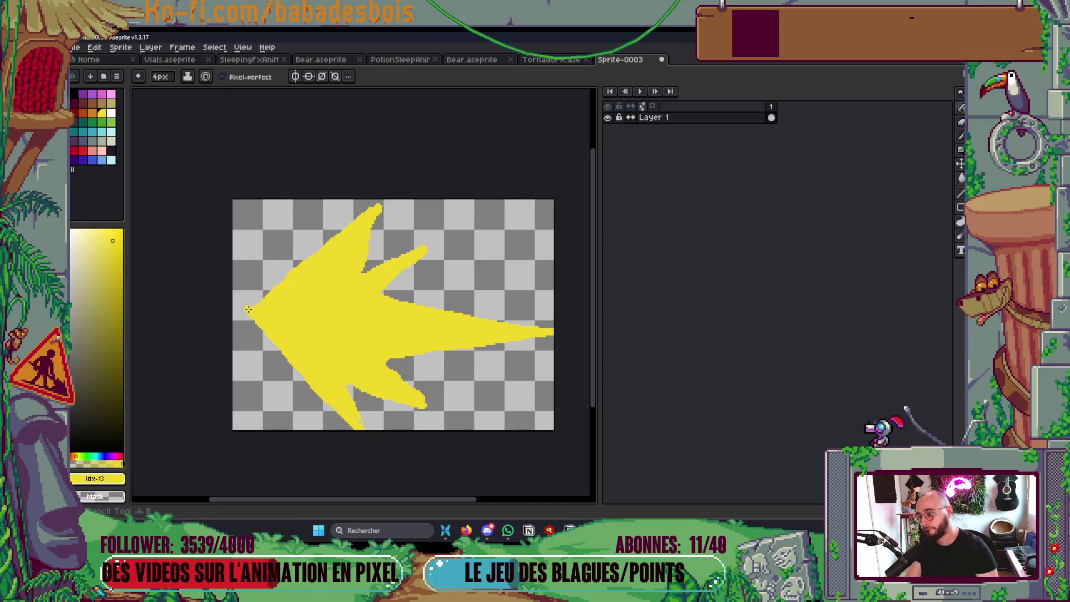
drag(255, 303, 381, 194)
key(ctrl+z)
mouse_move(326, 242)
mouse_down()
mouse_move(380, 199)
mouse_move(365, 279)
mouse_up()
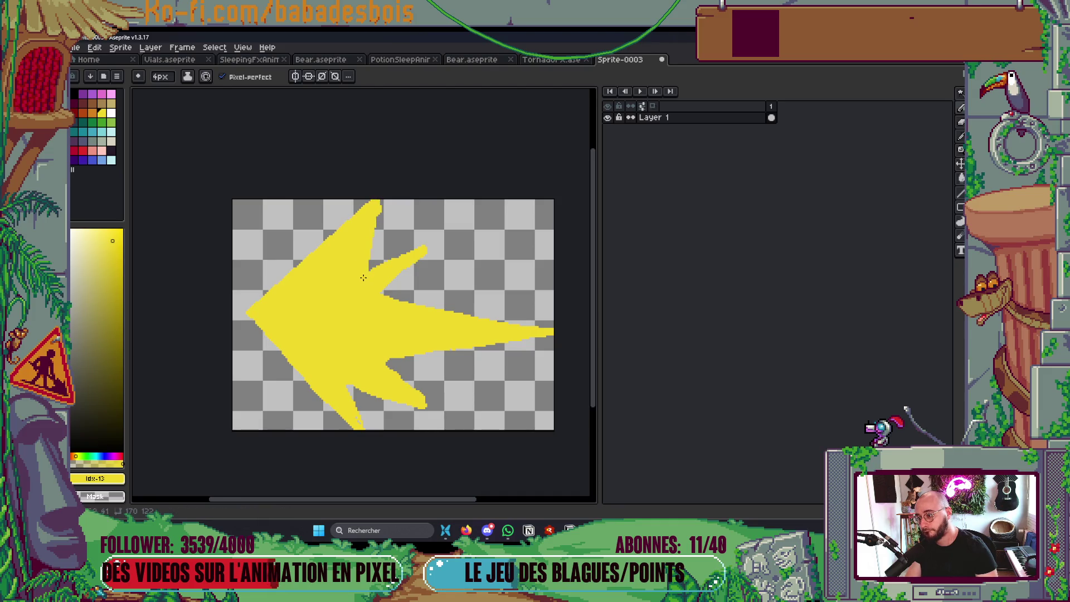
mouse_move(381, 201)
mouse_down()
mouse_move(371, 264)
mouse_move(391, 230)
mouse_move(369, 265)
mouse_move(429, 248)
mouse_move(388, 288)
mouse_move(547, 332)
mouse_up()
key(ctrl+z)
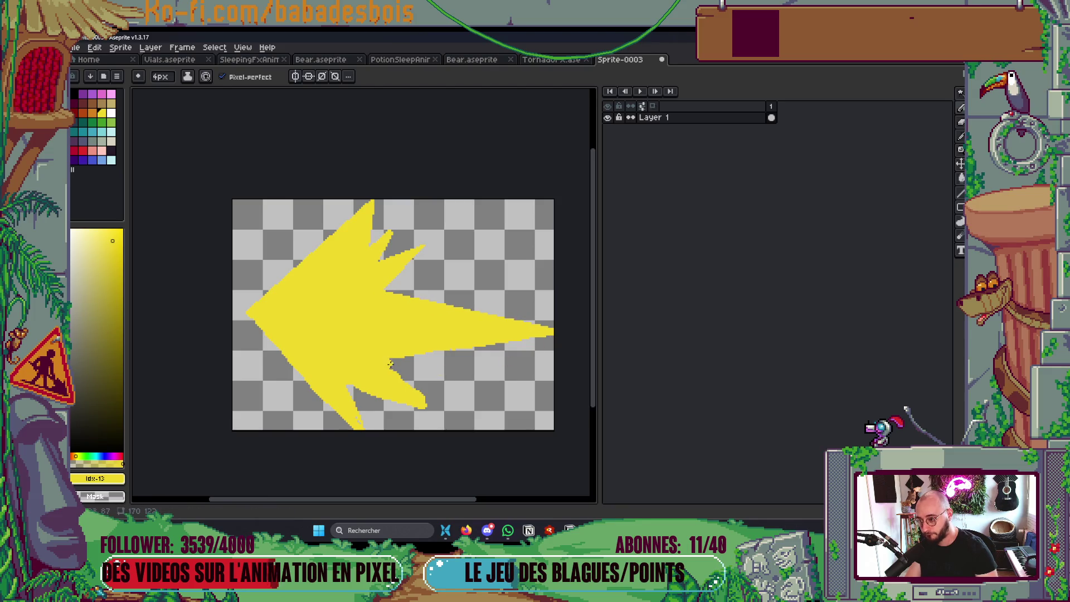
Straighten and slim the tail's lower edge and the arrow's lower-left edge
drag(386, 360, 568, 332)
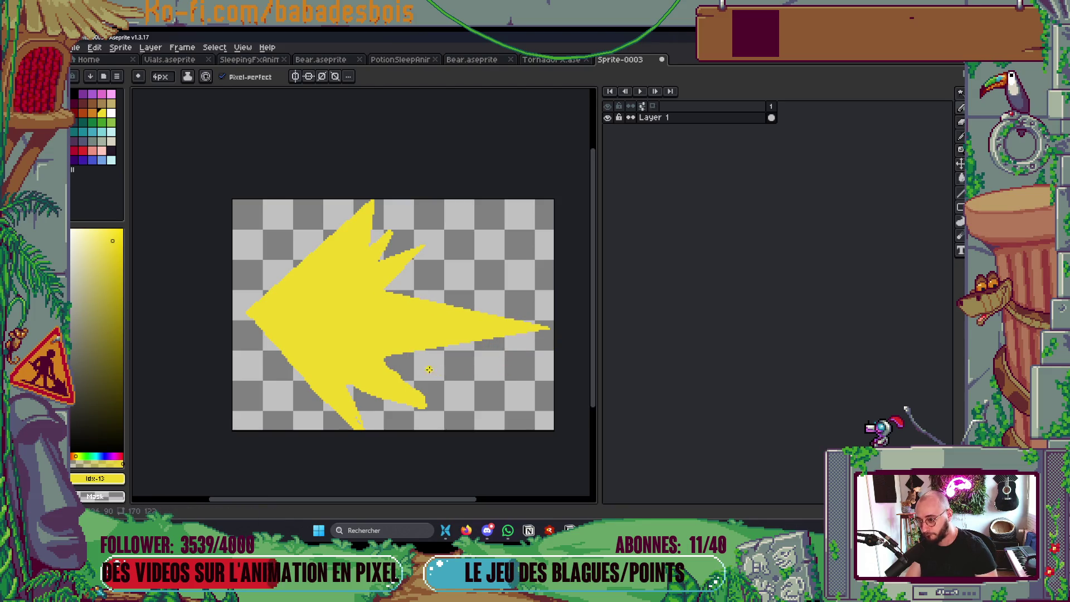
mouse_move(382, 360)
mouse_down()
mouse_move(429, 409)
mouse_move(337, 381)
mouse_up()
drag(416, 386, 430, 402)
key(ctrl+z)
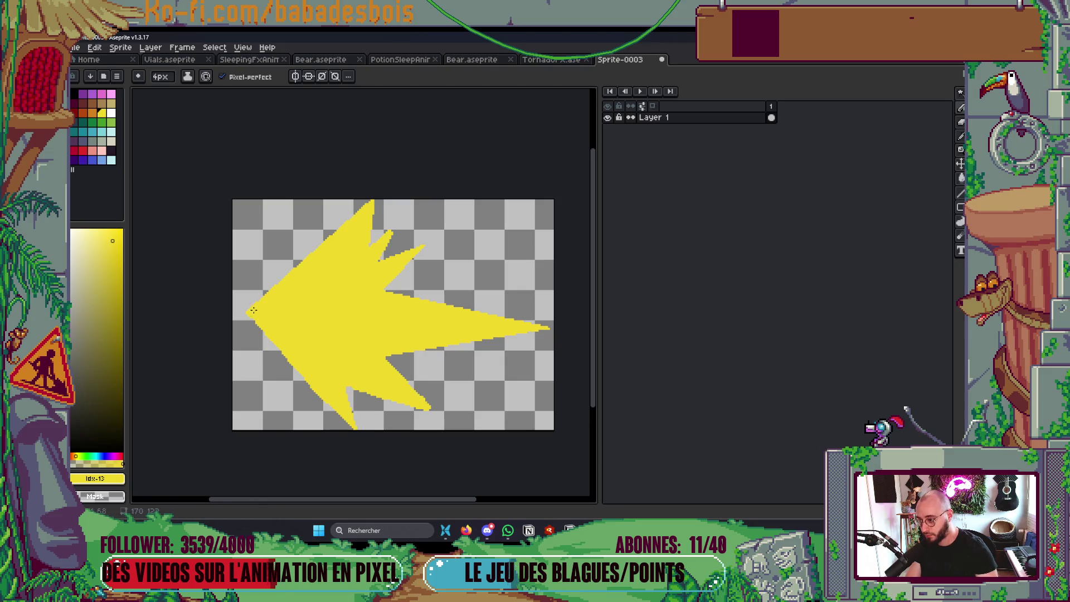
drag(245, 316, 362, 439)
key(ctrl+z)
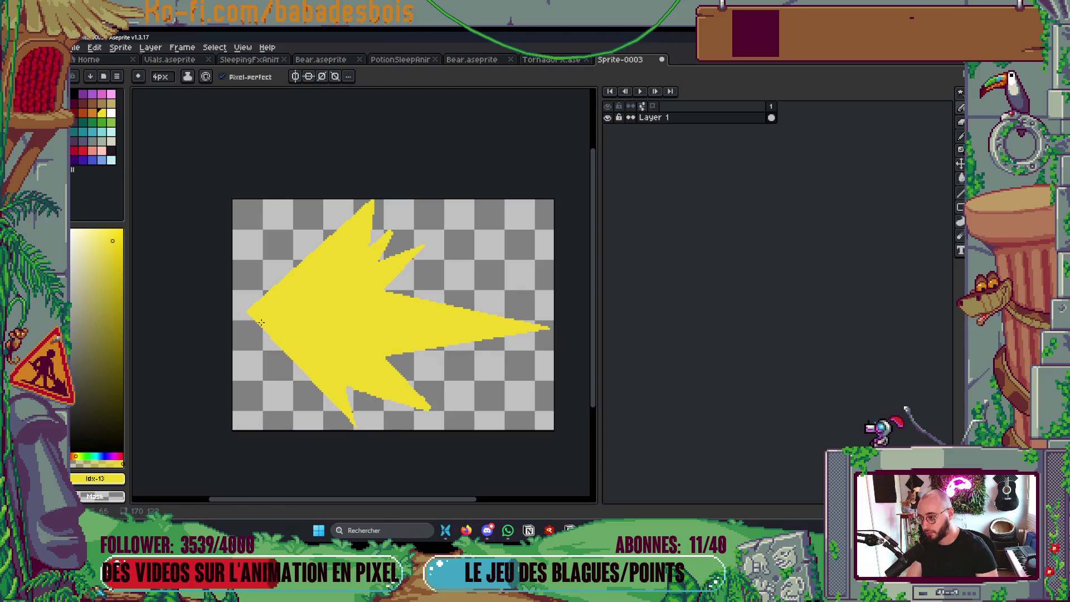
mouse_move(251, 313)
mouse_down()
mouse_move(357, 428)
mouse_move(347, 390)
mouse_up()
key(ctrl+z)
key(ctrl+y)
key(ctrl+z)
Fill the lower spike's notch and extend yellow at its bottom tip
scroll(369, 419, down, 2)
scroll(397, 388, up, 1)
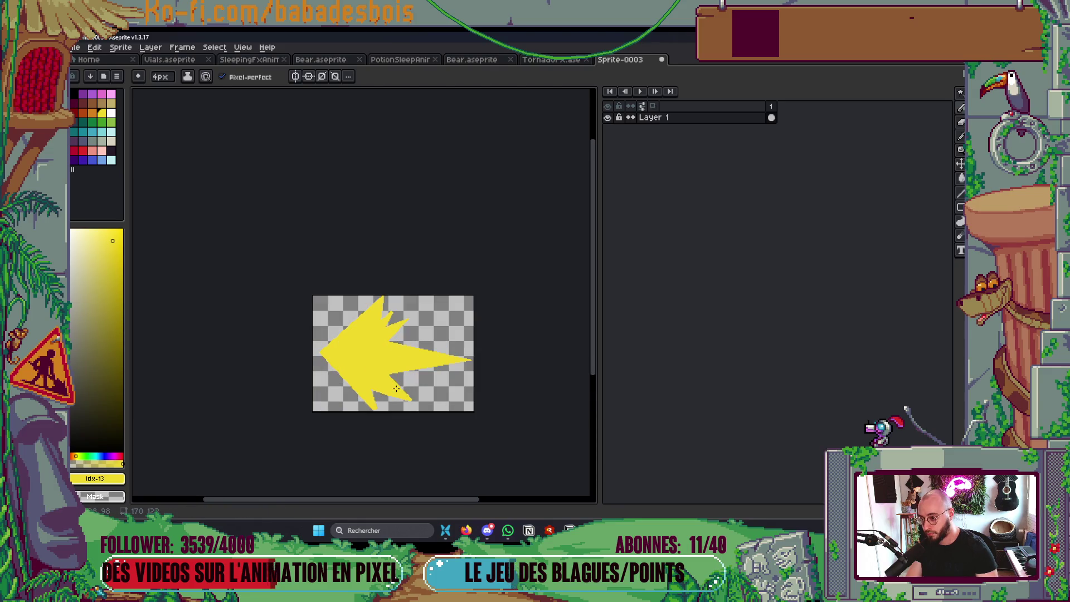
scroll(390, 392, up, 3)
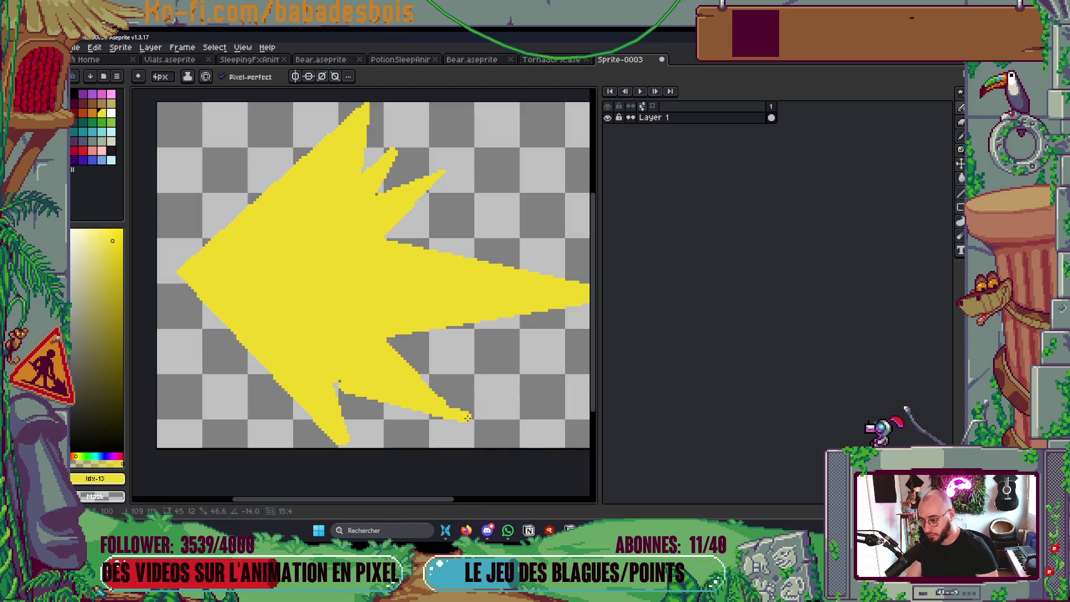
drag(337, 382, 462, 413)
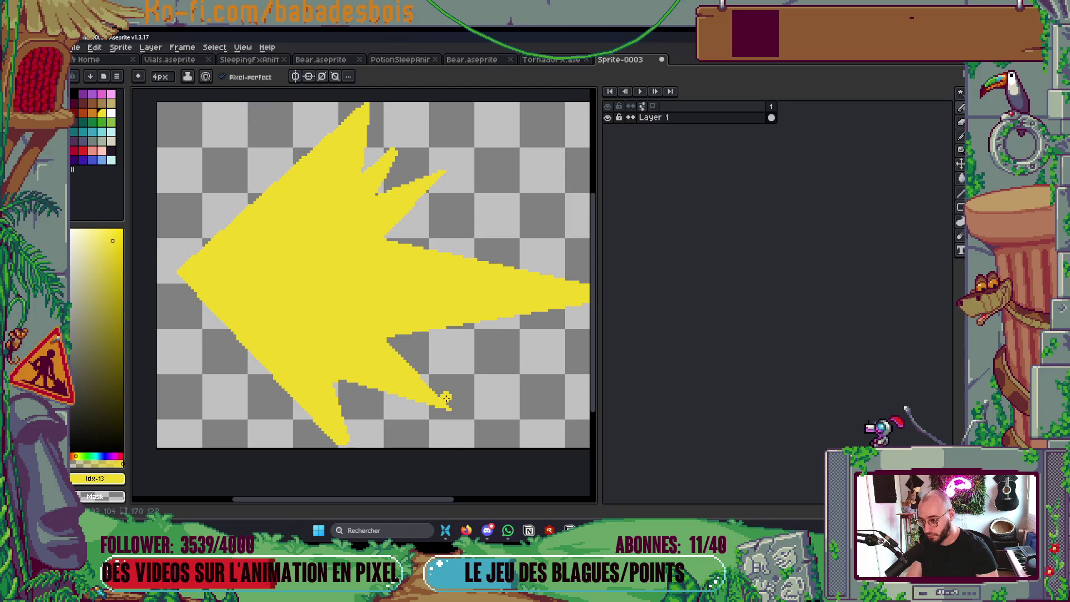
drag(337, 389, 370, 416)
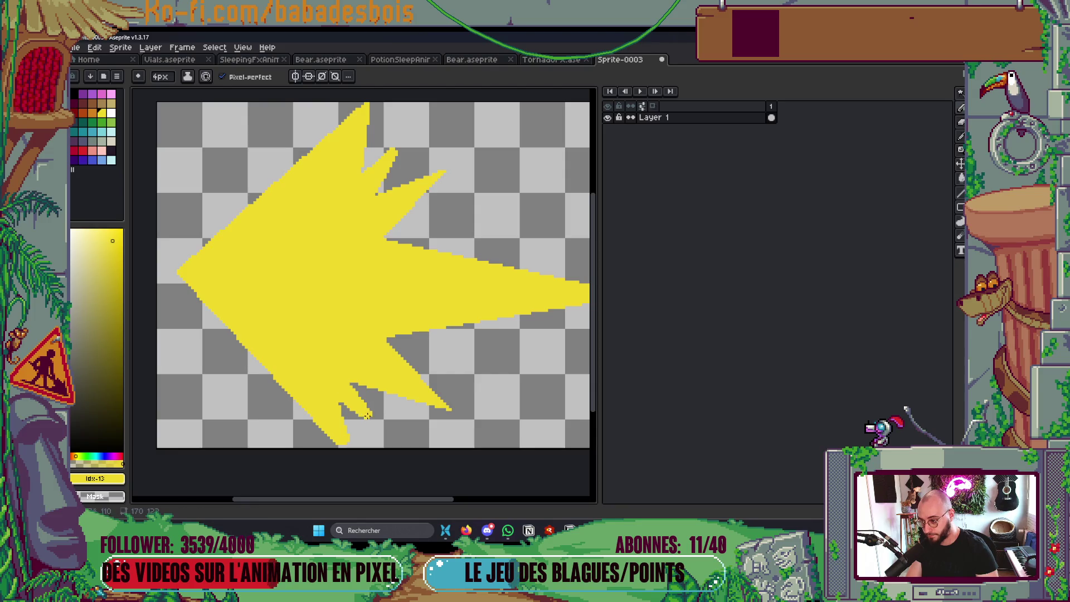
scroll(367, 414, up, 1)
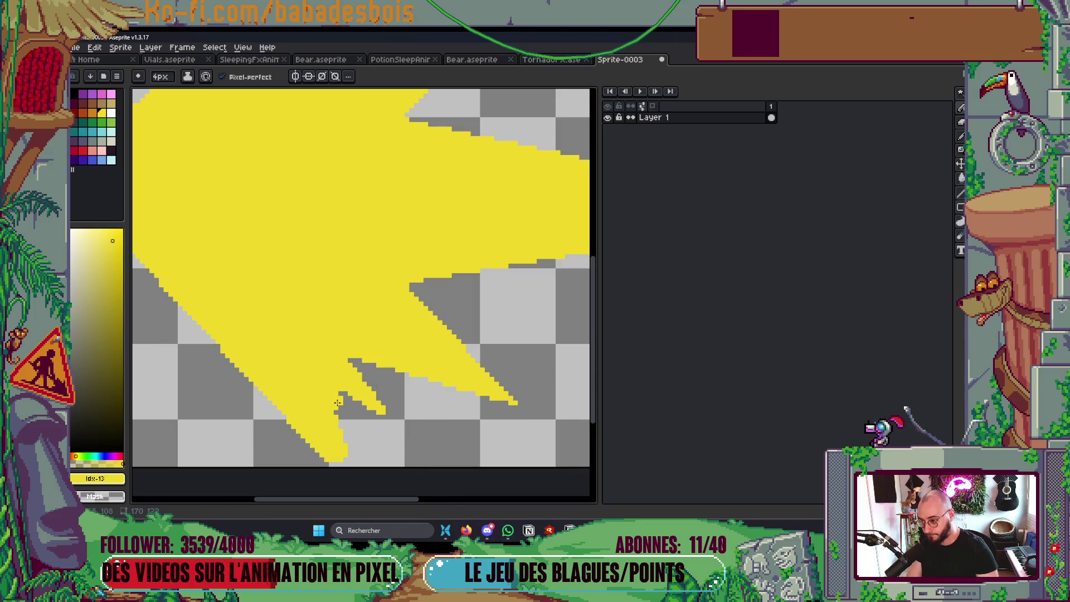
drag(334, 393, 337, 415)
drag(346, 458, 357, 465)
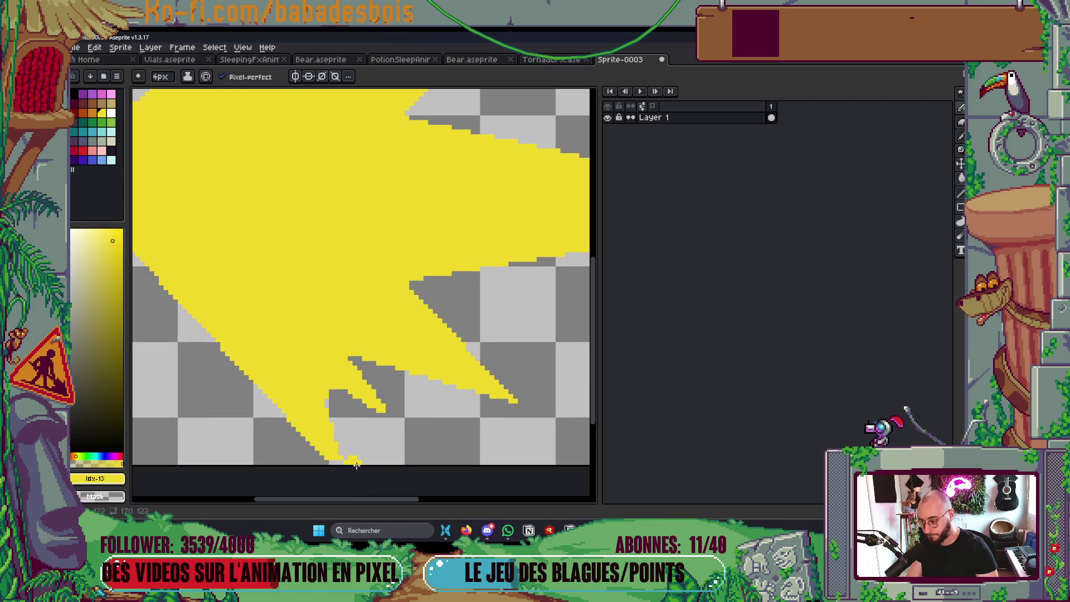
Zoom out to view the whole arrow sprite and save Sprite-0003
scroll(356, 462, down, 5)
key(v)
key(ctrl+s)
key(Escape)
key(b)
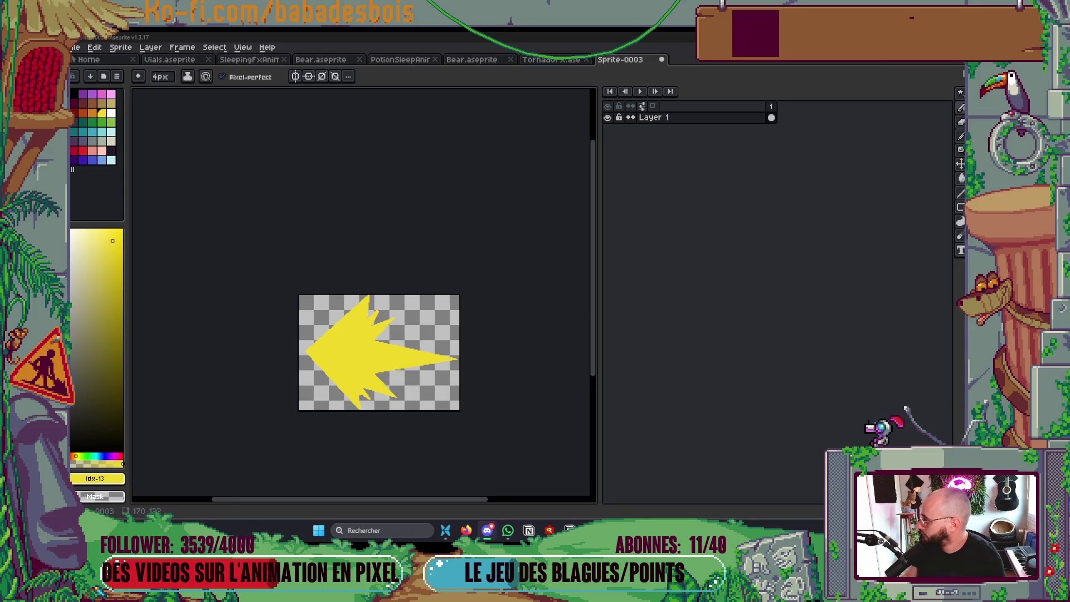
scroll(212, 357, down, 2)
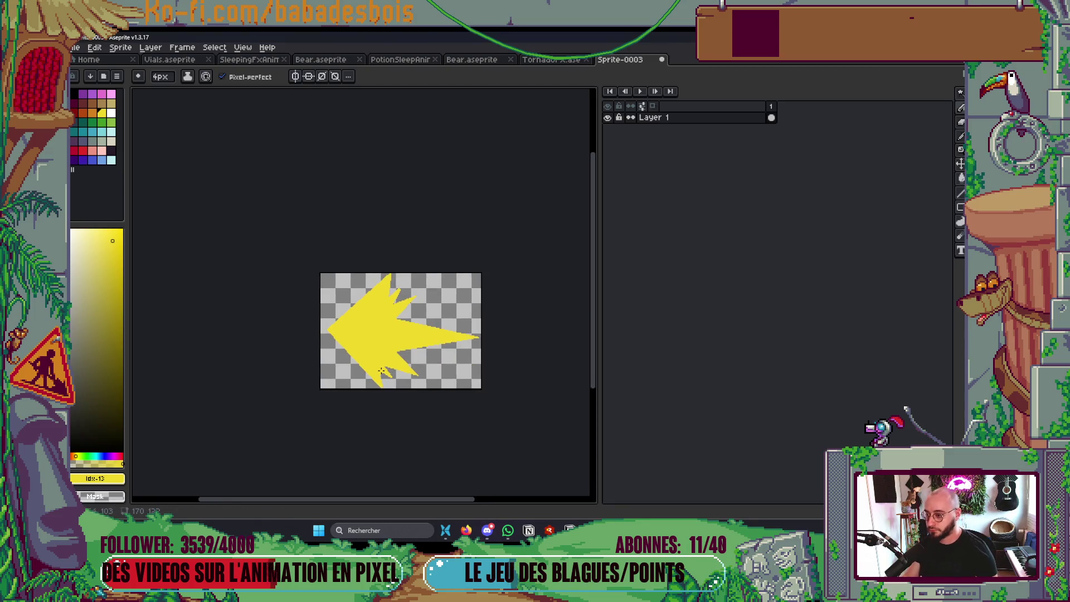
scroll(391, 346, down, 2)
key(ctrl+alt+c)
Enlarge the sprite canvas upward and to the right with Canvas Size
scroll(429, 351, up, 2)
scroll(429, 312, down, 1)
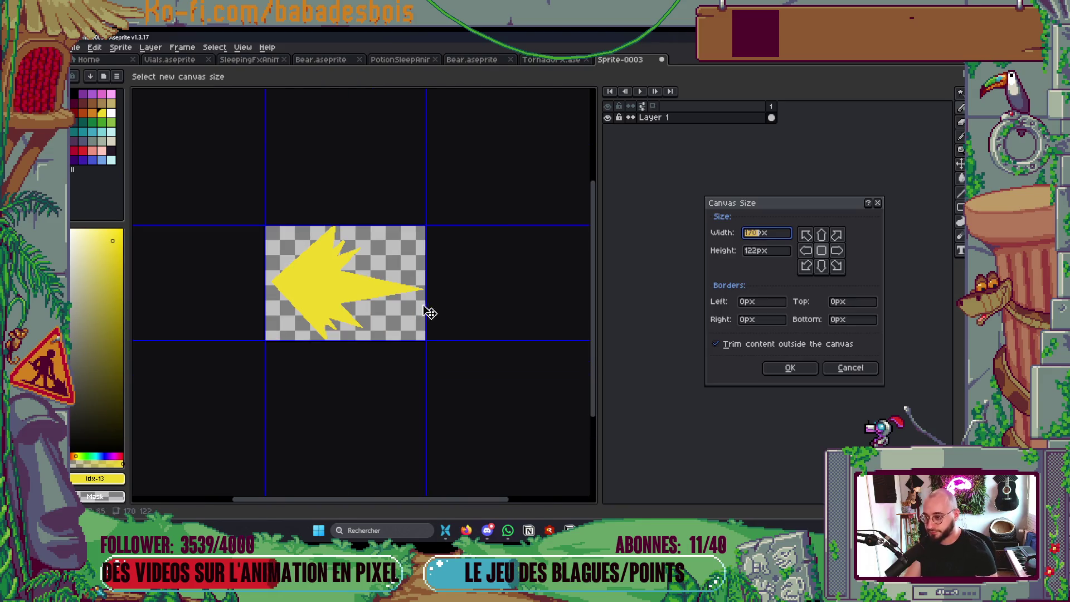
drag(427, 226, 461, 189)
click(790, 368)
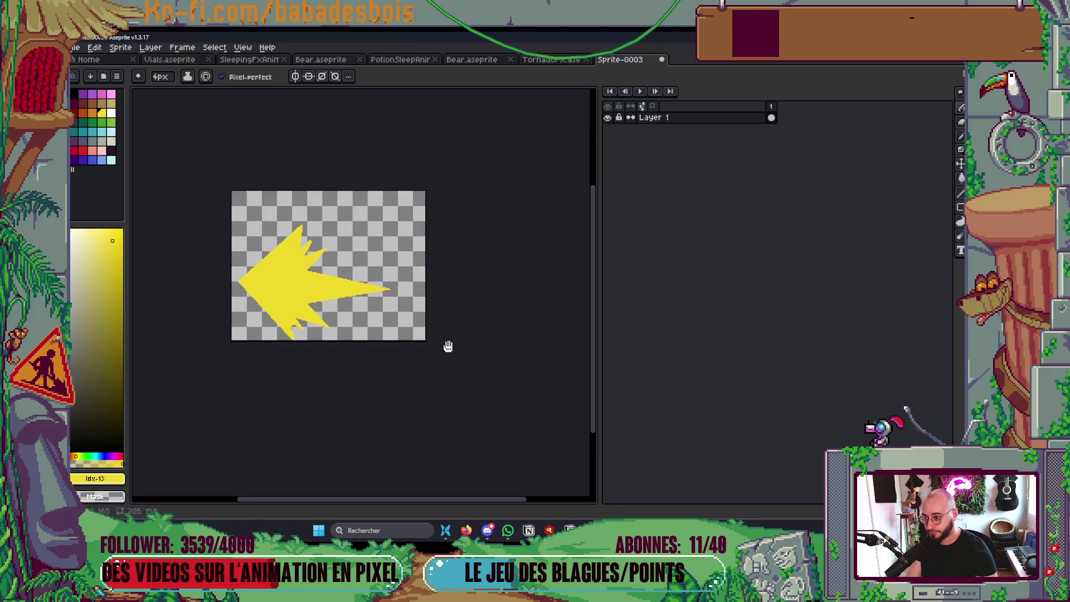
drag(448, 346, 466, 363)
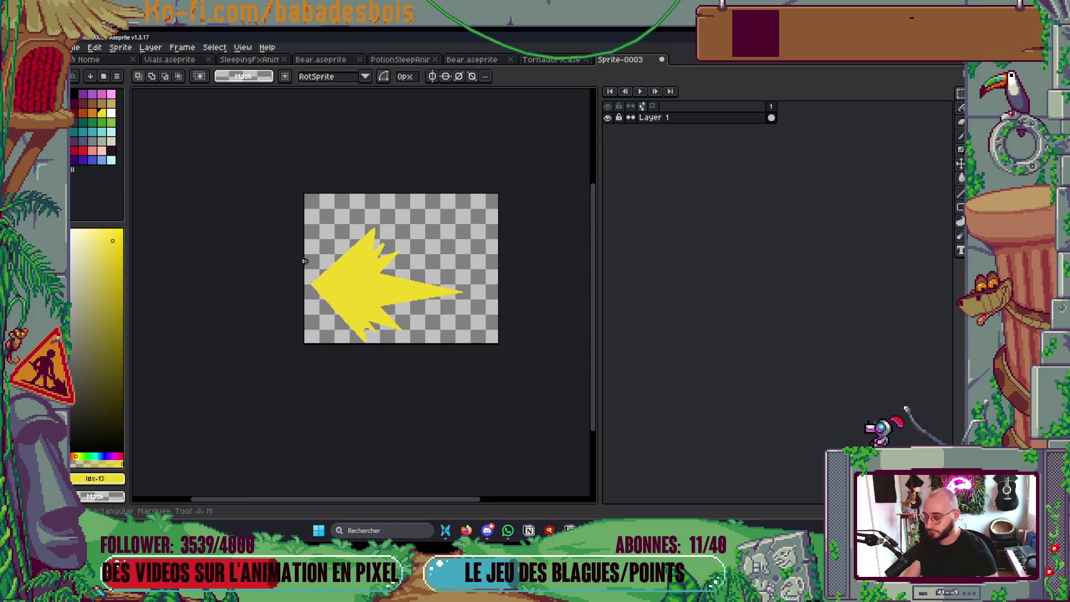
Select the whole canvas and scale the yellow arrow up to fill it
key(m)
key(ctrl+a)
mouse_move(441, 204)
mouse_down()
mouse_move(478, 162)
mouse_move(475, 144)
mouse_up()
key(ctrl+d)
Redraw the lower-left edge, top spike, upper notch and bottom spike edges in yellow
key(b)
scroll(256, 301, up, 2)
drag(255, 249, 371, 392)
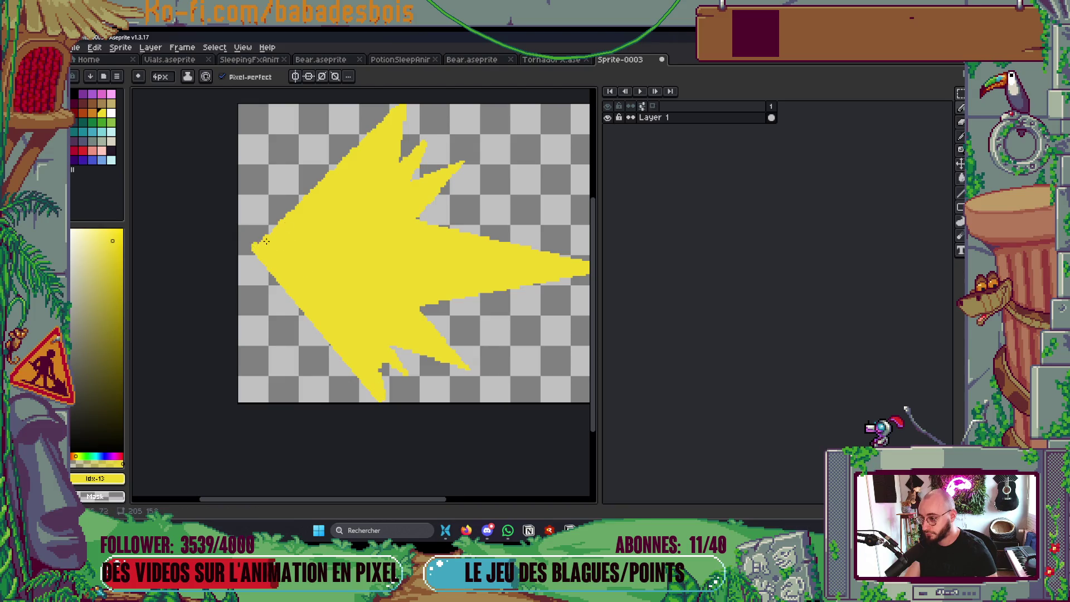
drag(265, 241, 246, 315)
drag(371, 257, 384, 177)
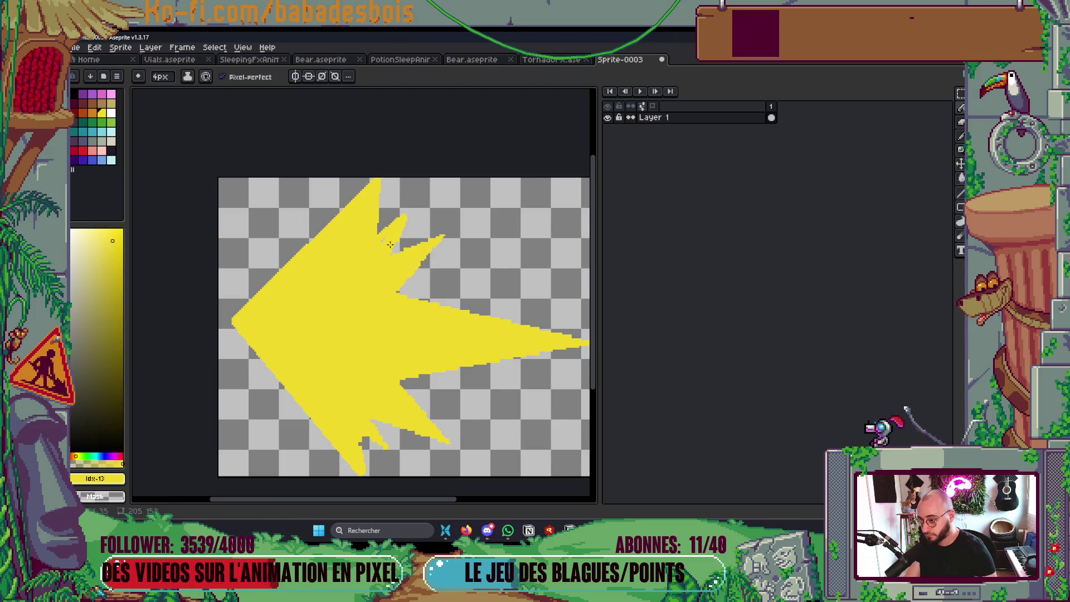
mouse_move(394, 252)
mouse_down()
mouse_move(404, 245)
mouse_move(424, 264)
mouse_up()
drag(361, 446, 366, 489)
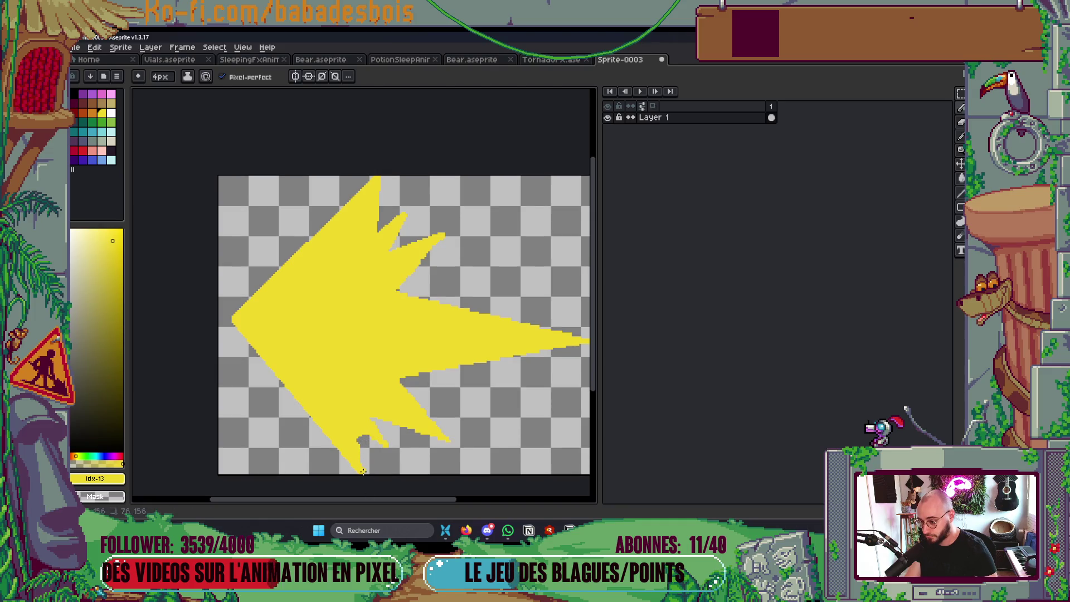
drag(360, 424, 387, 449)
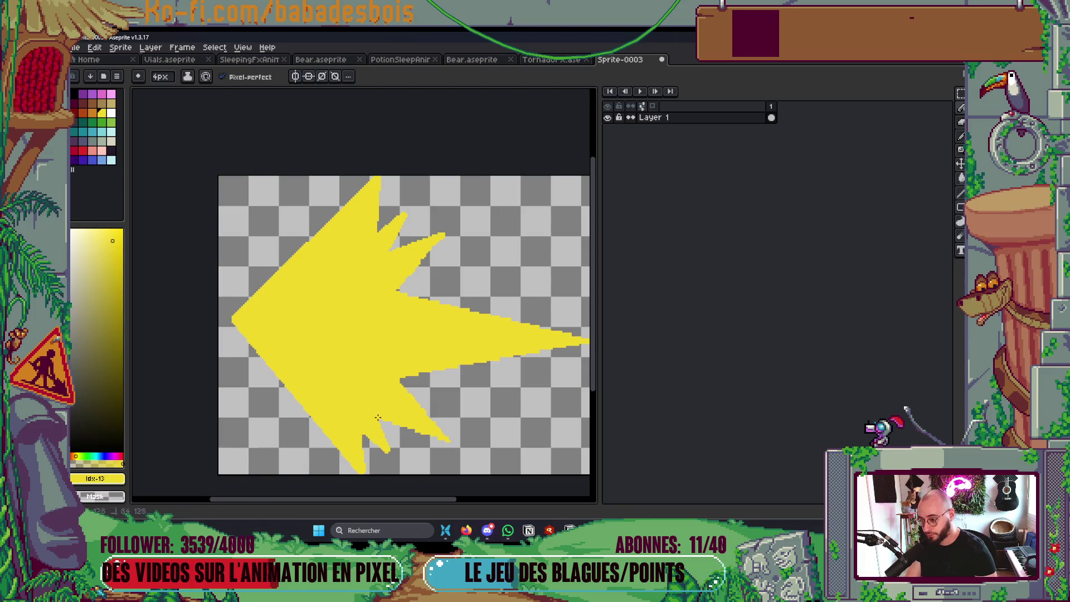
drag(448, 439, 397, 373)
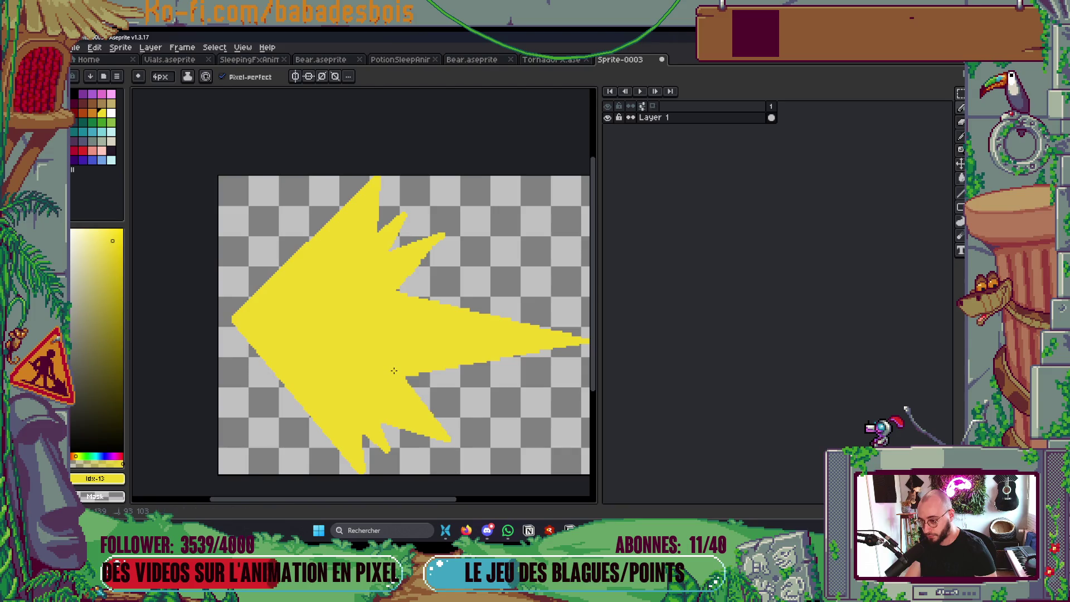
Extend the right spike's tip further right and paint over its grey streak
scroll(394, 371, down, 5)
scroll(384, 390, up, 6)
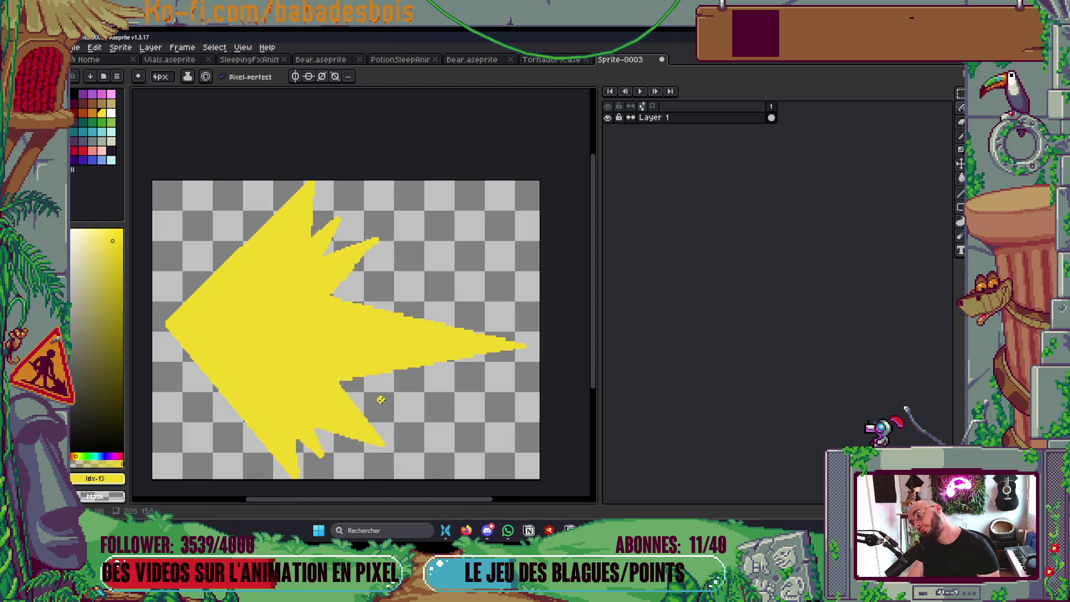
drag(373, 393, 380, 383)
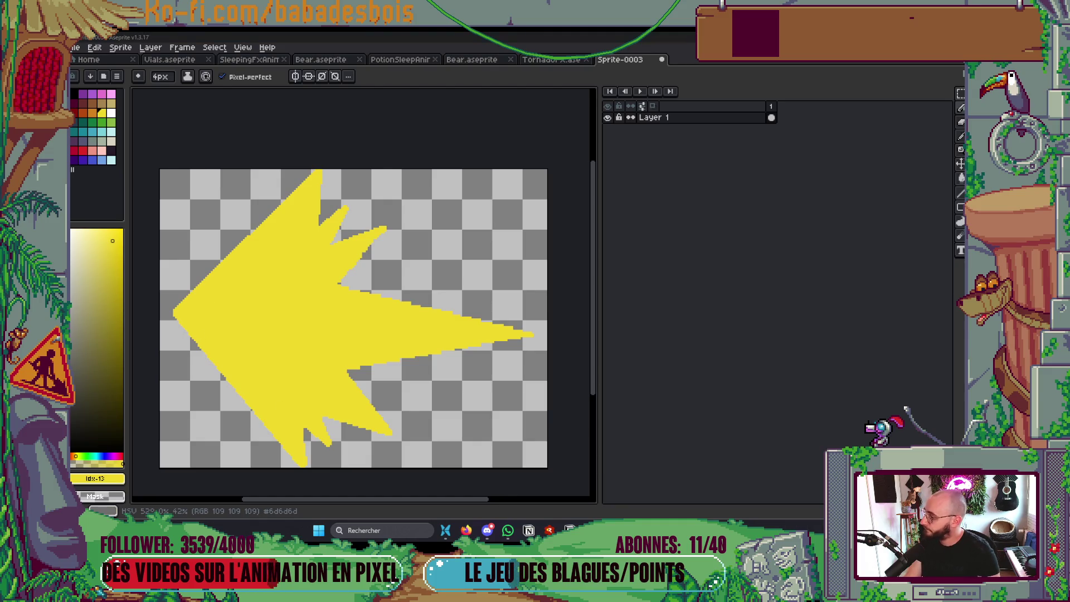
drag(369, 342, 398, 329)
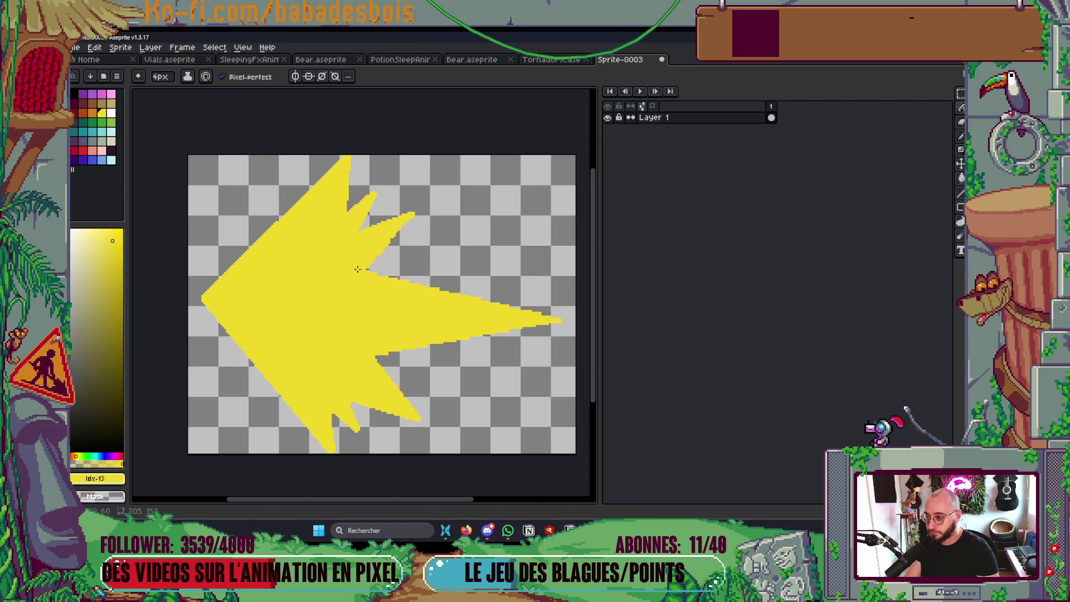
drag(413, 282, 569, 310)
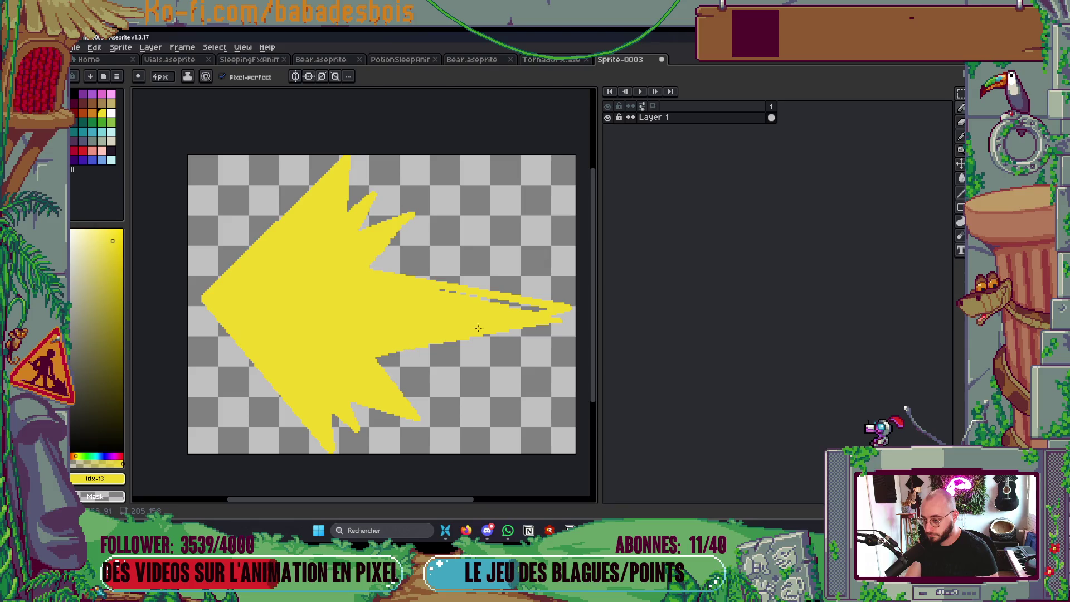
drag(539, 310, 478, 296)
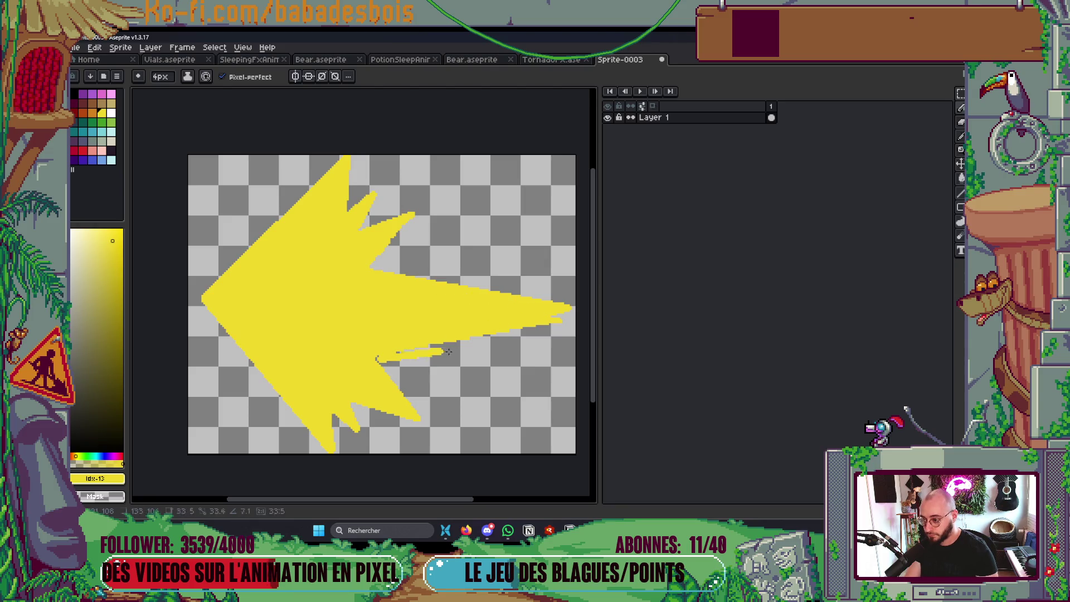
Patch the small grey notch along the arrow's edge and set orange as the drawing colour
scroll(562, 312, down, 5)
scroll(560, 312, up, 1)
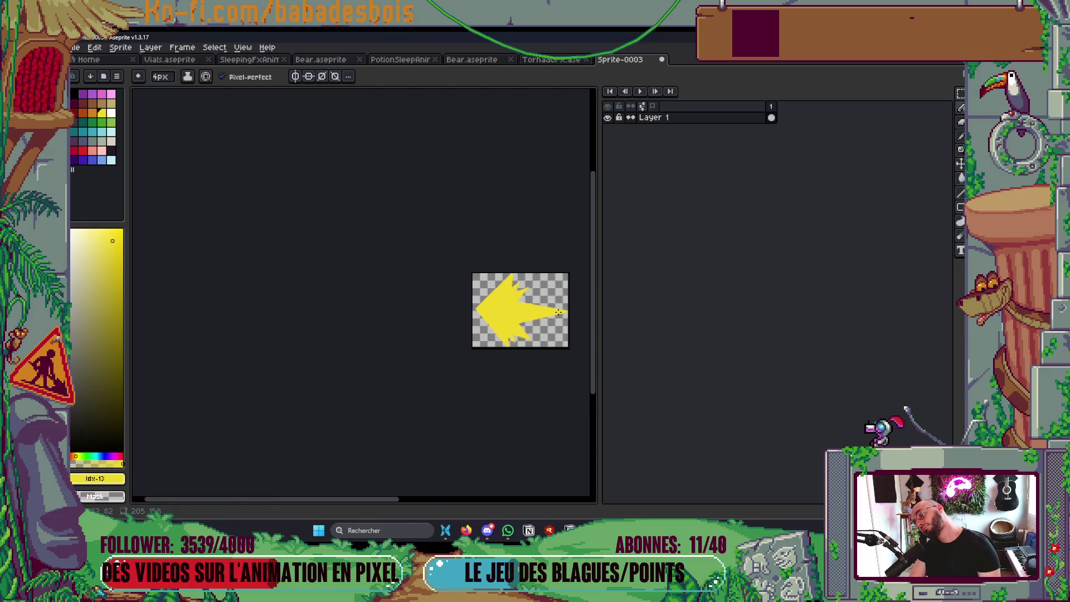
scroll(550, 316, up, 3)
scroll(534, 323, down, 4)
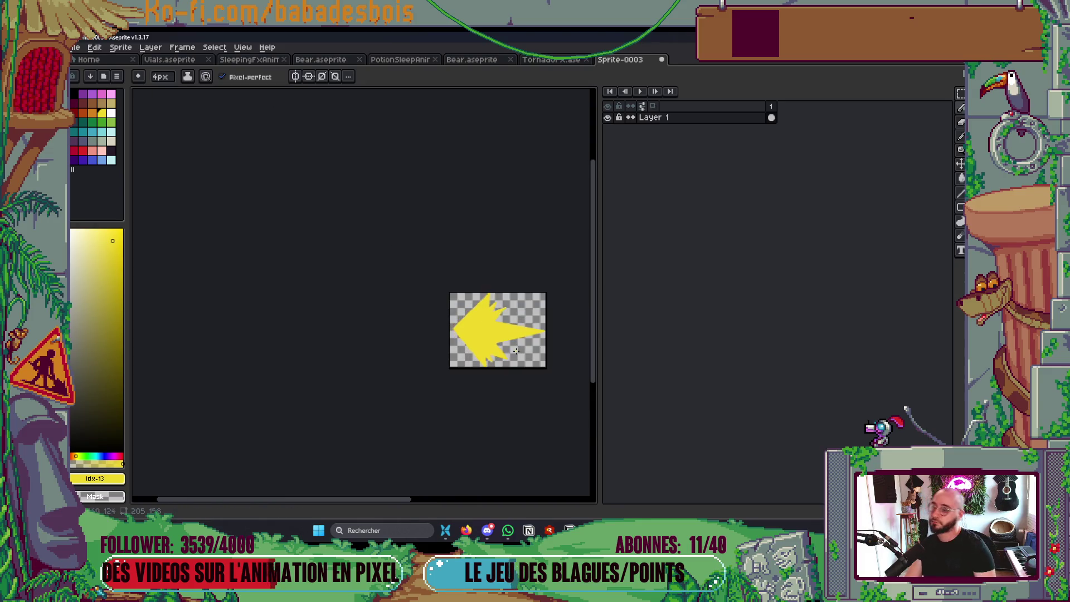
scroll(494, 355, up, 4)
scroll(493, 355, up, 1)
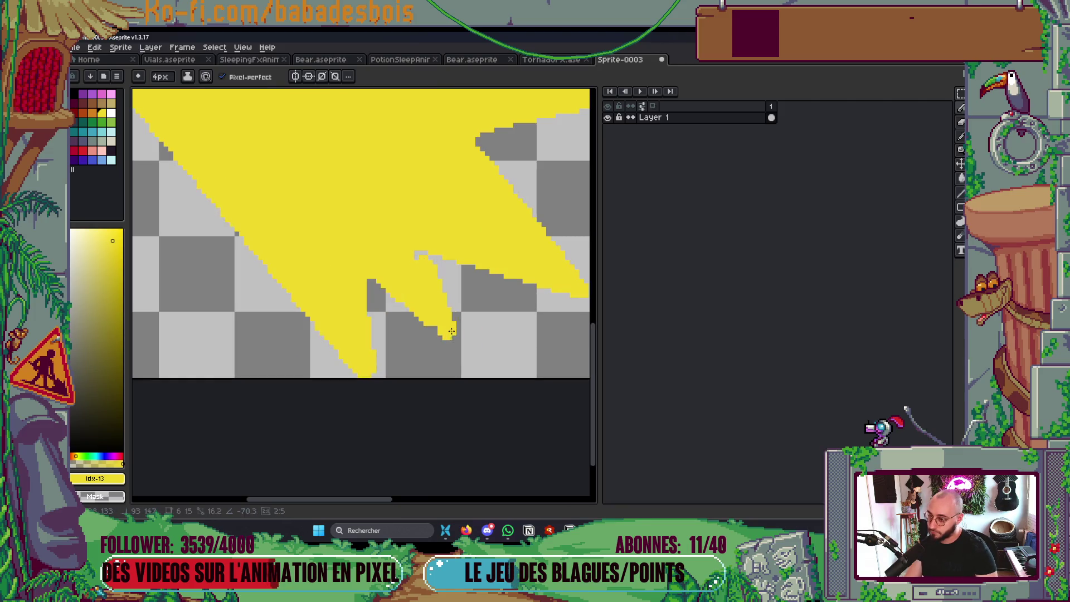
scroll(456, 344, down, 6)
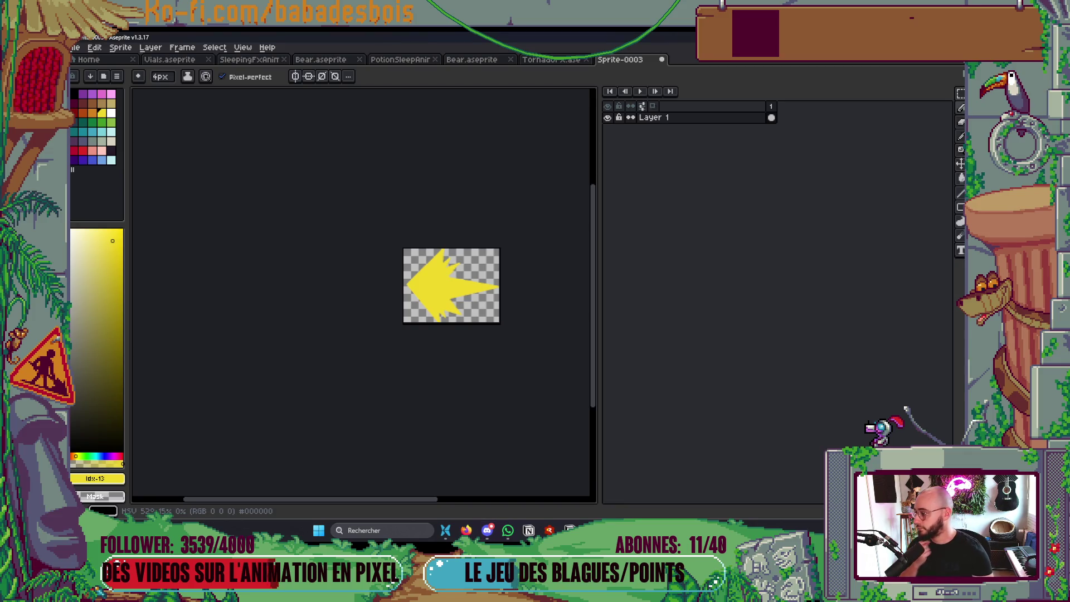
scroll(336, 396, up, 3)
scroll(300, 406, down, 1)
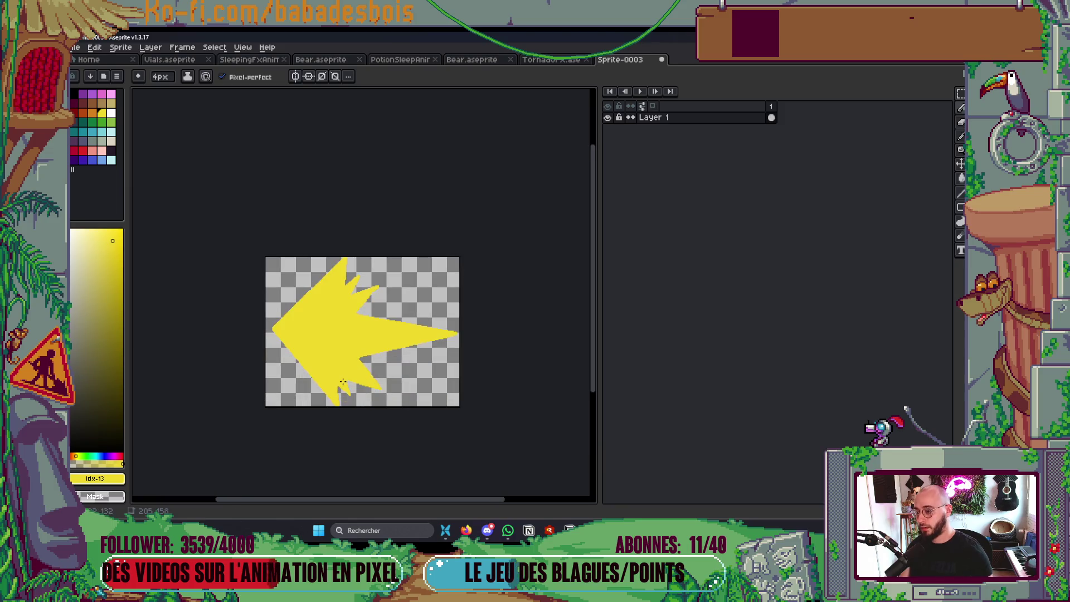
scroll(379, 405, up, 1)
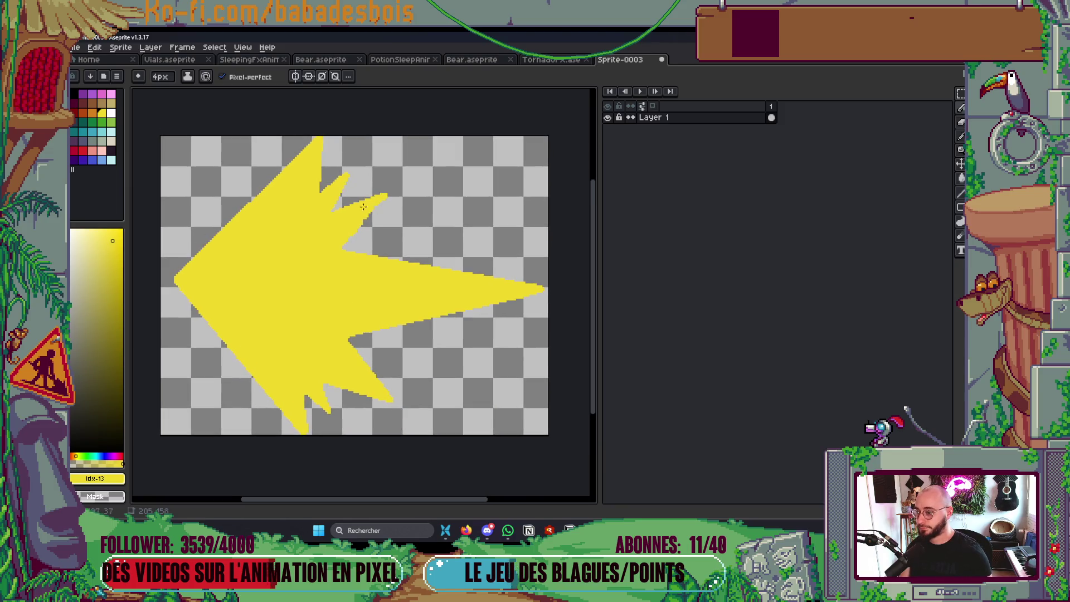
scroll(346, 250, up, 2)
mouse_move(335, 257)
mouse_down()
mouse_move(327, 264)
mouse_move(390, 205)
mouse_up()
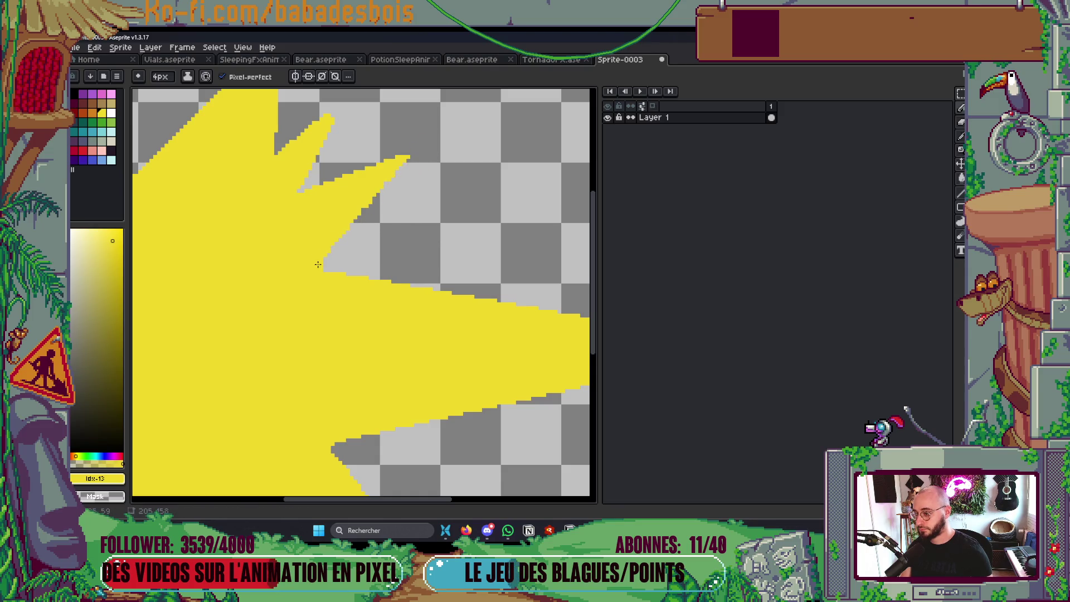
drag(321, 153, 324, 173)
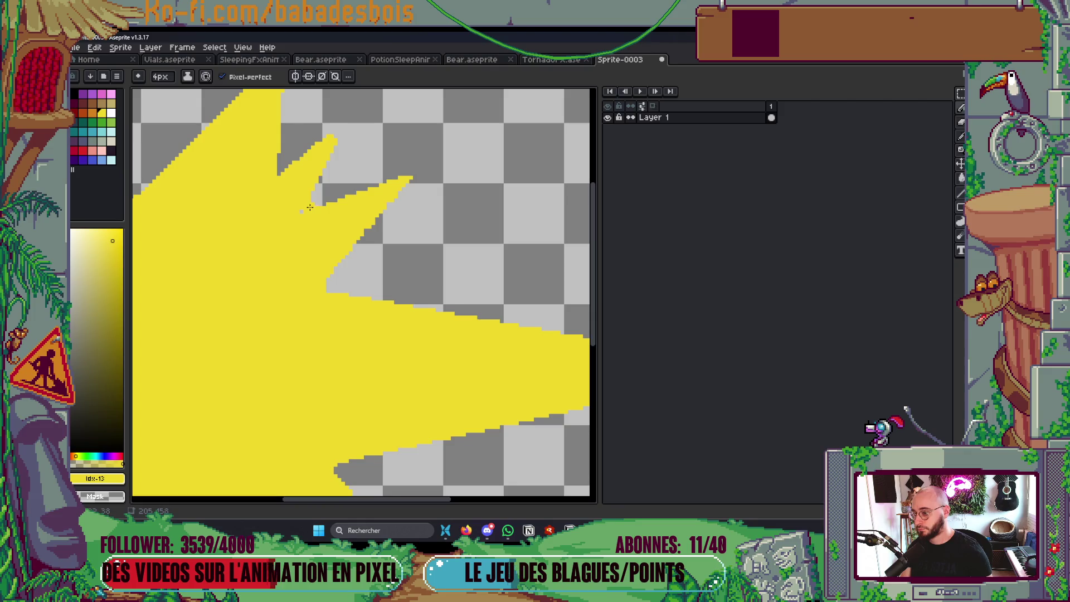
scroll(362, 194, down, 5)
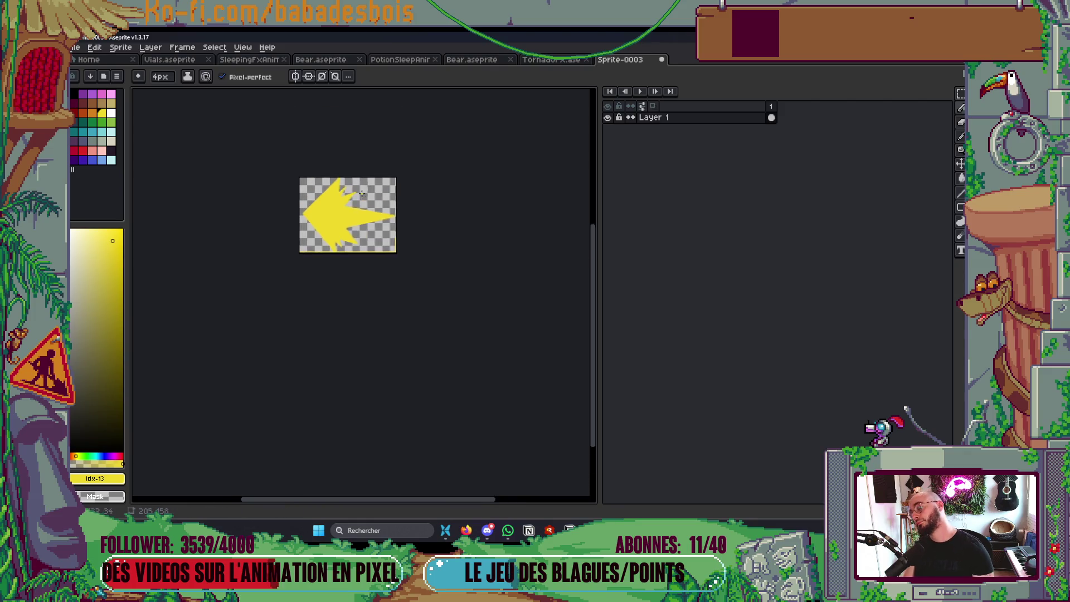
scroll(359, 192, up, 2)
scroll(342, 191, down, 1)
scroll(317, 212, up, 1)
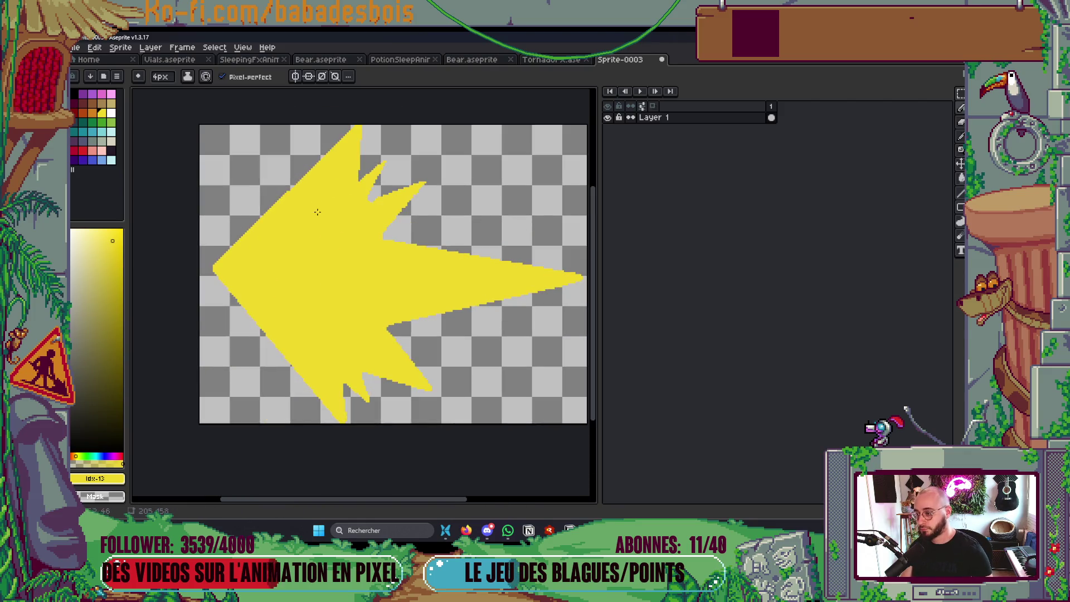
drag(317, 212, 344, 203)
click(92, 112)
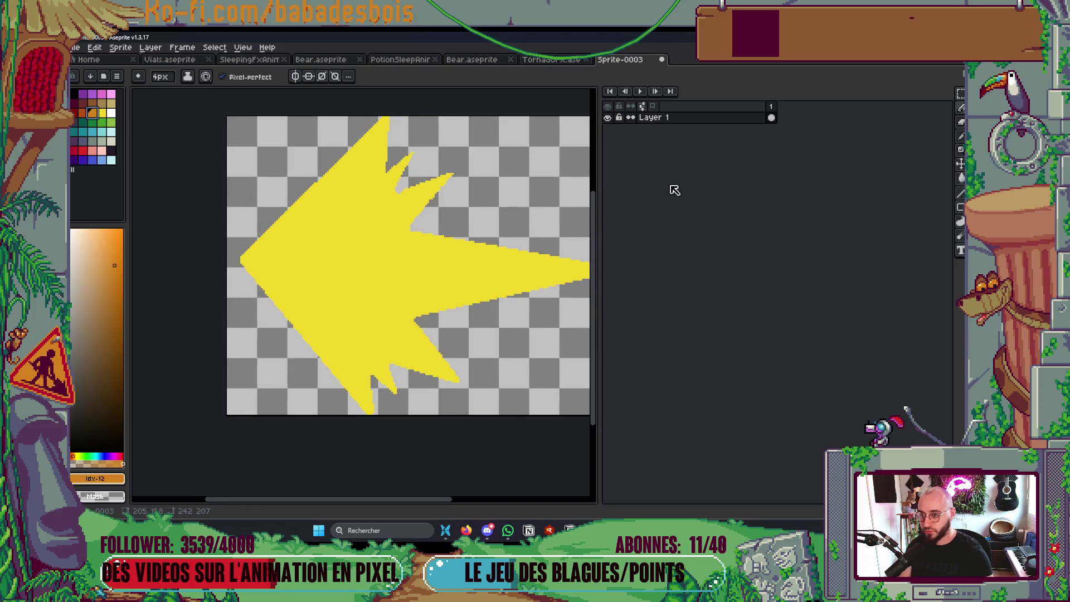
Add a new layer above Layer 1
right_click(703, 122)
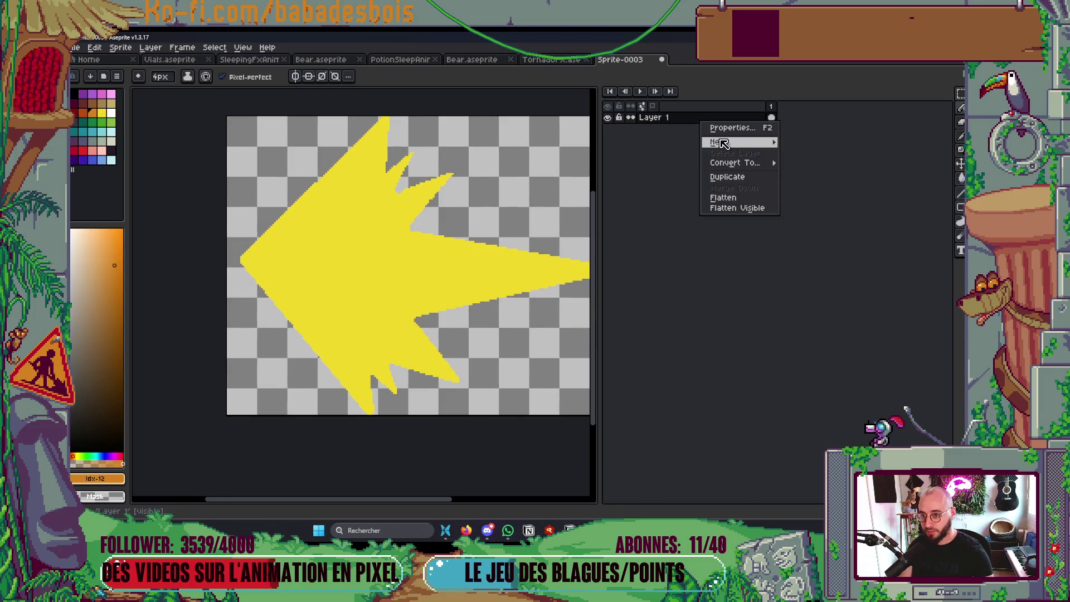
click(778, 146)
right_click(778, 145)
mouse_move(776, 145)
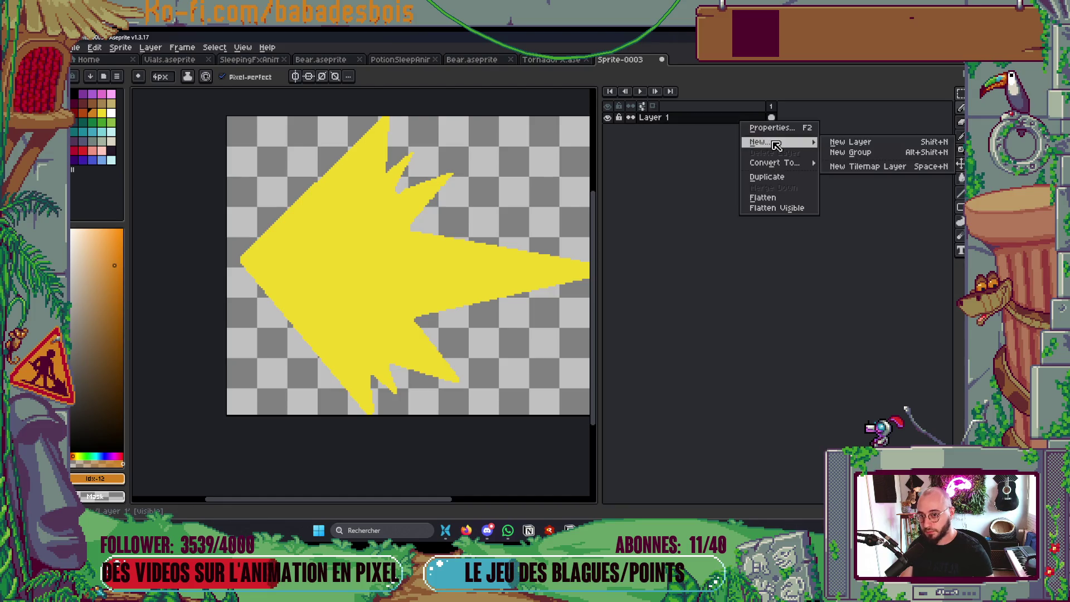
click(851, 143)
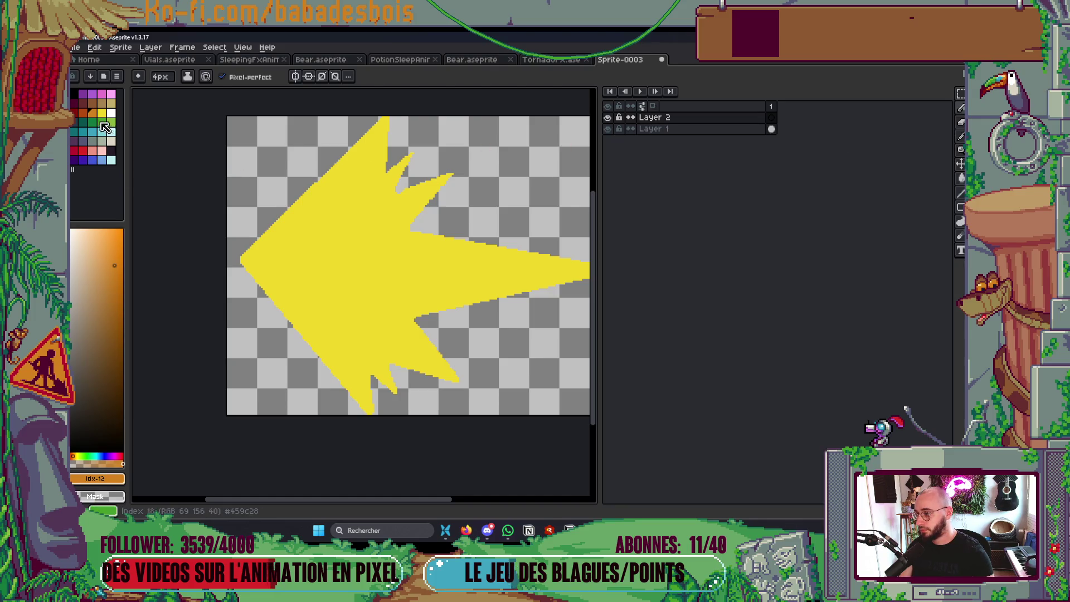
Flood-fill the arrow on Layer 1 orange, then switch to yellow on Layer 2
click(724, 129)
key(g)
click(325, 238)
key(b)
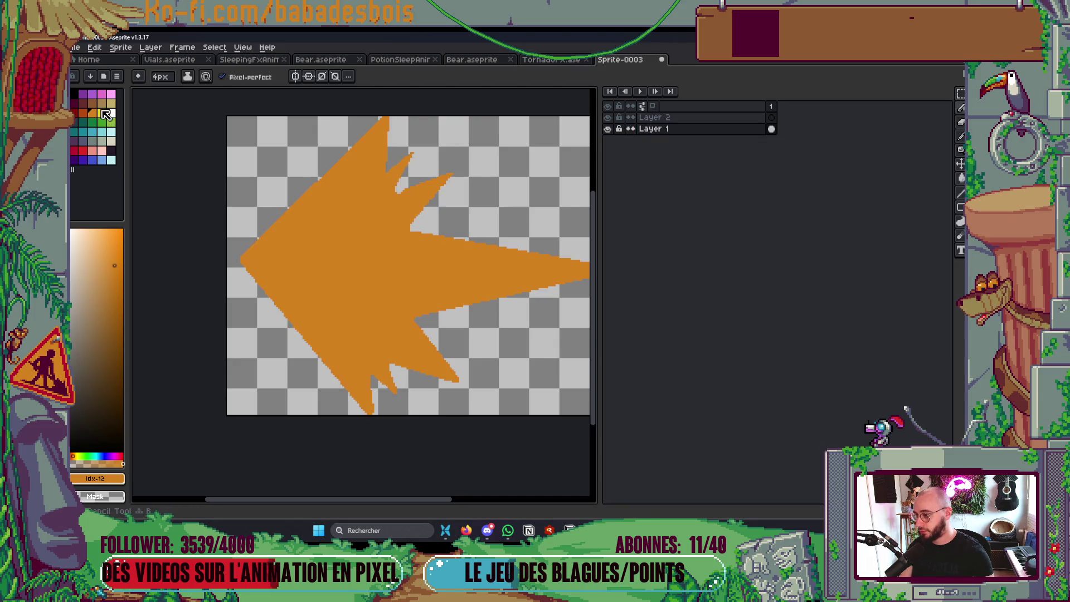
click(106, 113)
click(707, 118)
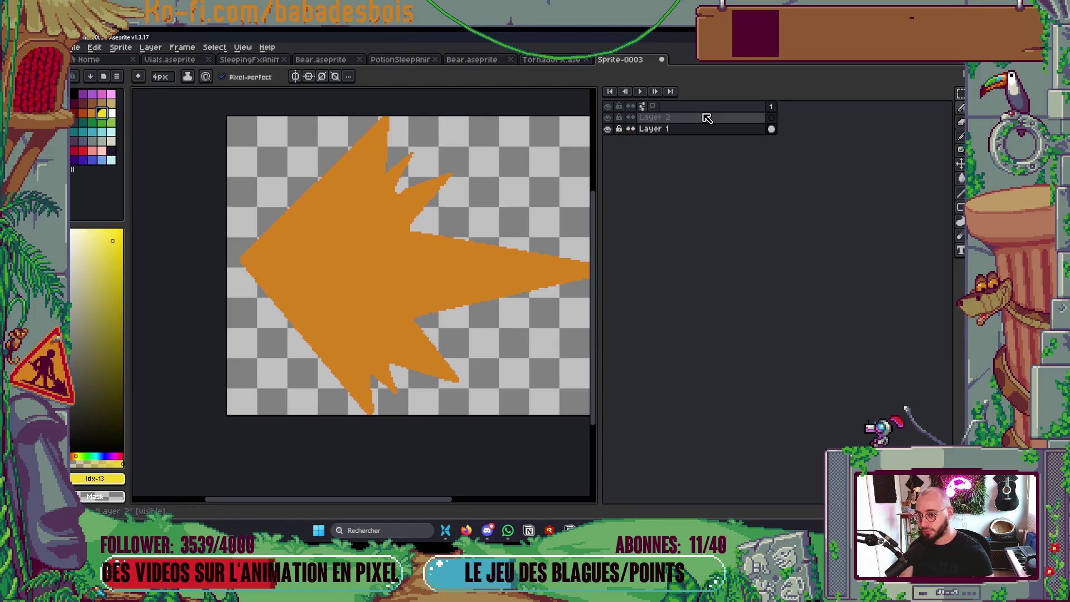
Draw straight yellow lines from the left tip to the bottom and top spikes, closing the outline
click(244, 260)
shift+click(370, 412)
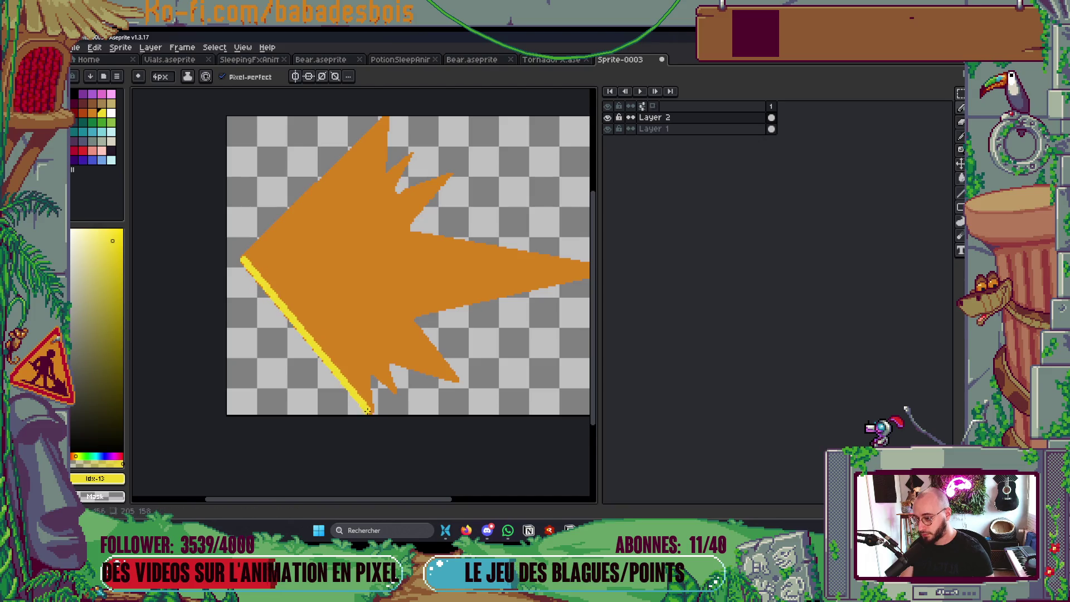
shift+click(288, 256)
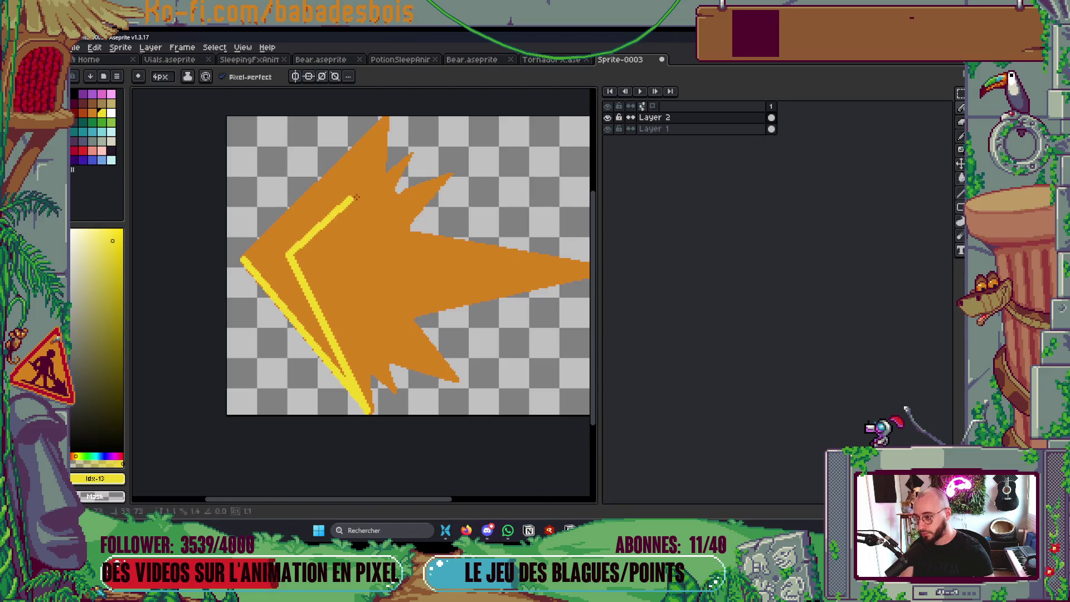
shift+click(384, 135)
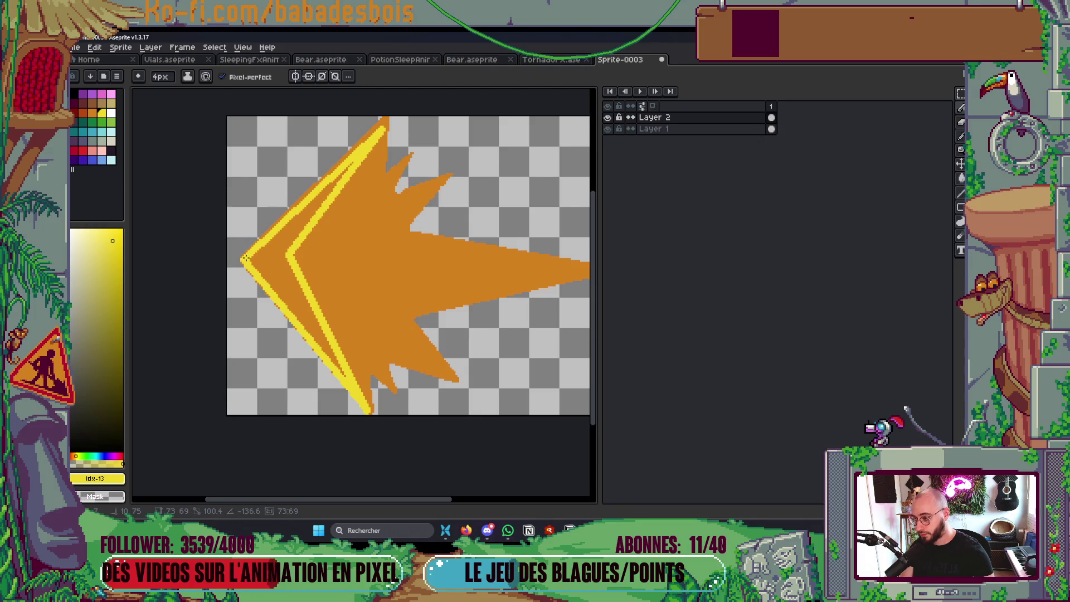
shift+click(245, 259)
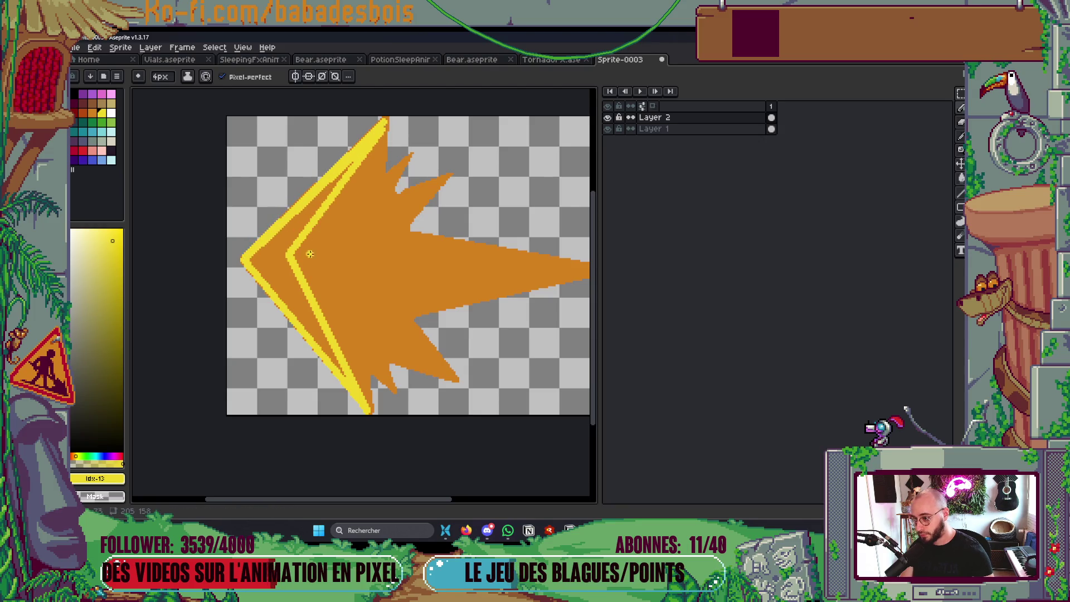
Sketch yellow strokes into the upper spikes, across the middle, and from the right tip
mouse_move(297, 253)
mouse_down()
mouse_move(363, 168)
mouse_move(383, 170)
mouse_up()
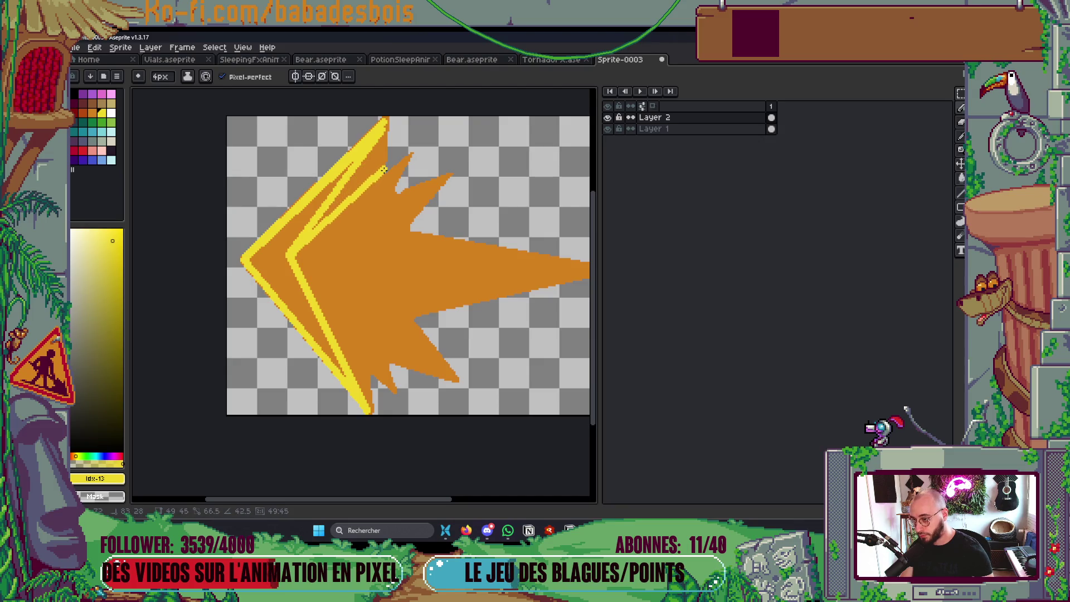
mouse_move(305, 223)
mouse_down()
mouse_move(345, 185)
mouse_move(383, 177)
mouse_up()
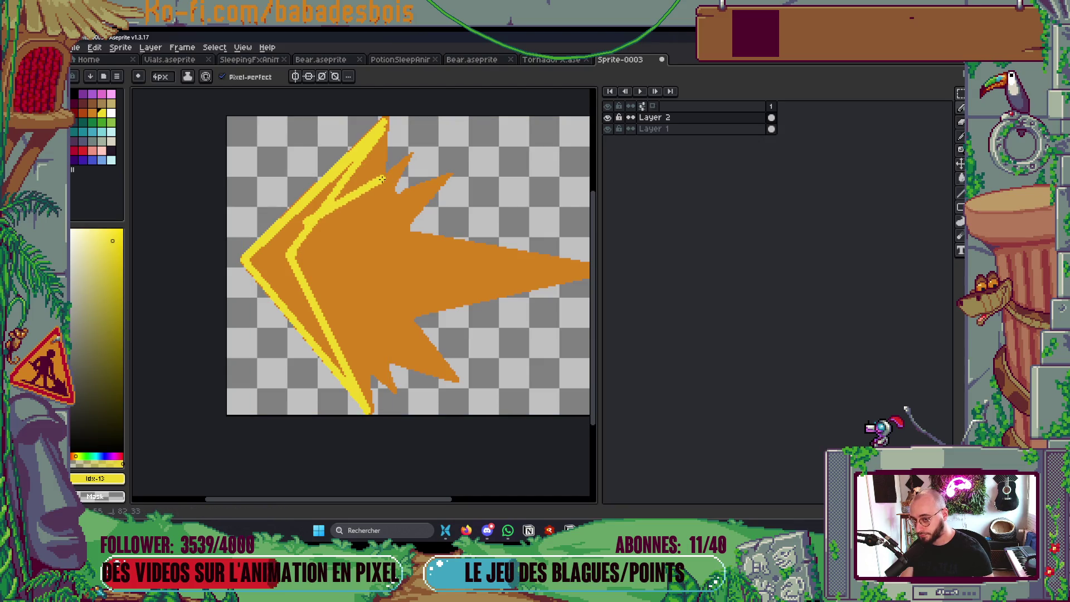
mouse_move(304, 261)
mouse_down()
mouse_move(398, 211)
mouse_move(332, 255)
mouse_move(542, 268)
mouse_move(341, 248)
mouse_up()
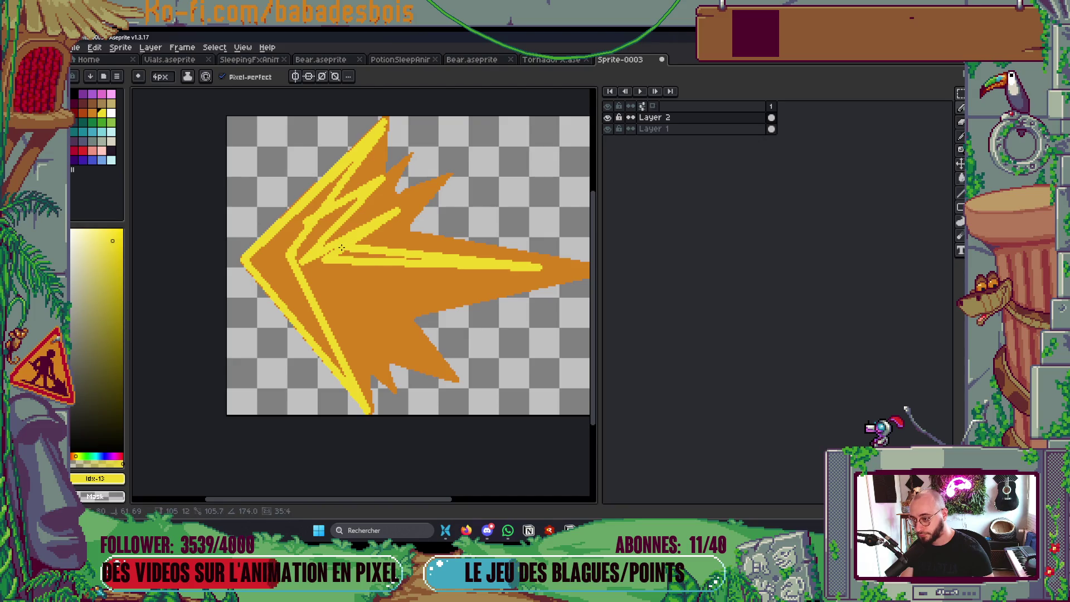
mouse_move(364, 189)
mouse_down()
mouse_move(339, 237)
mouse_move(397, 212)
mouse_up()
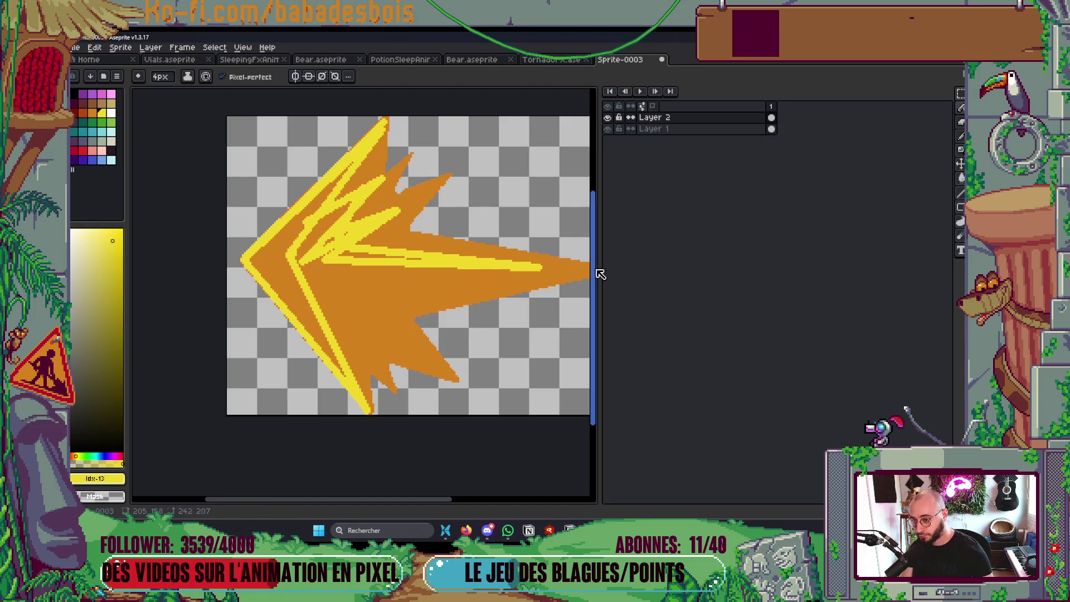
drag(348, 255, 347, 254)
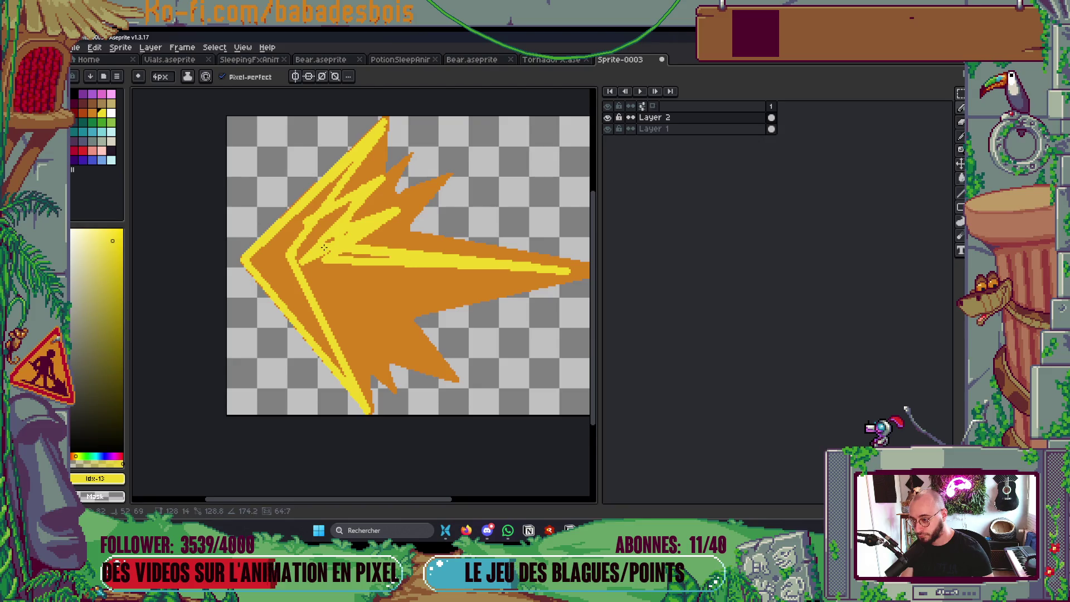
mouse_move(565, 271)
mouse_down()
mouse_move(347, 303)
mouse_move(353, 330)
mouse_move(412, 342)
mouse_move(329, 317)
mouse_up()
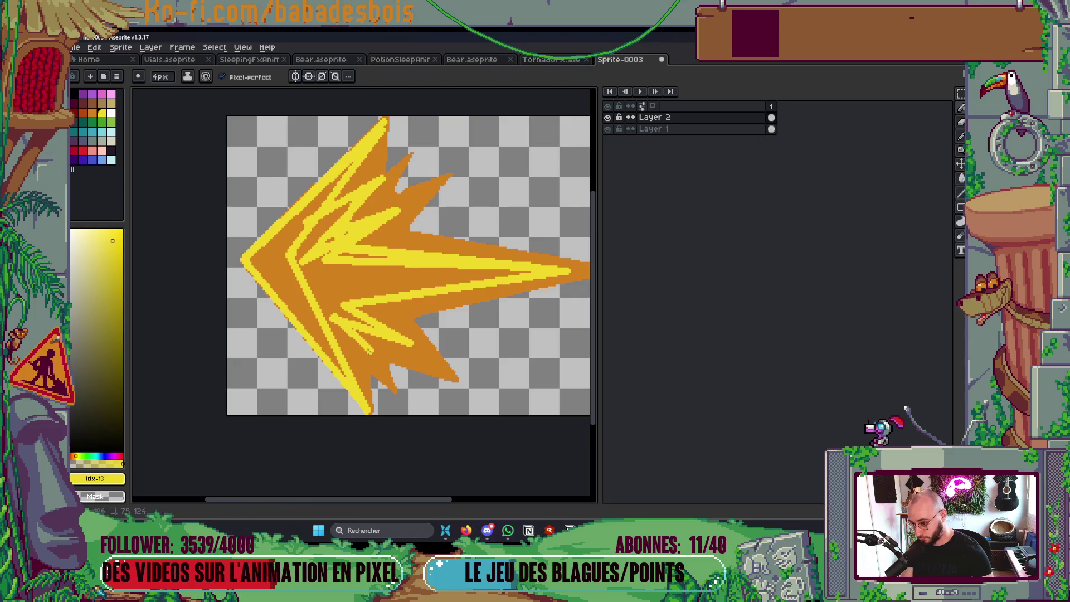
Flood-fill the burst's centre and left-edge areas with yellow
key(g)
click(333, 277)
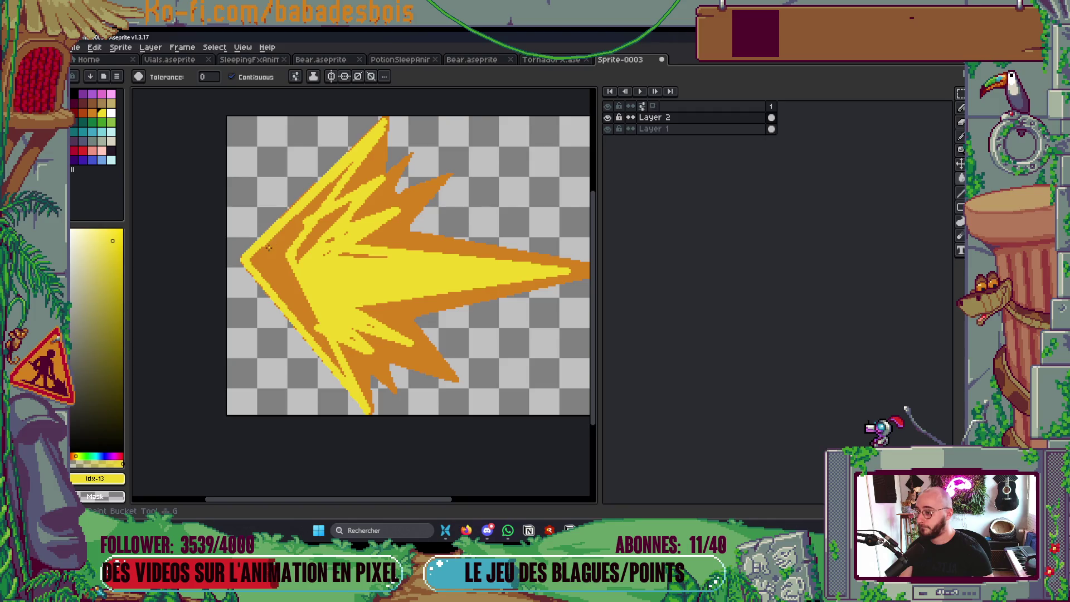
click(268, 247)
click(326, 234)
scroll(332, 214, down, 5)
scroll(332, 213, up, 2)
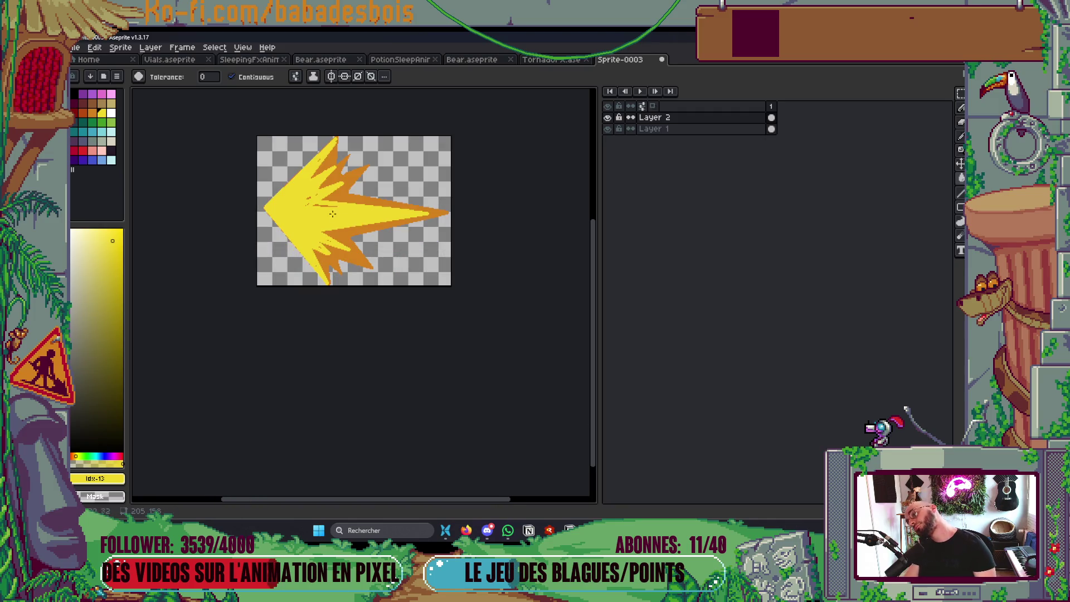
scroll(332, 214, up, 3)
Cover leftover orange specks in the lower spike and along the lower-left edge
key(b)
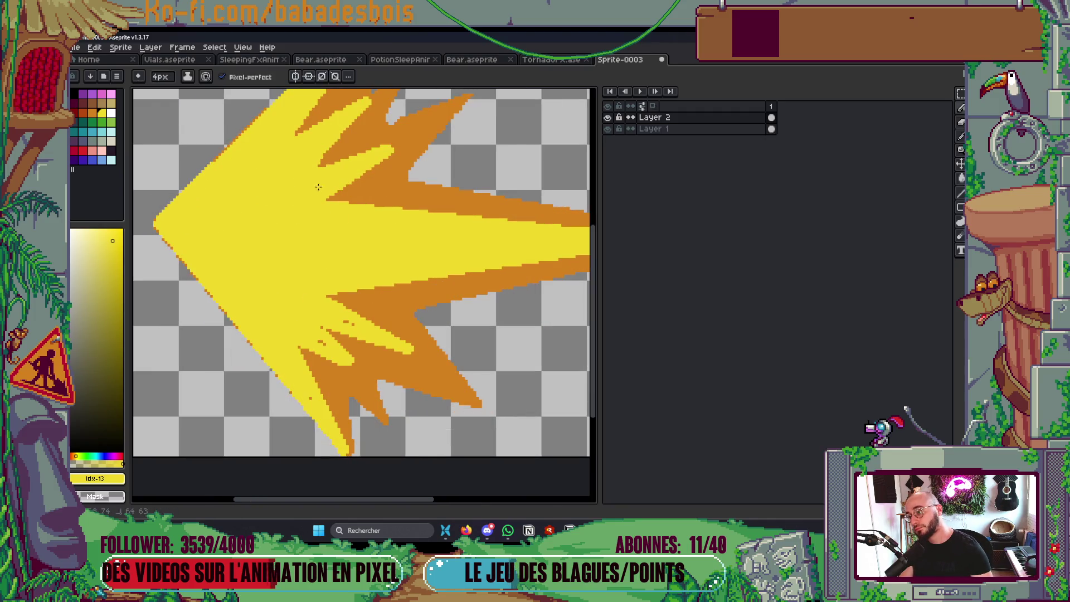
mouse_move(319, 329)
mouse_down()
mouse_move(323, 344)
mouse_move(357, 327)
mouse_up()
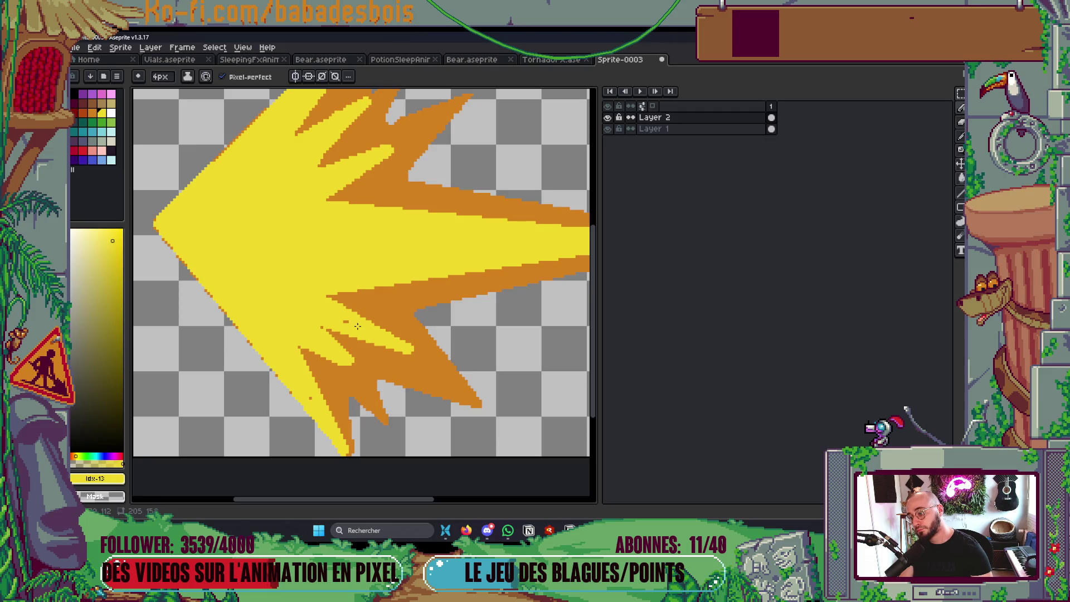
drag(312, 397, 151, 228)
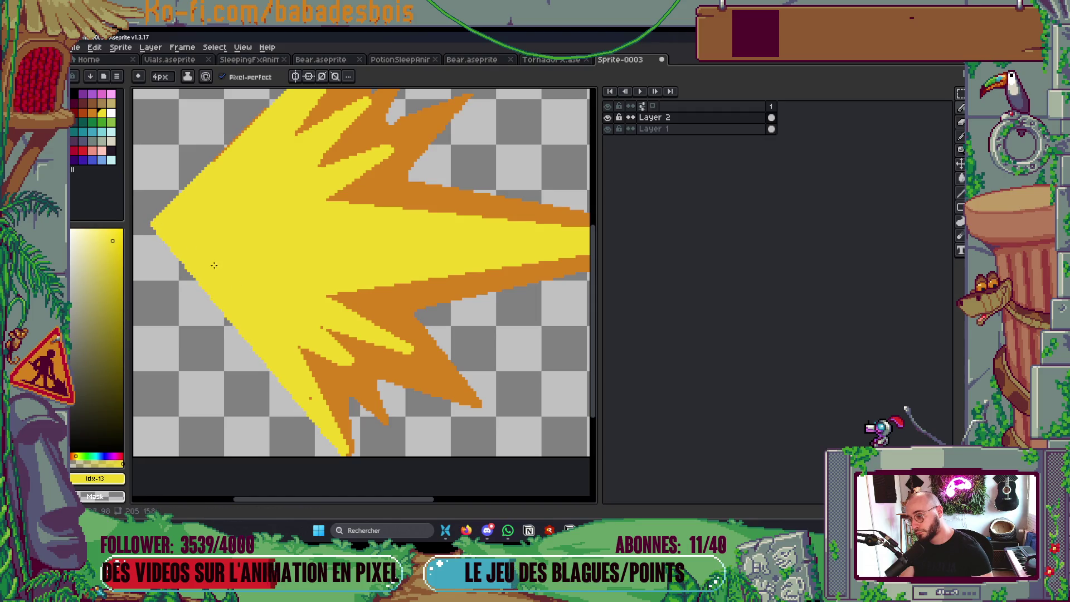
scroll(308, 382, down, 5)
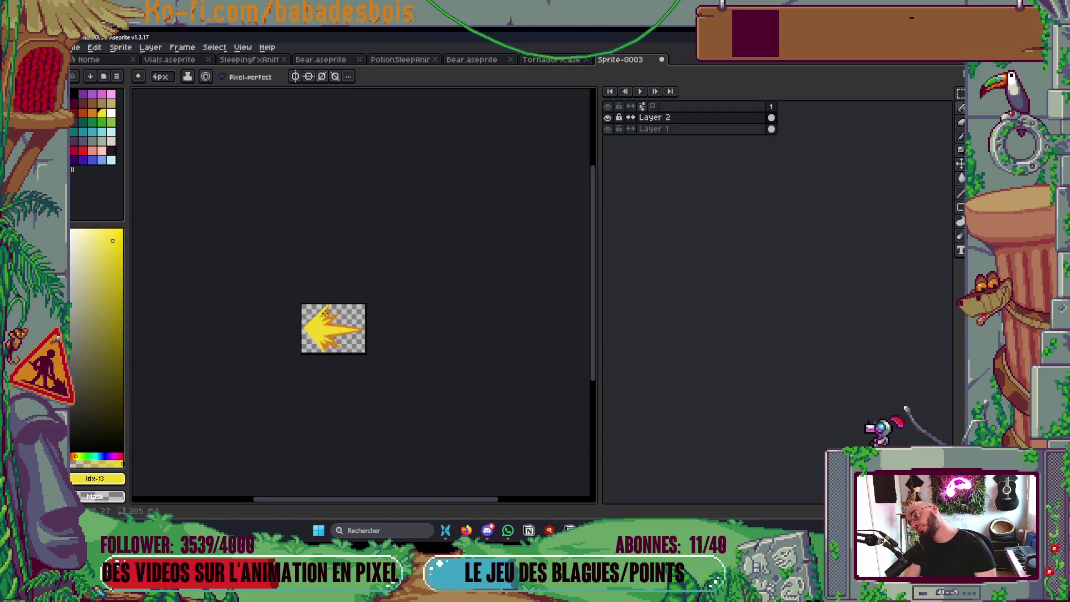
scroll(336, 314, up, 6)
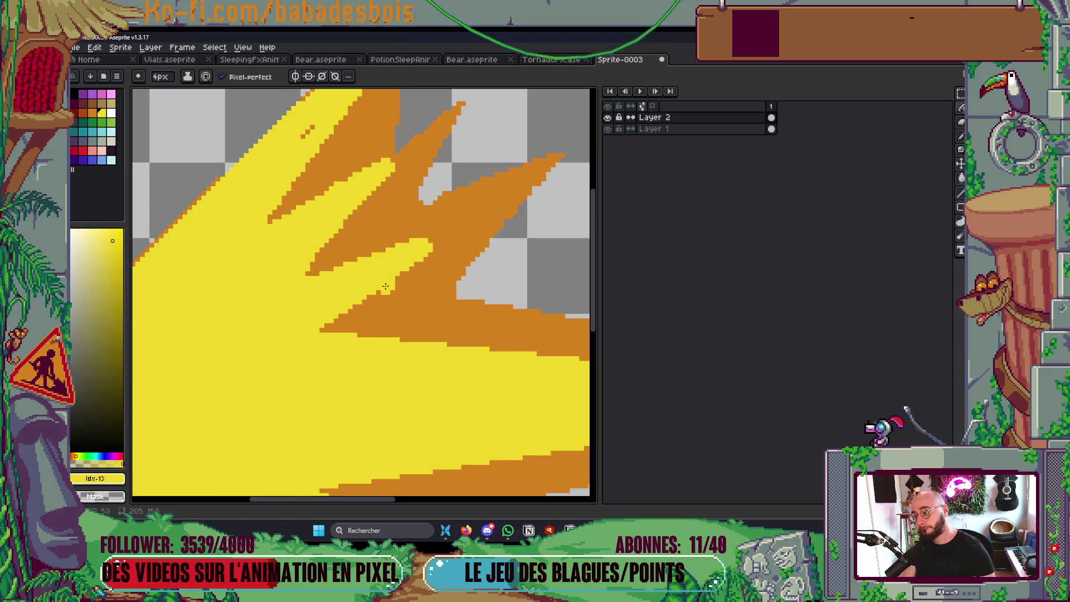
drag(341, 328, 326, 329)
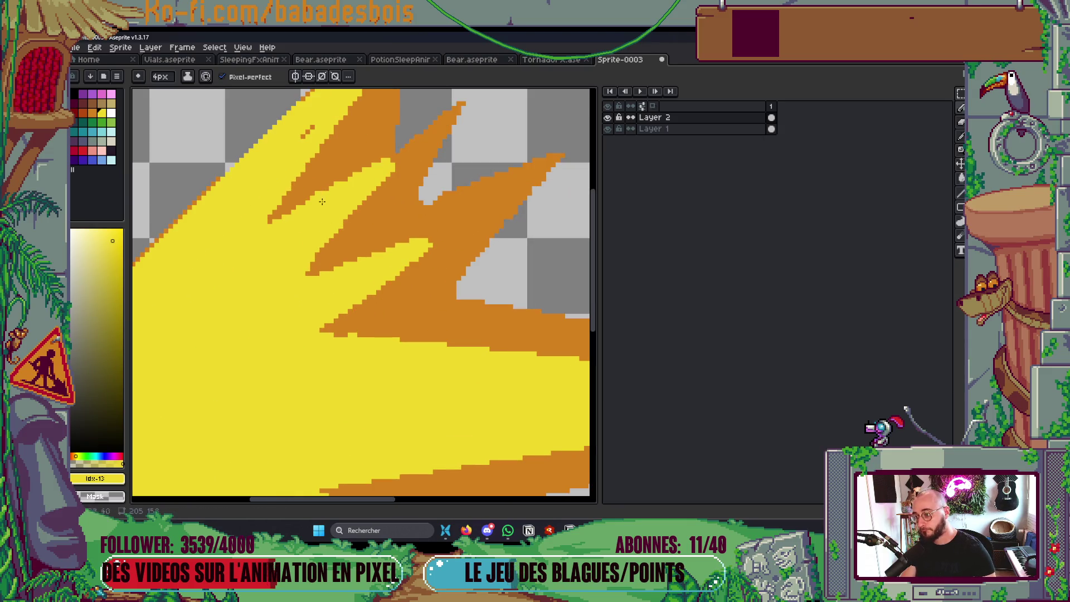
scroll(303, 121, down, 5)
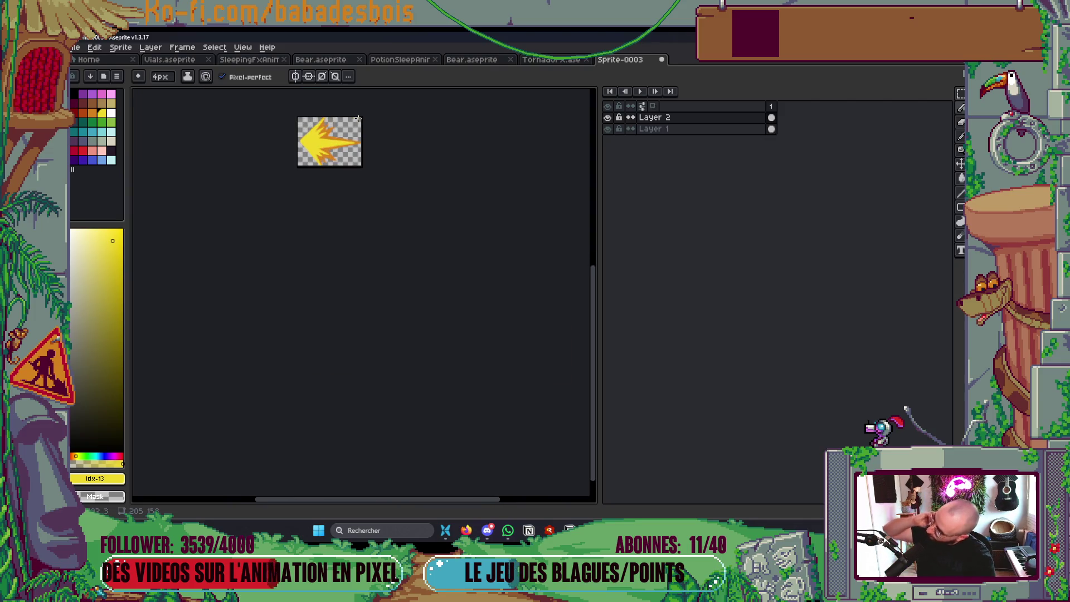
scroll(288, 237, up, 2)
scroll(366, 234, up, 2)
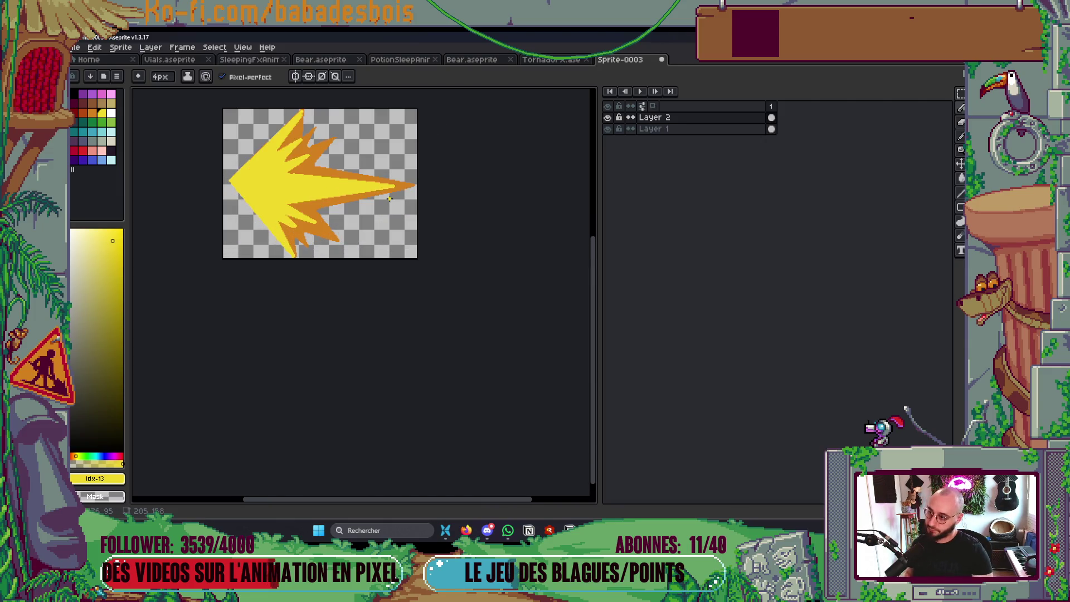
drag(316, 203, 327, 217)
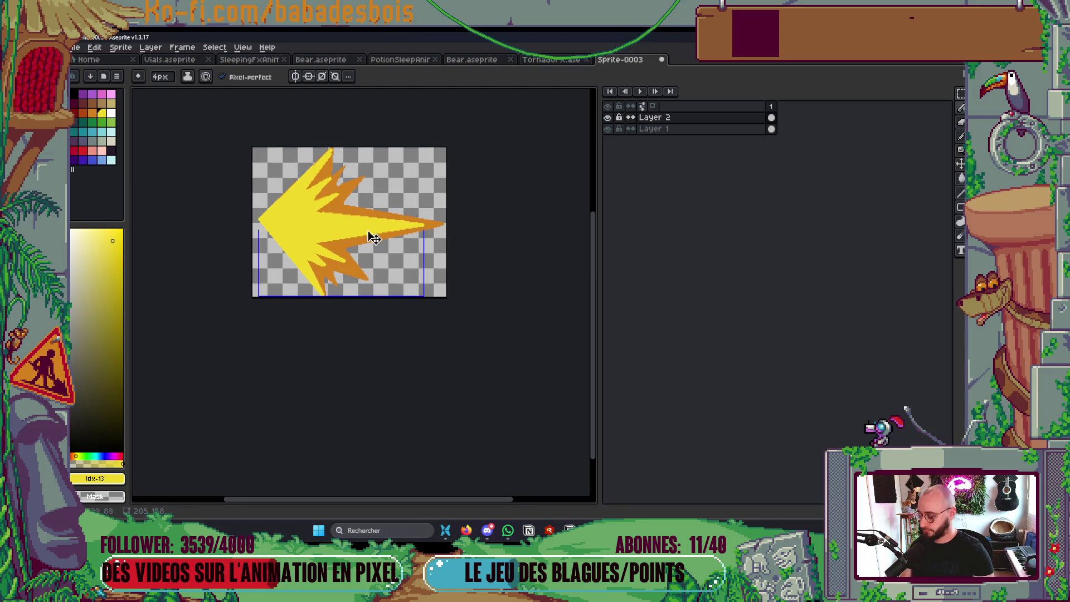
Cancel the save dialog and switch back to Godot's TornadoFx scene
key(ctrl+s)
key(Escape)
key(alt+Tab)
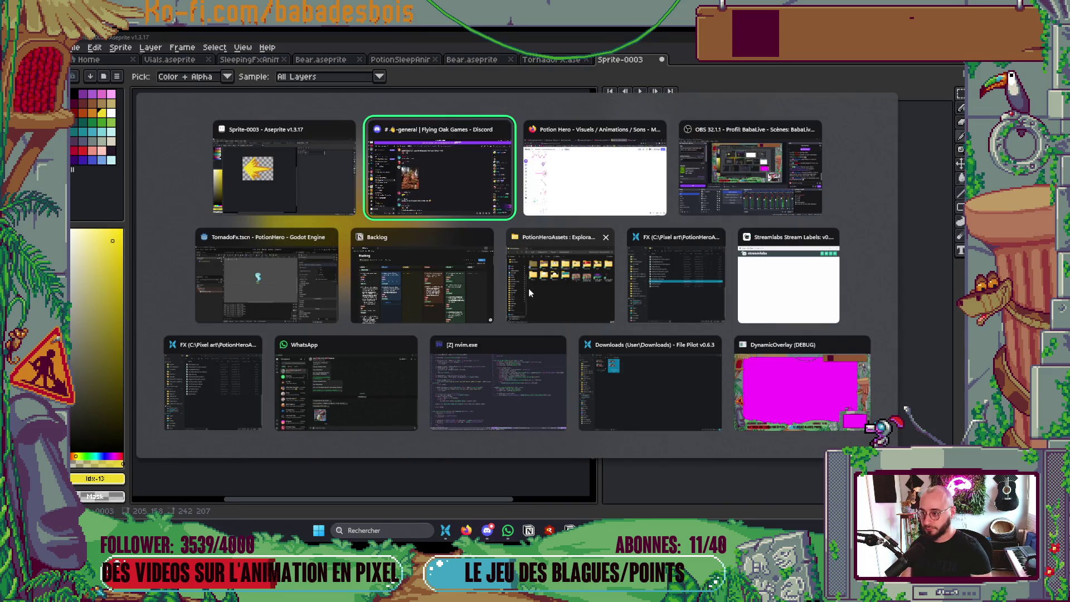
click(315, 295)
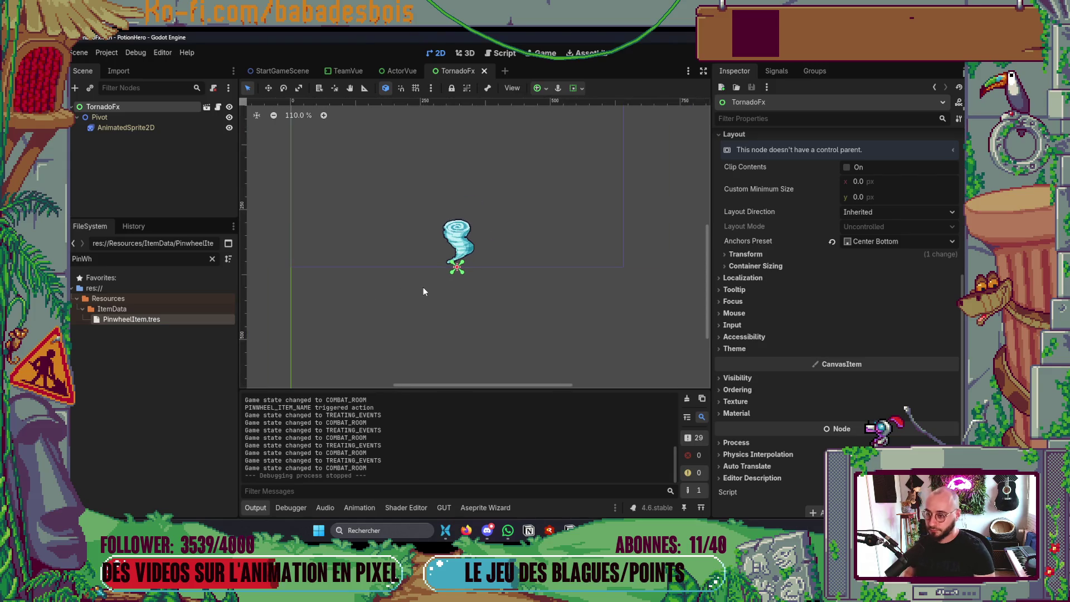
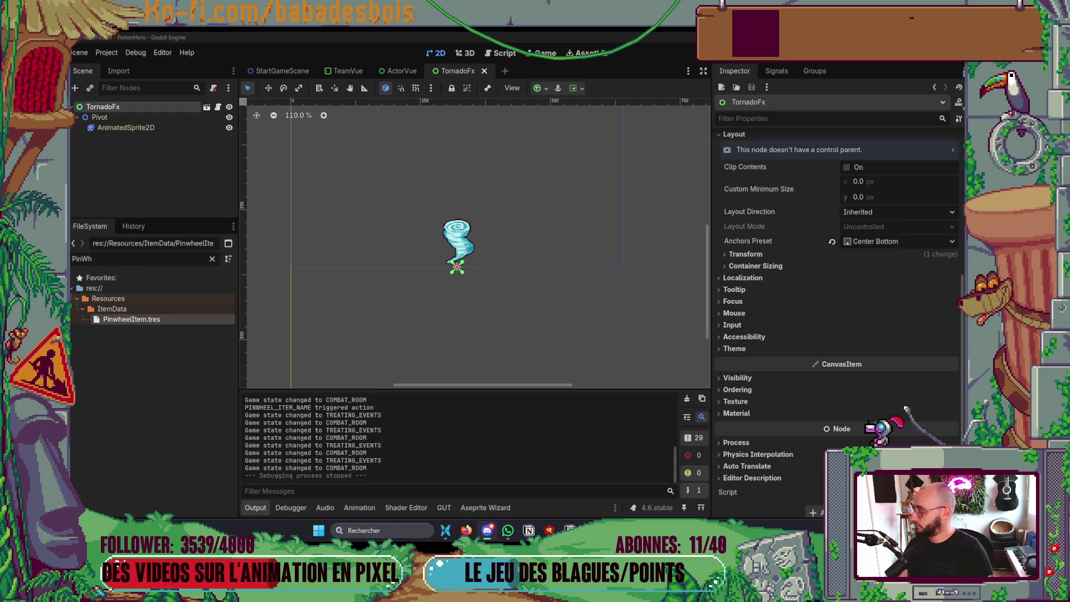
Collapse the Output panel and zoom the tornado preview to 133%
drag(483, 307, 466, 310)
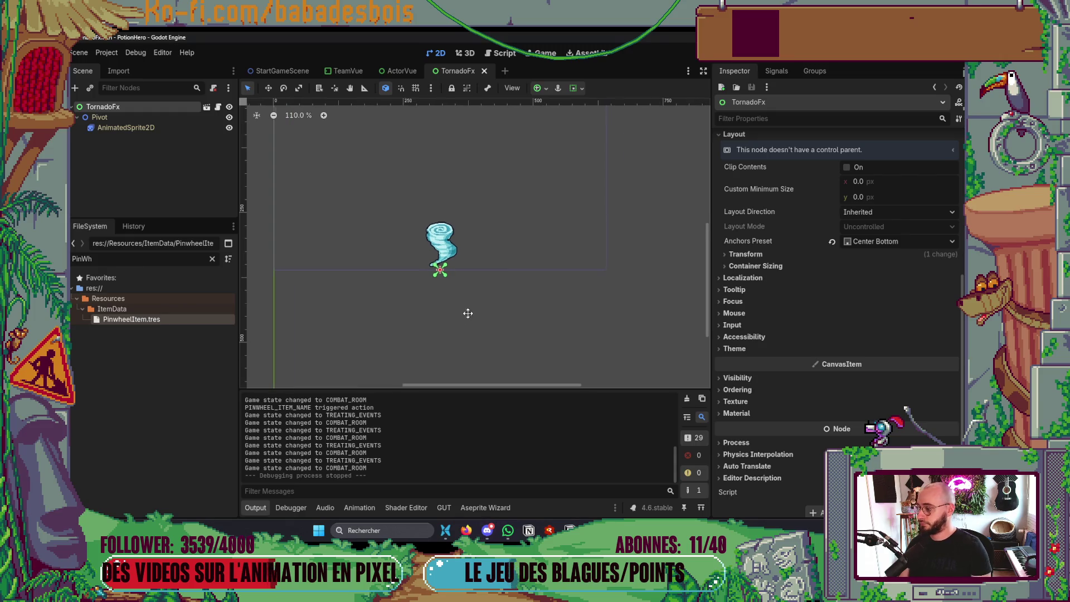
click(254, 506)
scroll(361, 312, up, 2)
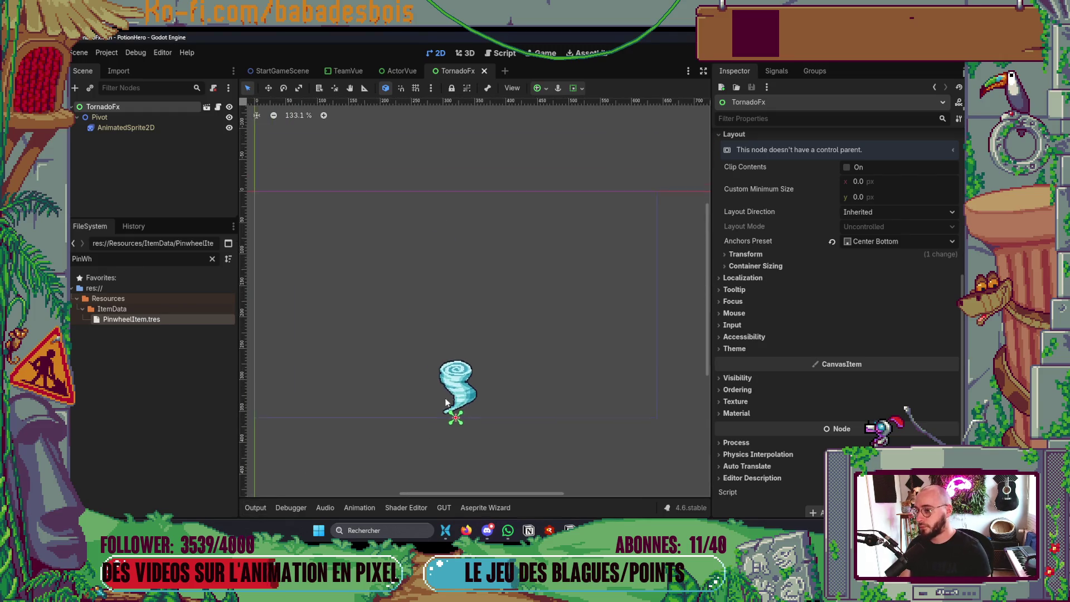
Switch to Aseprite's yellow spark sprite, opening and cancelling the sprite sheet export
key(alt+Tab)
key(ctrl+e)
key(Escape)
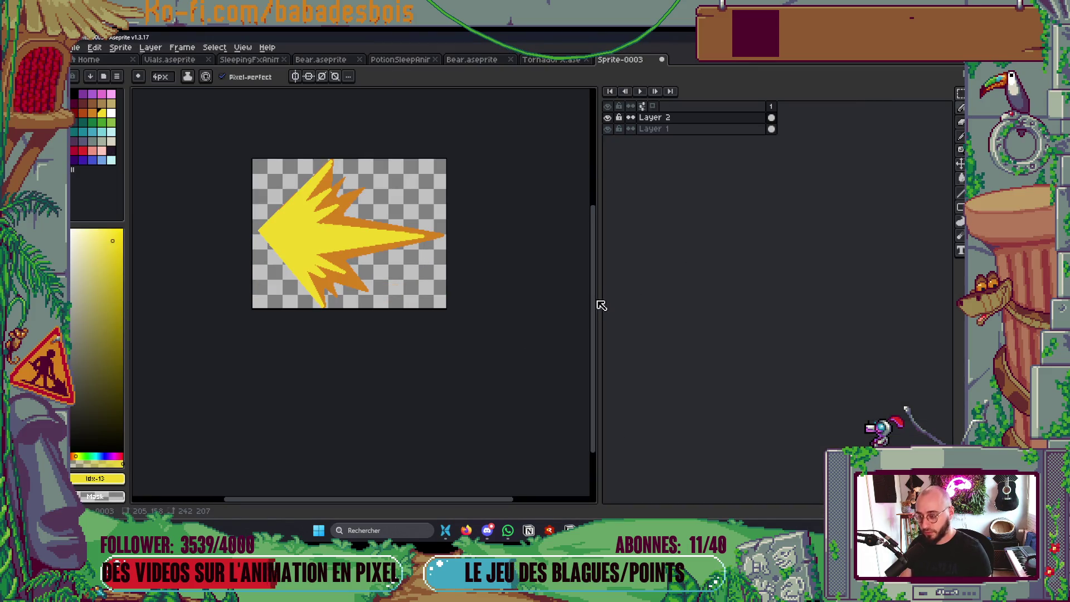
Save the spark as ChargeFX.aseprite in Combat/FX, then export its sprite sheet
key(v)
key(ctrl+s)
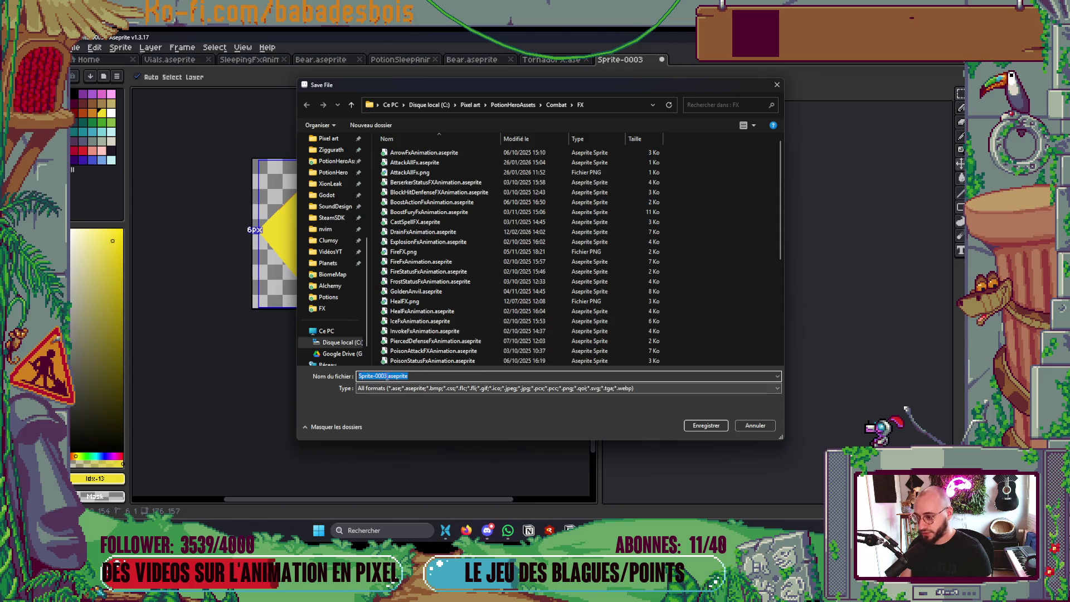
text(Chara)
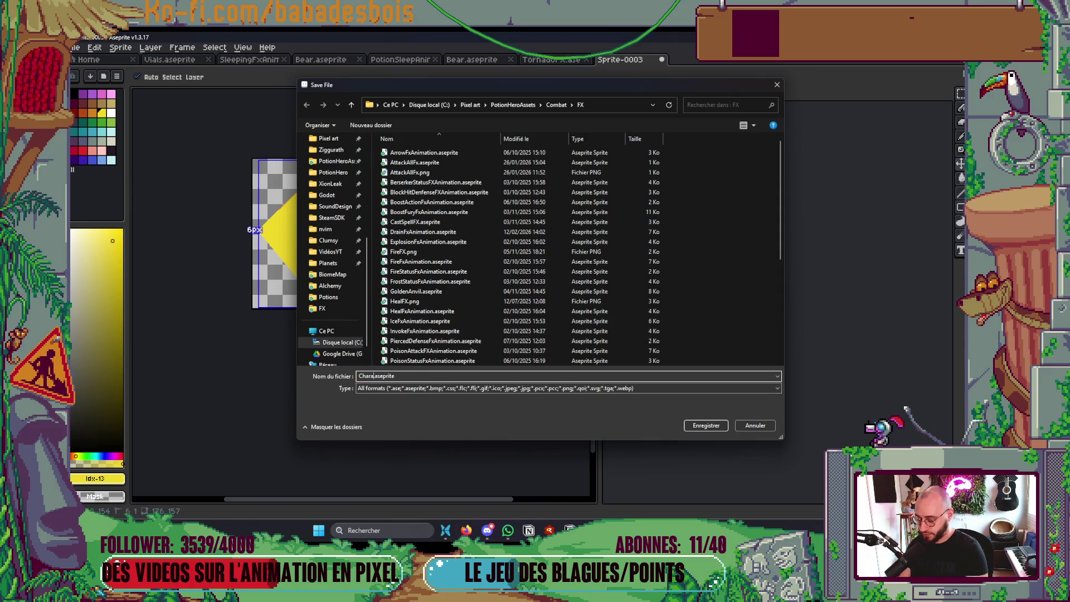
key(BackSpace)
text(geFX)
key(Return)
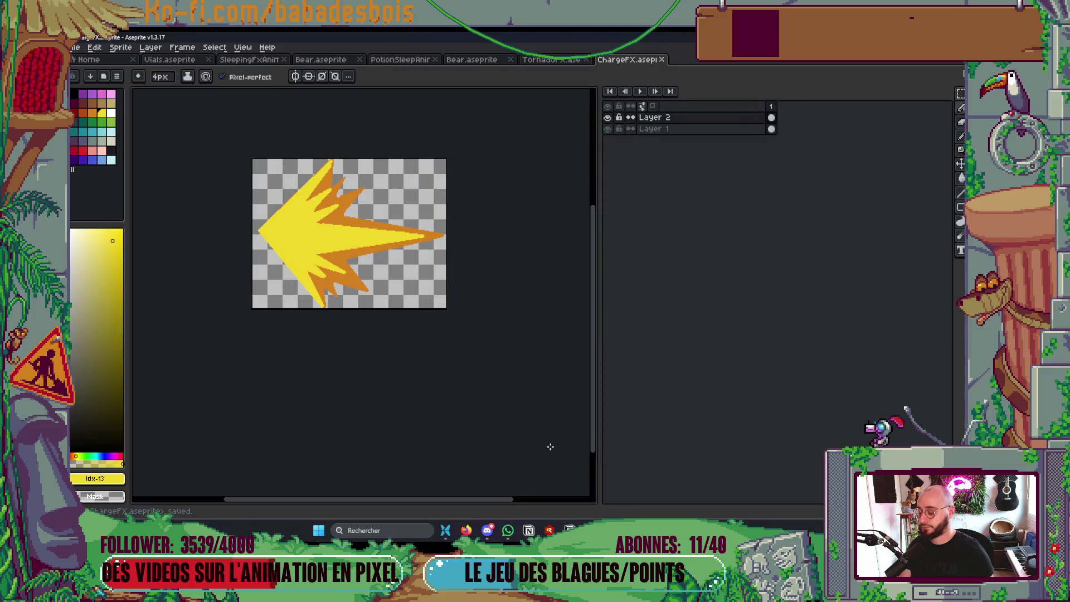
key(ctrl+e)
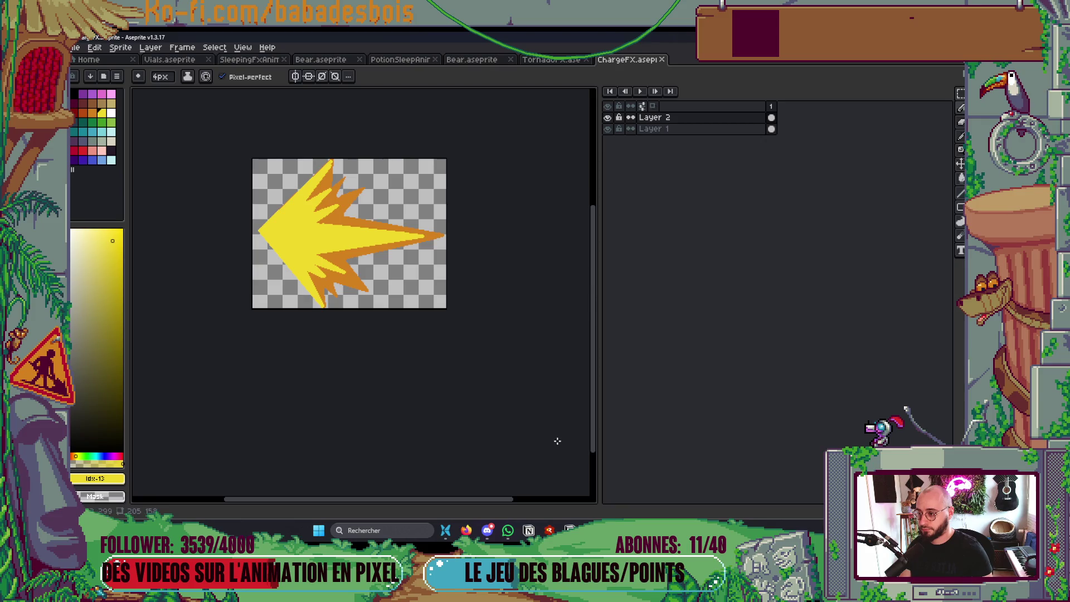
click(788, 187)
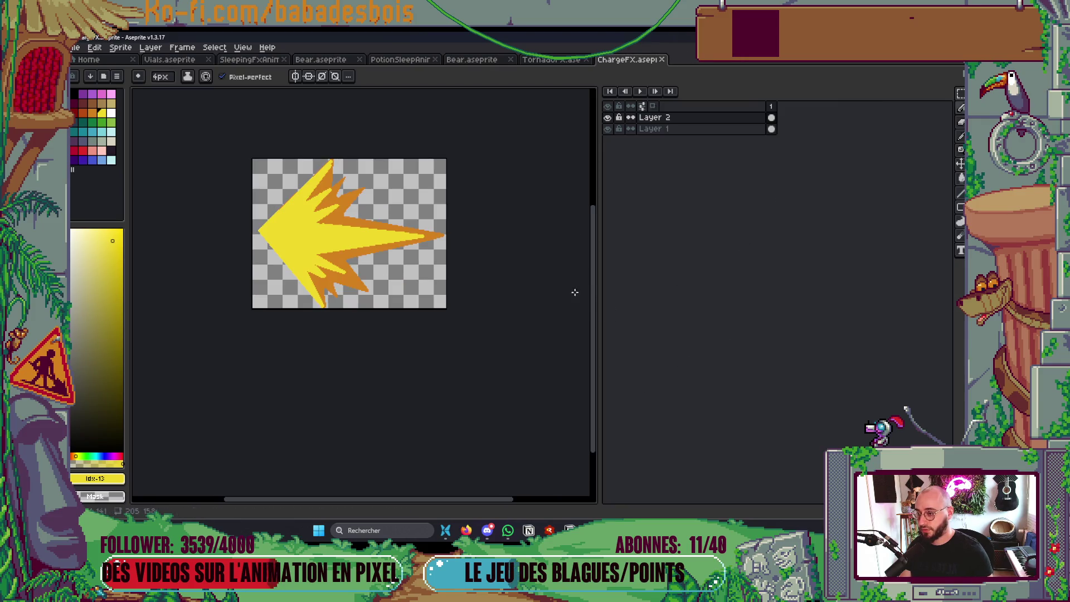
Show the FX folder as medium icons in File Pilot and select ChargeFX.png
mouse_move(445, 530)
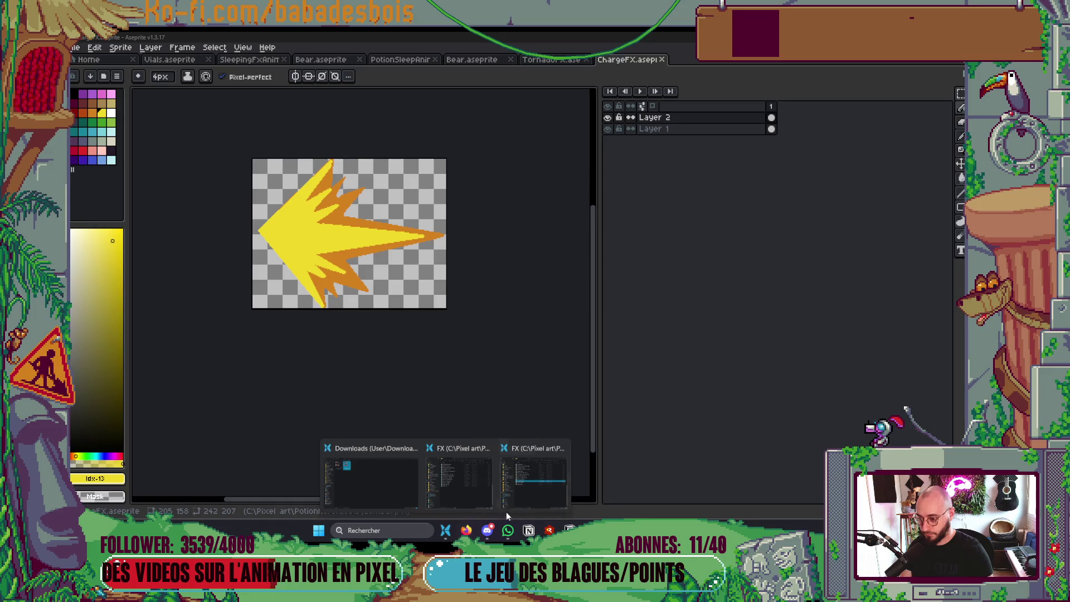
click(402, 468)
click(818, 464)
drag(861, 445, 861, 388)
scroll(718, 359, up, 8)
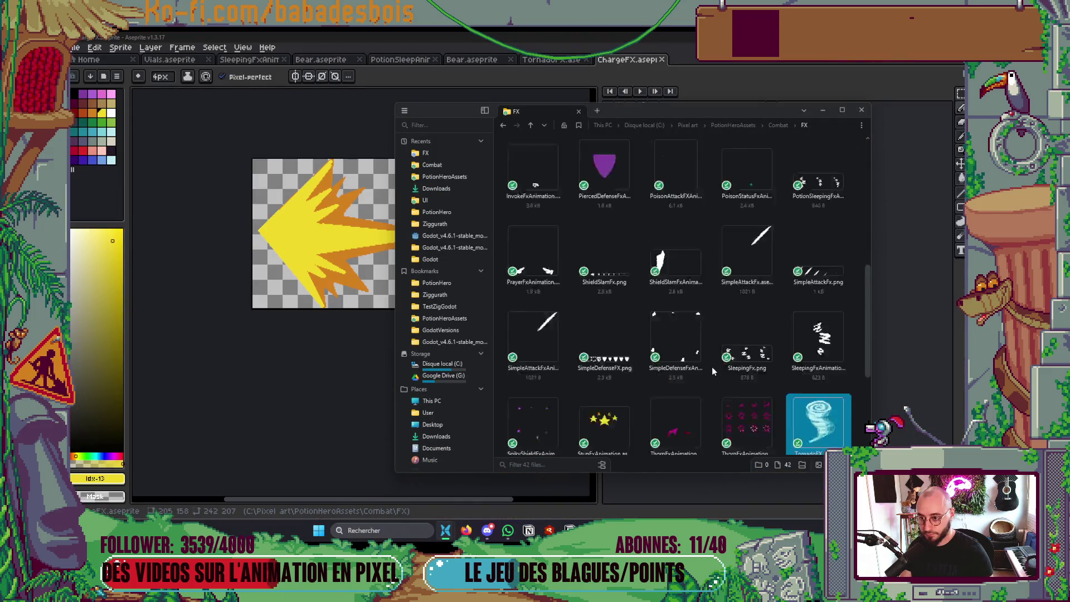
click(840, 272)
Replace Godot's PinWh file filter with 'Char'
key(alt+Tab)
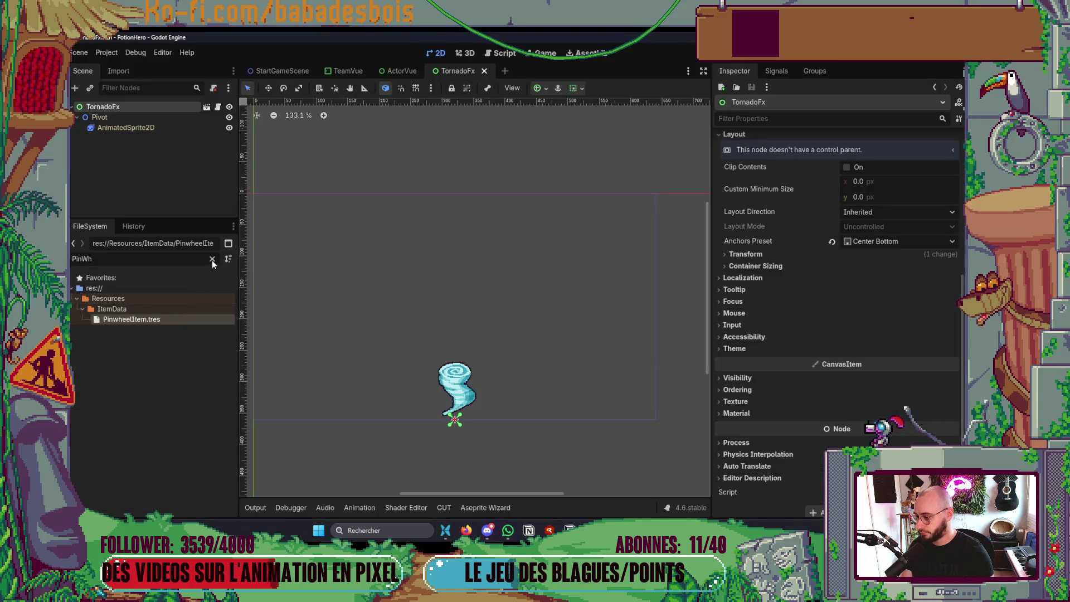
click(211, 258)
key(alt+Tab)
key(alt+Tab)
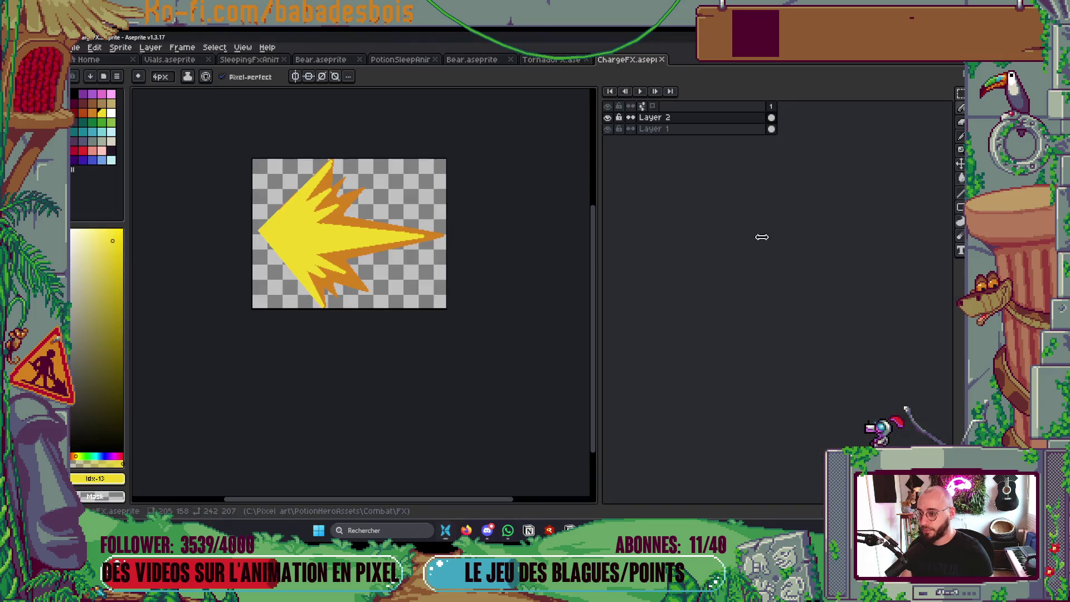
key(alt+Tab)
key(alt+Tab)
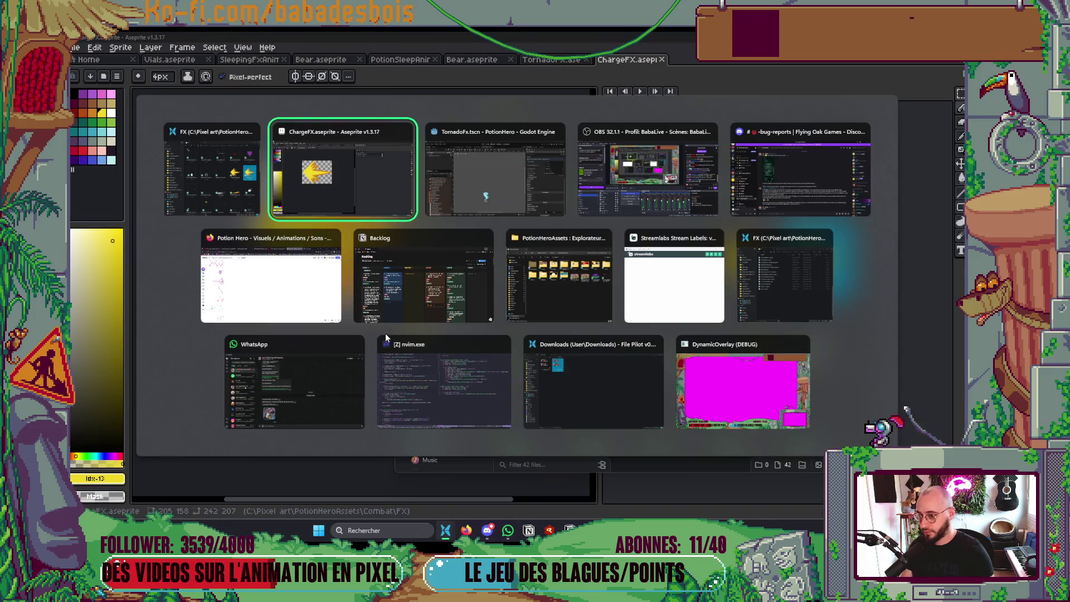
click(127, 259)
text(Char)
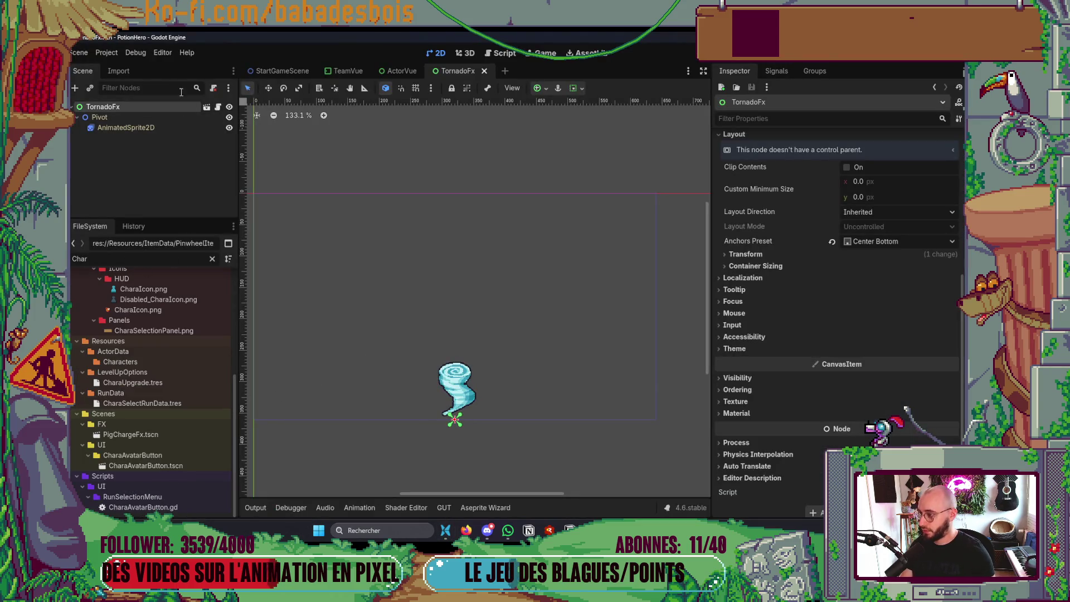
Import ChargeFX.aseprite with the Aseprite Wizard, producing ChargeFX.png and ChargeFX.res
click(486, 507)
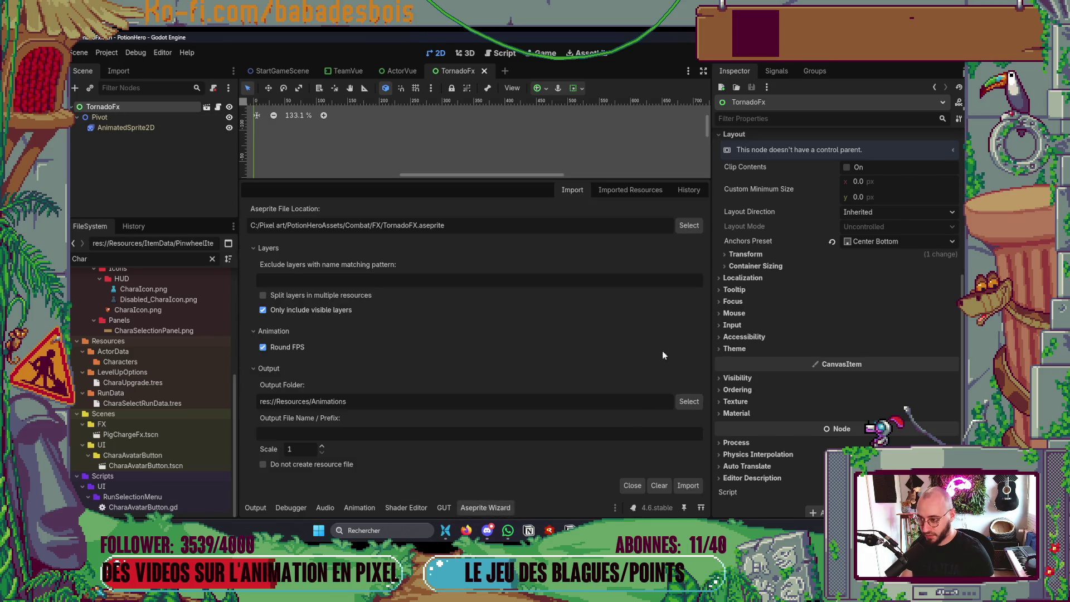
click(692, 226)
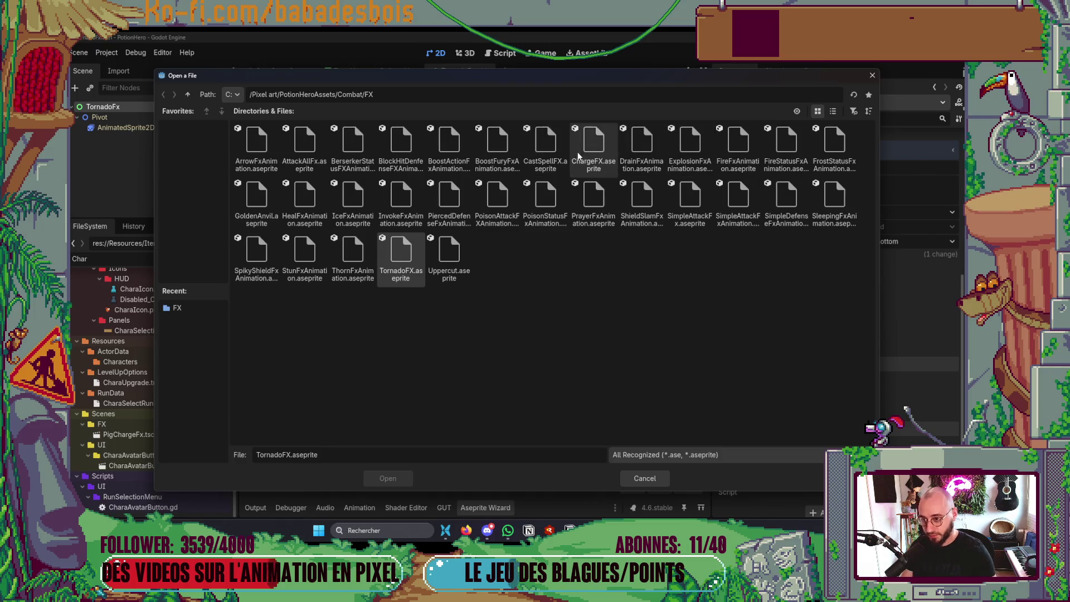
double_click(590, 147)
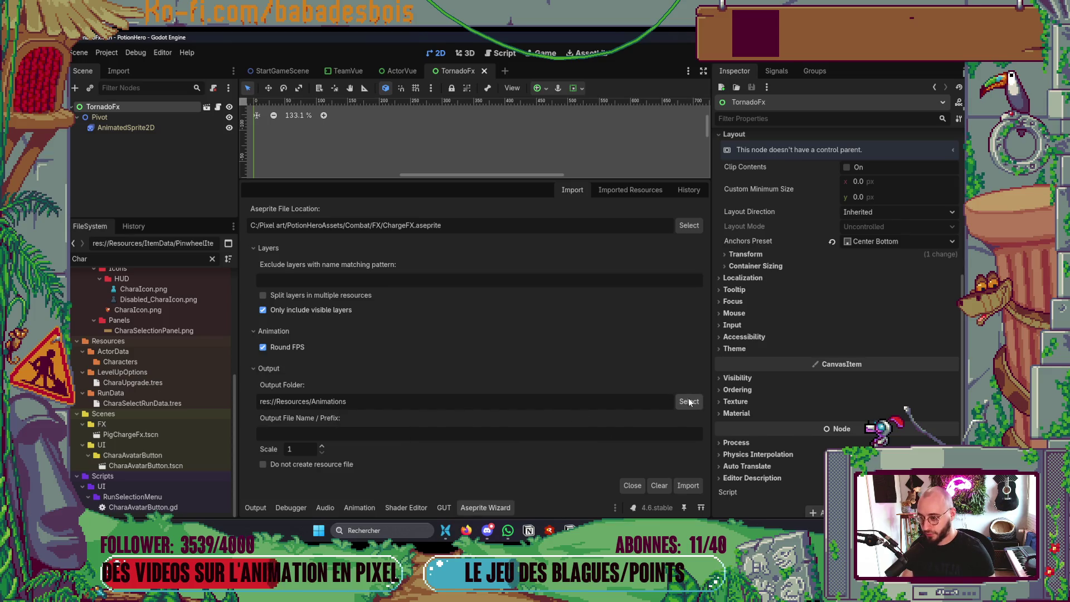
click(692, 487)
click(516, 297)
click(483, 509)
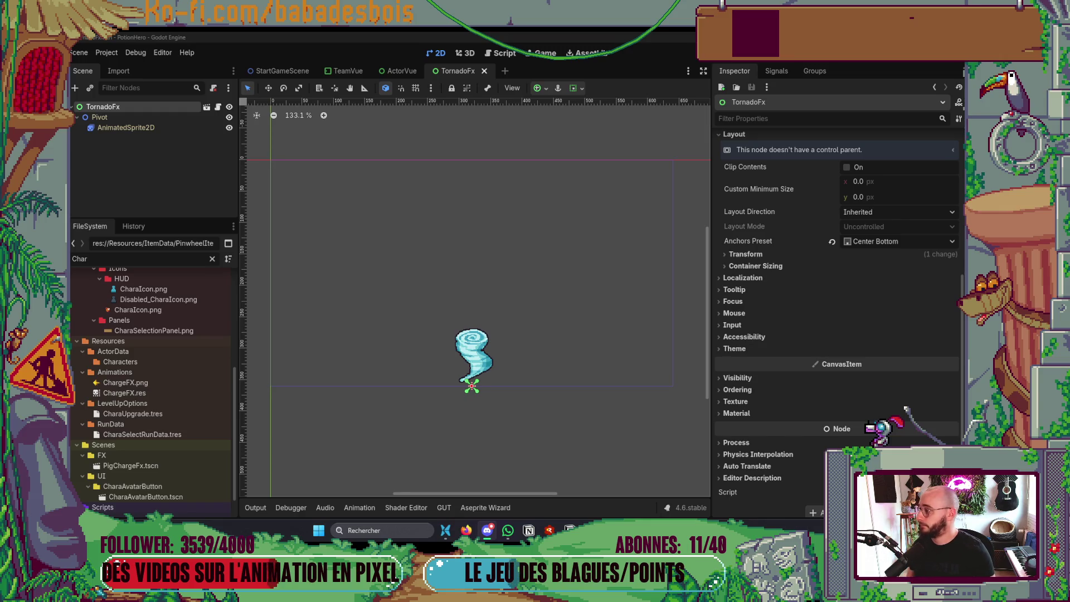
scroll(441, 333, up, 4)
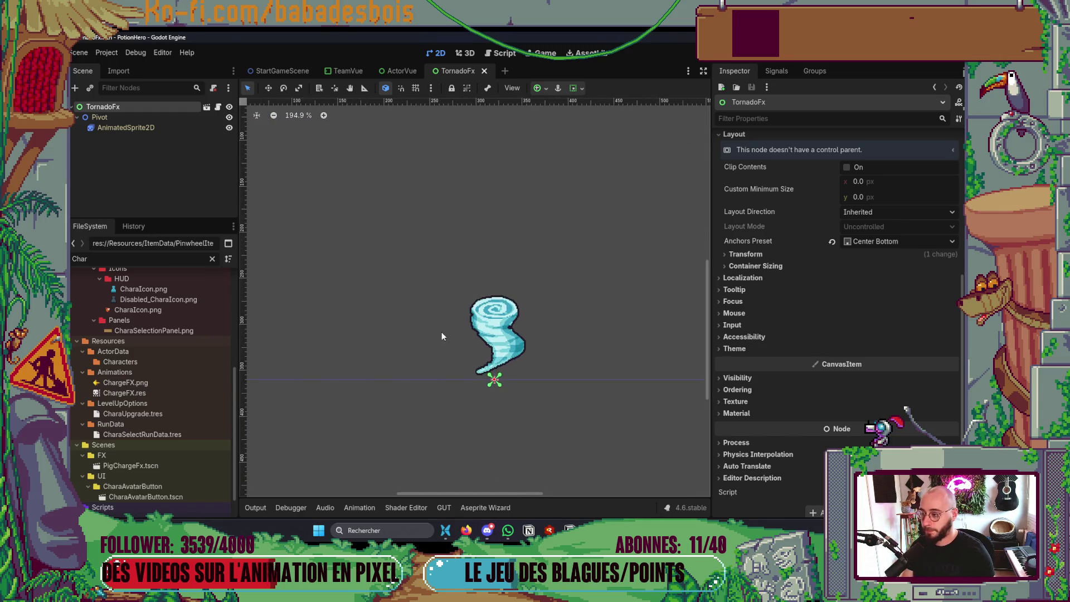
scroll(113, 476, up, 5)
scroll(149, 423, down, 5)
scroll(386, 399, up, 1)
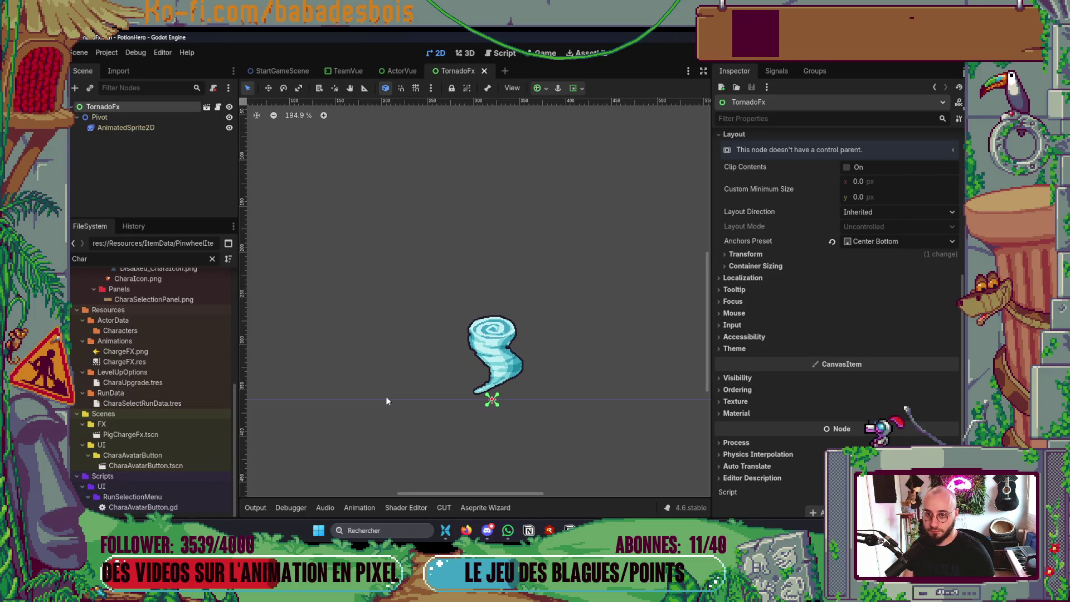
scroll(385, 397, down, 2)
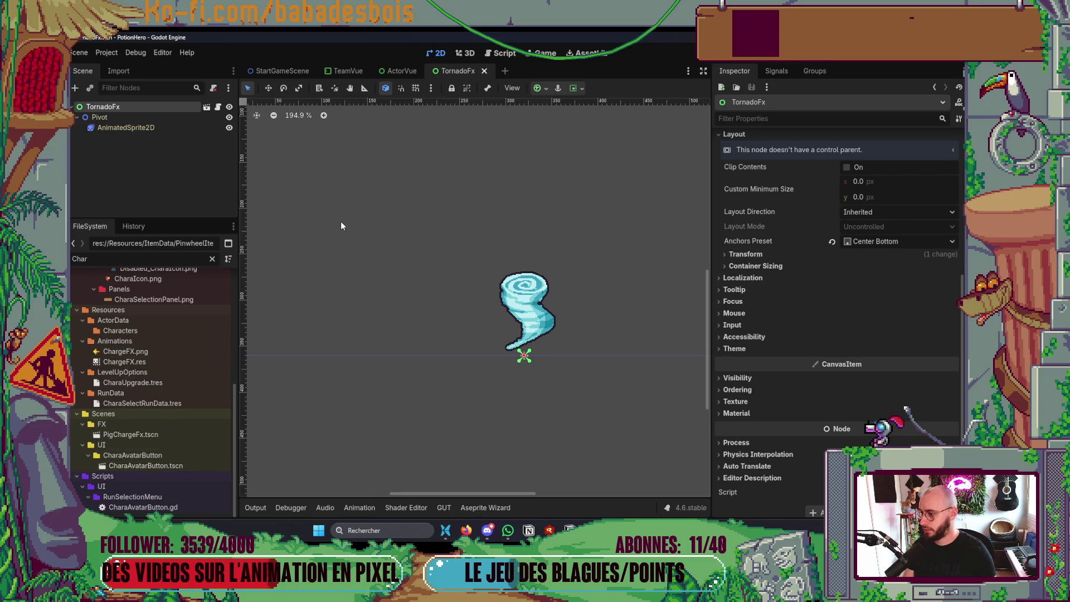
Create a scene inheriting BaseFx.tscn, rename its root ChargeFX, and switch to Neovim
click(87, 56)
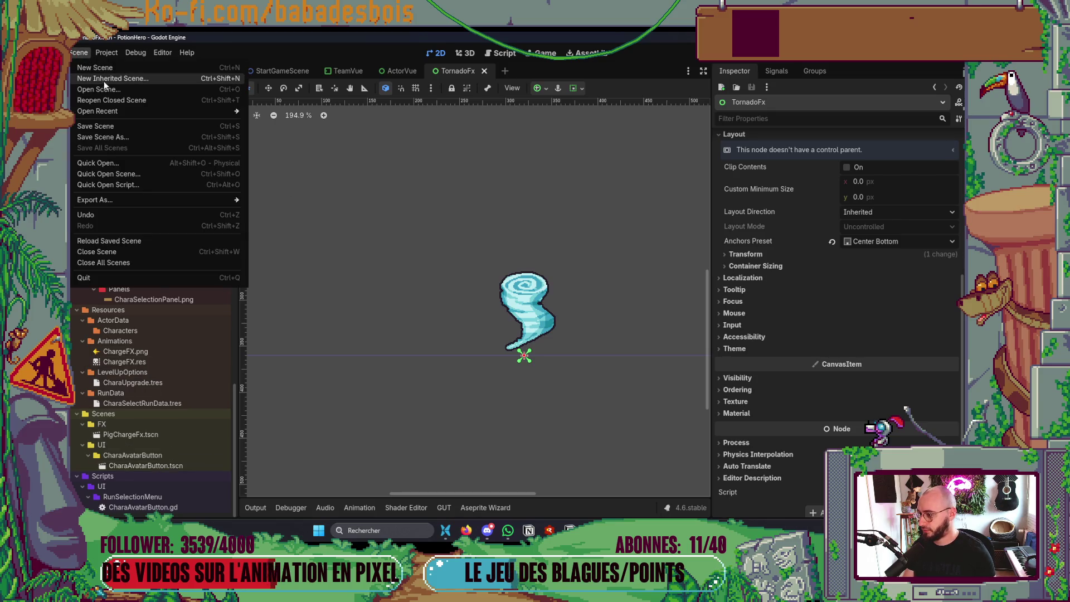
click(103, 81)
double_click(453, 200)
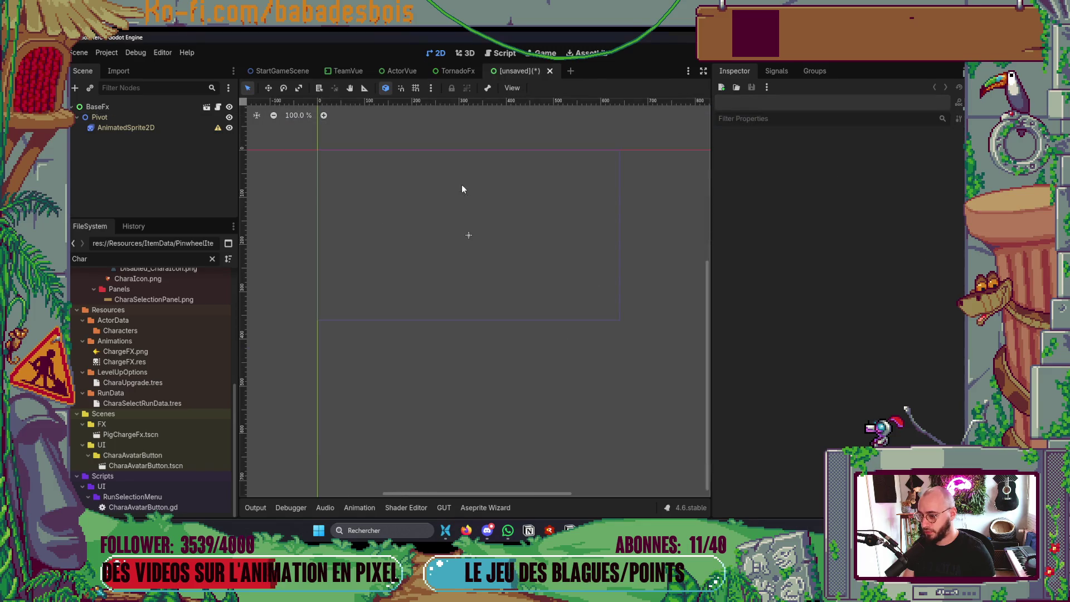
double_click(120, 106)
text(ChargeFX)
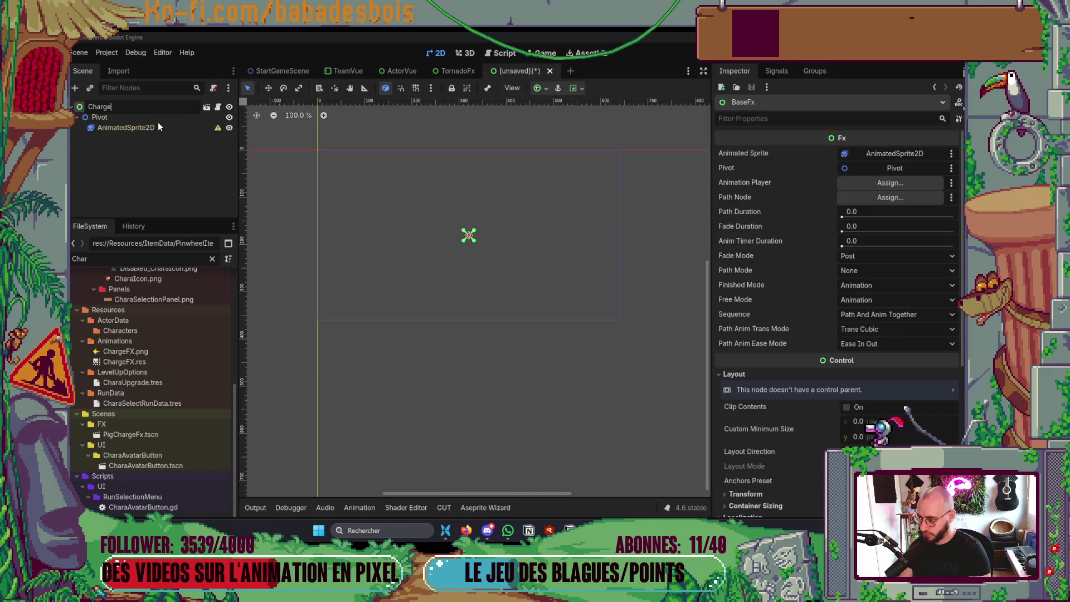
key(Return)
key(alt+Tab)
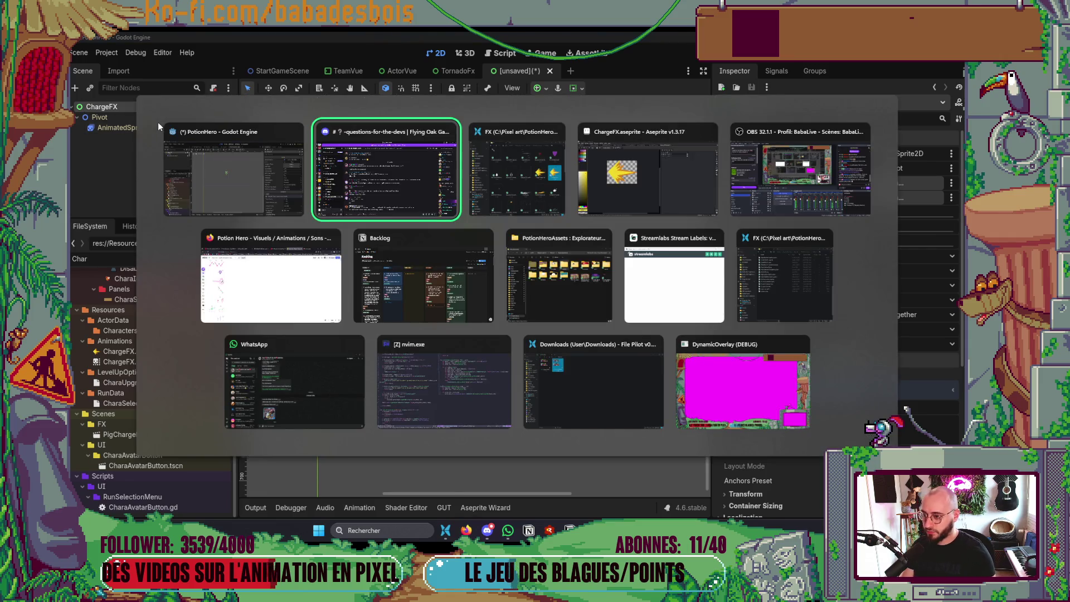
key(space)
Open Fx.gd in Neovim and widen the left code pane
key(f)
key(f)
text(F)
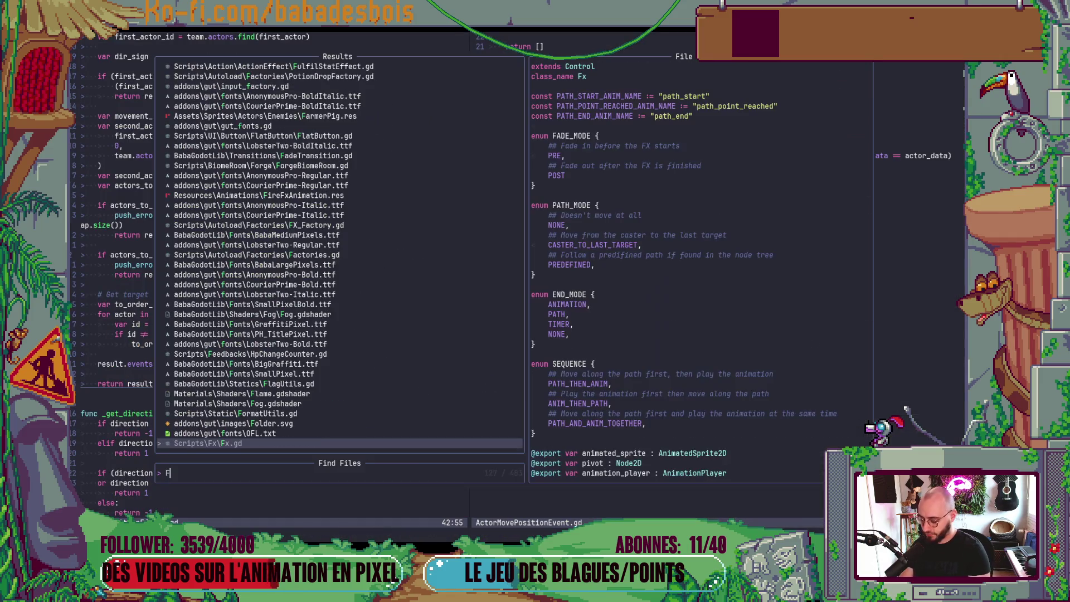
text(x)
key(Return)
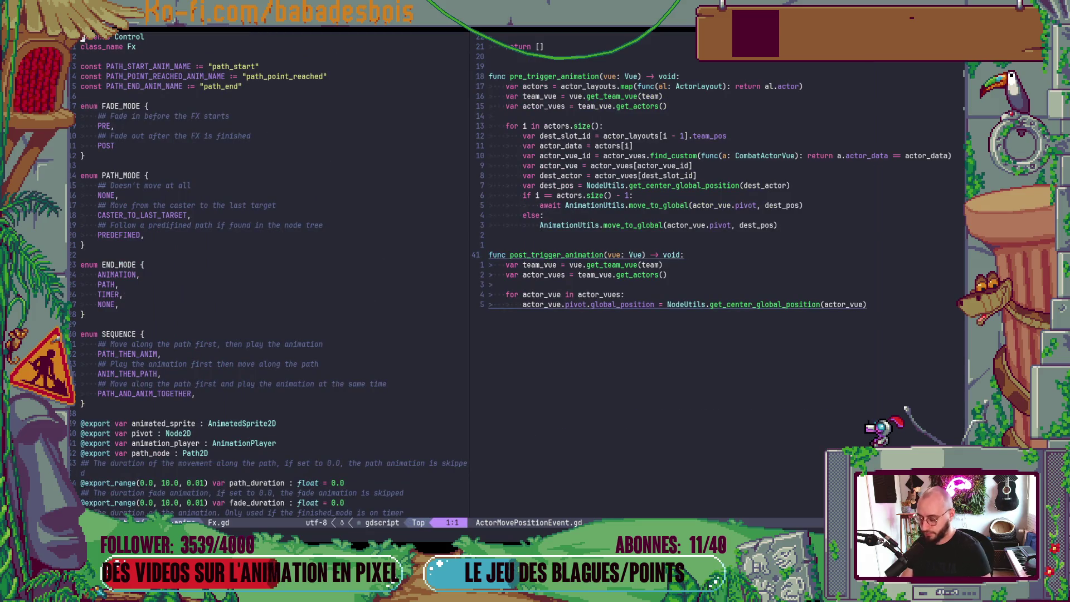
drag(470, 196, 607, 201)
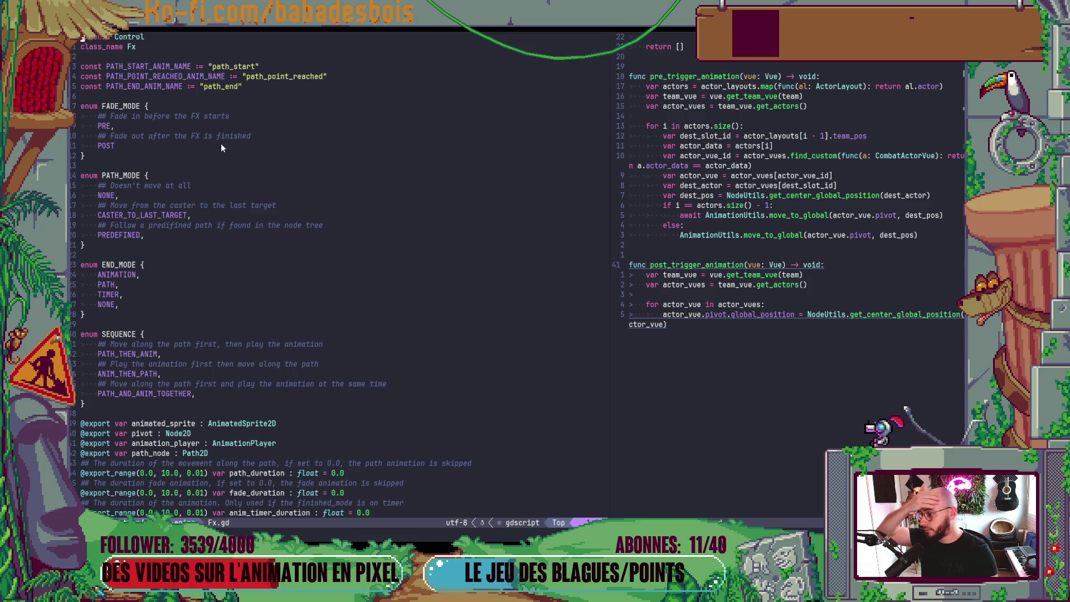
scroll(212, 146, down, 10)
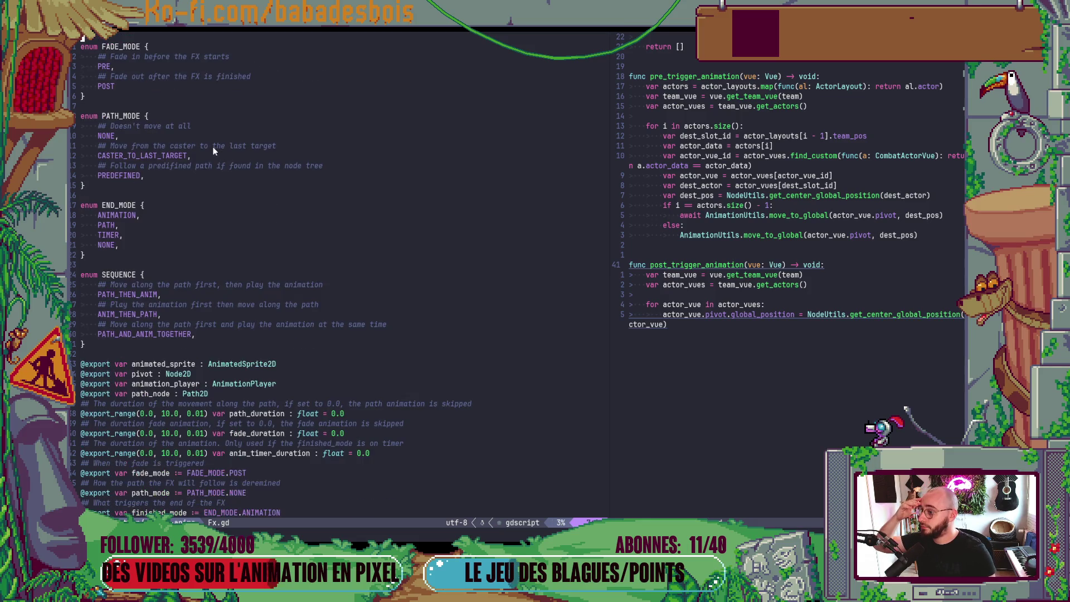
scroll(207, 154, up, 10)
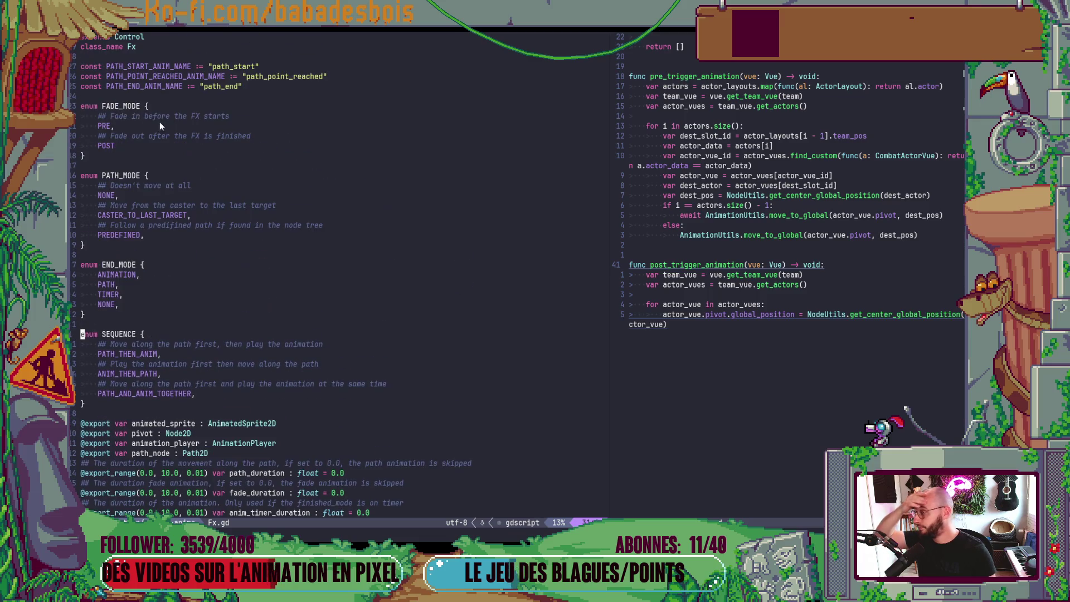
Add a PRE_AND_POST entry after POST in the FADE_MODE enum
key(h)
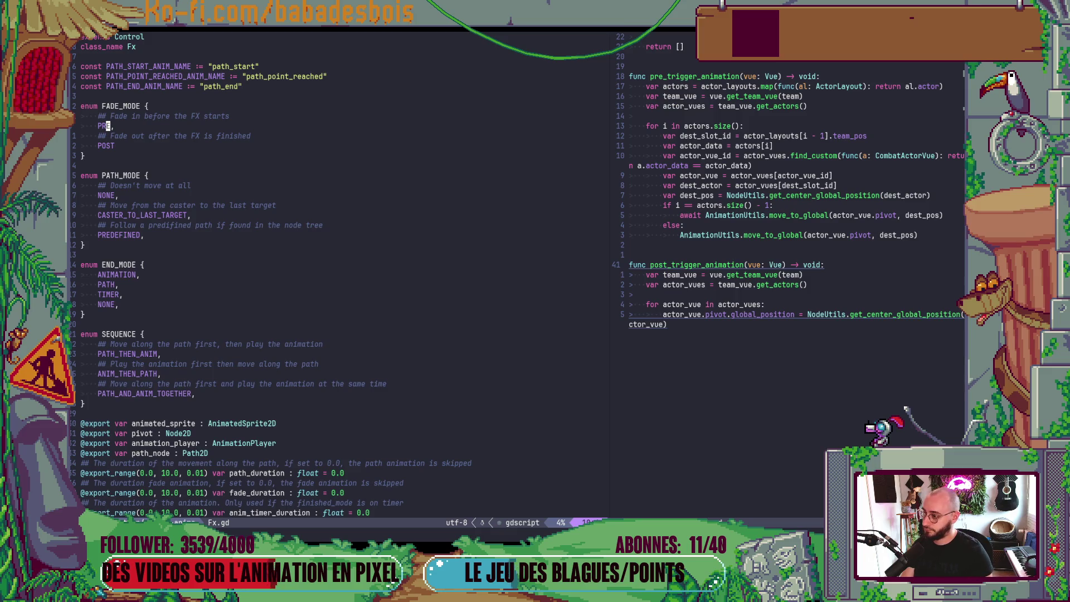
text(,)
key(braceright)
click(120, 136)
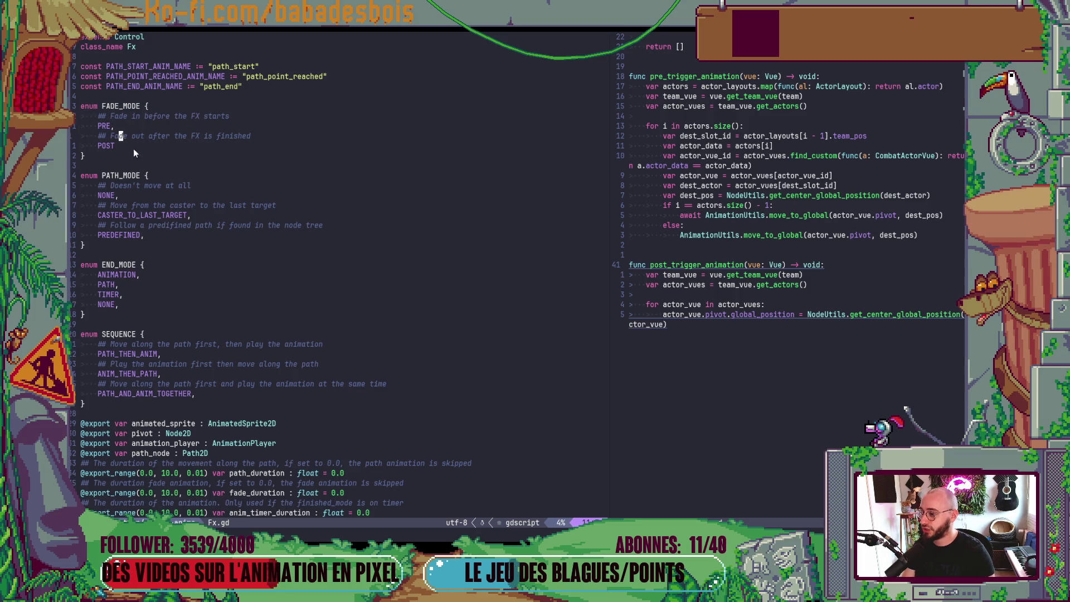
key(j)
key(shift+a)
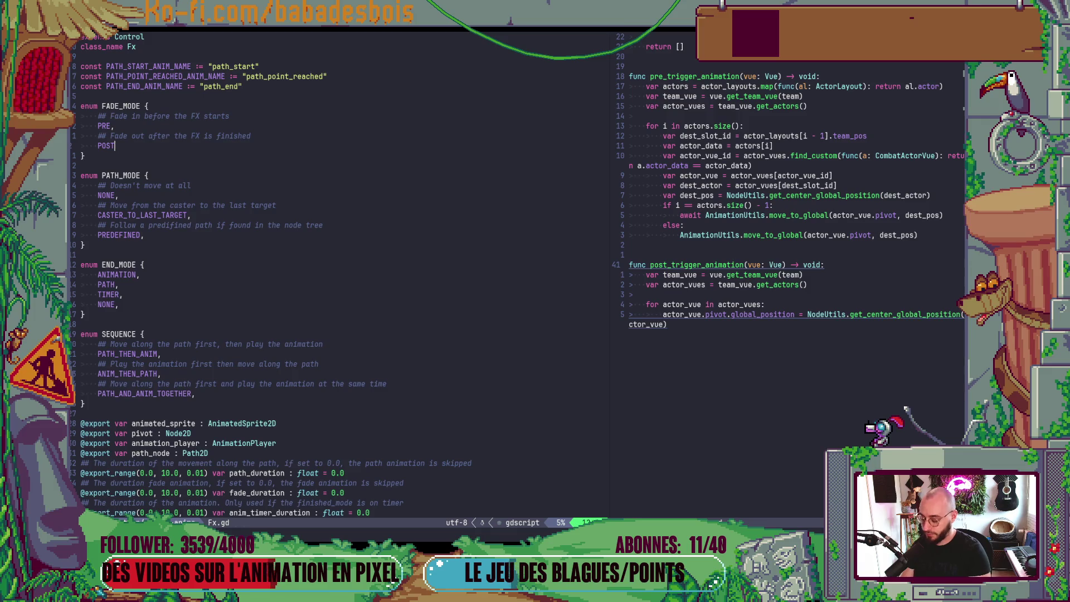
text(,)
key(Return)
text(PRE)
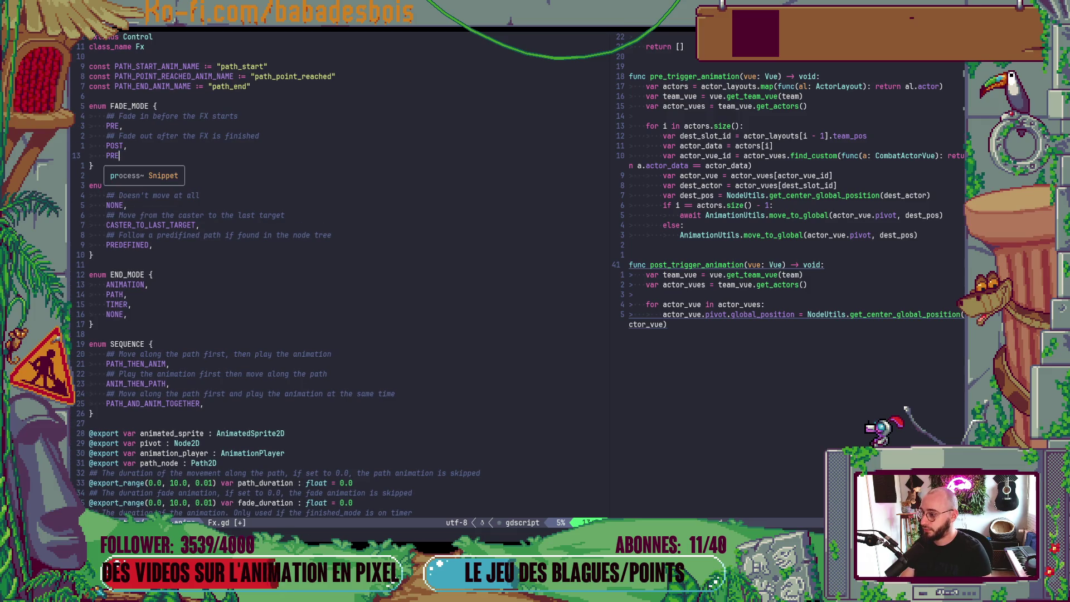
text(_AND_POS)
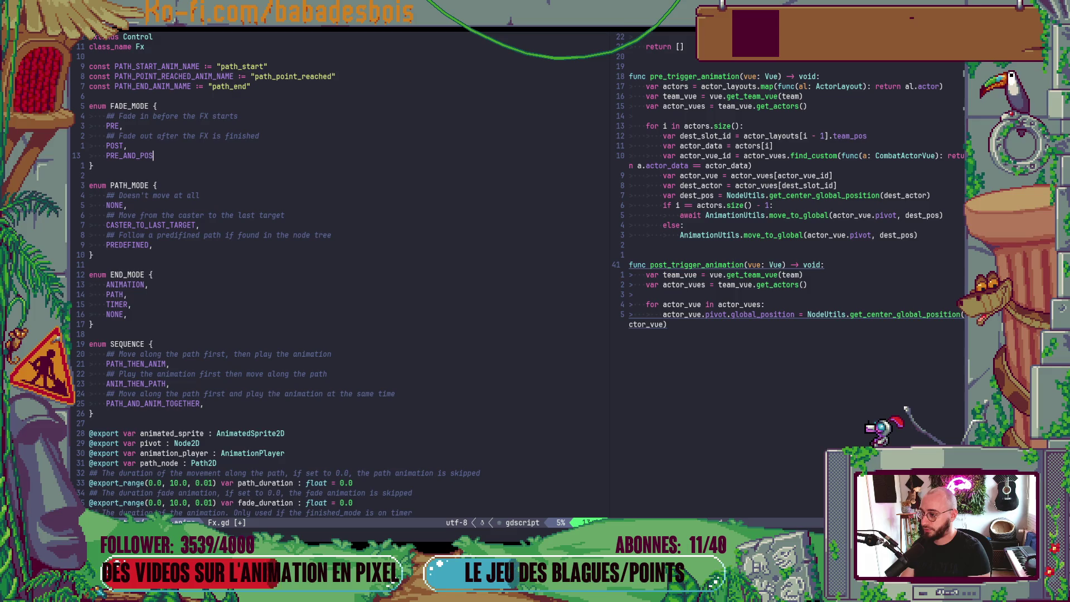
text(T,)
key(Escape)
Copy the fade-out comment above PRE_AND_POST, edit it to read fade in before and out, and save
key(k)
key(k)
key(y)
key(y)
key(p)
key(alt+j)
key(b)
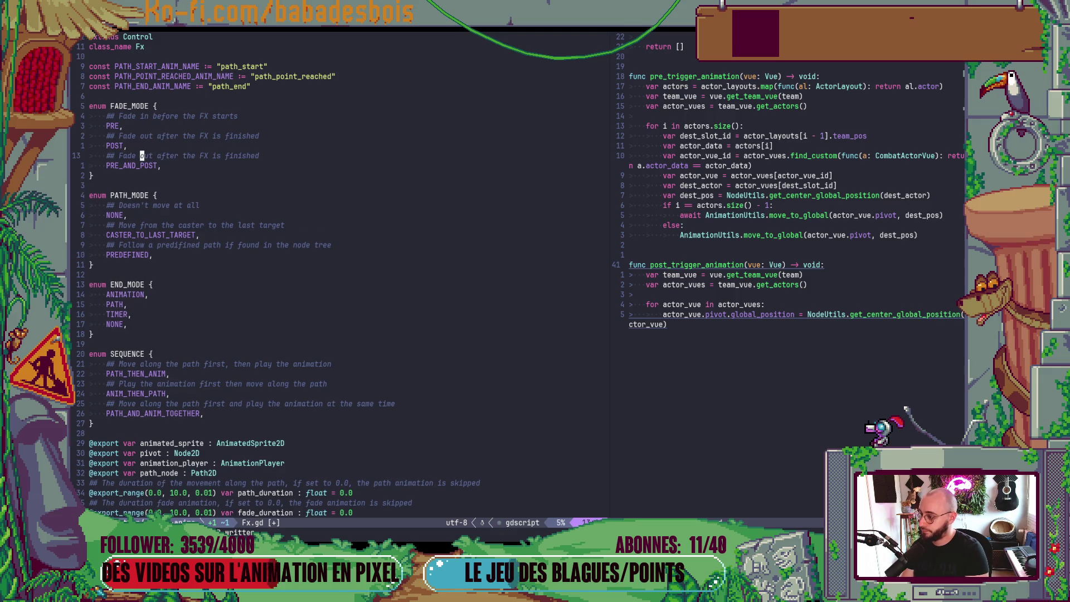
key(i)
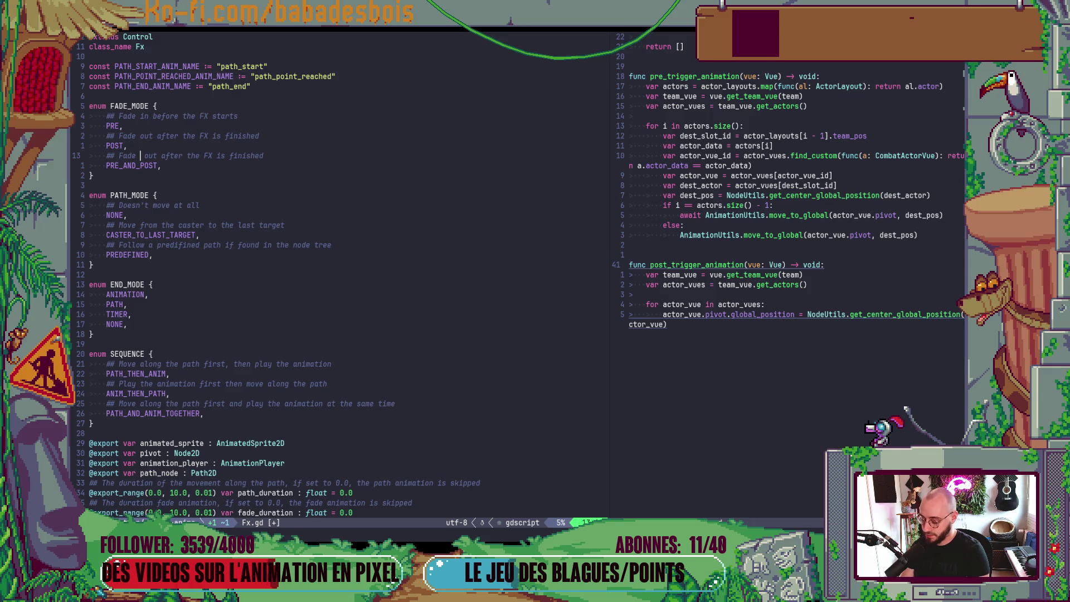
text(in)
text( before)
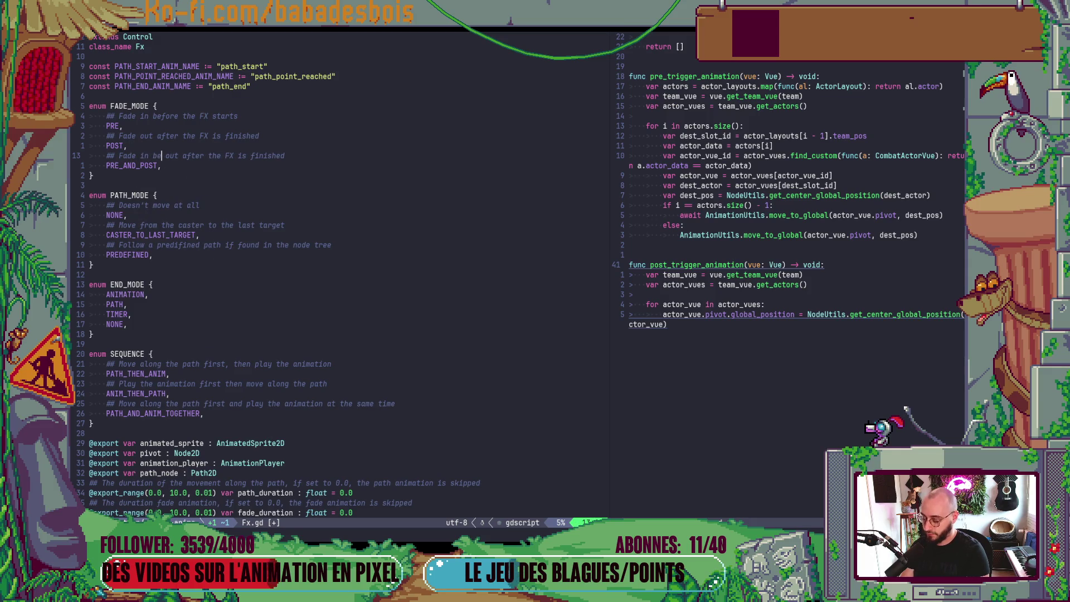
text( and)
key(Escape)
text(:w)
key(Return)
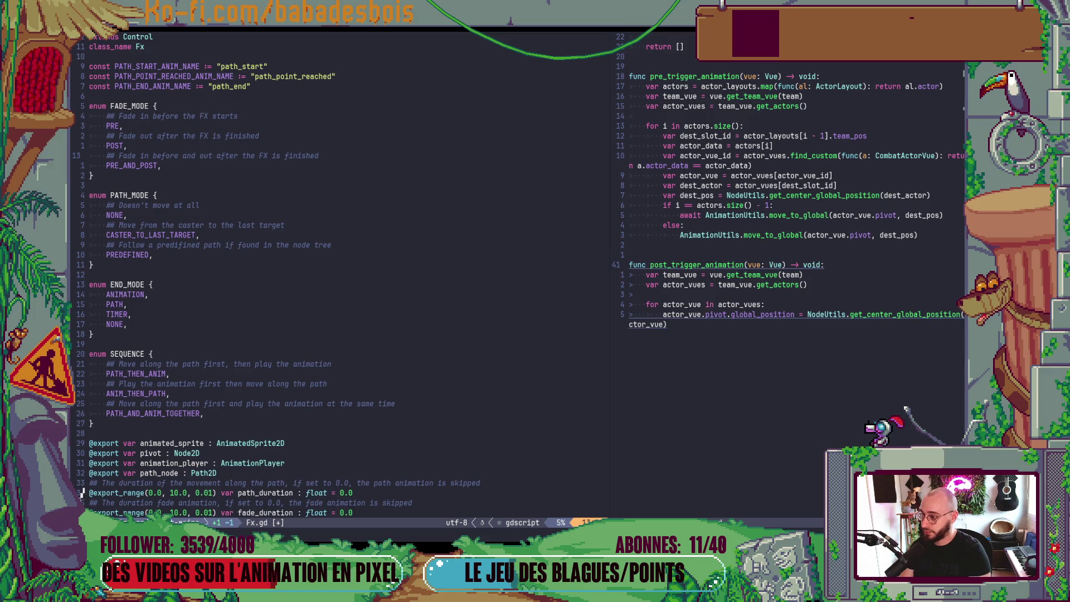
text(b)
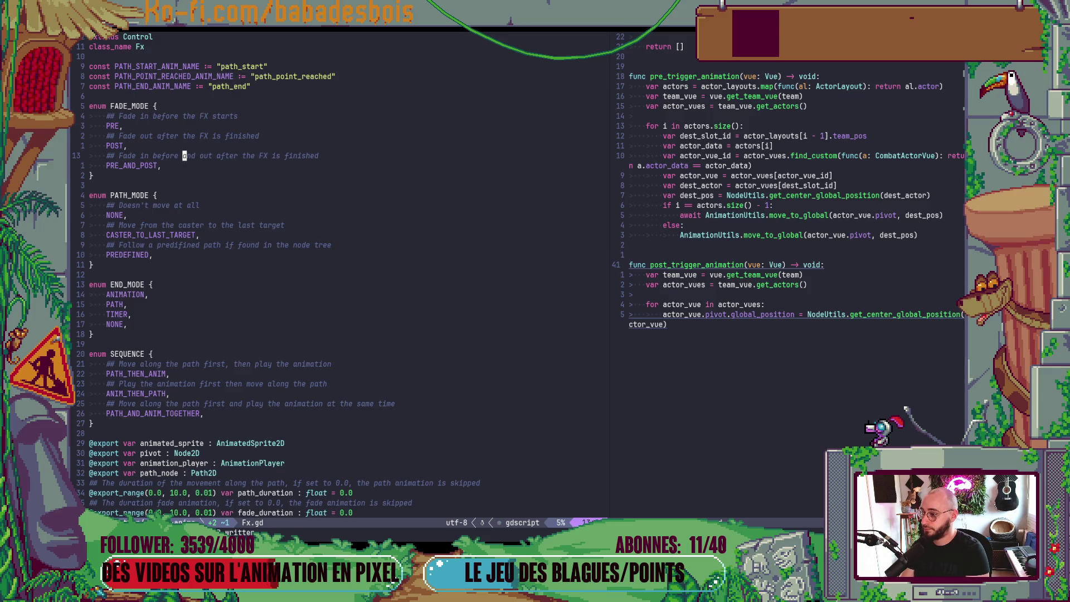
text(istarts :w)
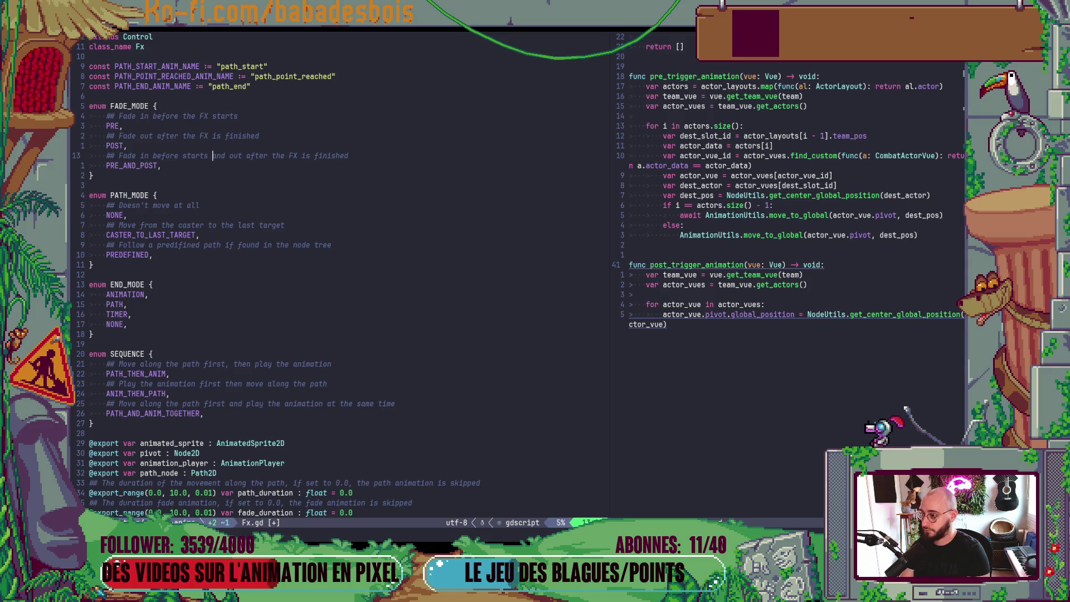
key(BackSpace)
key(BackSpace)
key(Escape)
text(:w)
key(Return)
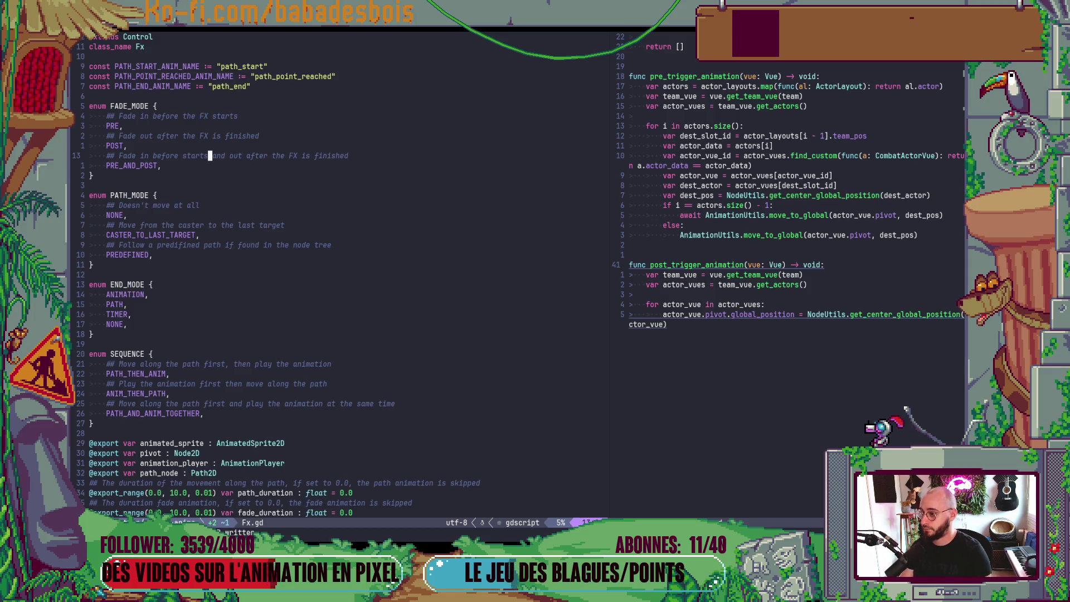
Scroll down Fx.gd to the trigger() function
scroll(323, 202, down, 9)
scroll(290, 279, up, 6)
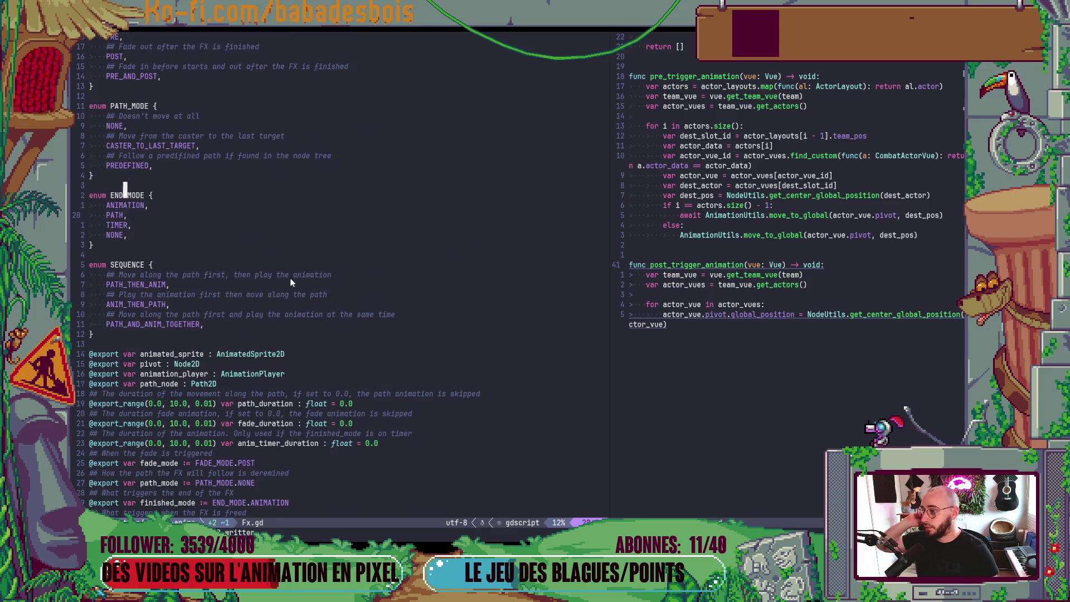
scroll(312, 273, down, 20)
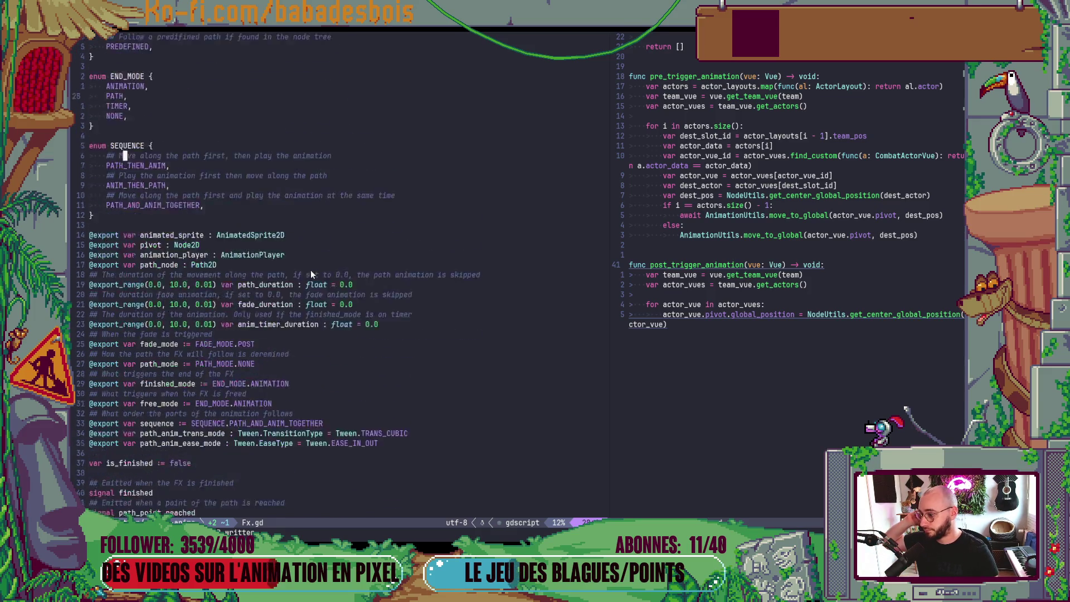
scroll(306, 298, down, 2)
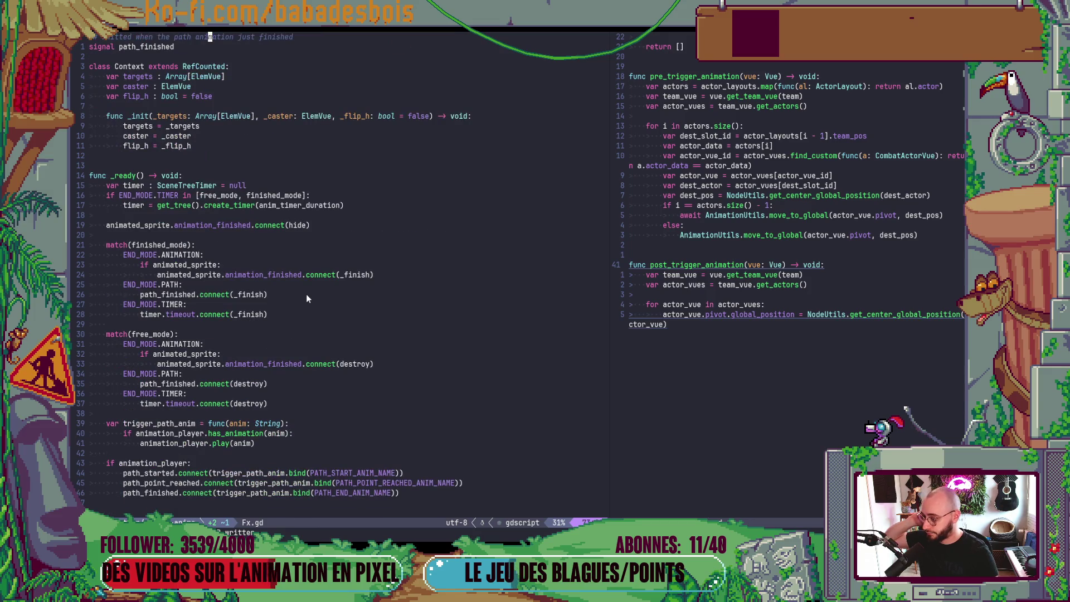
scroll(306, 294, down, 20)
scroll(303, 306, down, 20)
scroll(298, 324, down, 3)
scroll(297, 320, up, 6)
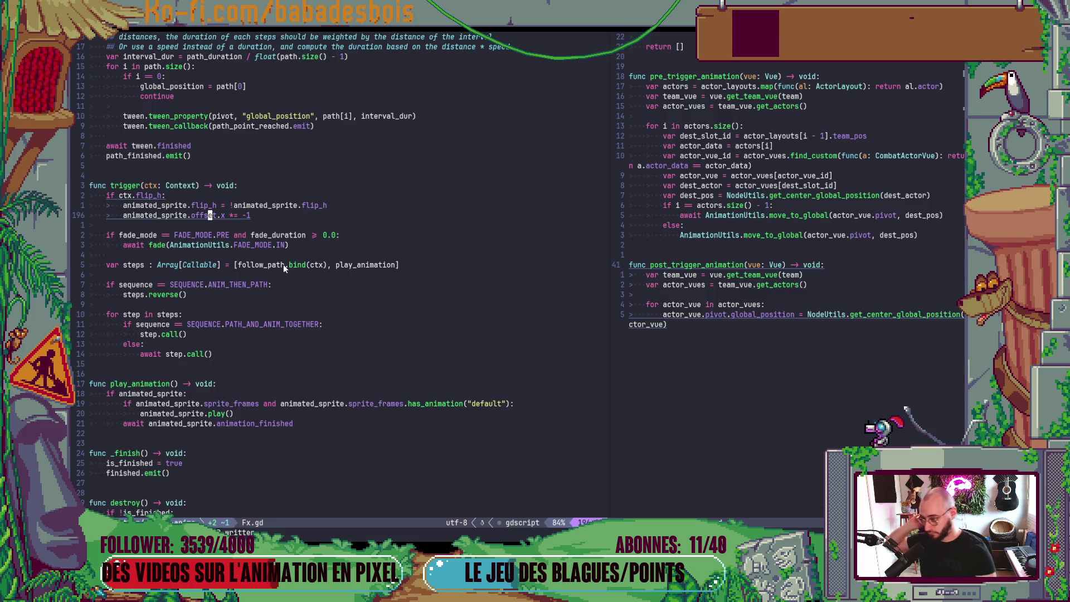
Rewrite the fade-in check as a list test: in [FADE_MODE.PRE, FADE_MODE.POS…
click(176, 235)
text(bcwin)
key(Escape)
text(a)
text([)
key(Escape)
key(e)
key(l)
key(i)
key(Escape)
key(e)
key(a)
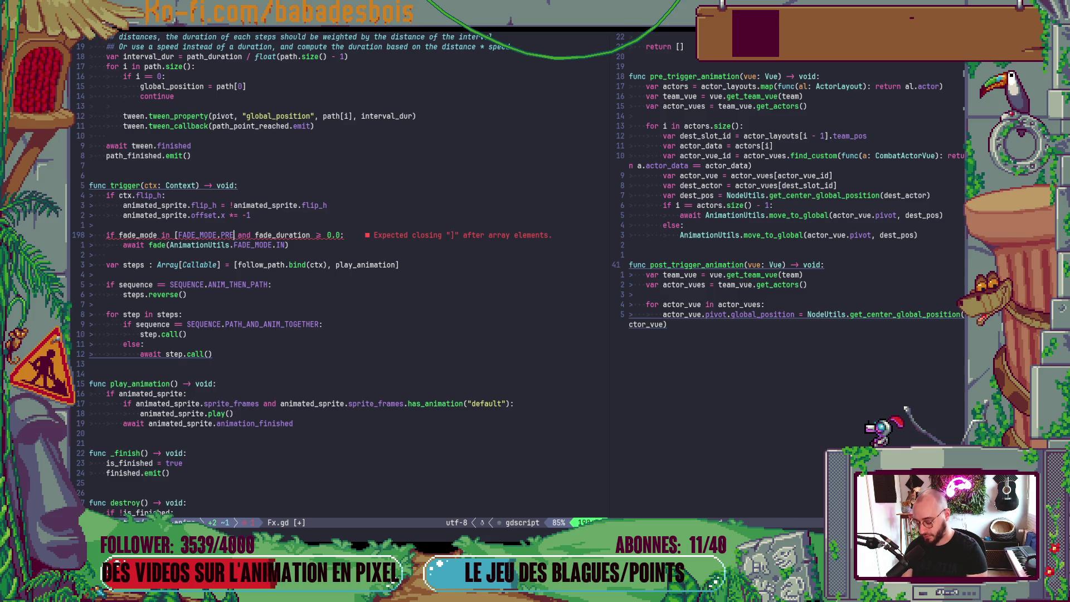
text(])
text(, FADE_MODE.)
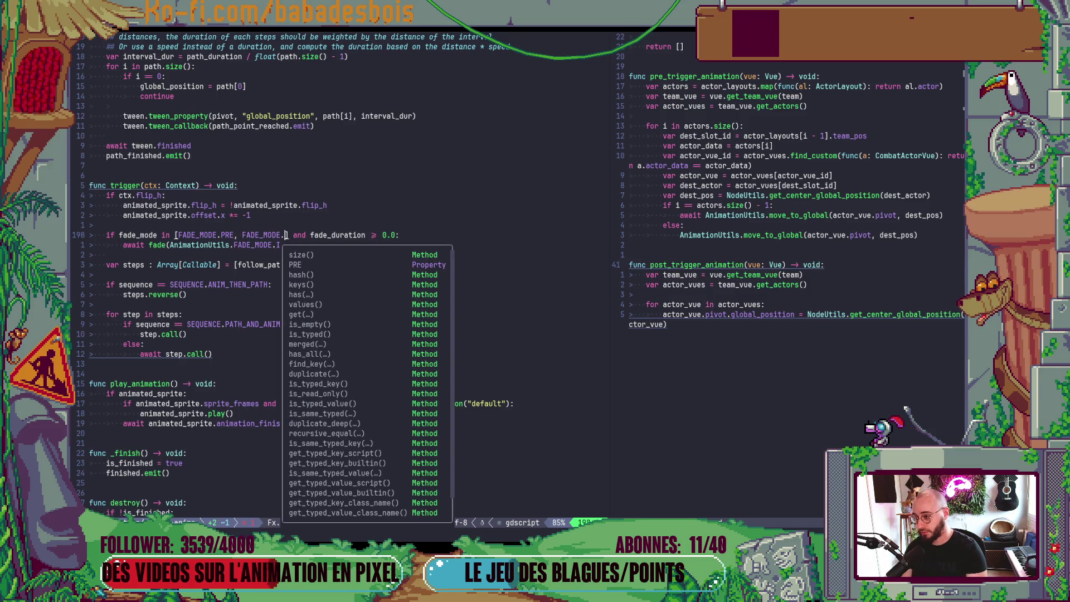
text(POST)
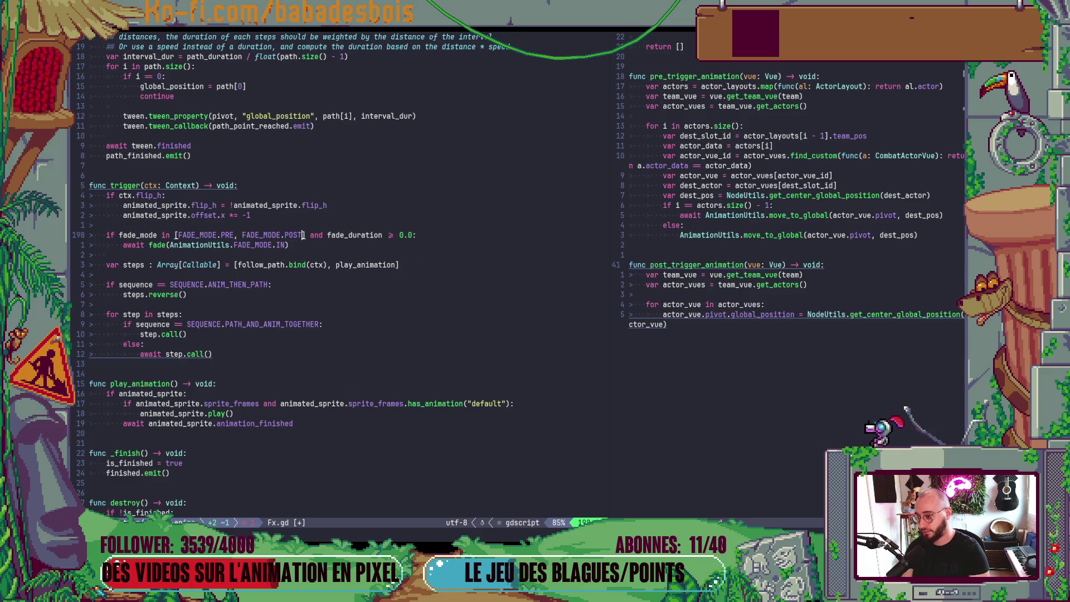
key(Escape)
key(ctrl+s)
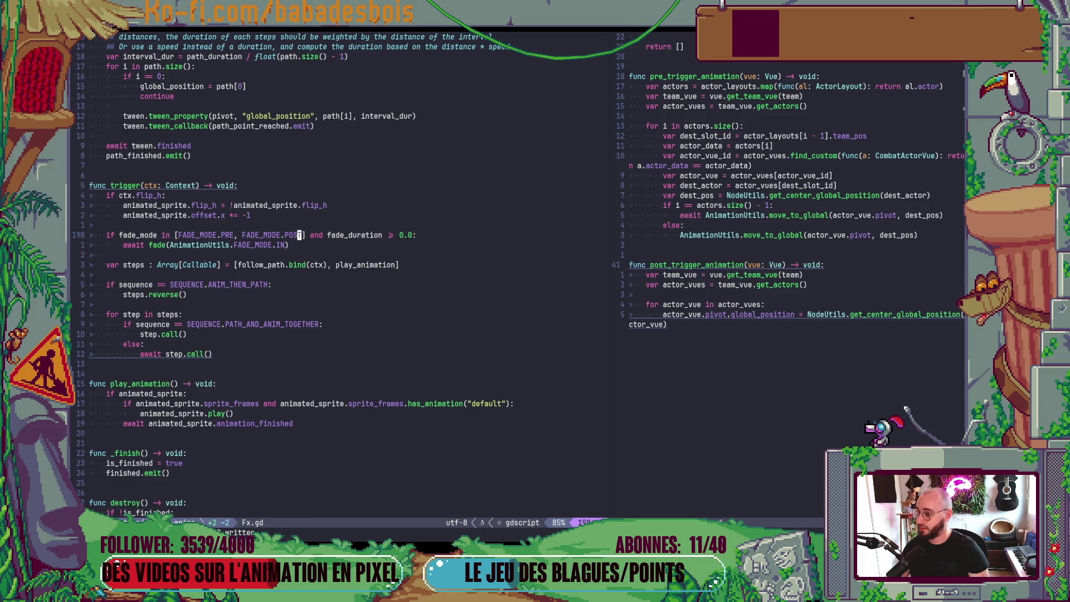
text(bcwPRE)
Complete the second list entry to FADE_MODE.PRE_AND_POST and save Fx.gd
key(Down)
key(Return)
key(Escape)
key(ctrl+s)
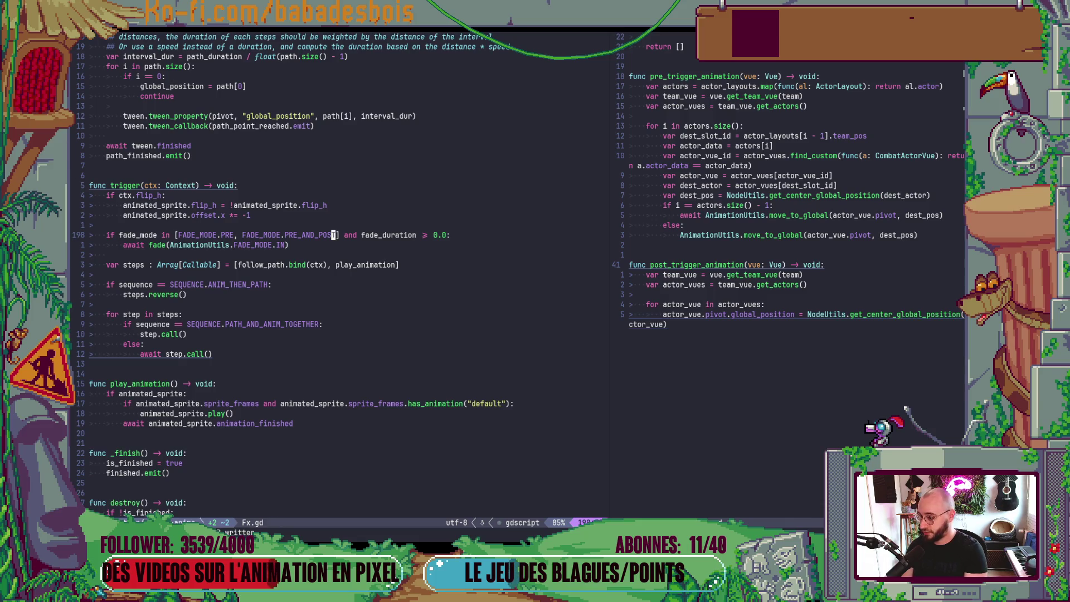
Copy the new fade_mode condition for reuse
key(v)
key(B)
key(B)
key(B)
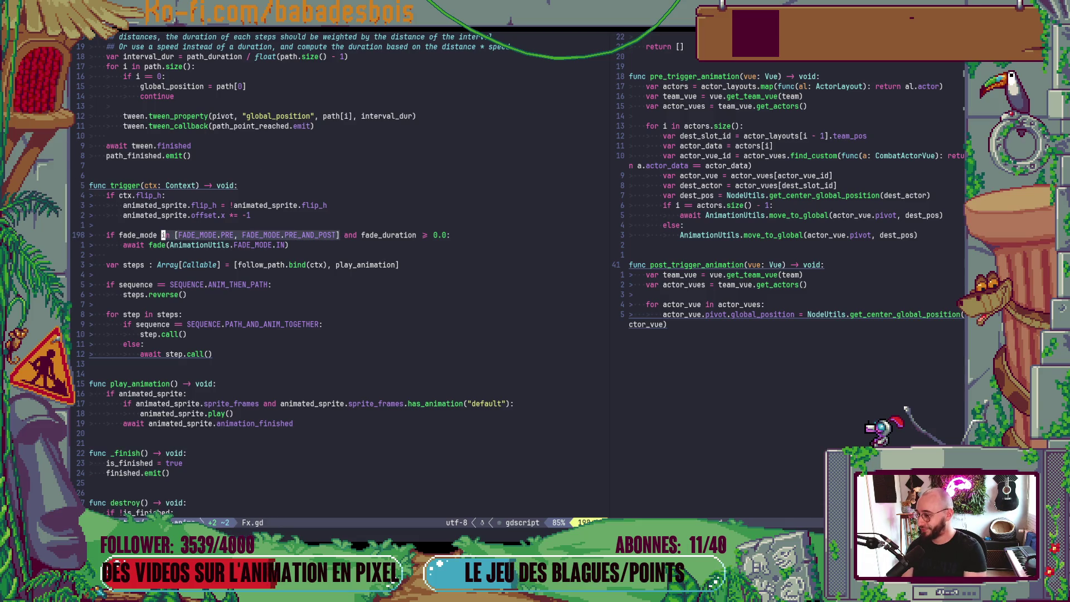
key(y)
key(j)
key(j)
key(j)
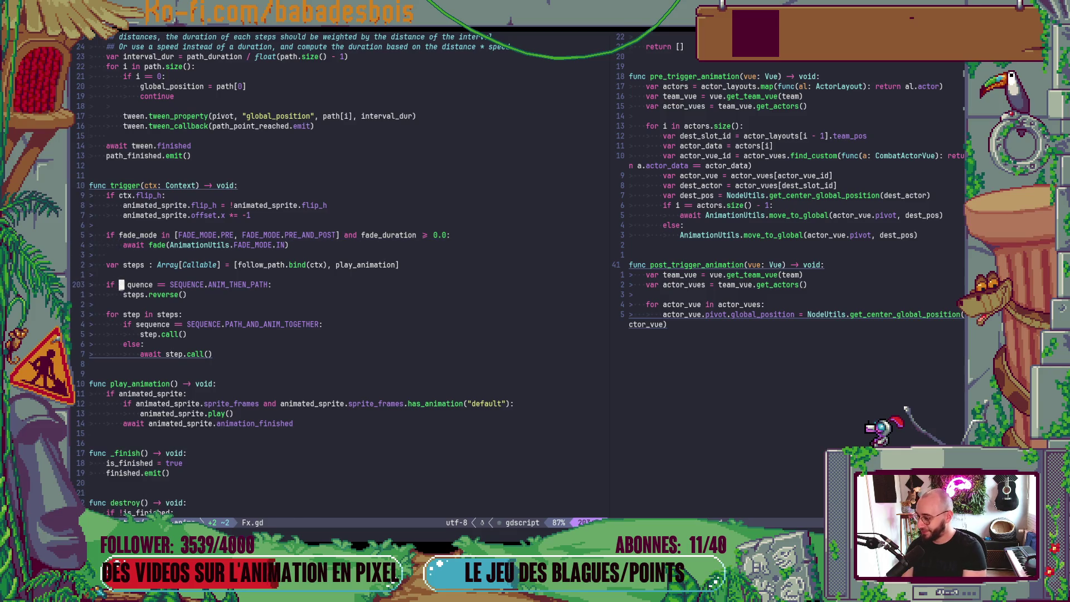
key(k)
key(k)
key(k)
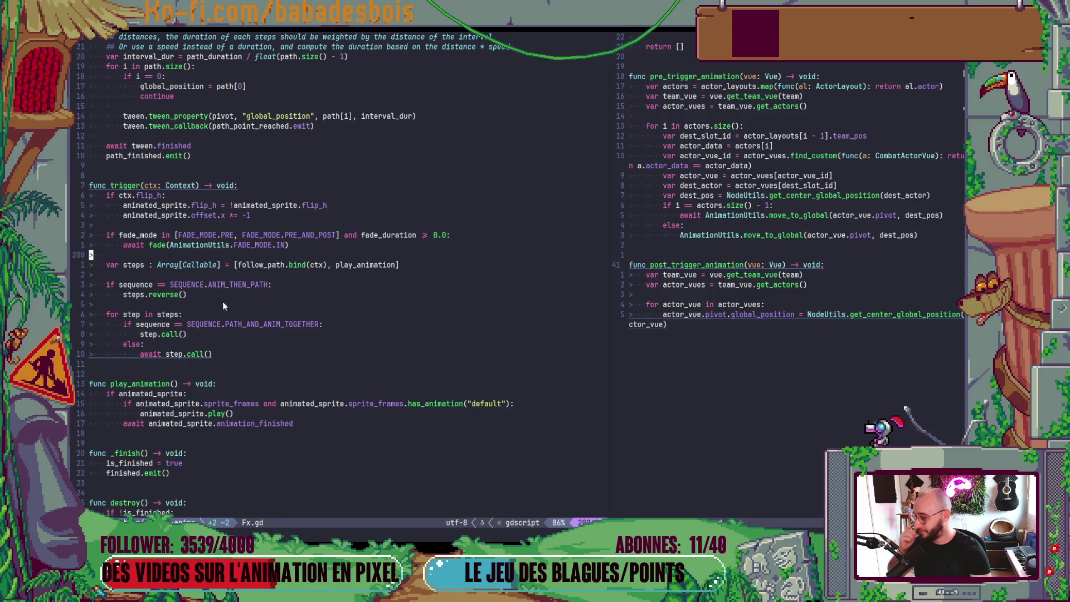
scroll(223, 308, up, 3)
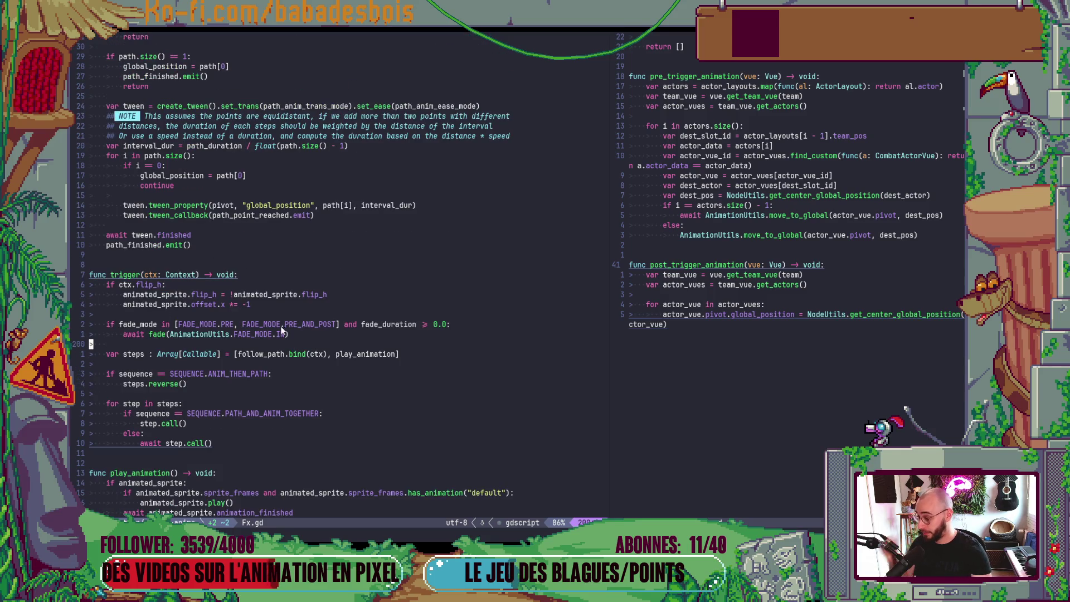
Jump to destroy()'s fade-out condition by searching for FADE_MODE
click(202, 324)
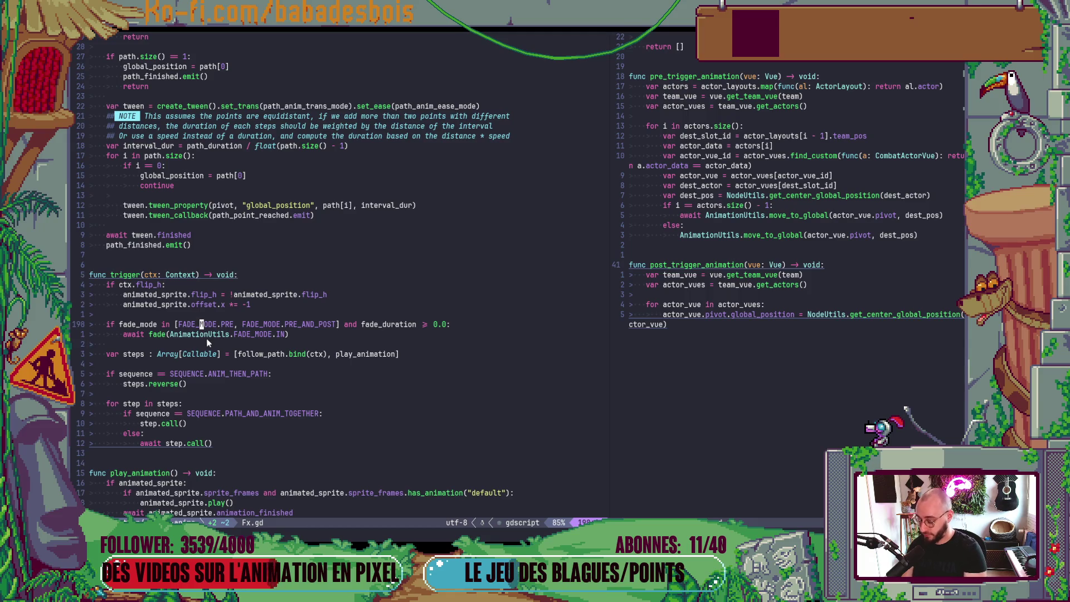
key(asterisk)
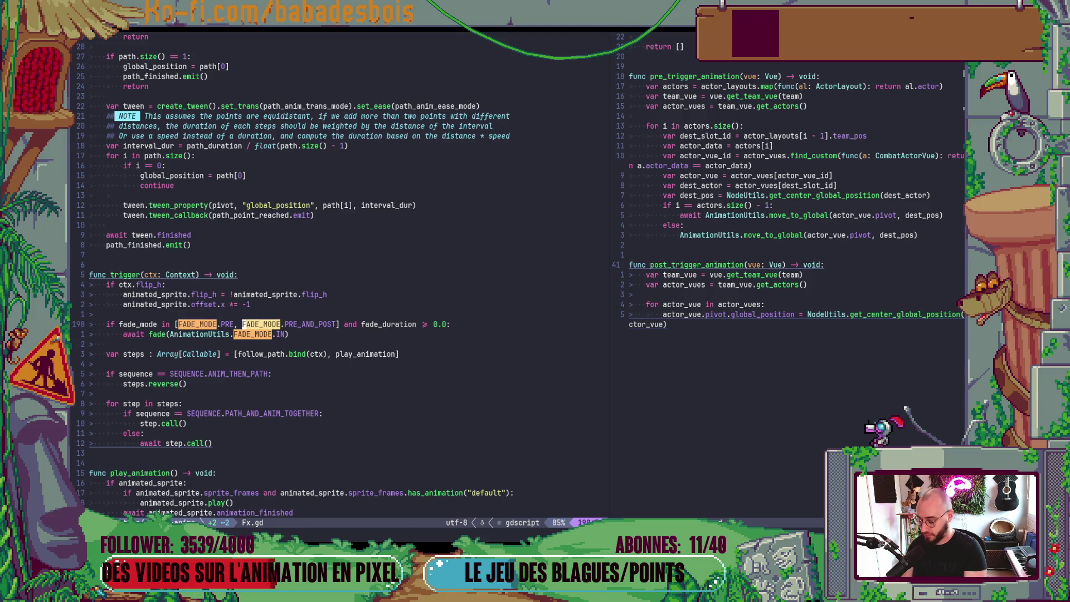
key(n)
scroll(266, 373, down, 6)
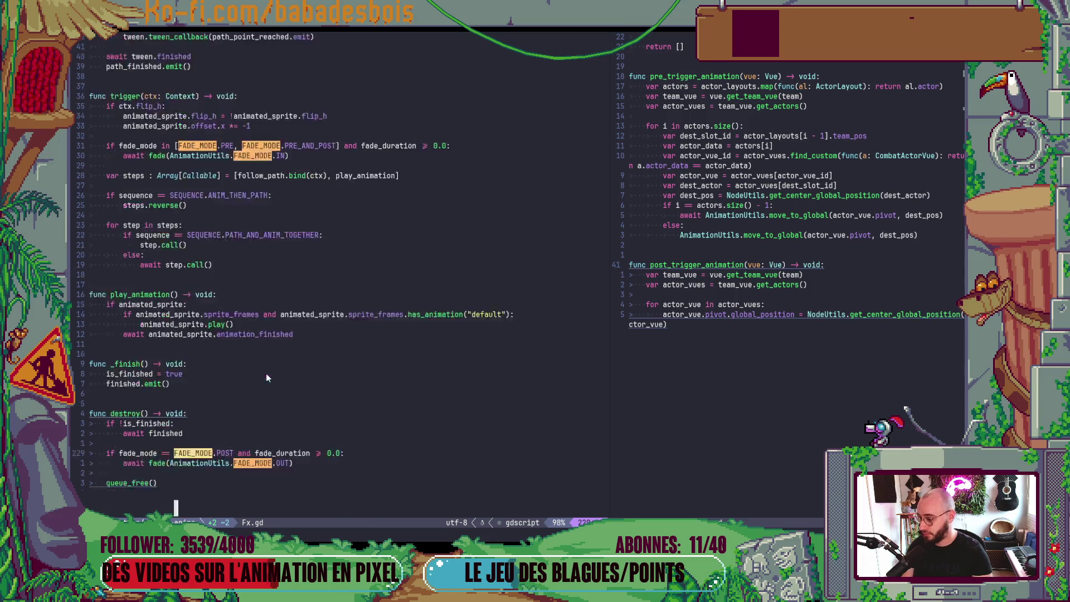
key($)
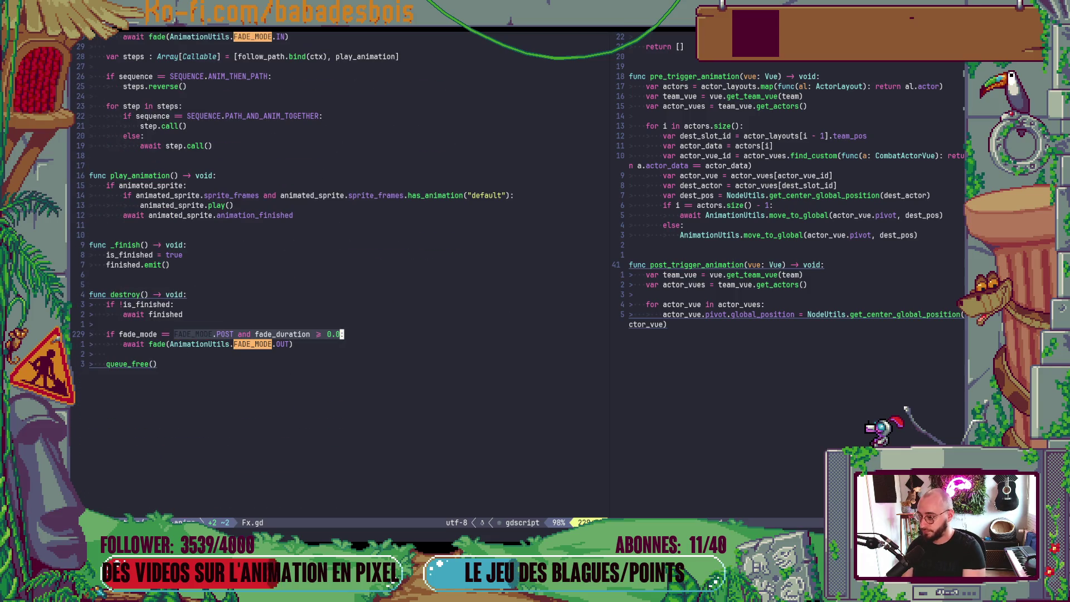
key(b)
key(b)
Paste the copied condition over the fade-out check, change PRE to POST, and save
key(b)
key(b)
key(b)
text(wc2Win [FADE_MODE.PRE, FADE_MODE.PRE_AND_POST])
key(Escape)
key(b)
key(b)
key(b)
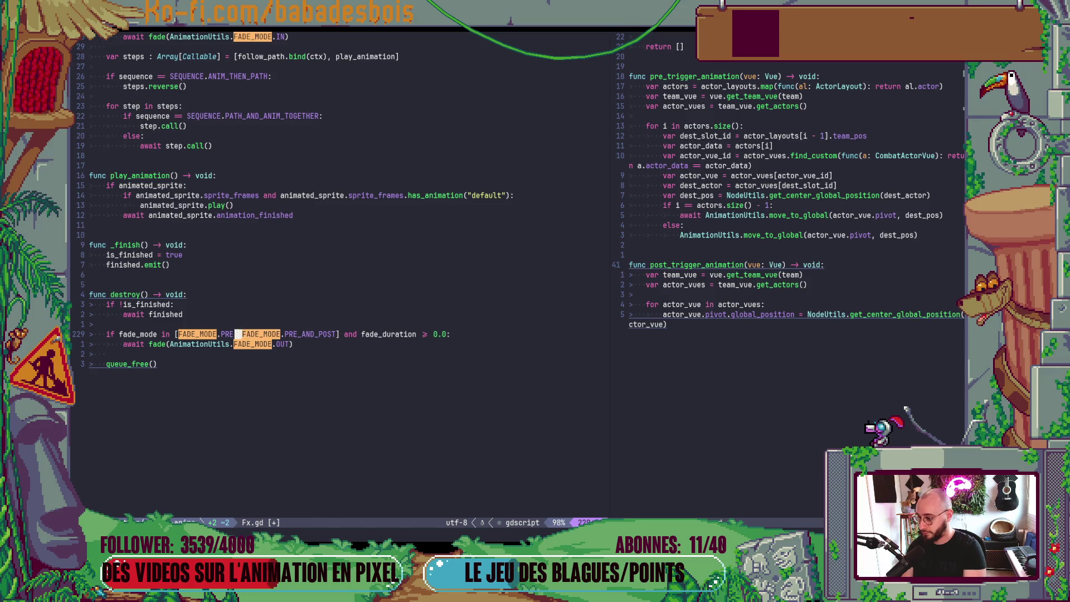
text(cwPOSE)
key(Escape)
key(r)
key(R)
key(r)
key(T)
key(ctrl+s)
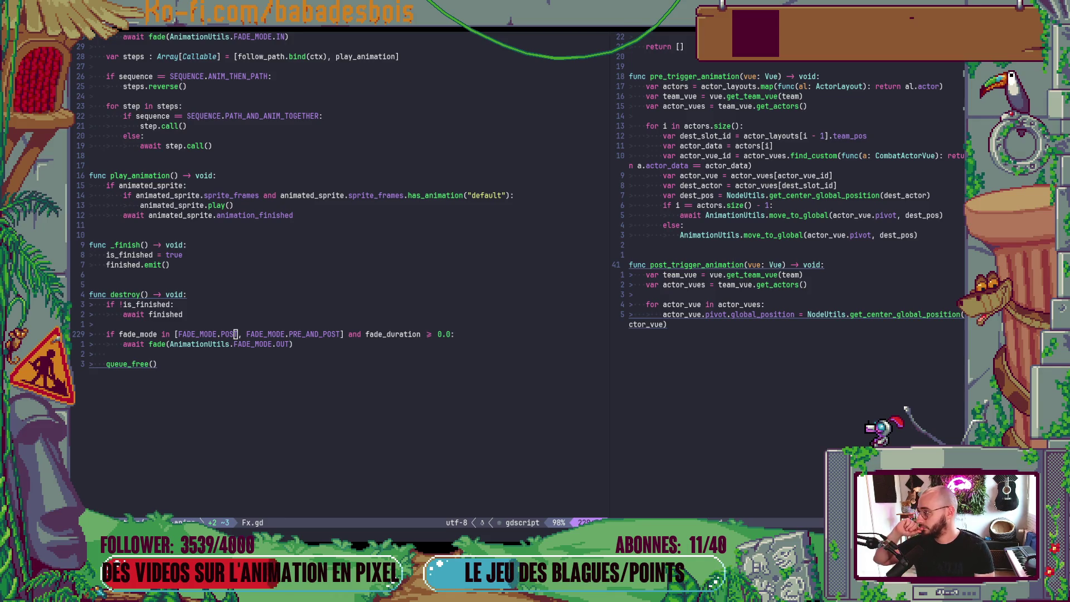
scroll(315, 266, up, 20)
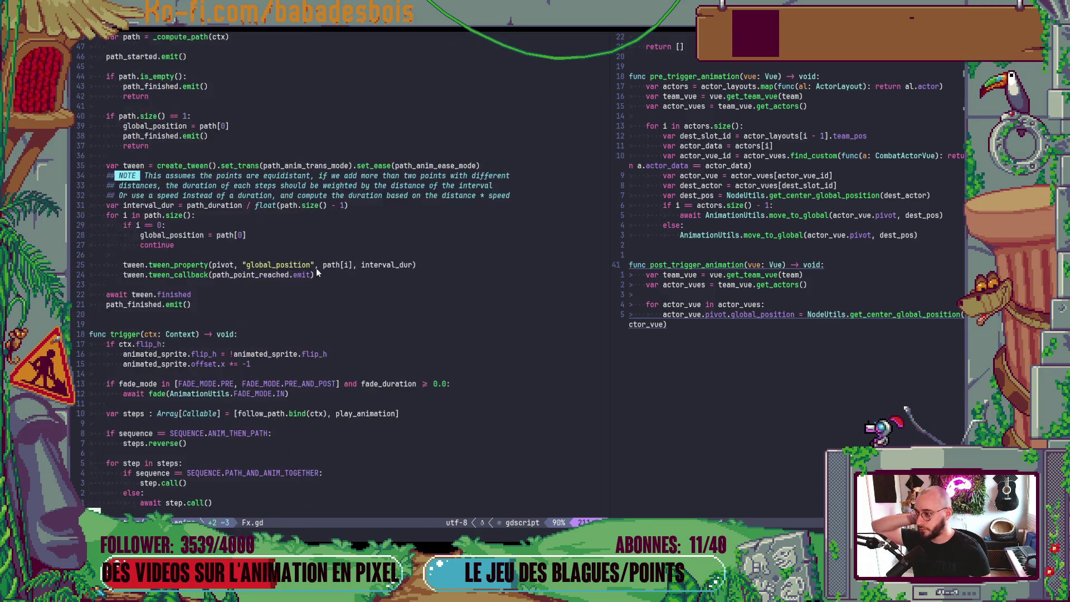
scroll(318, 295, up, 20)
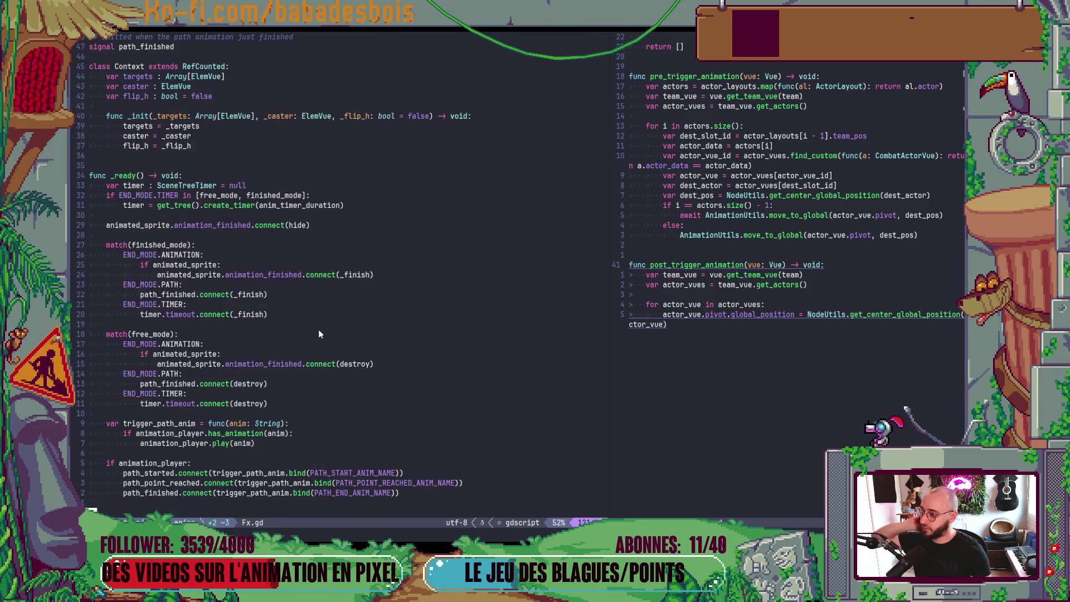
scroll(319, 331, up, 4)
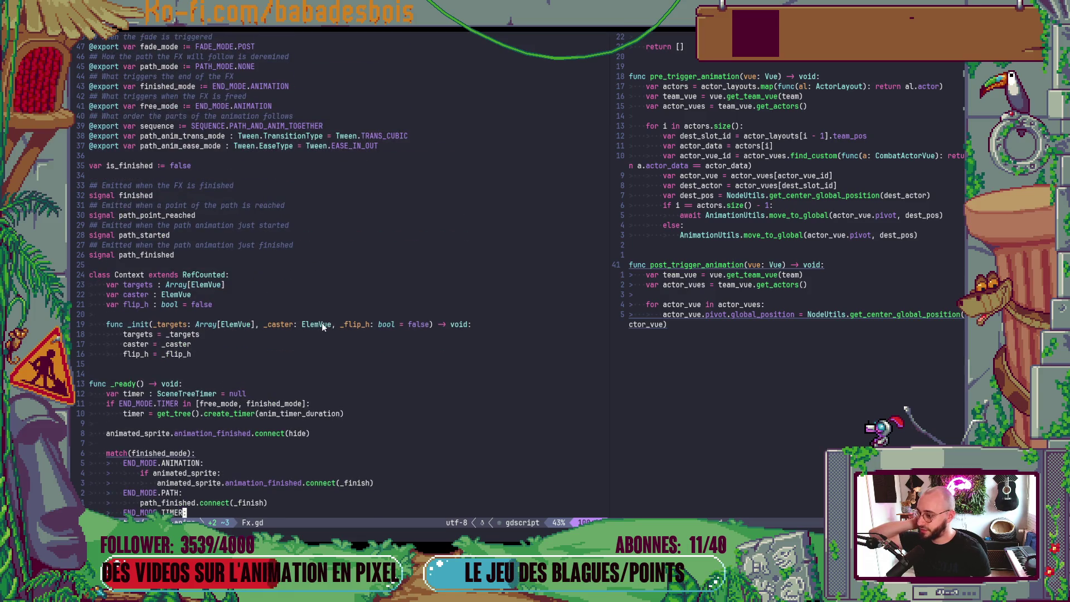
scroll(317, 328, down, 6)
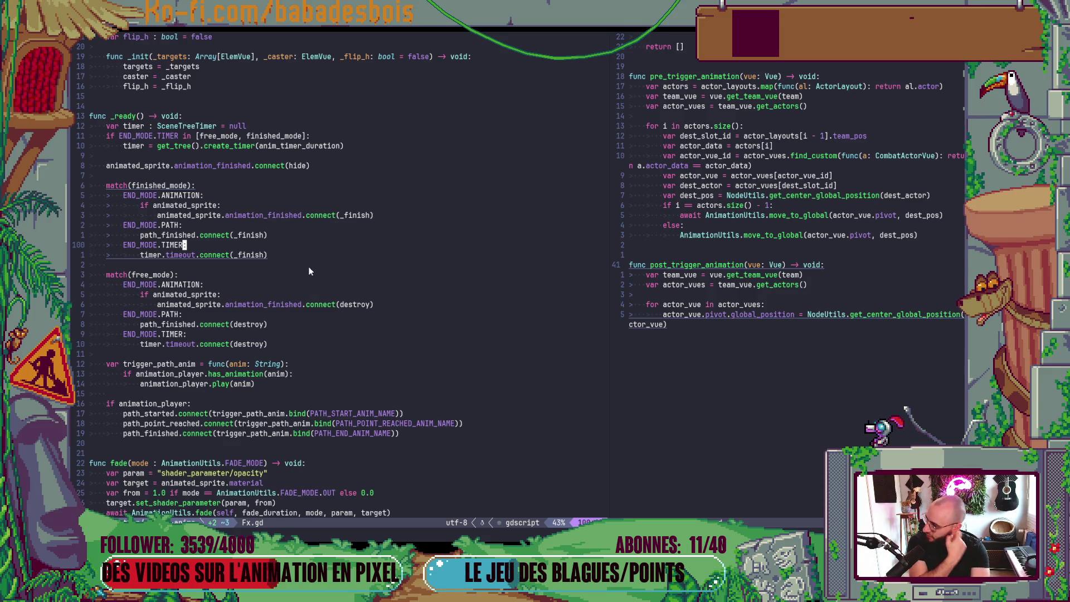
scroll(309, 272, down, 3)
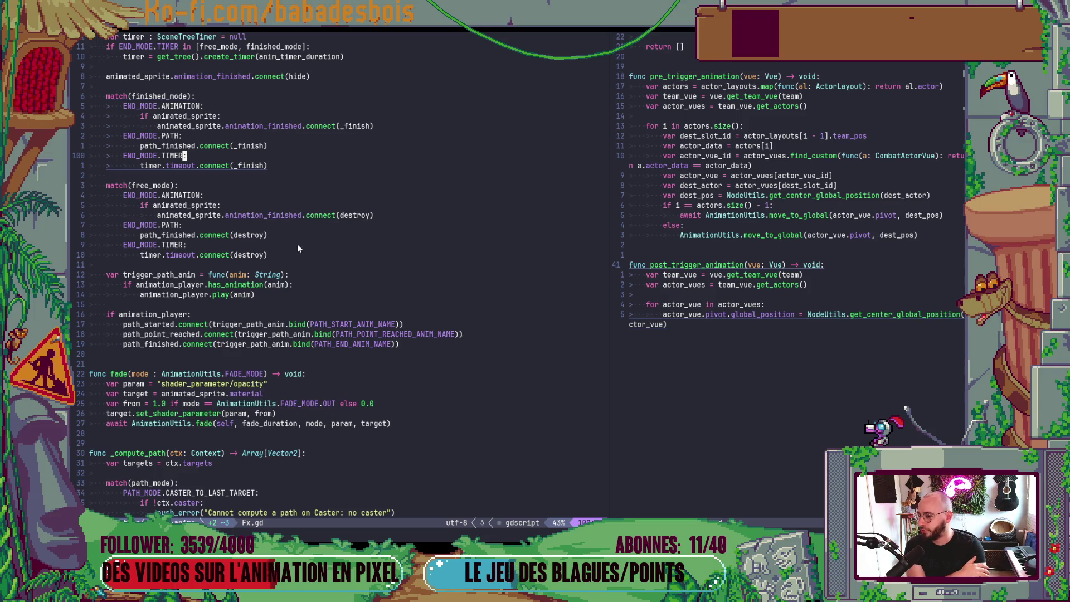
scroll(297, 249, up, 11)
click(149, 166)
key(asterisk)
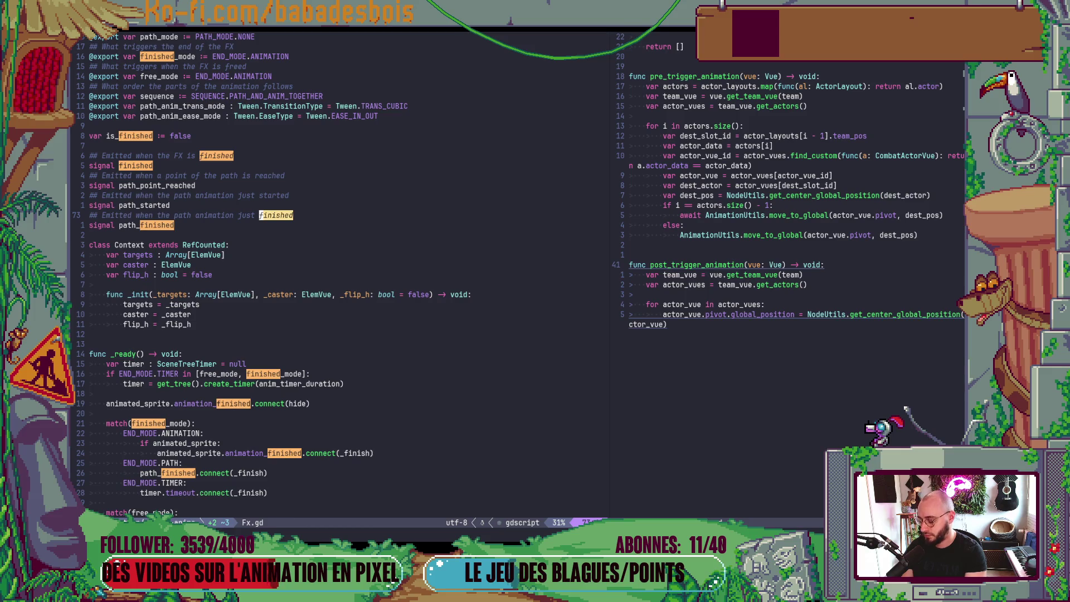
key(n)
key(n)
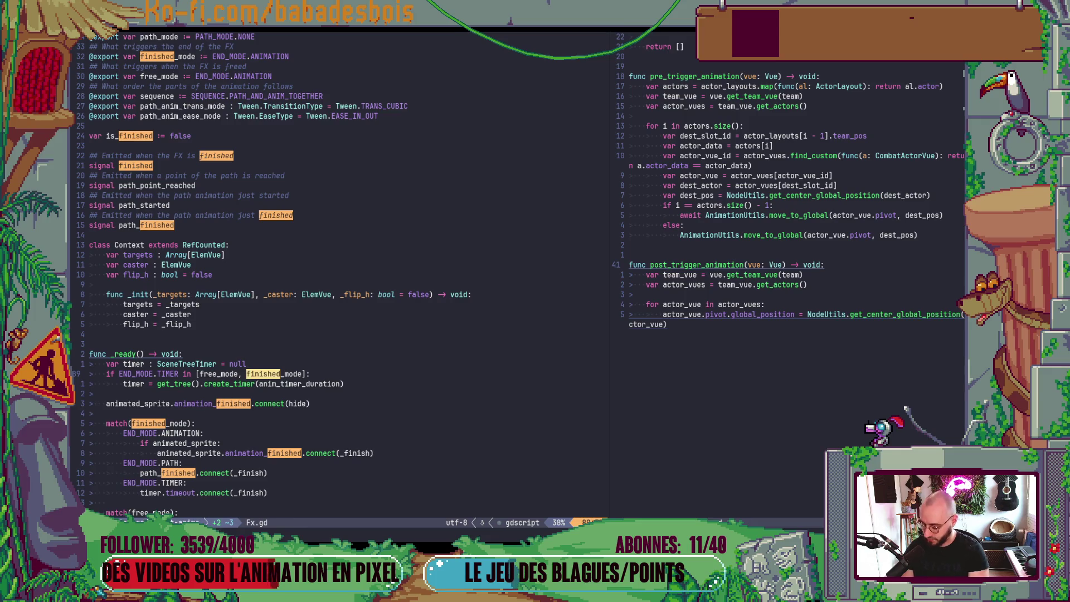
key(Escape)
key(g)
key(w)
key(a)
key(b)
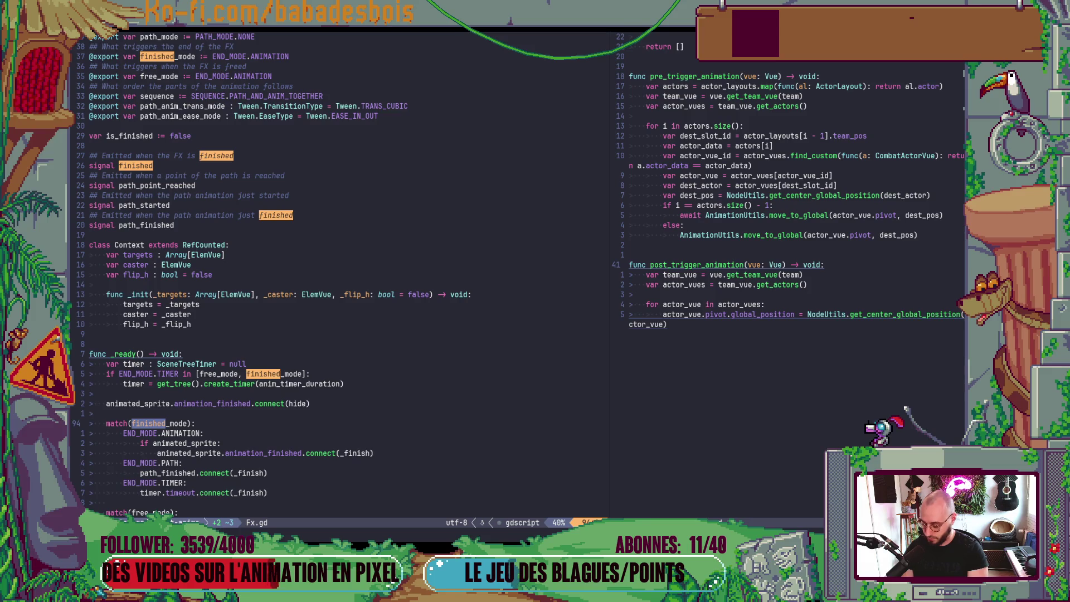
key(n)
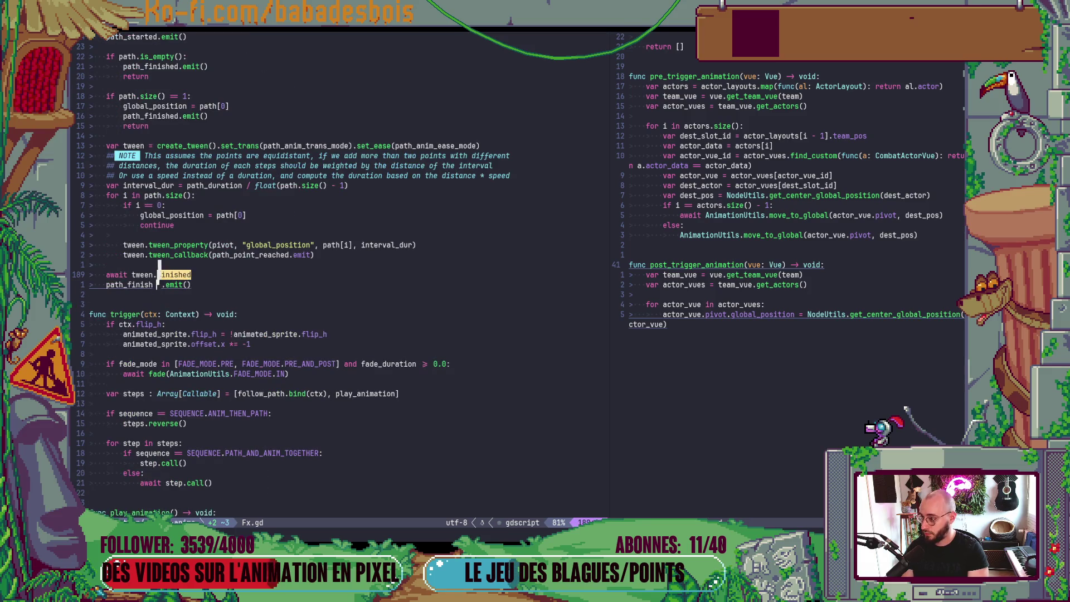
key(n)
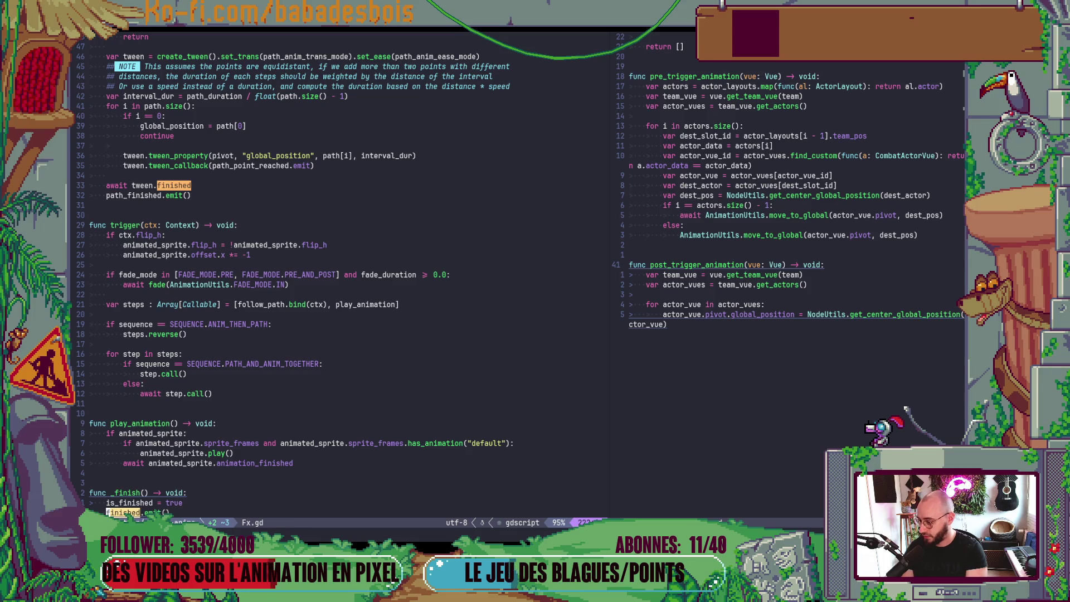
key(k)
key(k)
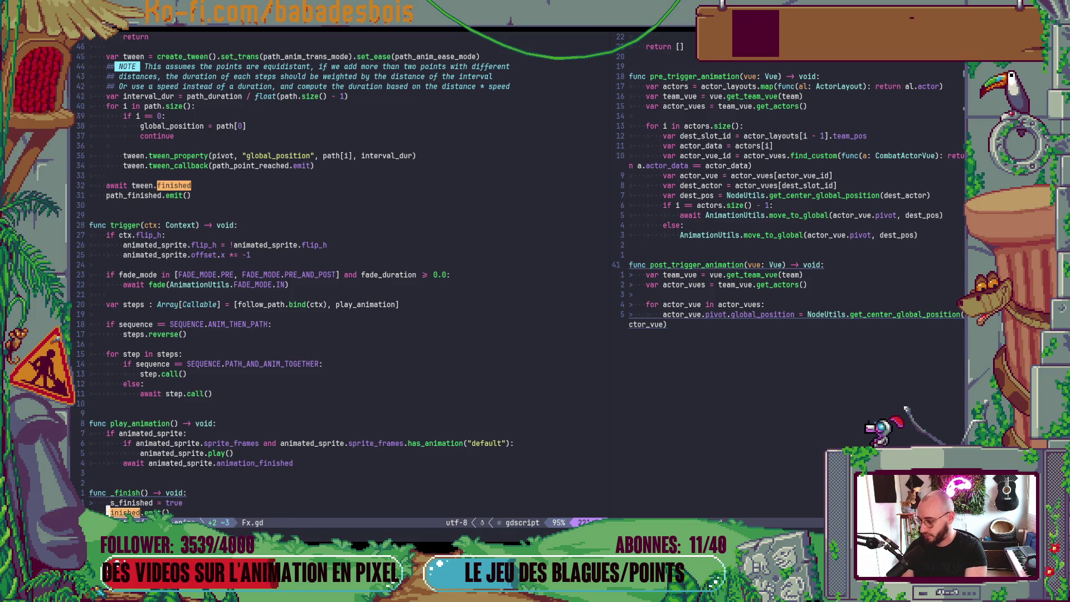
key(w)
key(asterisk)
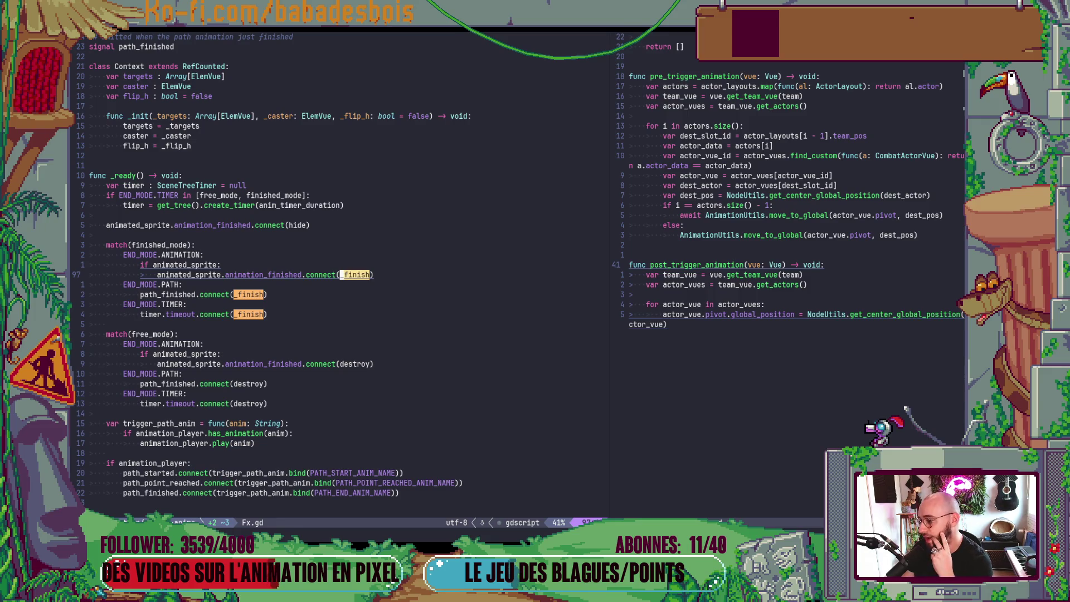
key(n)
key(n)
key(n)
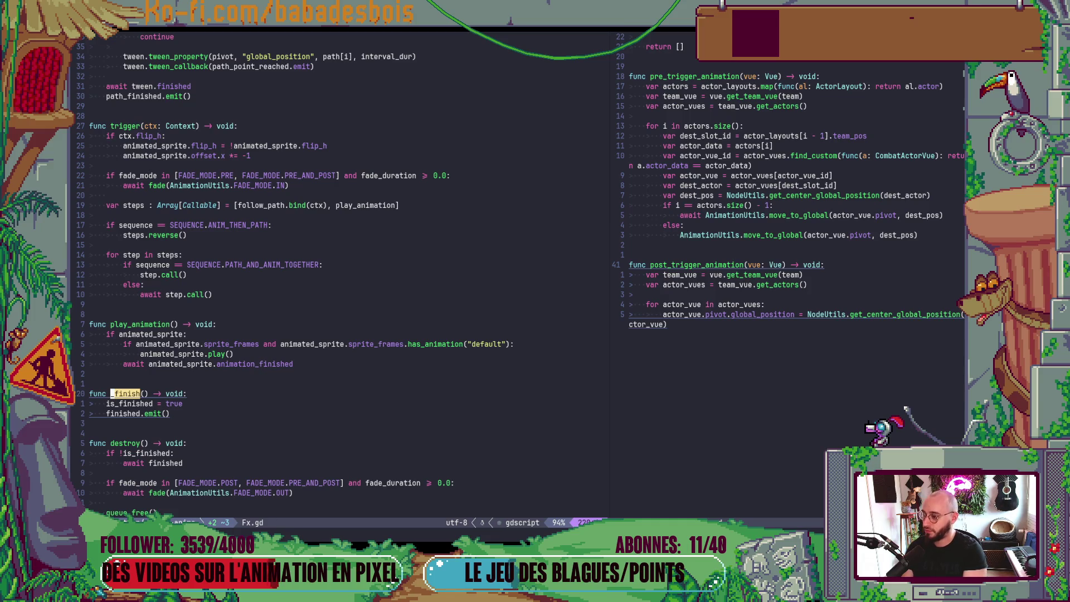
scroll(380, 289, up, 20)
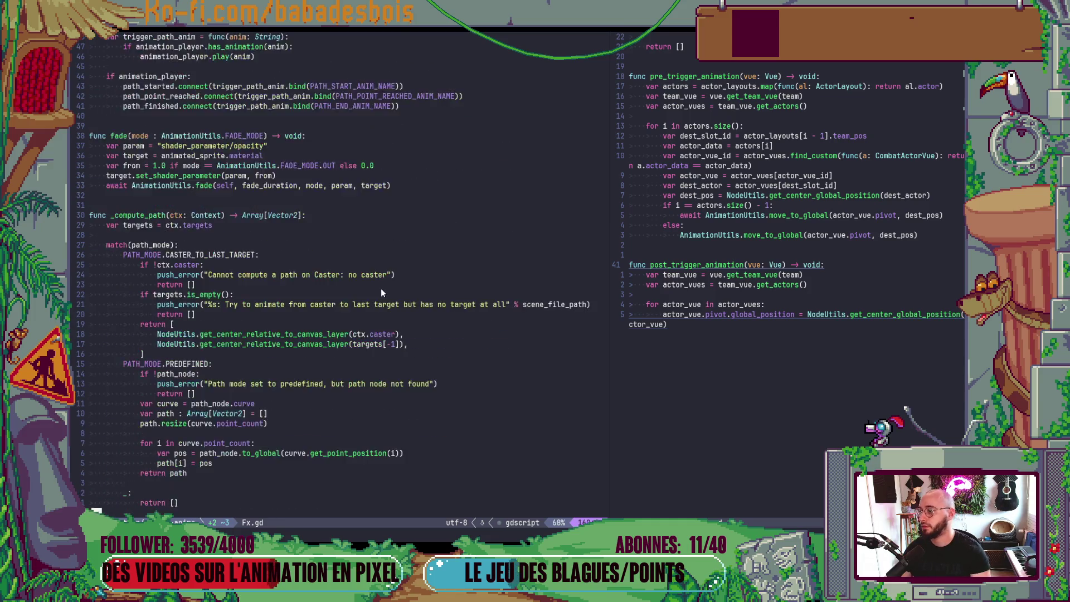
scroll(382, 290, up, 10)
scroll(381, 291, down, 12)
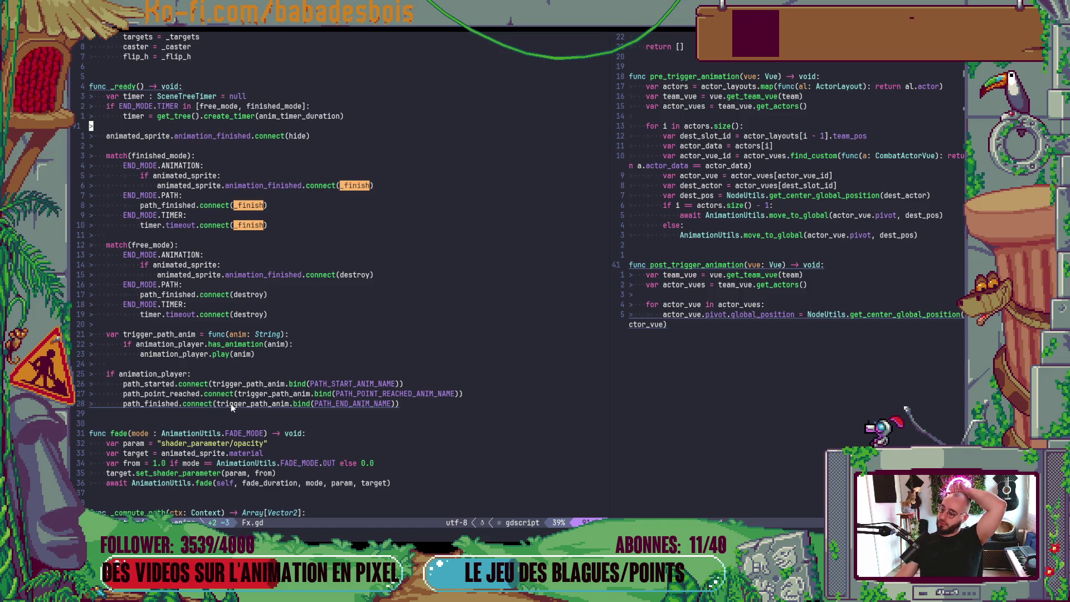
scroll(252, 281, up, 13)
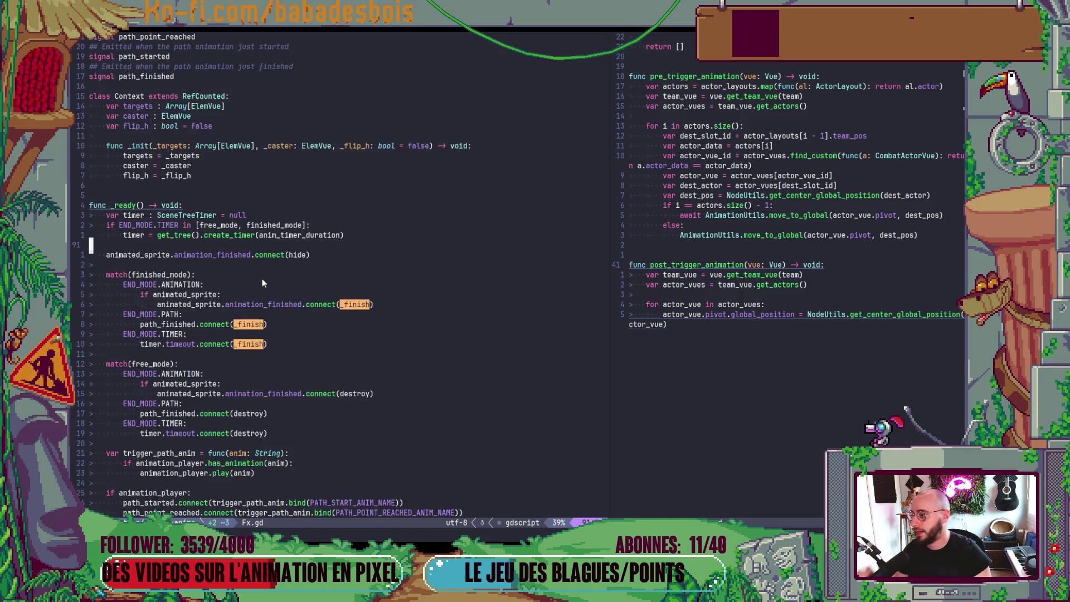
scroll(252, 281, up, 3)
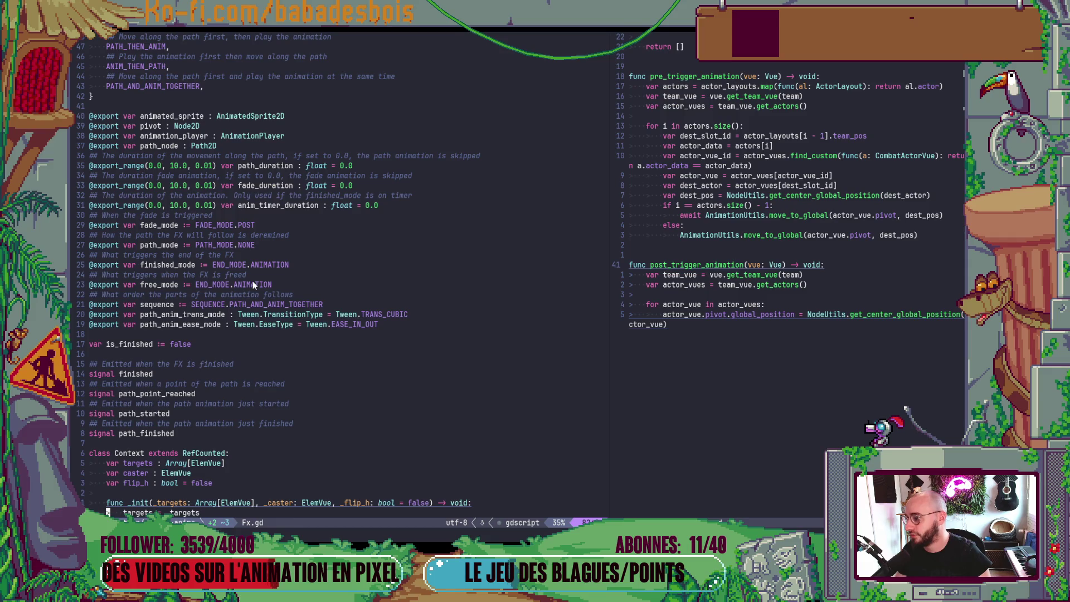
scroll(252, 281, down, 10)
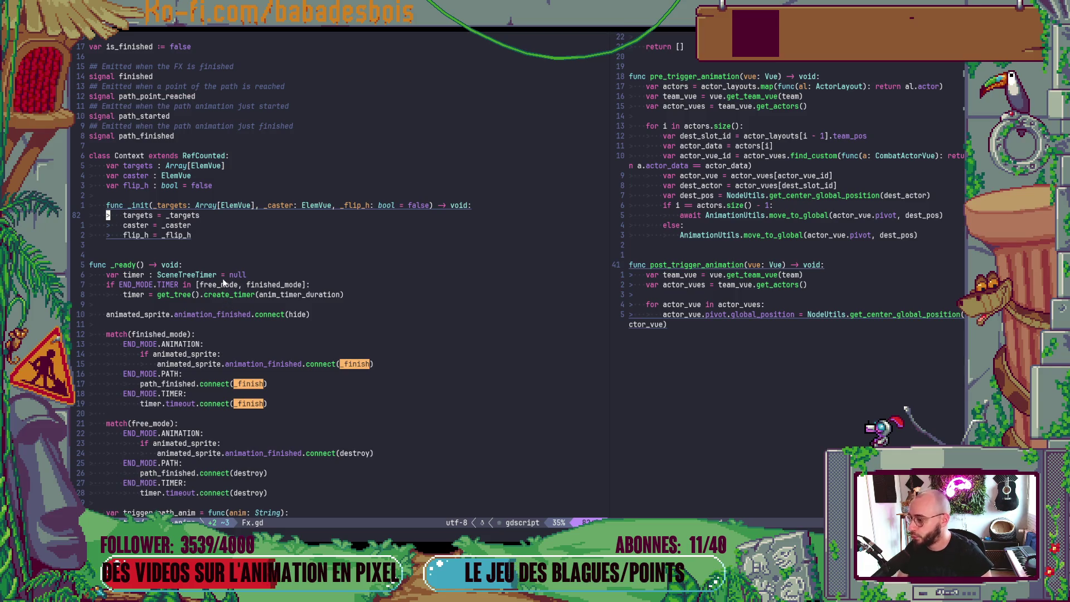
scroll(331, 261, down, 3)
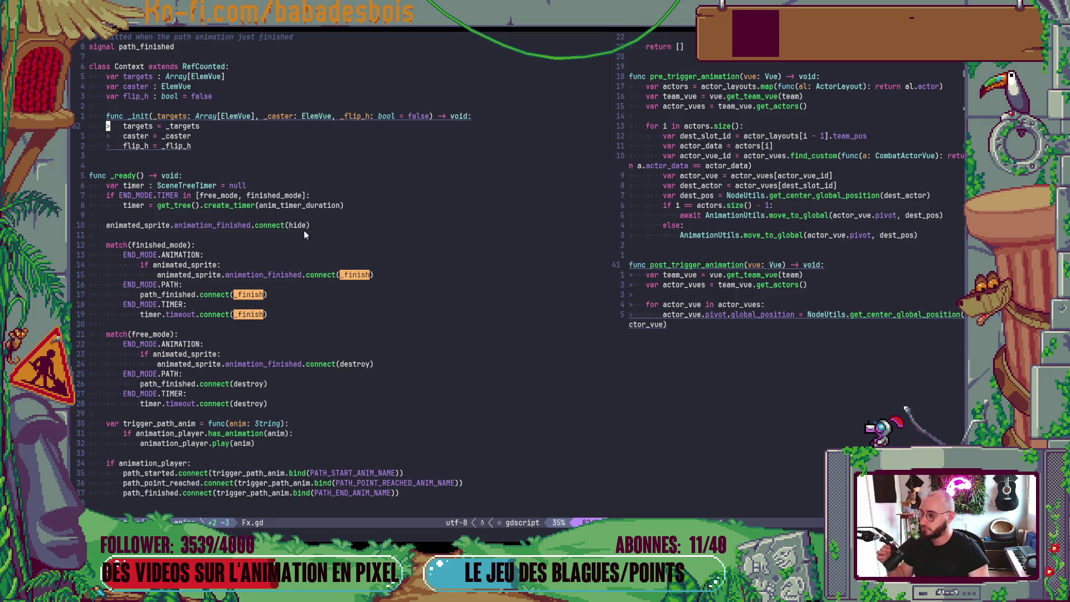
click(263, 205)
key(n)
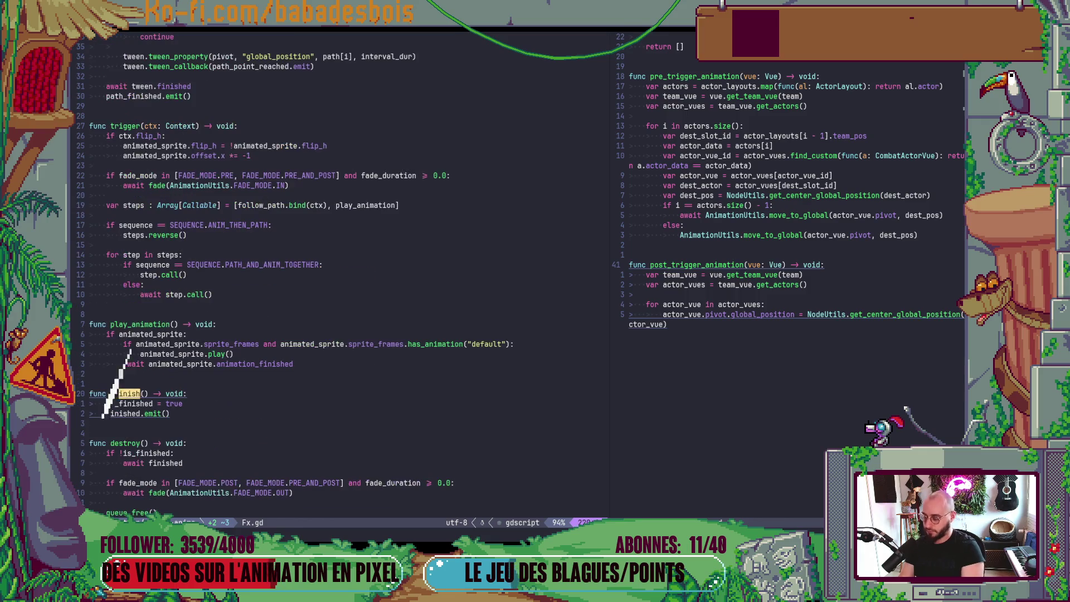
key(ctrl+o)
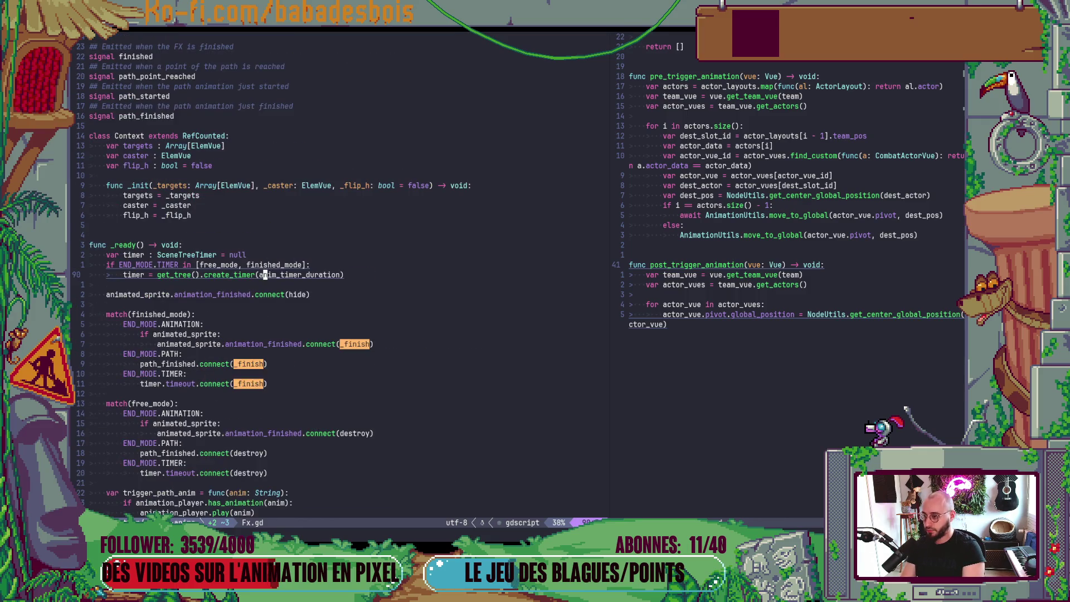
key(g)
key(d)
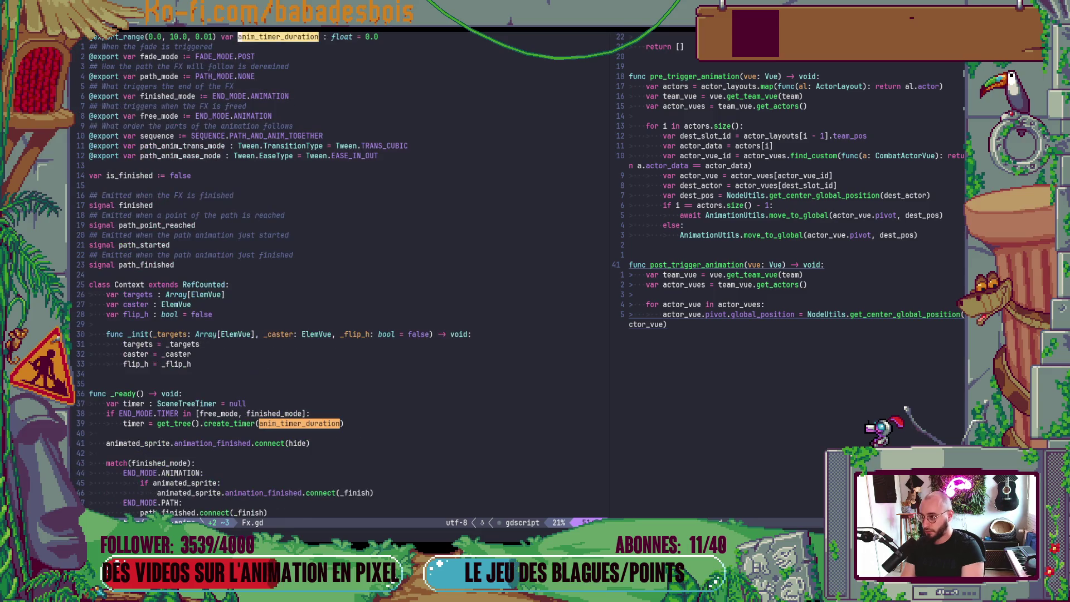
scroll(344, 201, up, 6)
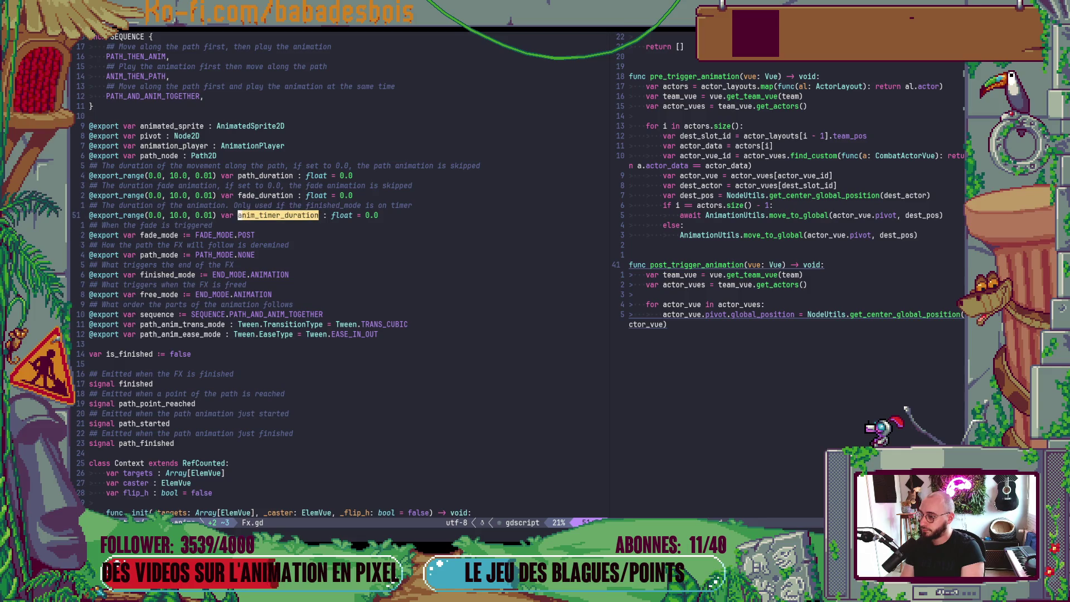
Duplicate the anim_timer_duration declaration, rename the copy to free_timer_duration, and save Fx.gd
key(y)
key(k)
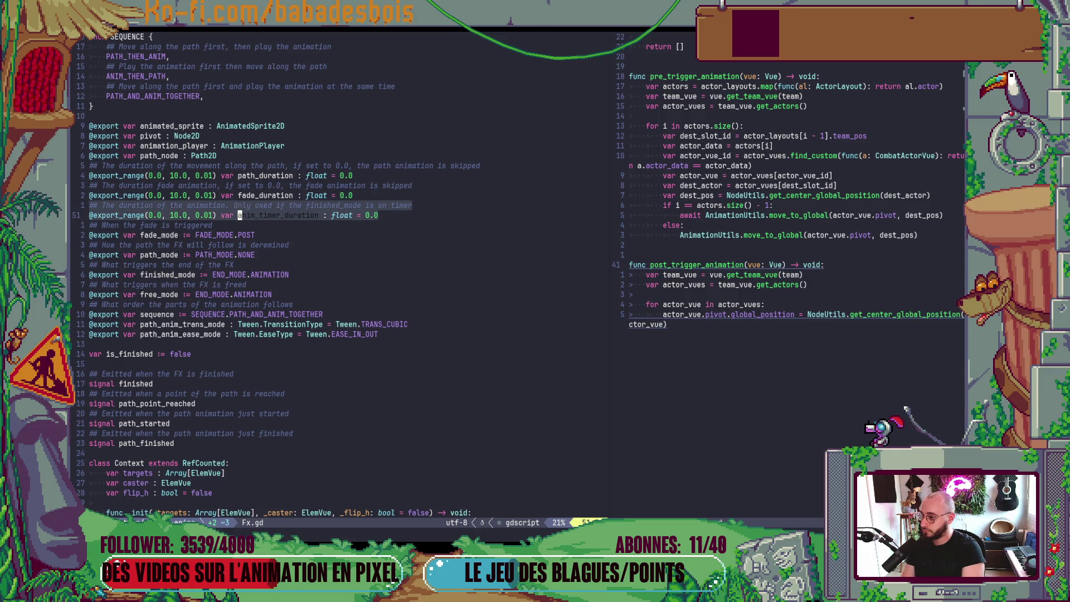
key(P)
key(b)
key(b)
key(b)
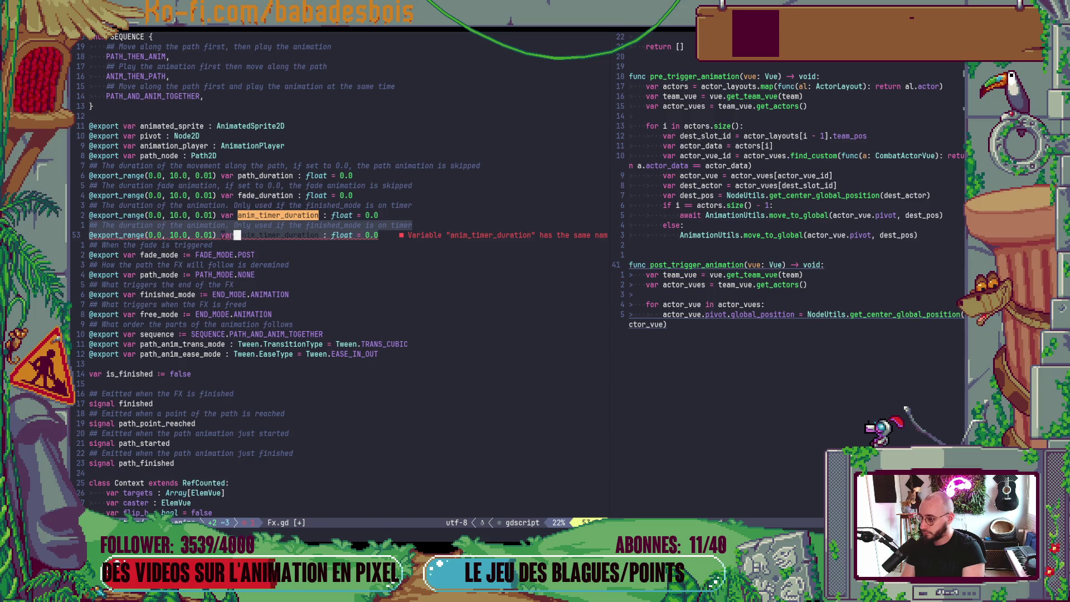
key(w)
key(l)
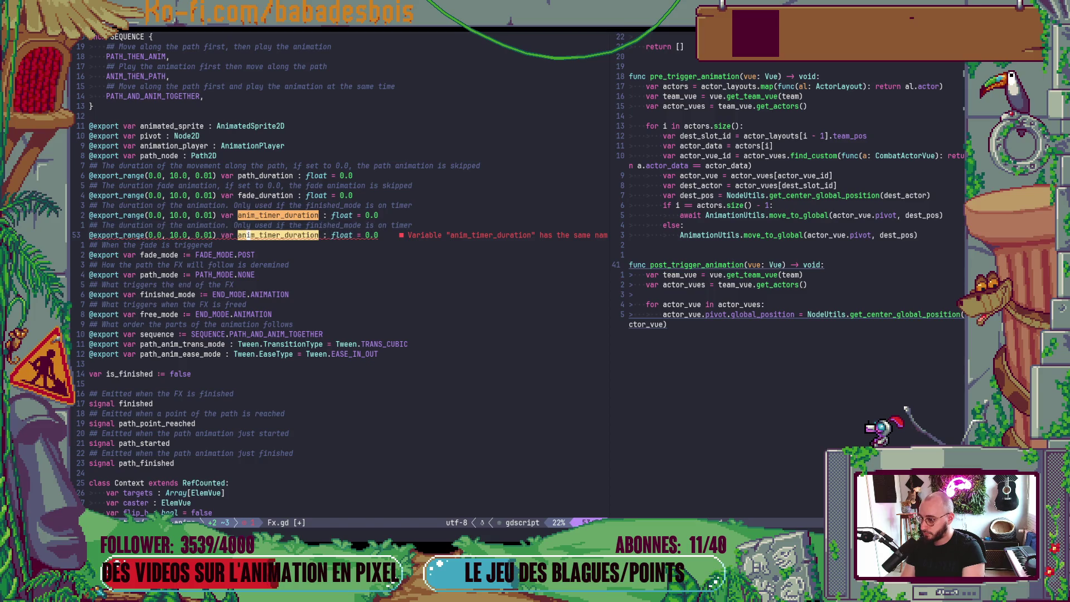
key(h)
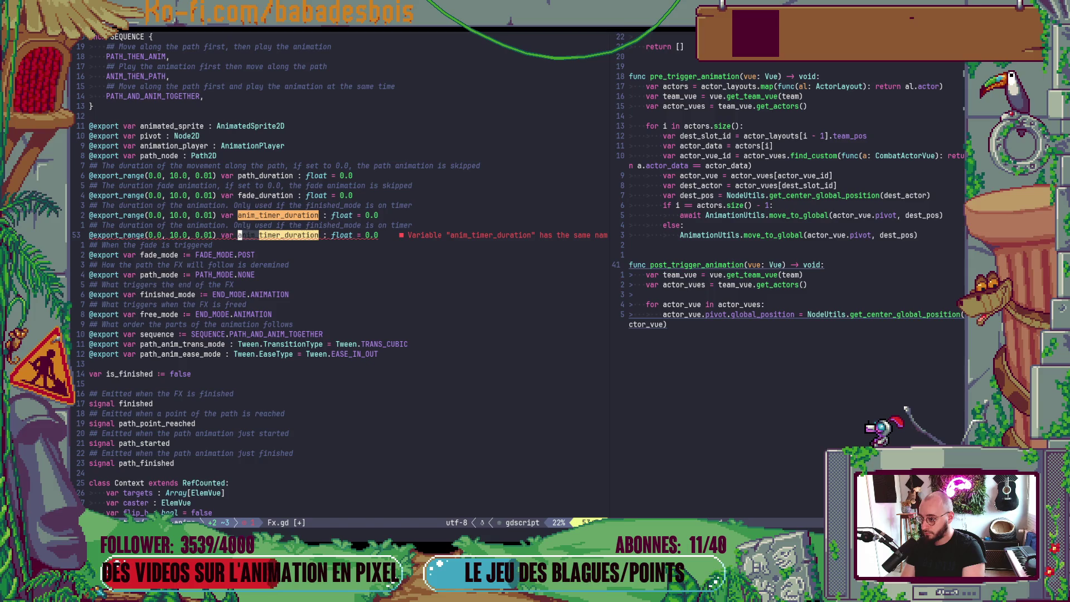
key(f)
key(underscore)
text(cfree_)
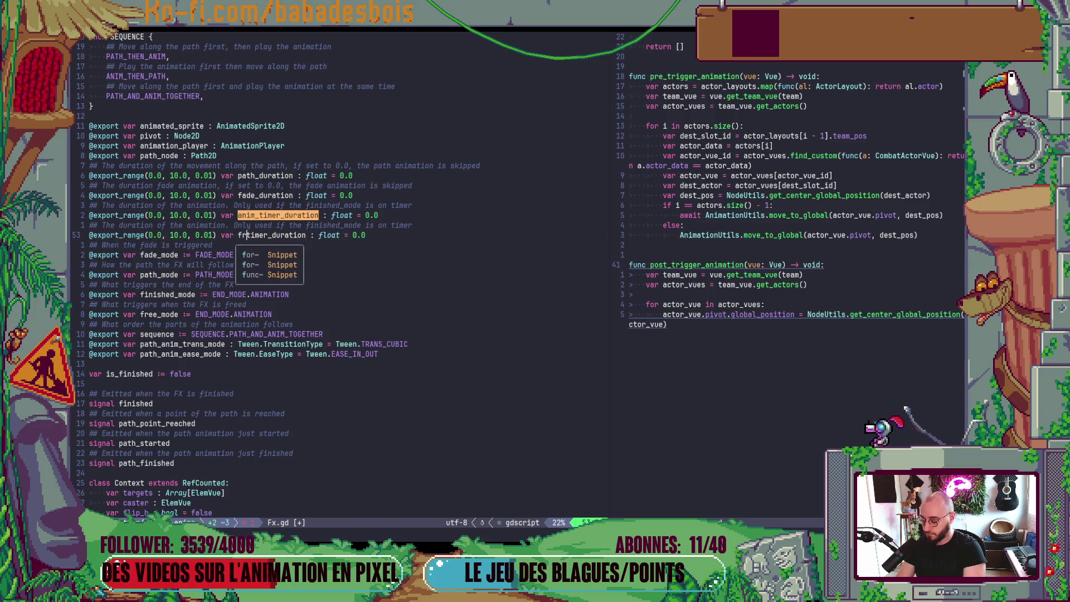
key(Escape)
text(:w)
key(Return)
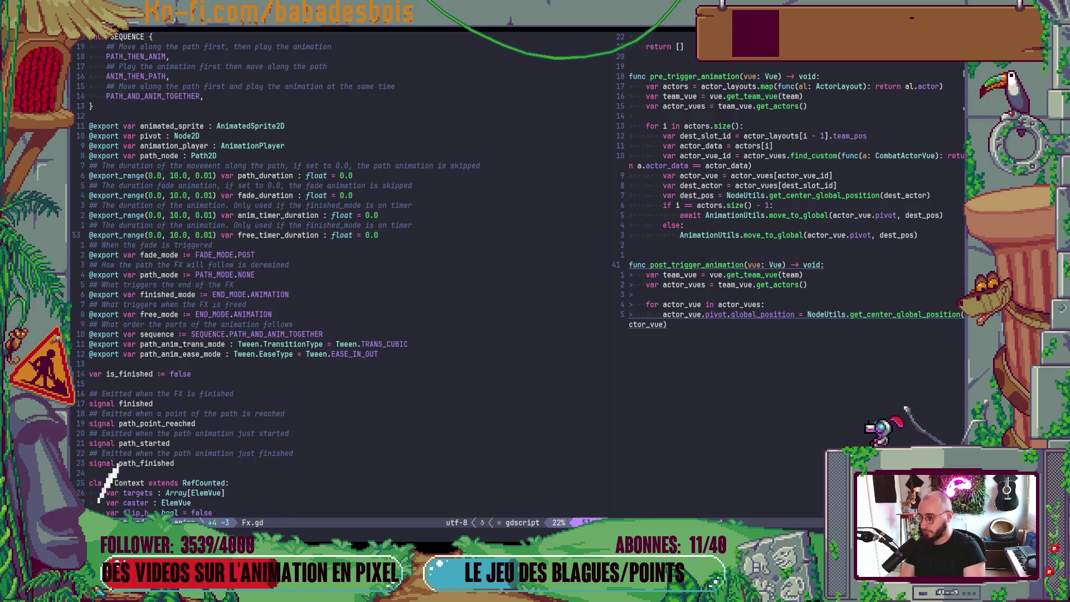
Reword the copied comment to 'duration before we free this animation' and save Fx.gd
key(k)
key(b)
key(b)
key(b)
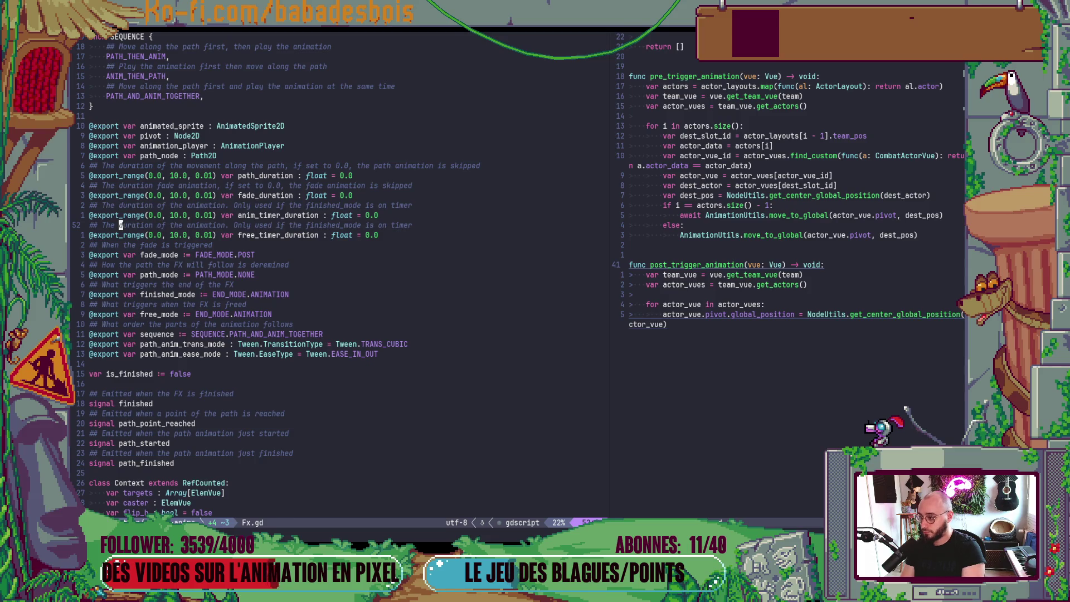
key(V)
key(l)
key(l)
key(Escape)
key(v)
key(l)
key(l)
key(l)
key(e)
key(e)
key(e)
text(c)
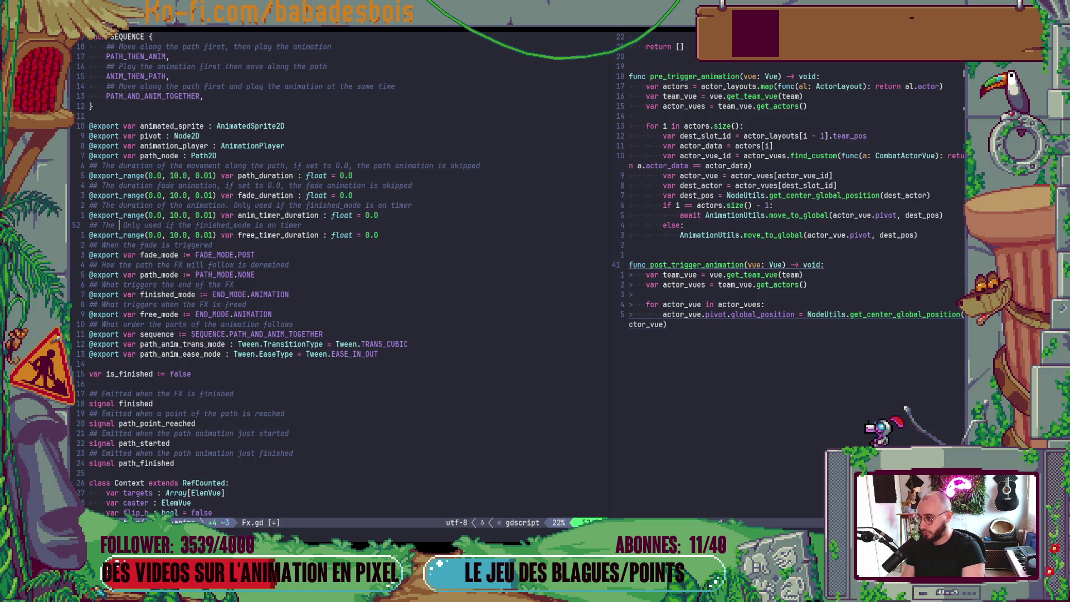
text(duration befor)
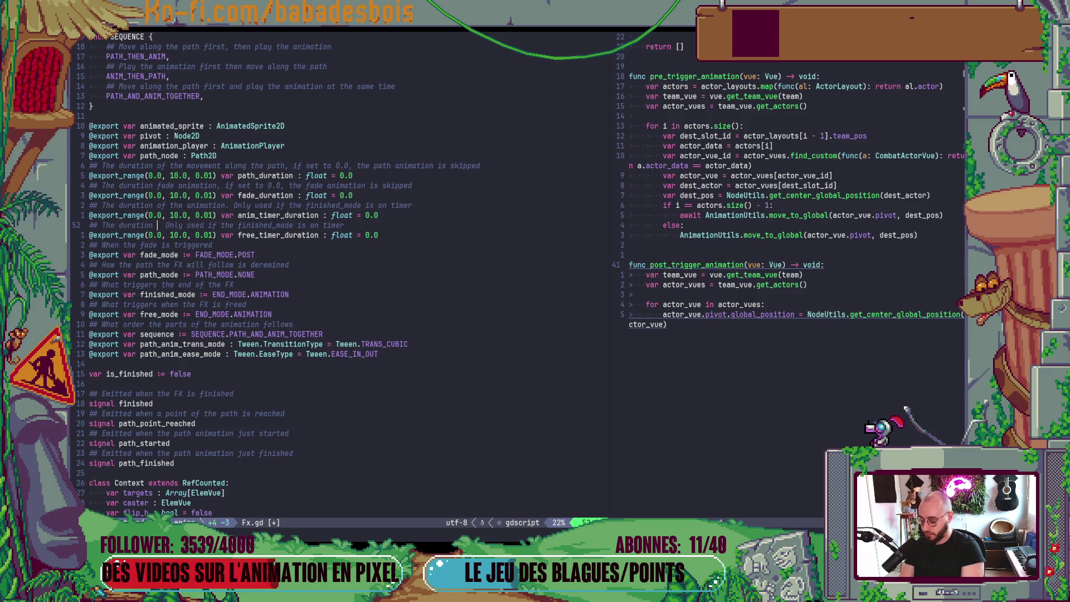
text(e )
text(we free )
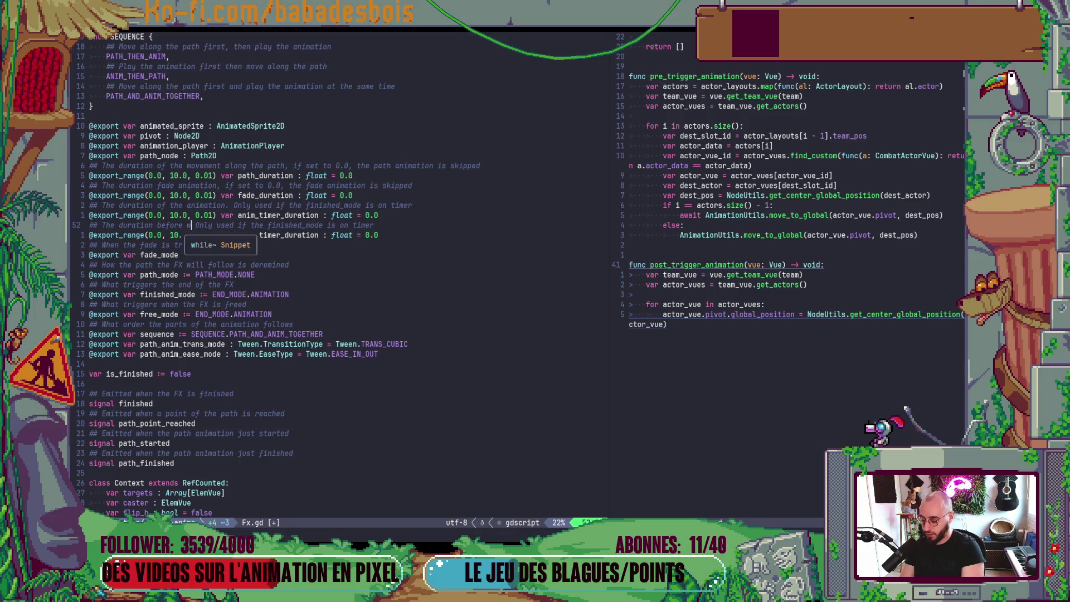
text(this ani)
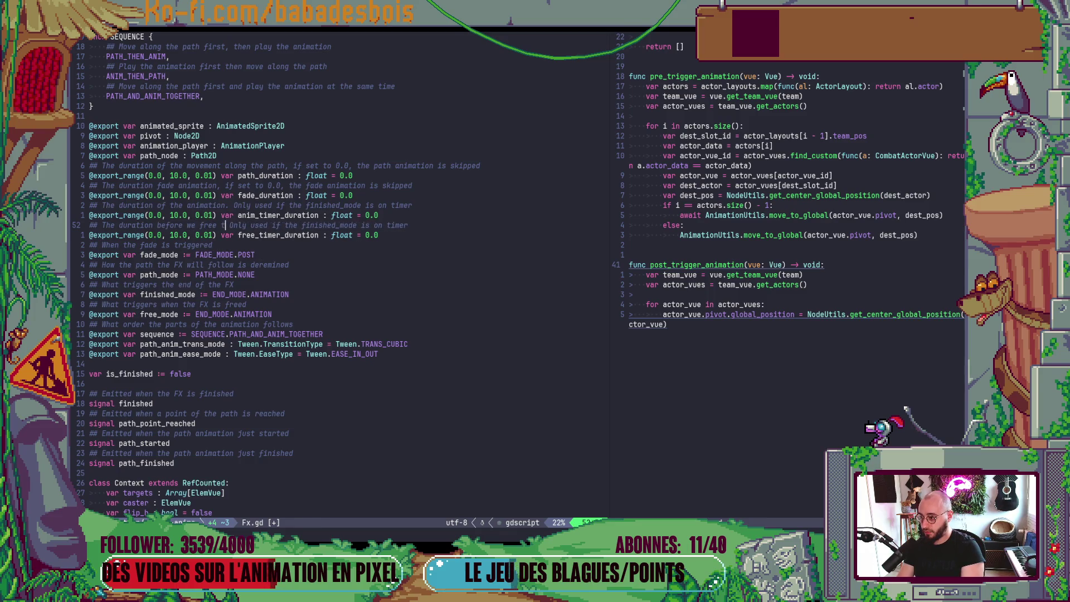
text(mation)
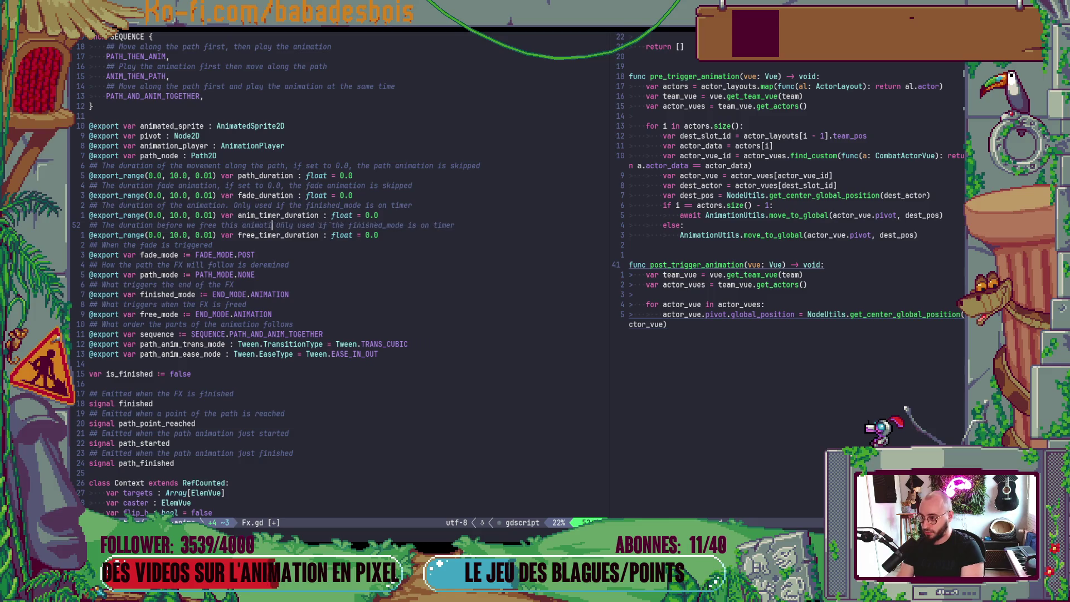
key(Escape)
text(:w)
key(Return)
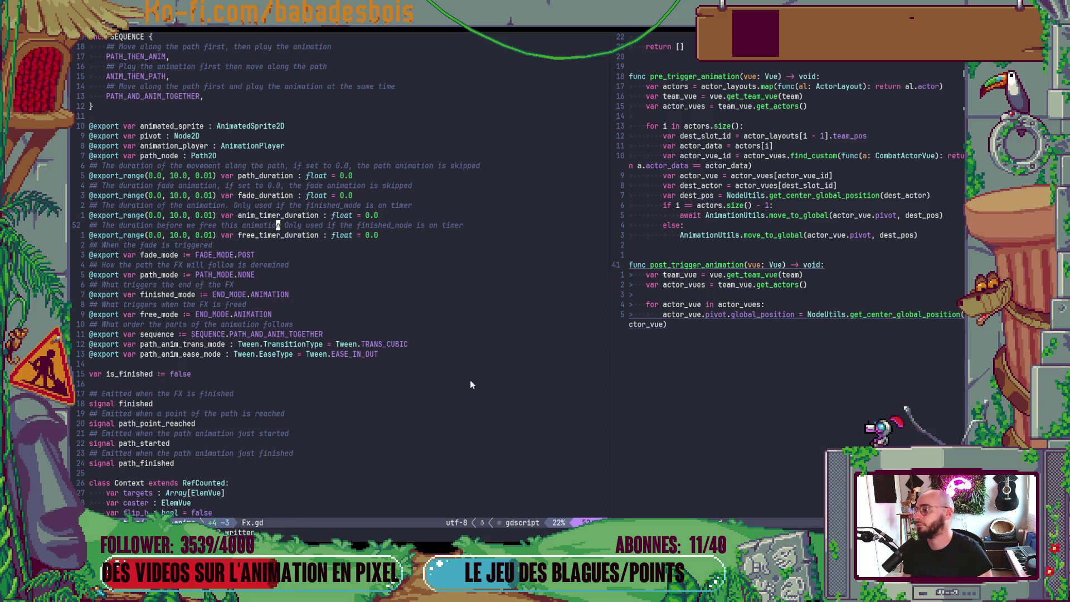
Move the create_timer line into the TIMER case as a local var, deleting the old declaration and if-check
scroll(490, 384, down, 14)
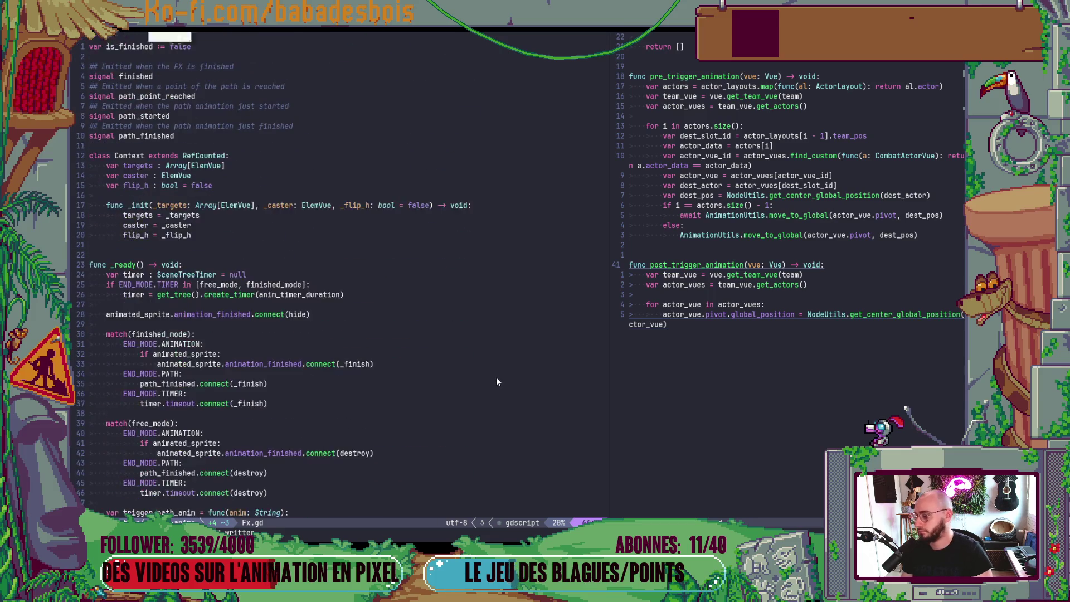
click(401, 365)
key(k)
key(k)
key(k)
key(k)
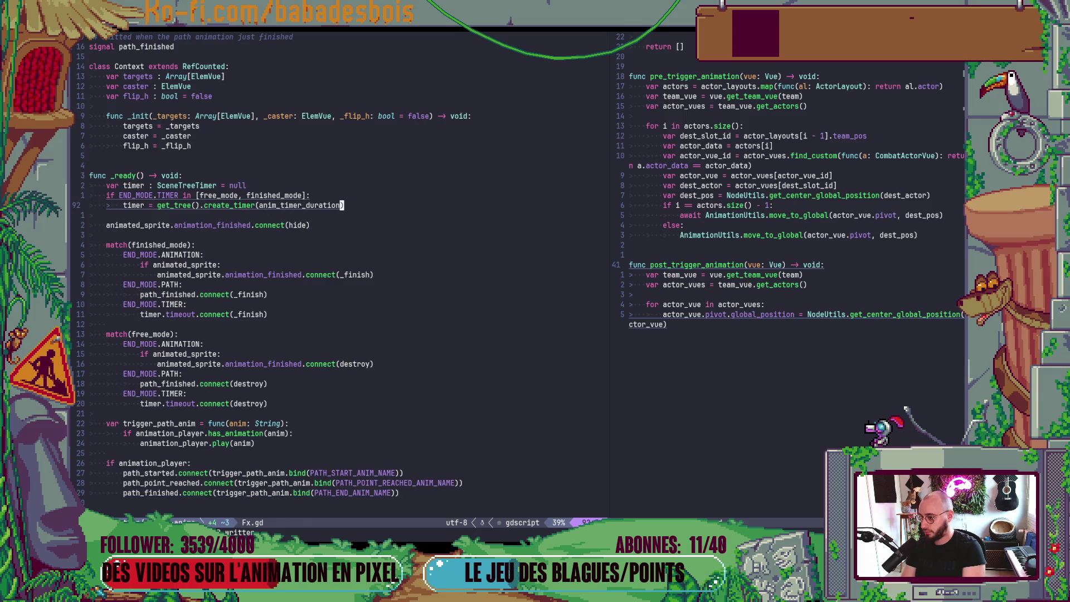
key(alt+j)
key(alt+j)
key(alt+j)
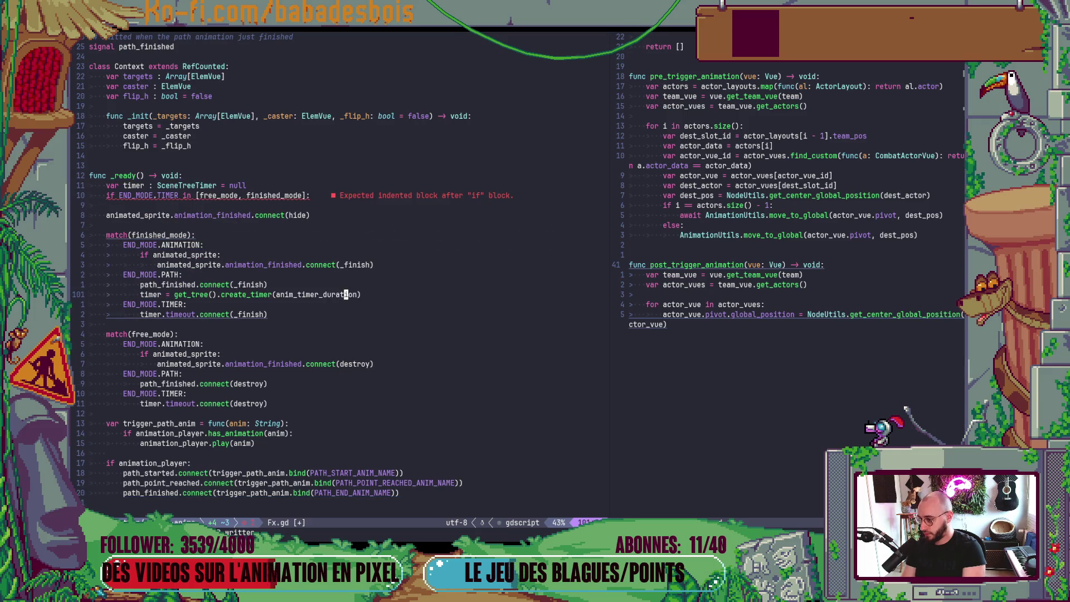
key(shift+i)
text(var)
key(Escape)
key(k)
key(k)
key(k)
key(k)
key(k)
key(k)
key(shift+v)
key(j)
key(d)
key(d)
key(d)
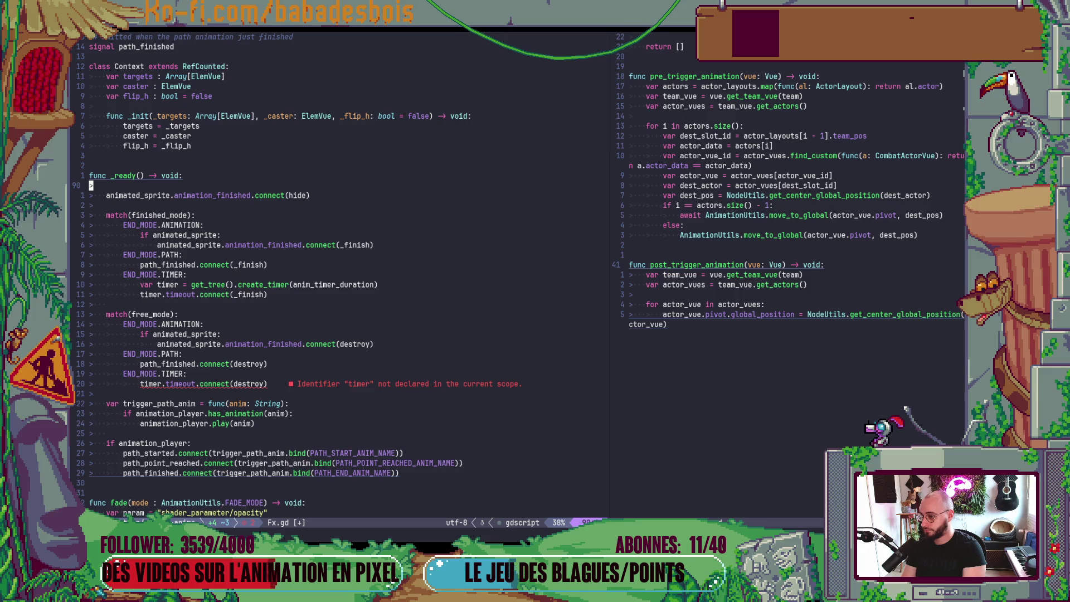
key(j)
key(j)
key(j)
Copy the timer creation line into the free_mode branch, calling create_timer(free_timer_duration)
key(k)
key(k)
key(k)
key(shift+v)
key(j)
key(y)
key(j)
key(j)
key(j)
key(P)
key($)
text(create_timer(free_timer_duration)
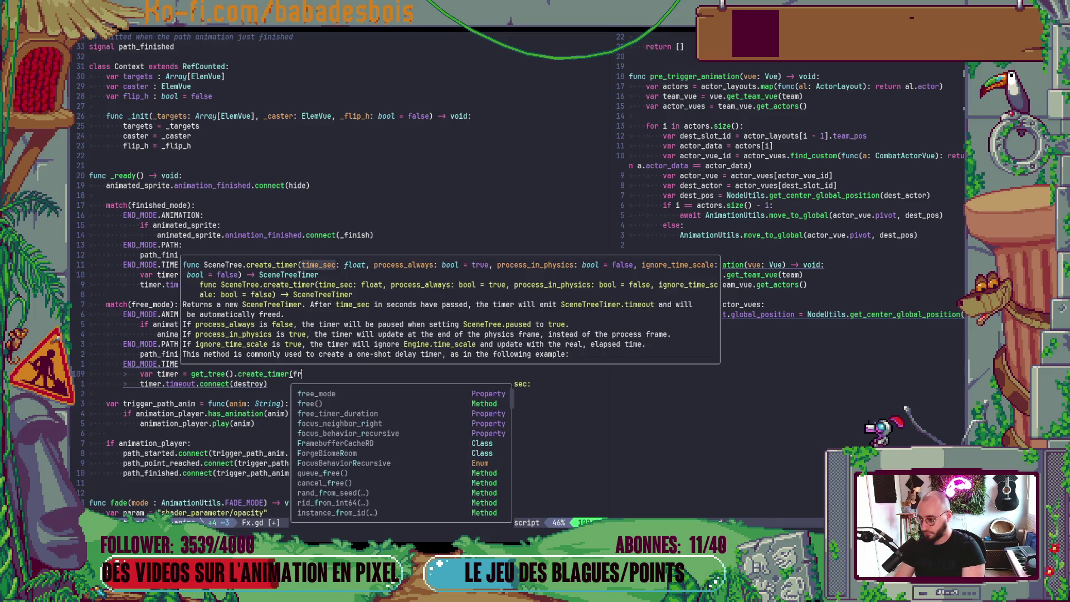
key(Escape)
key(alt+Tab)
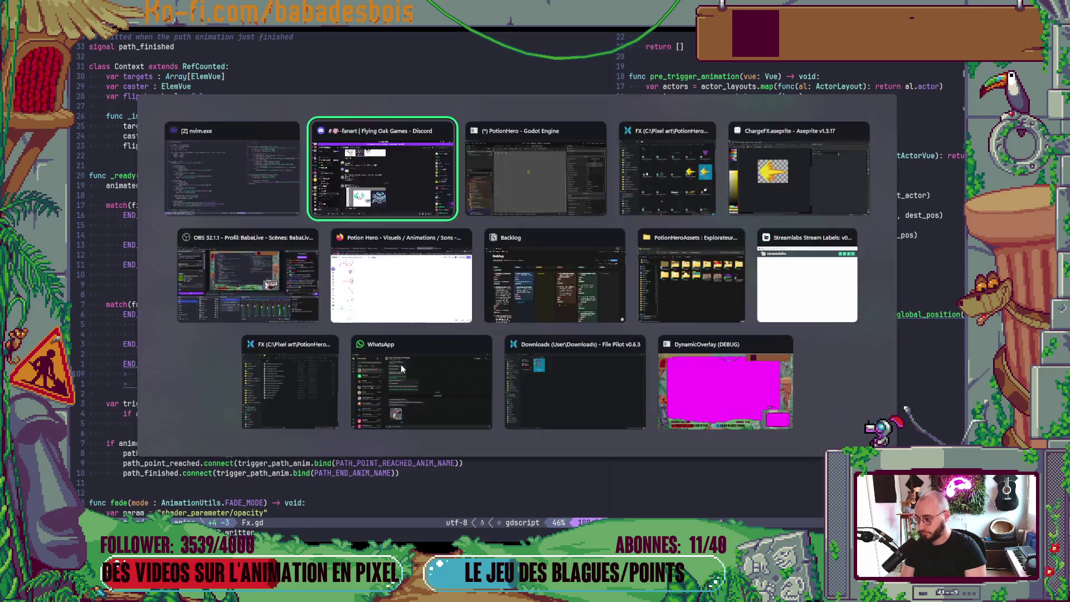
Review the Fx properties of BerserkFX, BoostActionFX, BoostFuryFX, CastSpellFX, DefenseBlockHitFx and DrainFx
key(alt+Tab)
key(alt+Tab)
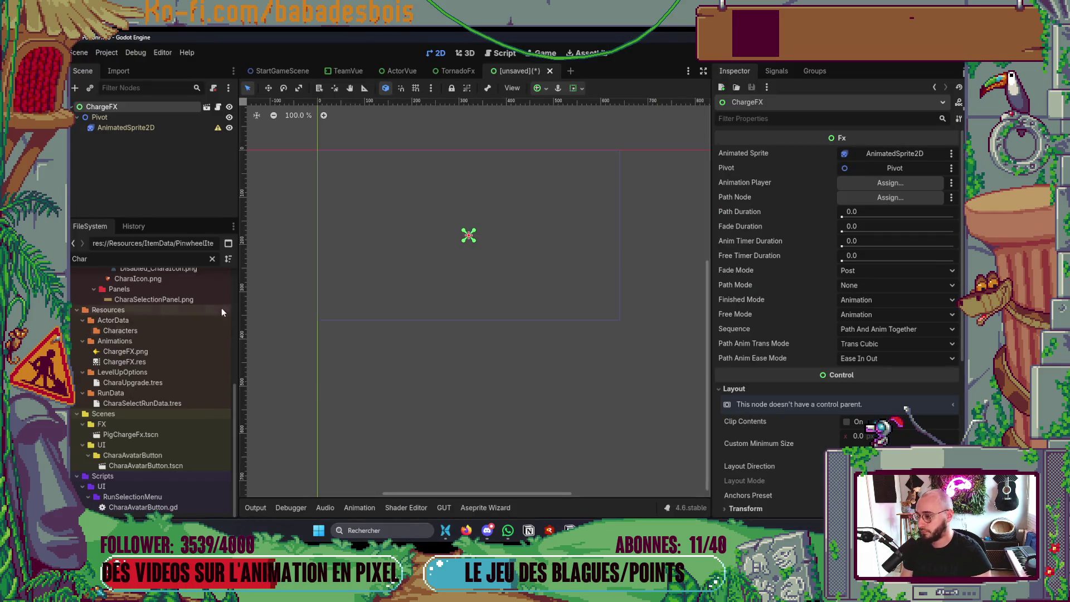
click(103, 107)
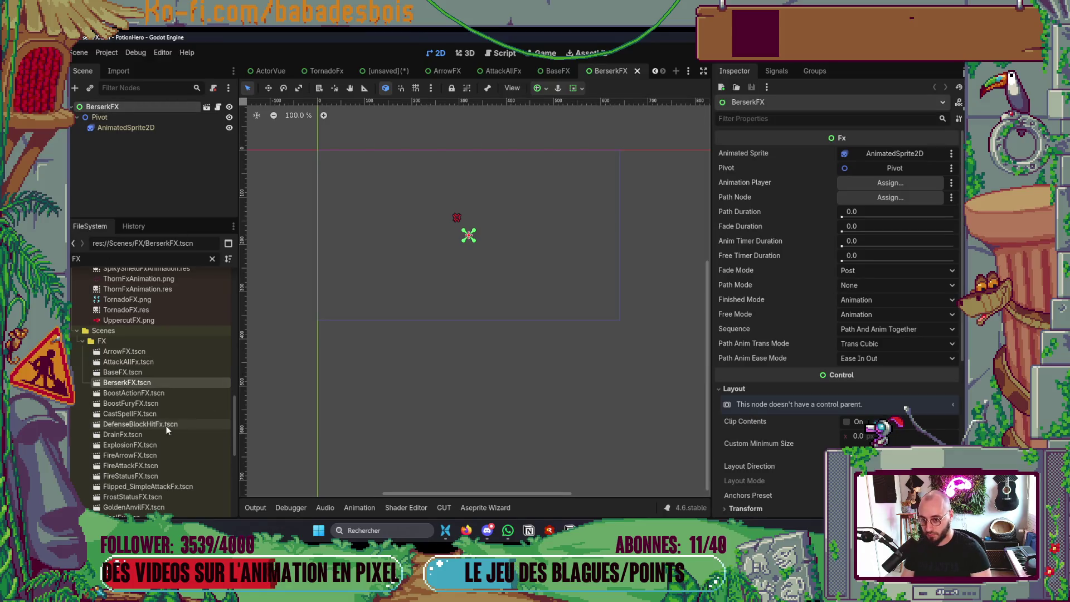
double_click(146, 393)
click(146, 107)
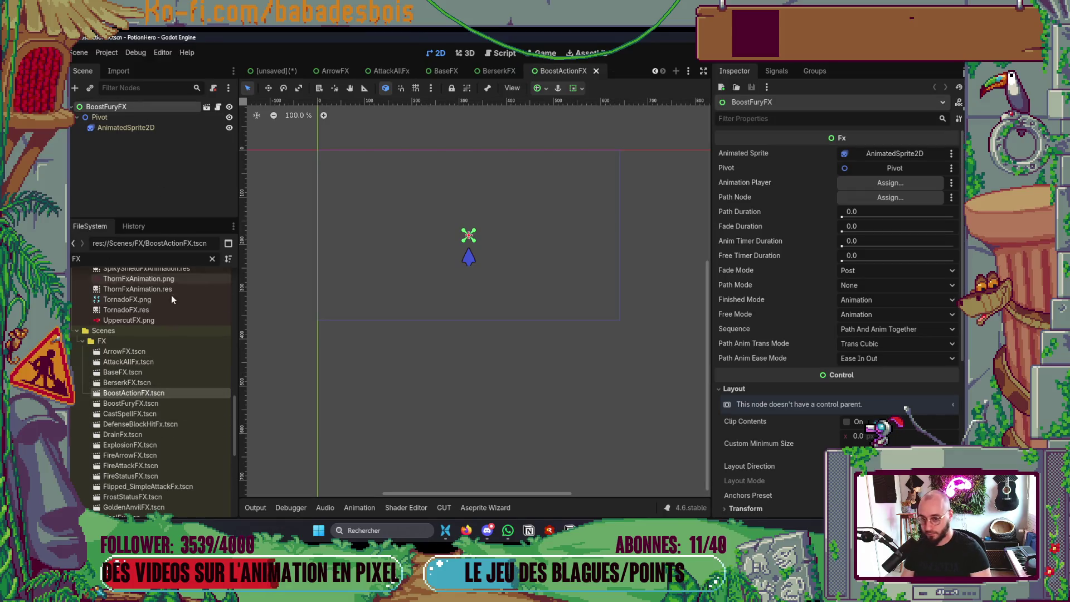
double_click(142, 403)
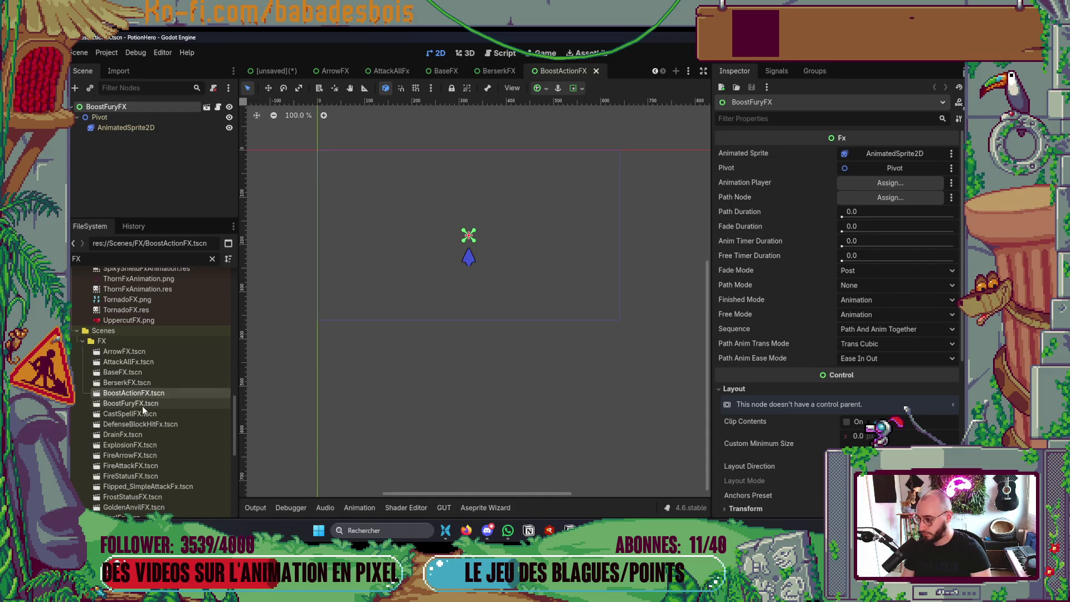
click(123, 106)
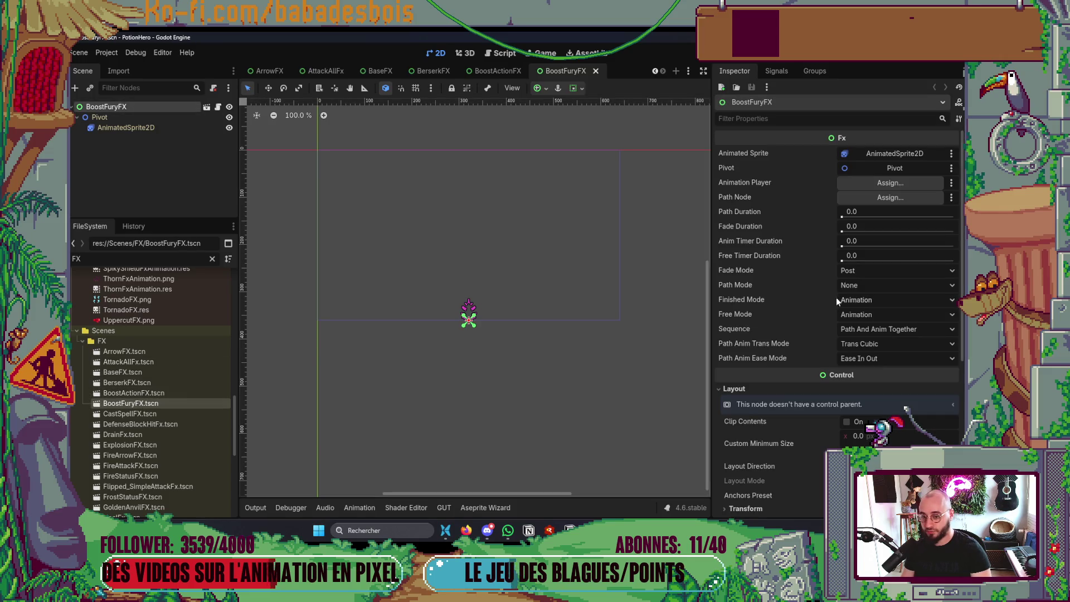
double_click(129, 413)
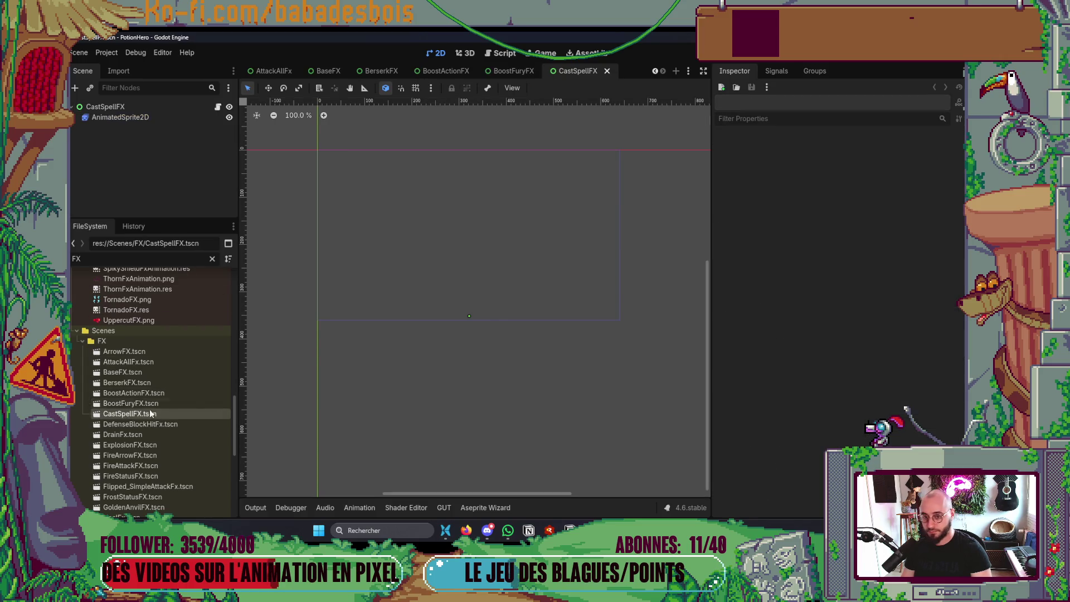
click(135, 106)
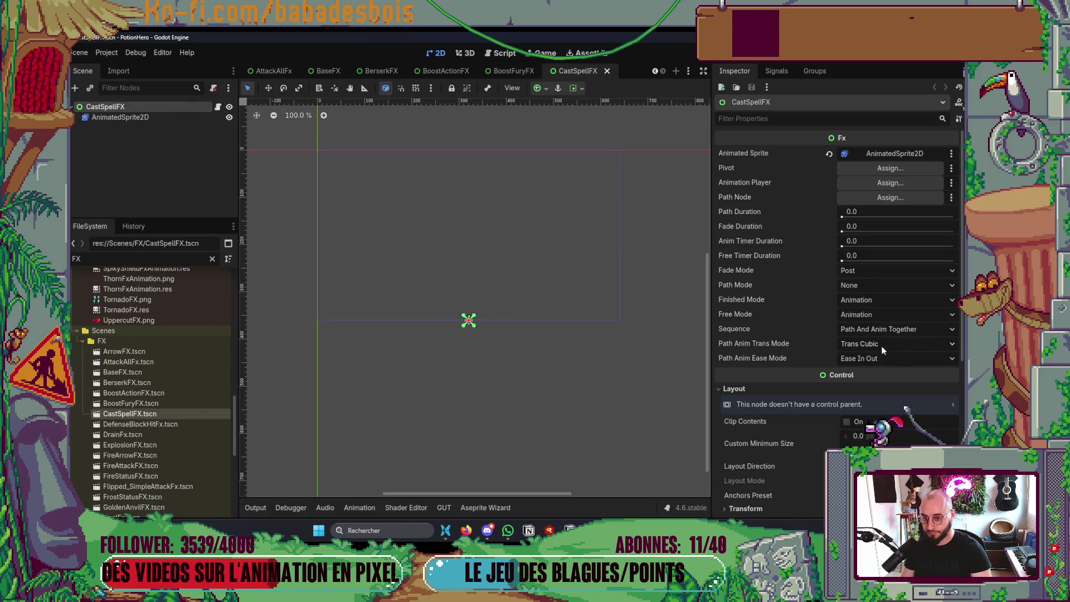
double_click(151, 423)
click(115, 107)
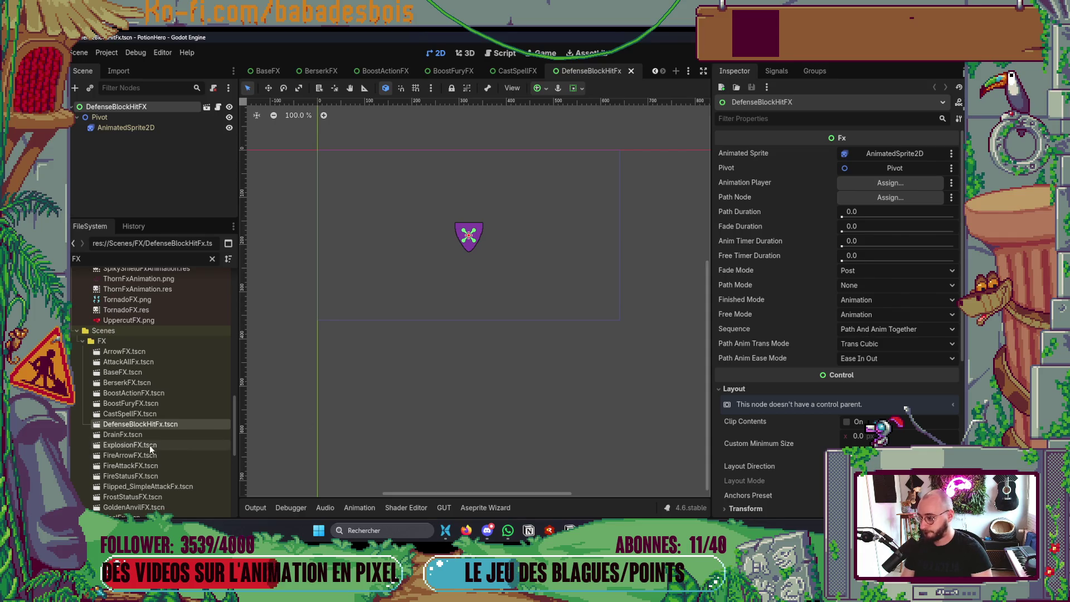
double_click(139, 435)
click(120, 105)
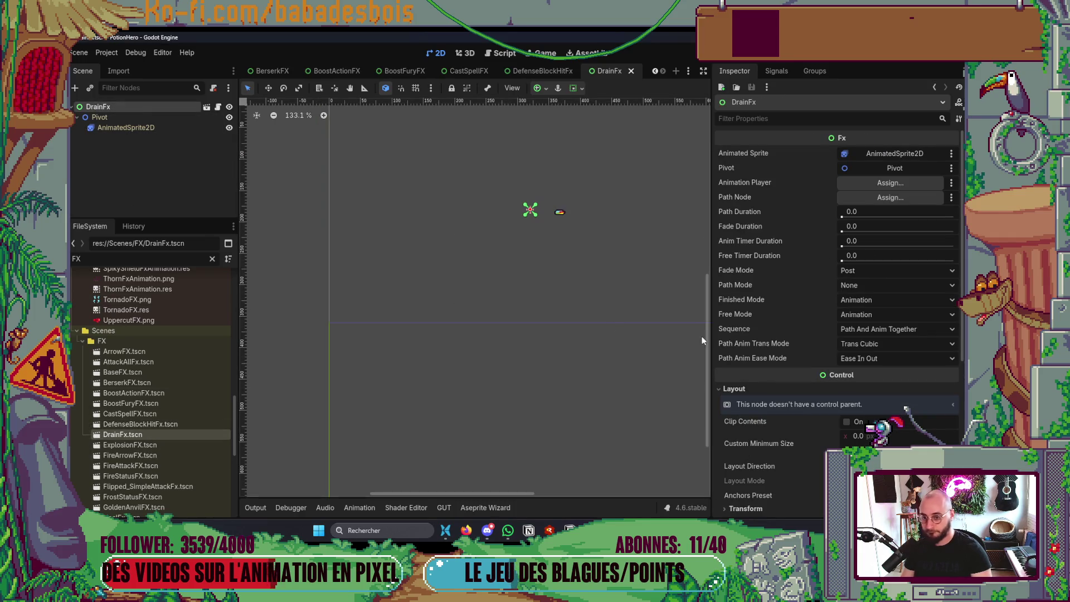
Review the Fx properties of ExplosionFX, FireArrowFX, FireAttackFX, FireStatusFX and Flipped_SimpleAttackFx
scroll(209, 393, down, 2)
double_click(117, 385)
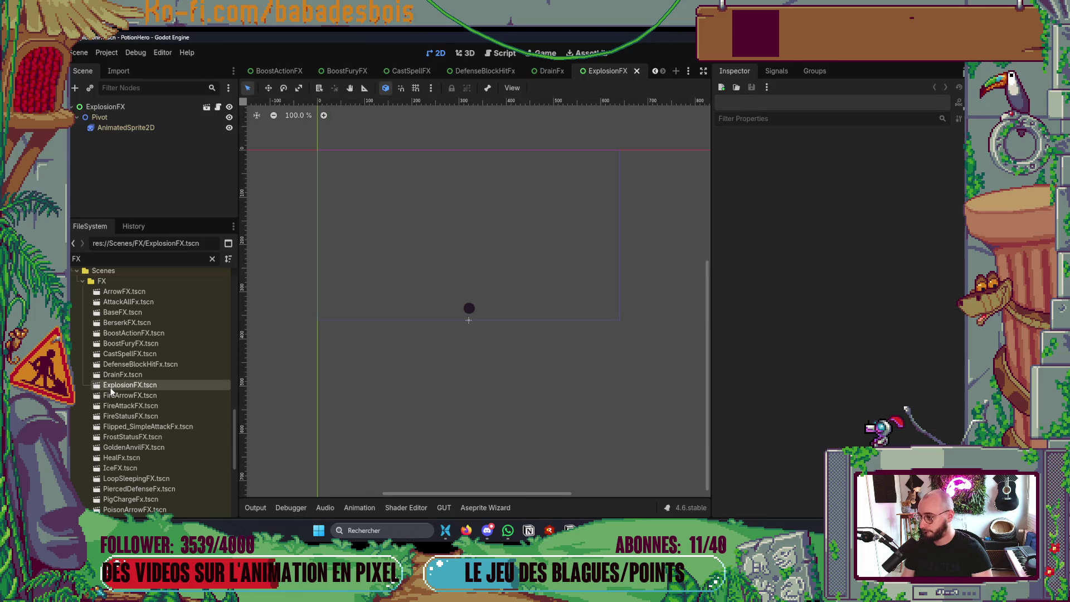
click(138, 109)
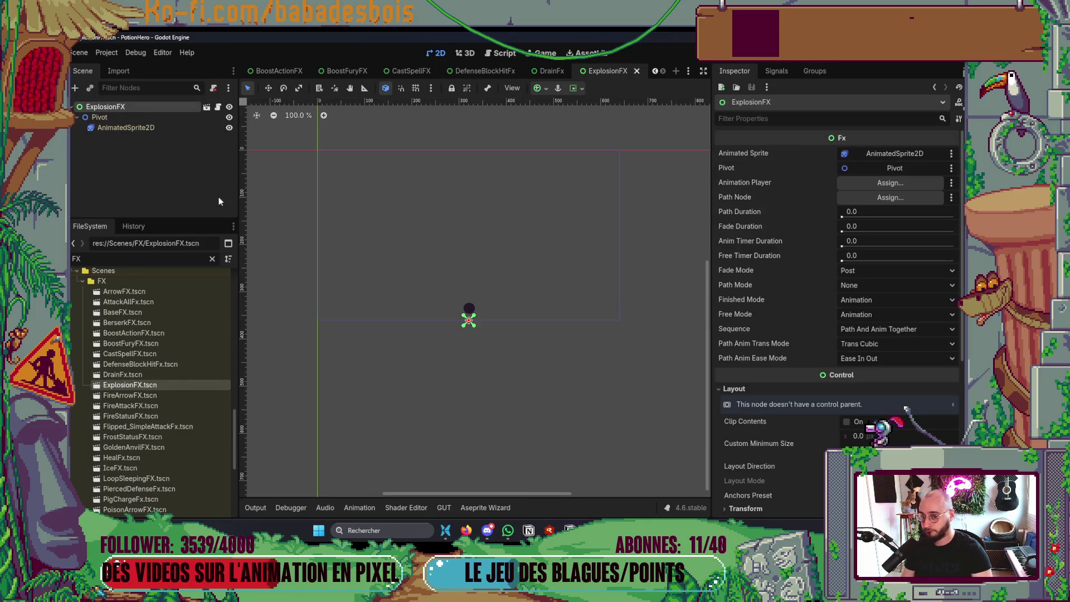
double_click(152, 396)
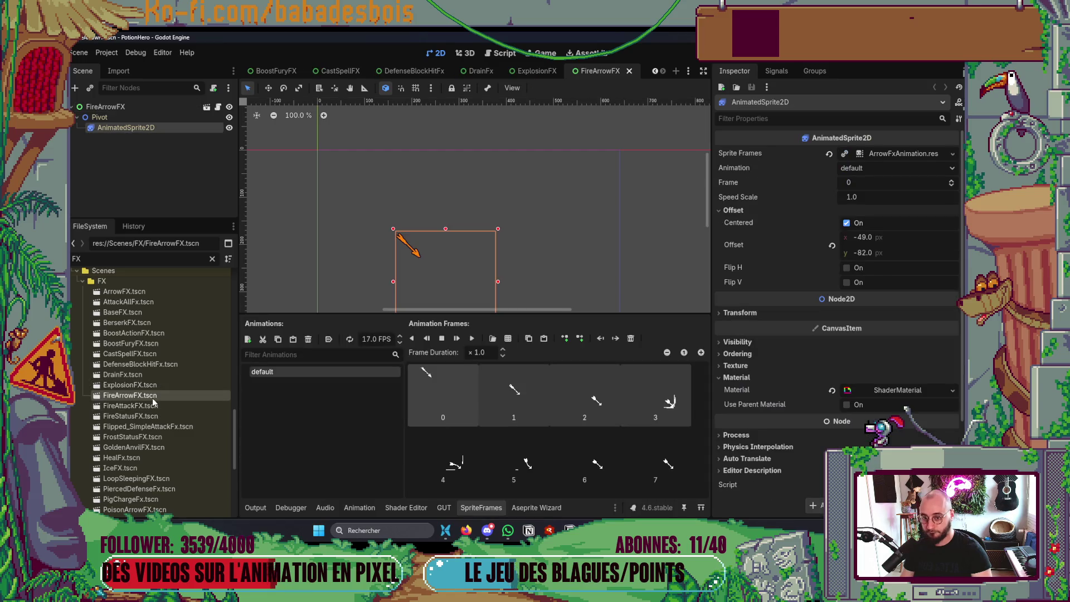
click(106, 106)
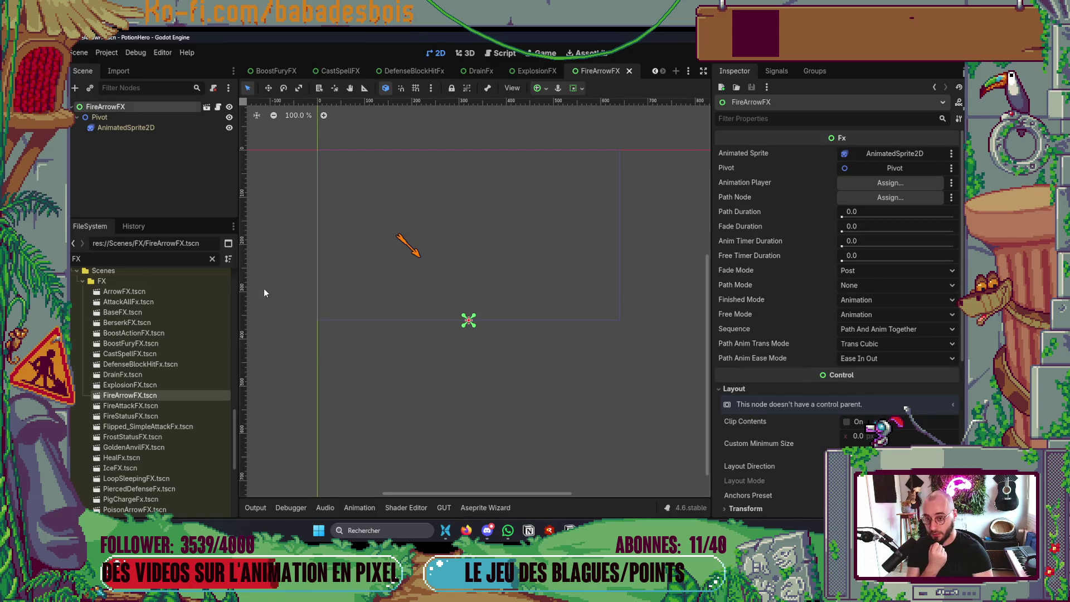
double_click(133, 405)
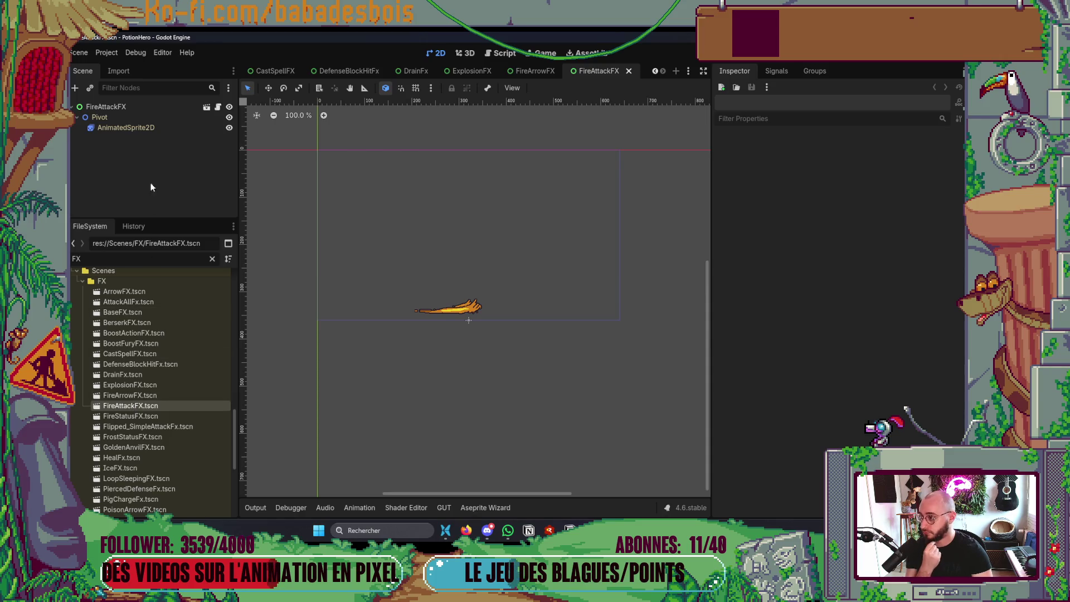
click(133, 106)
scroll(156, 420, down, 3)
double_click(130, 358)
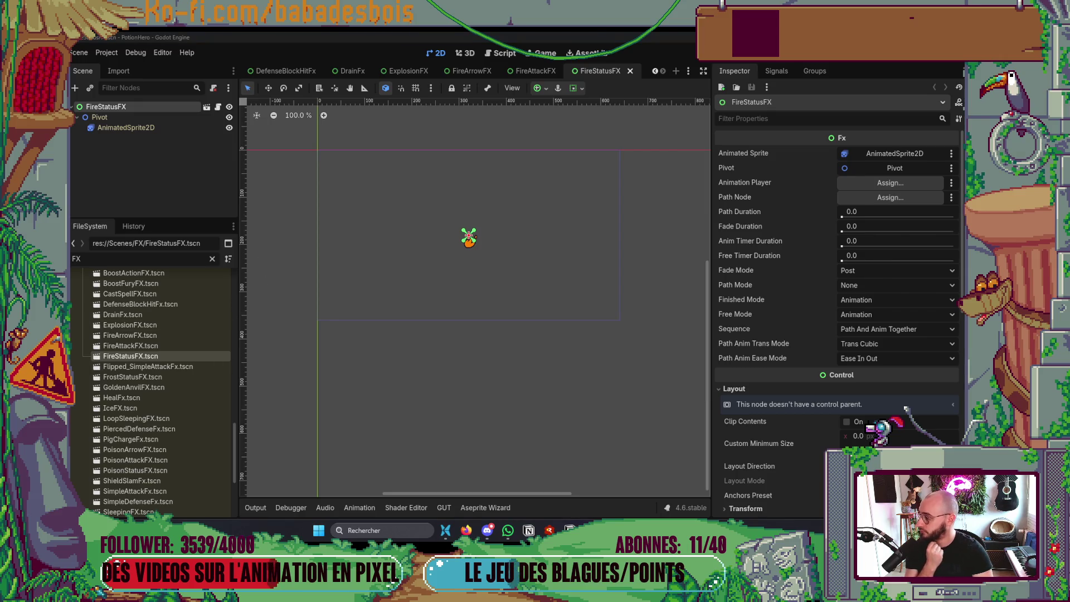
double_click(143, 366)
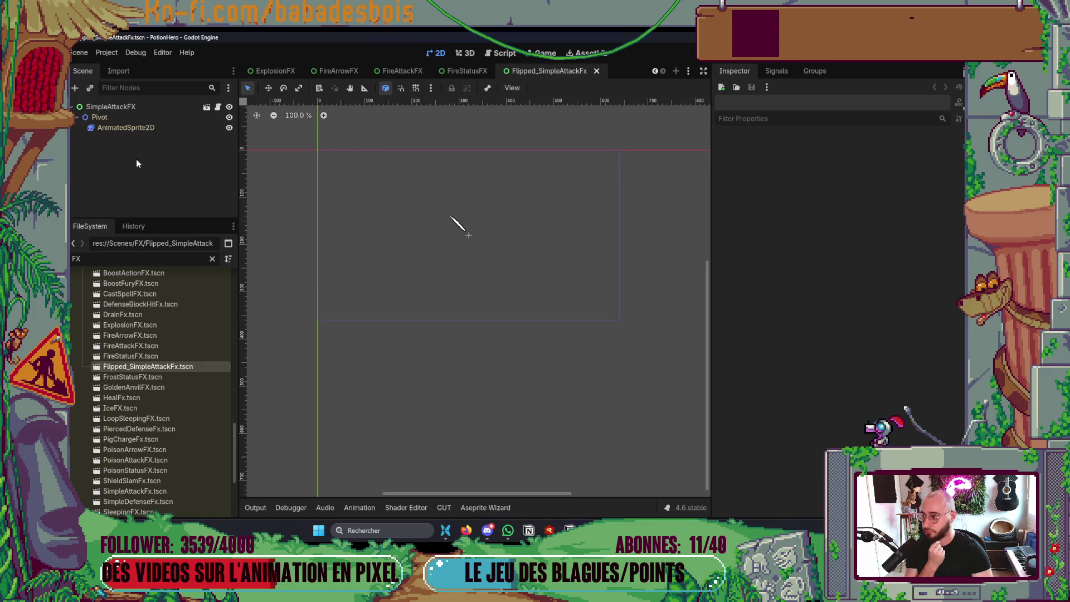
click(132, 104)
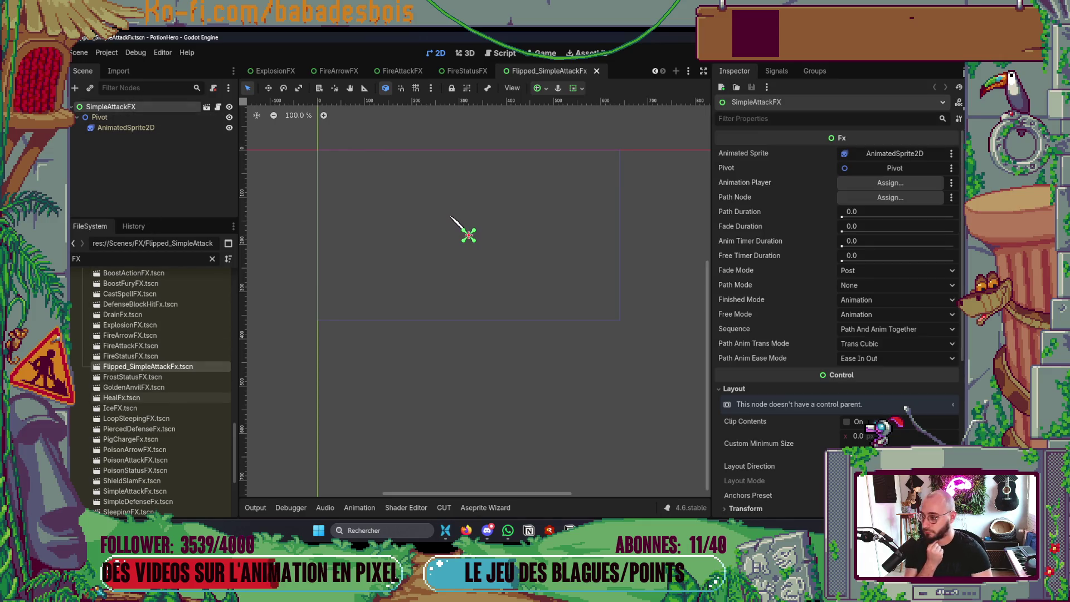
Review the Fx properties of FrostStatusFX, GoldenAnvilFX, HealFx, IceFX and LoopSleepingFX
double_click(129, 375)
click(136, 107)
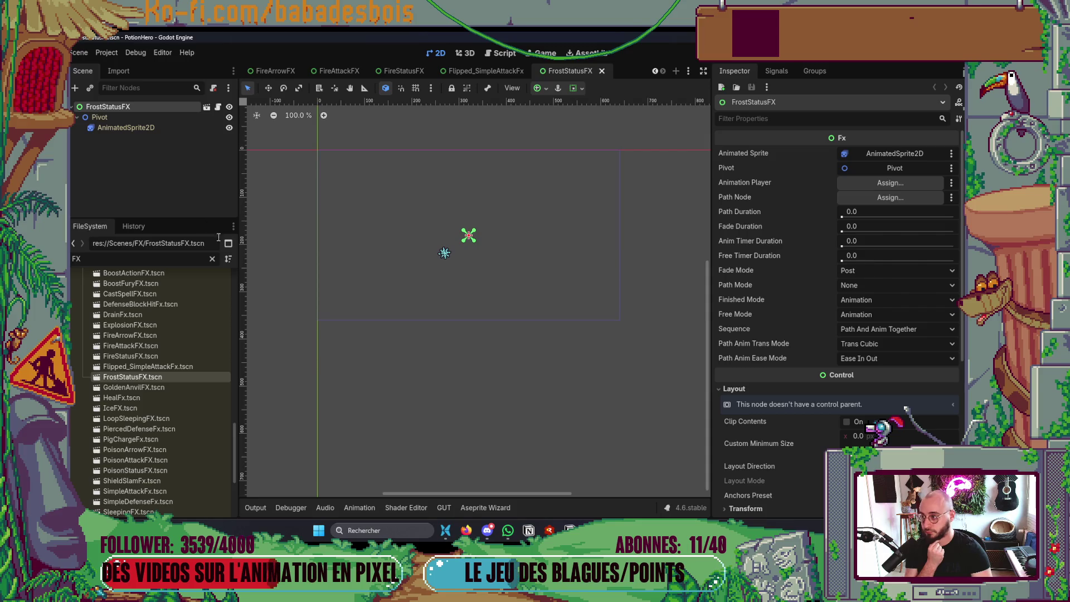
double_click(126, 388)
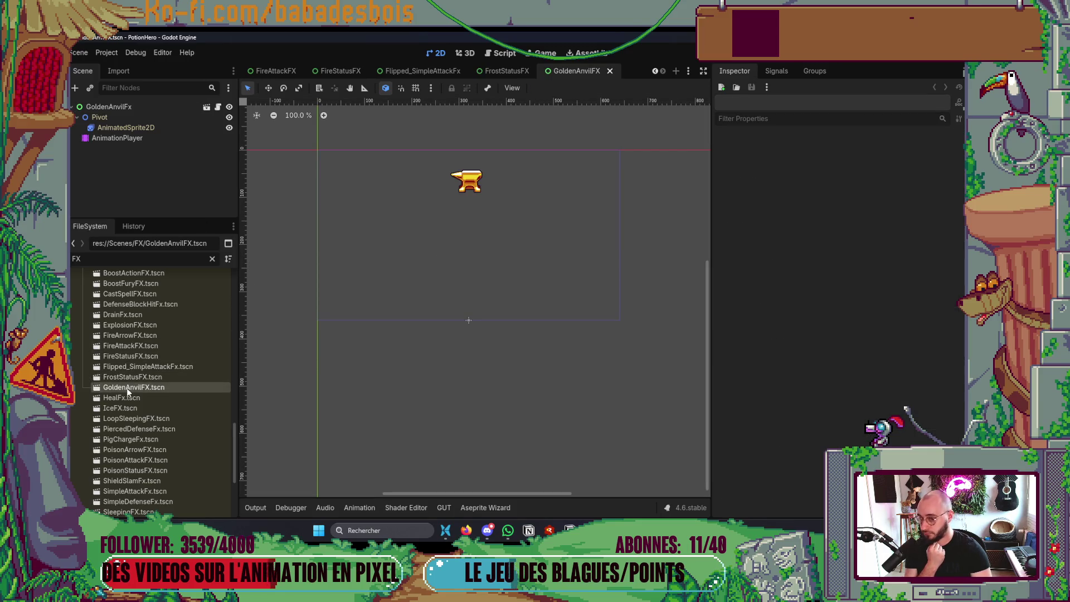
click(134, 107)
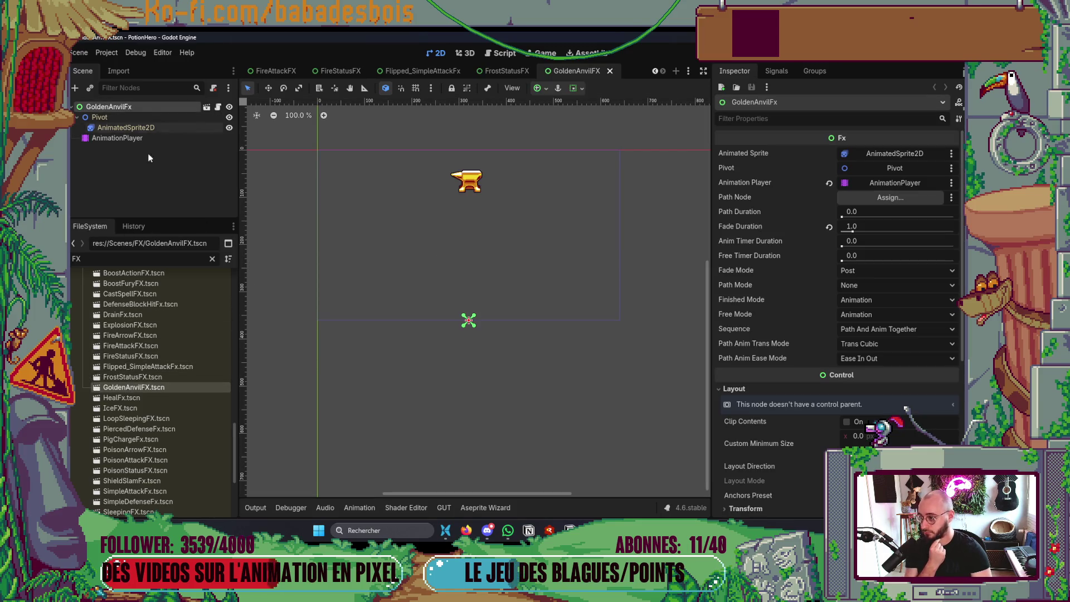
double_click(122, 397)
click(112, 106)
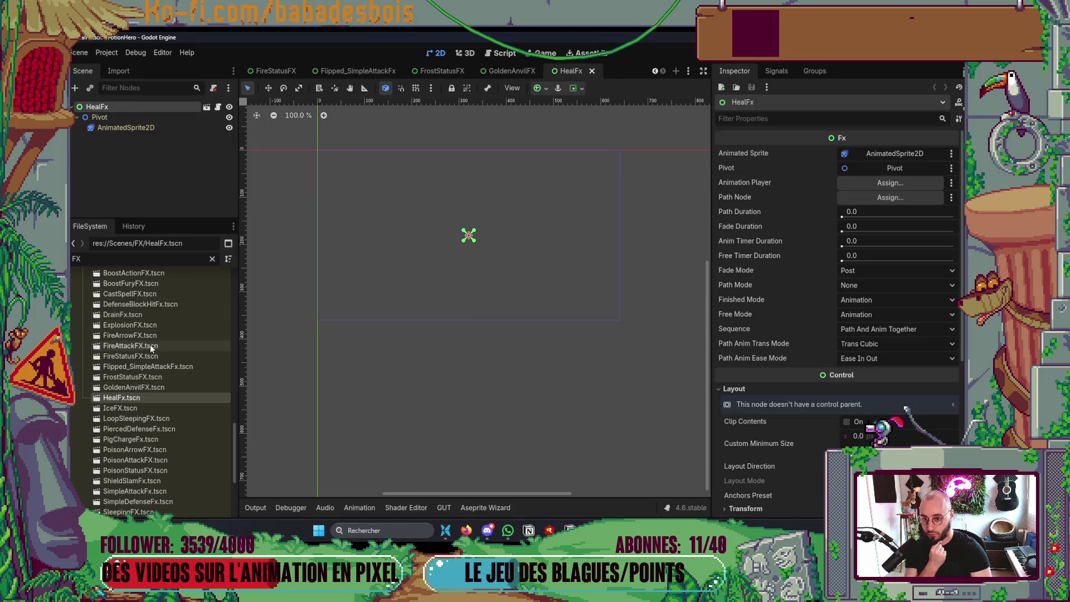
double_click(120, 408)
click(111, 106)
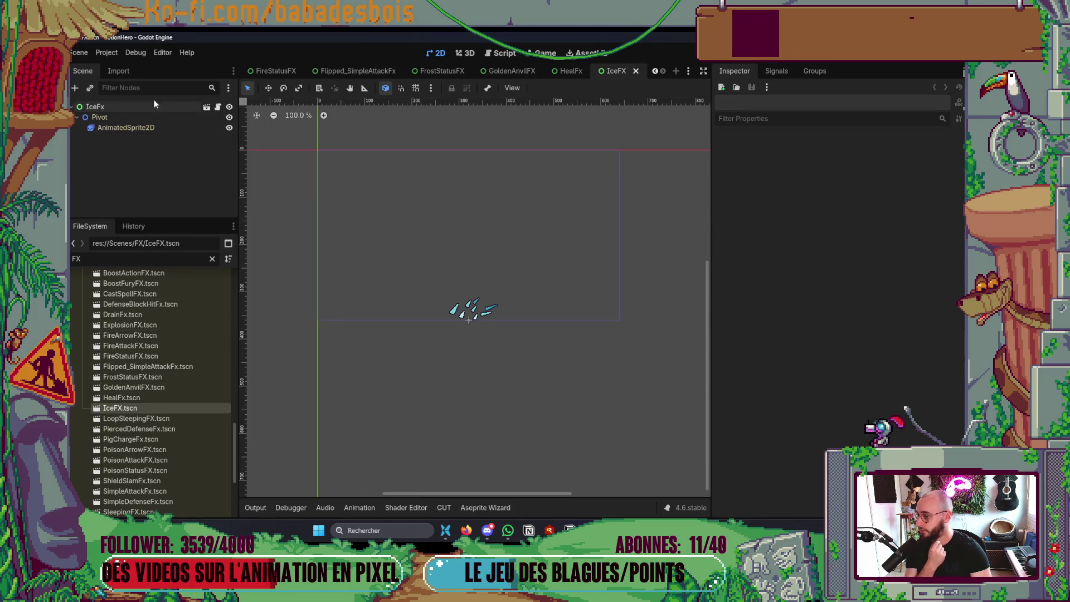
scroll(159, 337, down, 3)
double_click(158, 359)
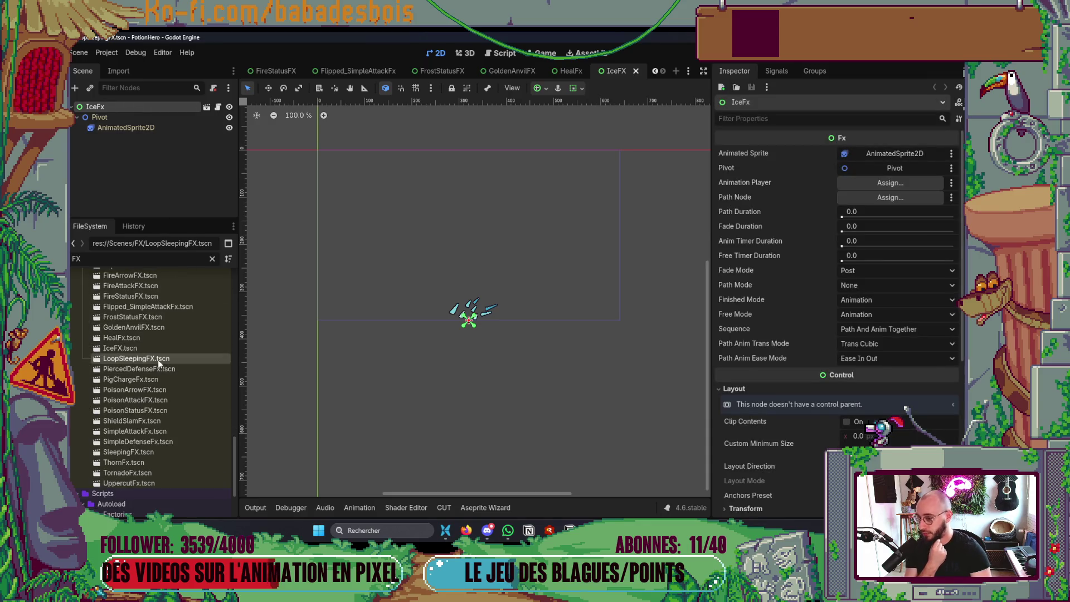
click(147, 107)
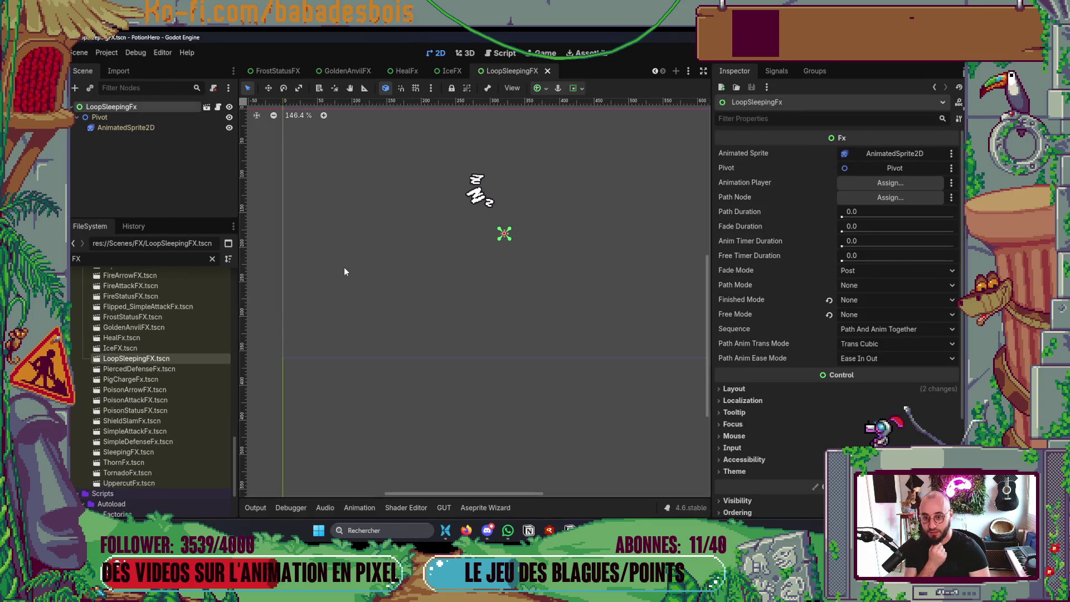
Review the Fx properties of PiercedDefenseFx, PigChargeFx, PoisonArrowFX, PoisonAttackFX and PoisonStatusFX
double_click(142, 367)
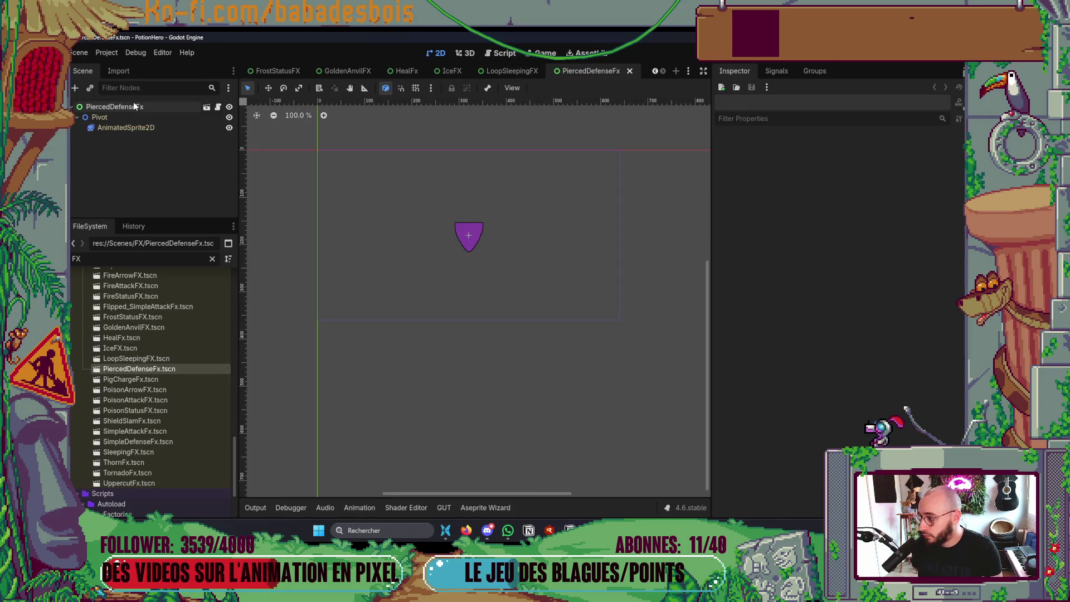
click(134, 106)
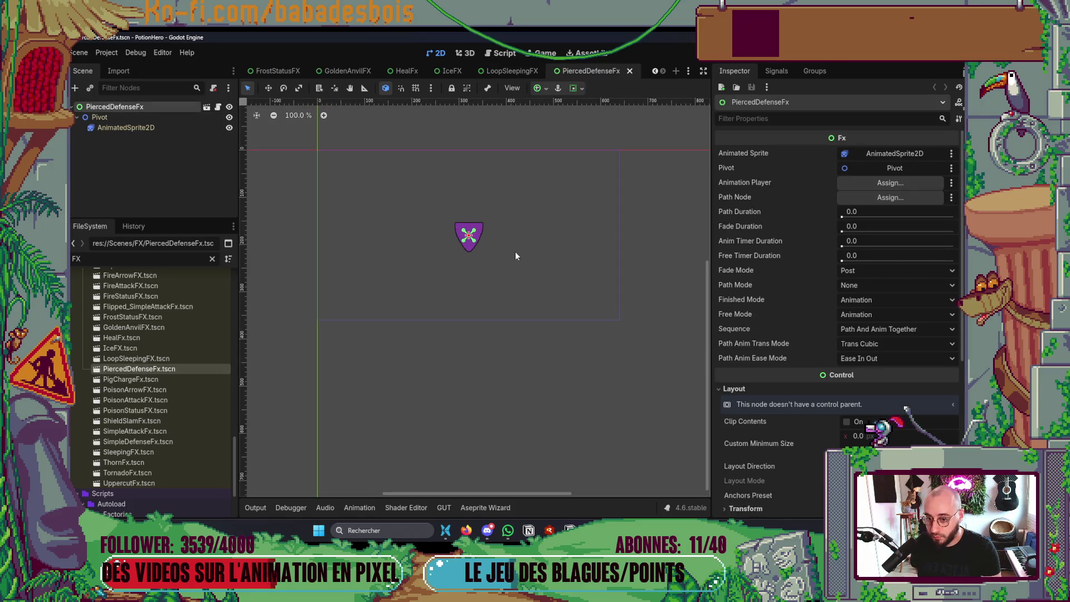
double_click(152, 380)
click(111, 108)
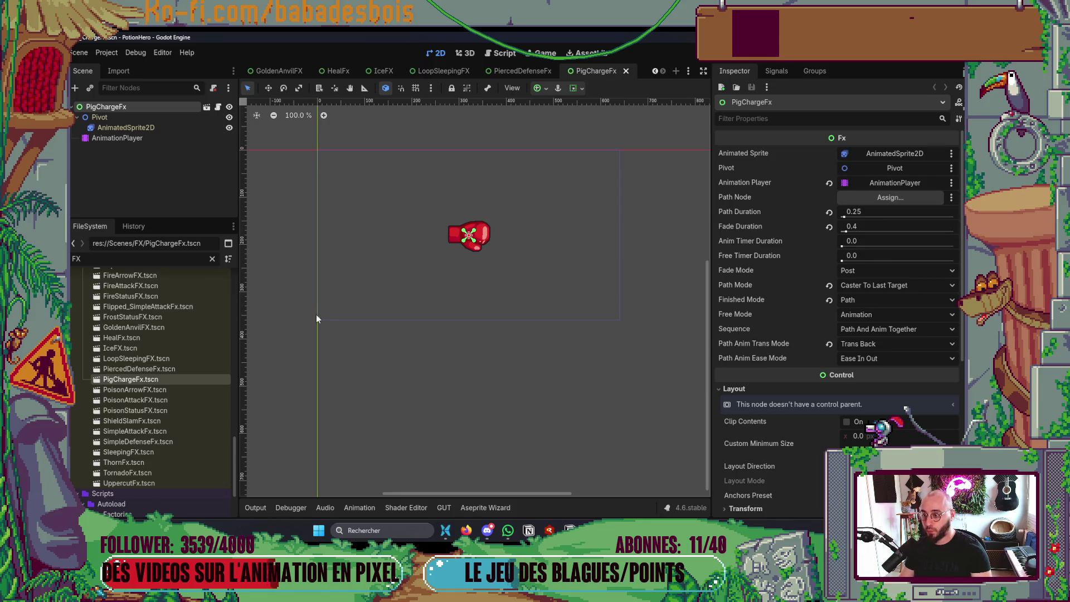
double_click(129, 389)
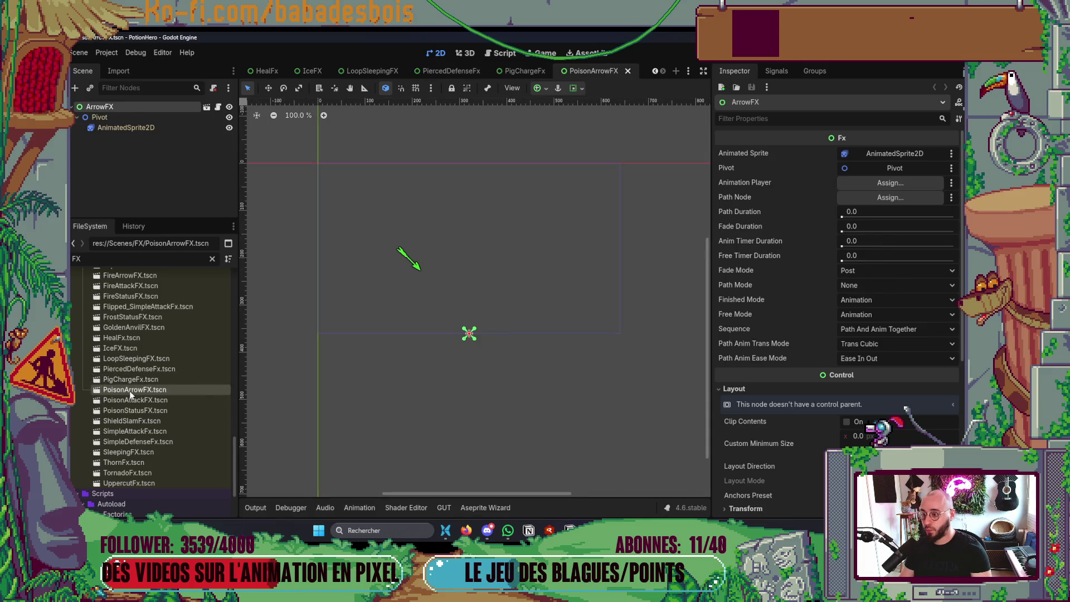
double_click(162, 400)
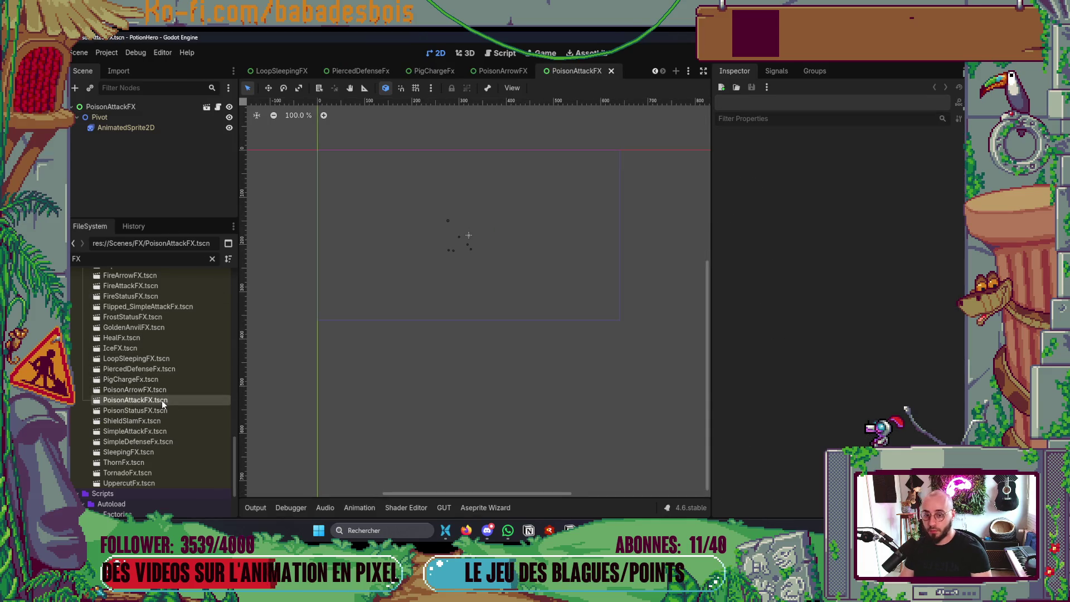
click(137, 110)
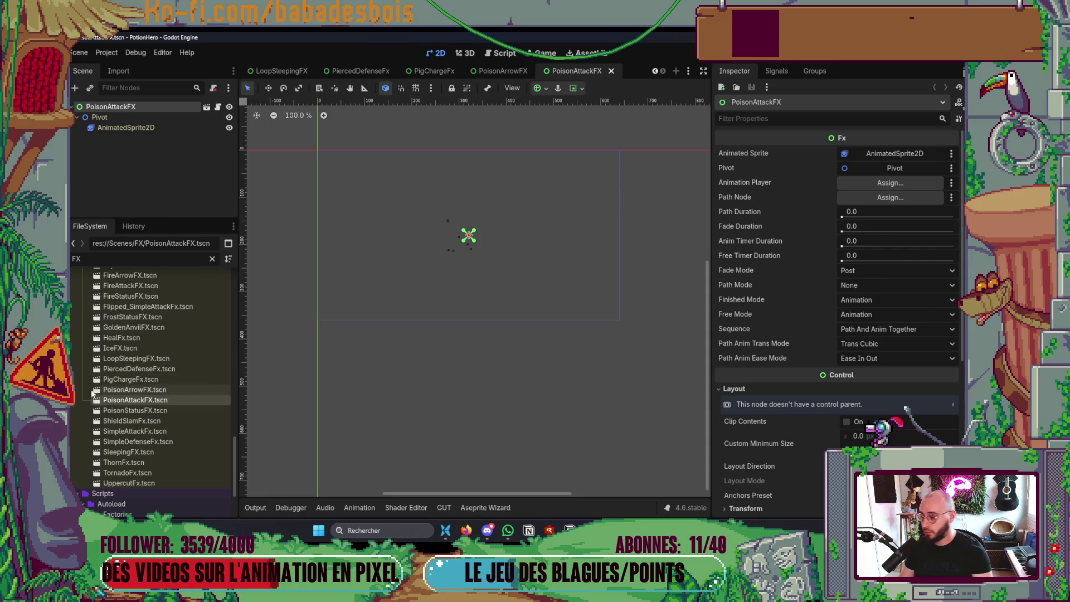
double_click(134, 410)
click(111, 107)
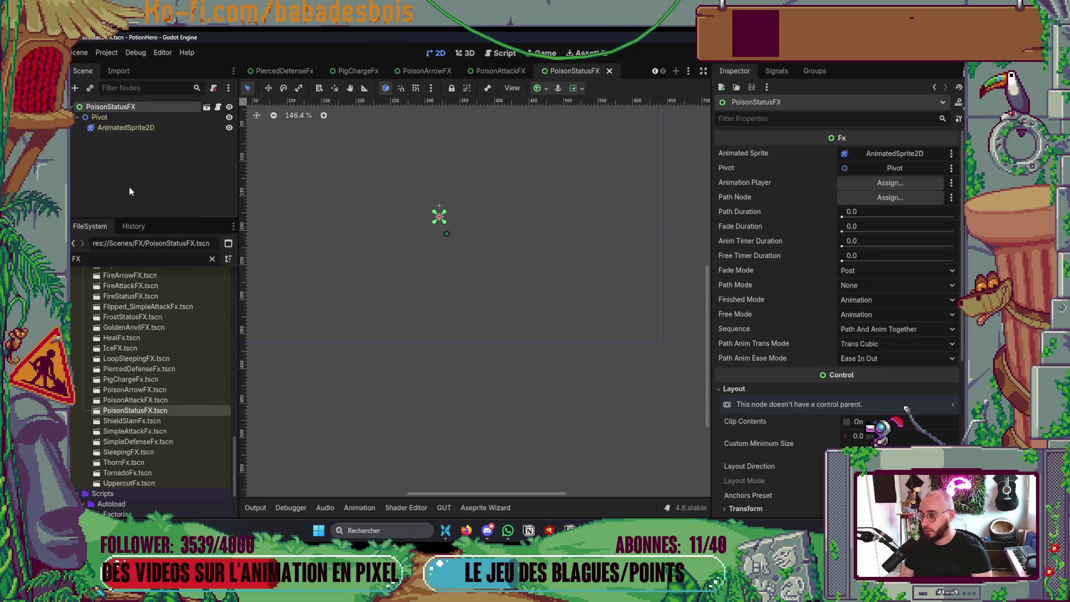
Review ShieldSlamFx, SimpleAttackFx, SimpleDefenseFx, SleepingFX and ThornFx, ending with TornadoFx open
double_click(132, 420)
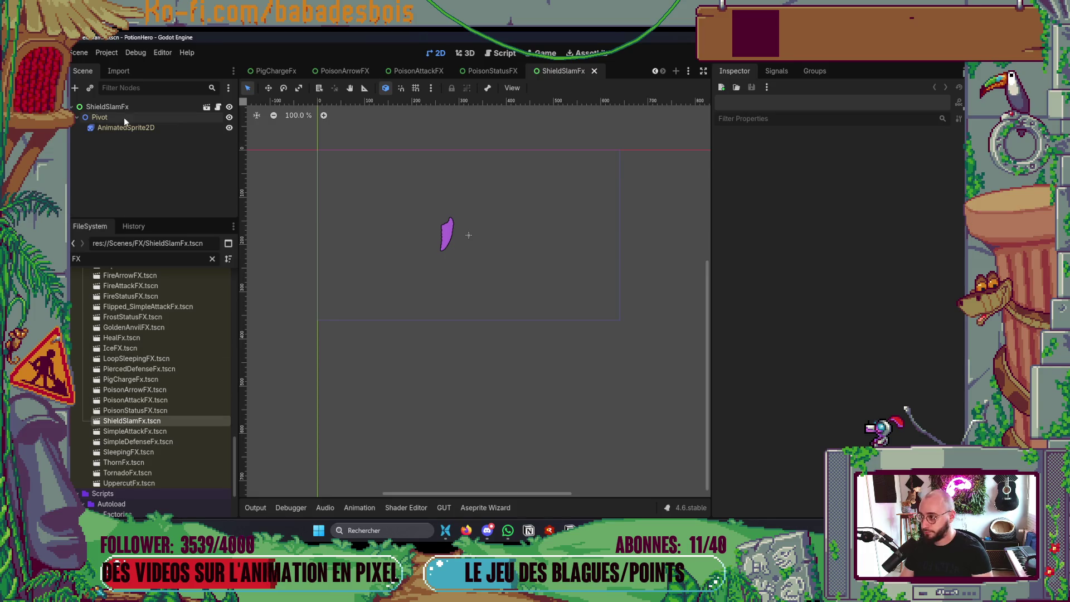
click(112, 107)
double_click(161, 431)
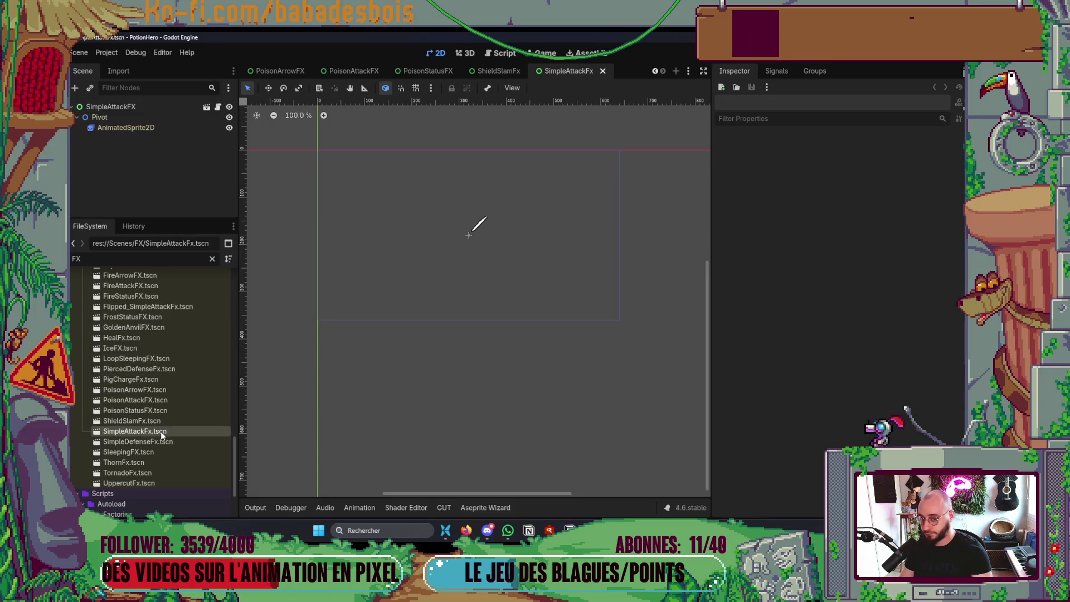
click(114, 106)
double_click(135, 440)
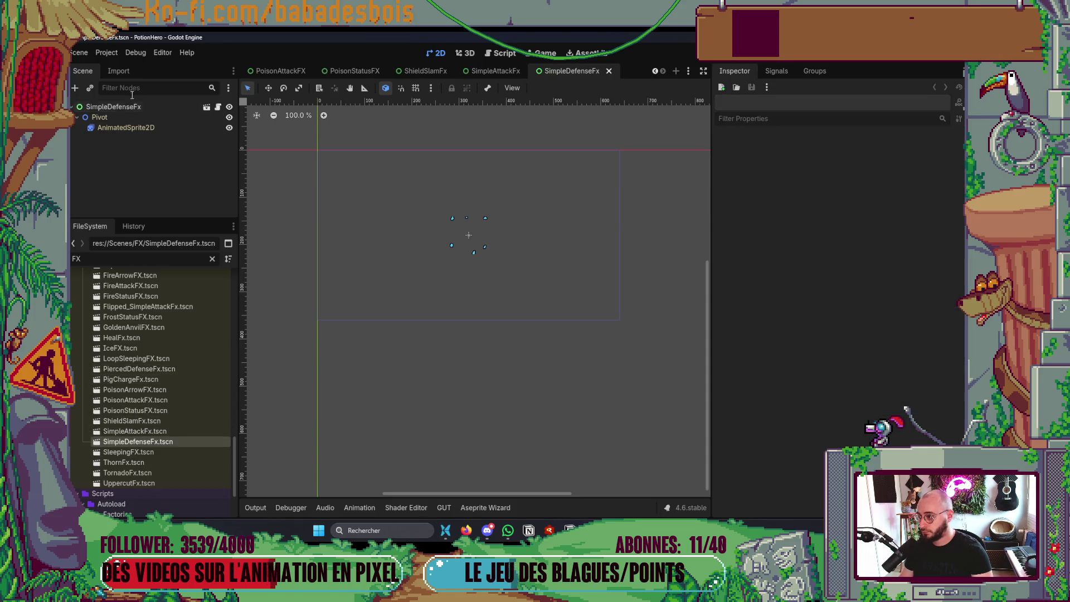
click(127, 106)
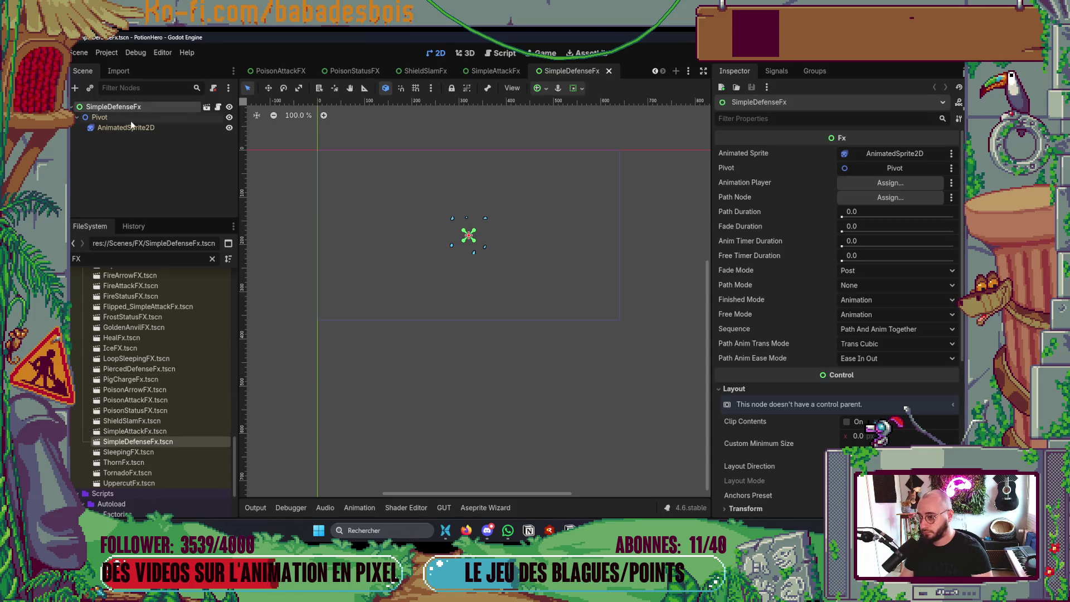
double_click(151, 452)
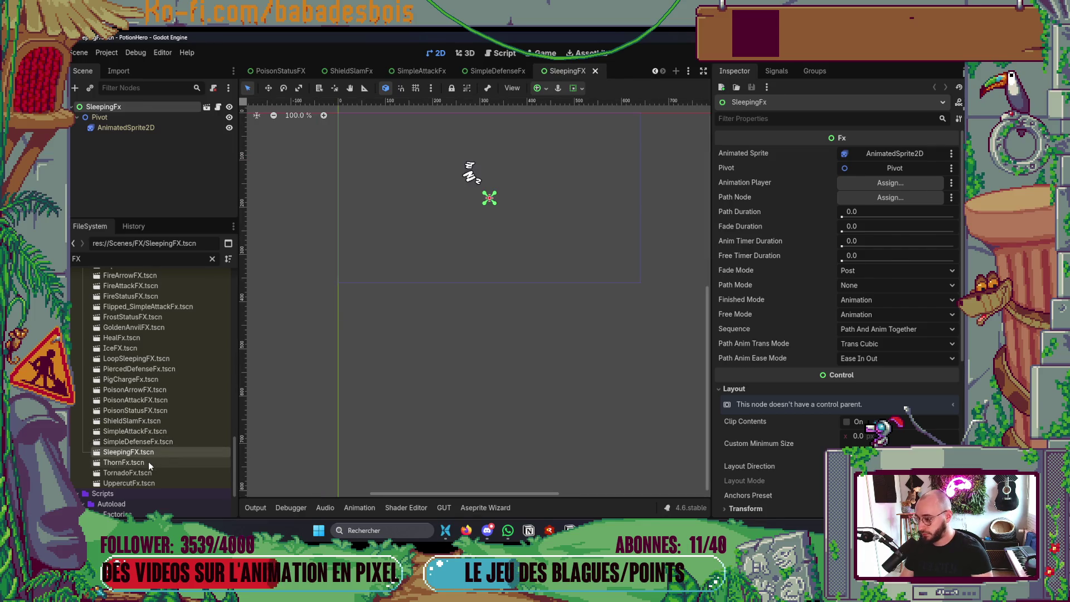
double_click(148, 462)
click(122, 105)
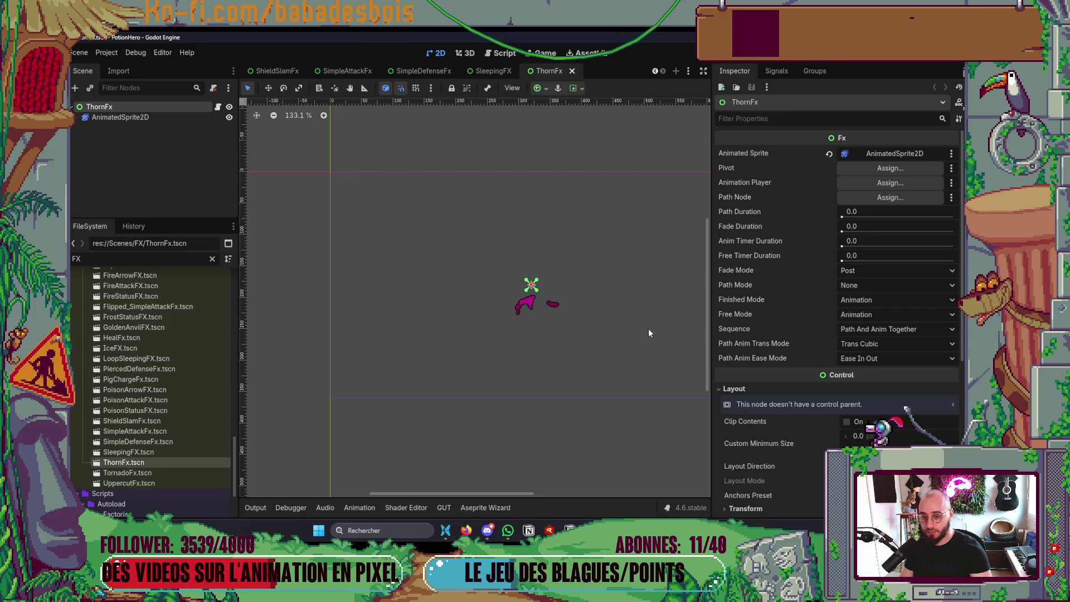
double_click(128, 472)
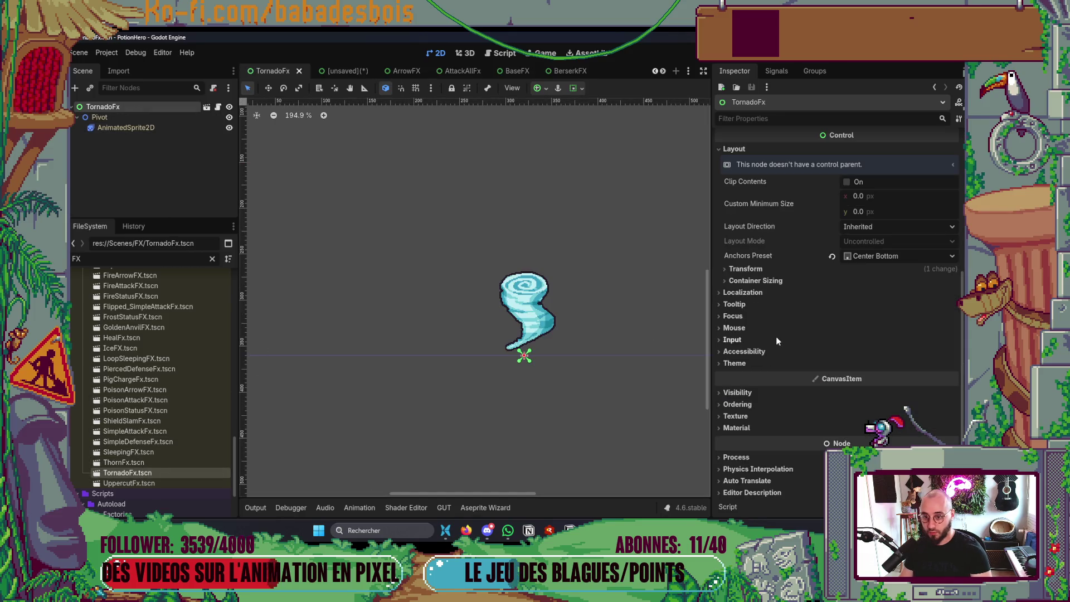
Set TornadoFx's Free Timer Duration to 1.0, save the scene, and open UppercutFx.tscn
scroll(786, 255, up, 5)
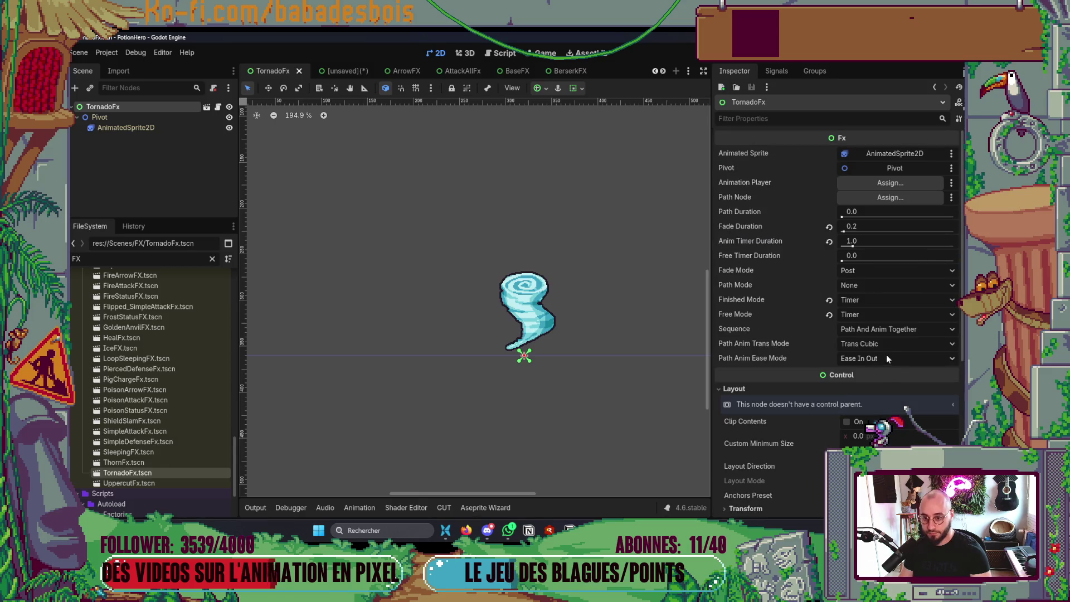
click(885, 255)
text(10)
key(Return)
key(ctrl+s)
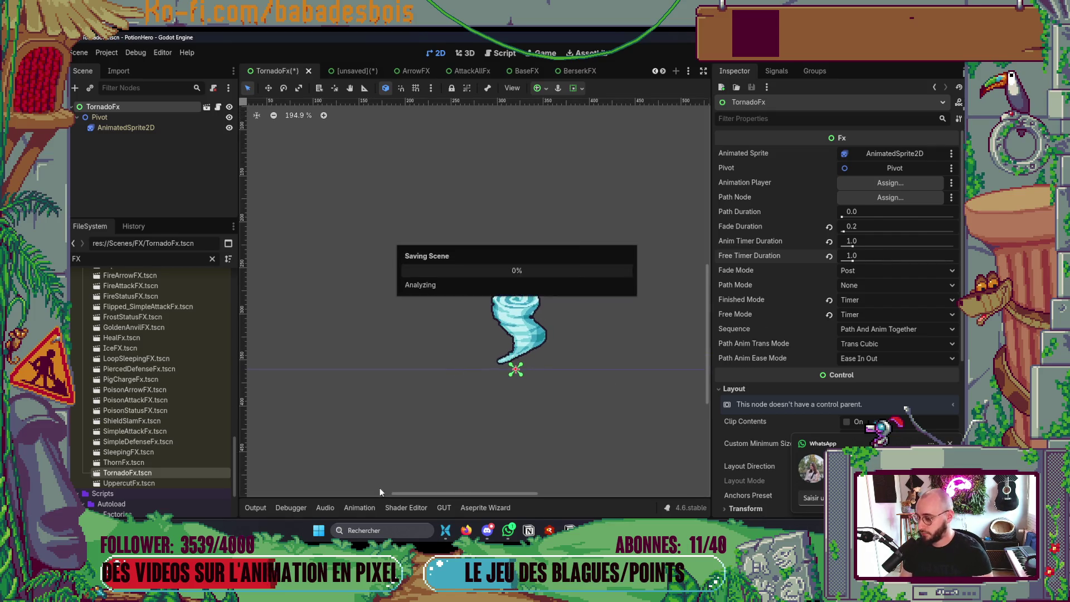
double_click(197, 483)
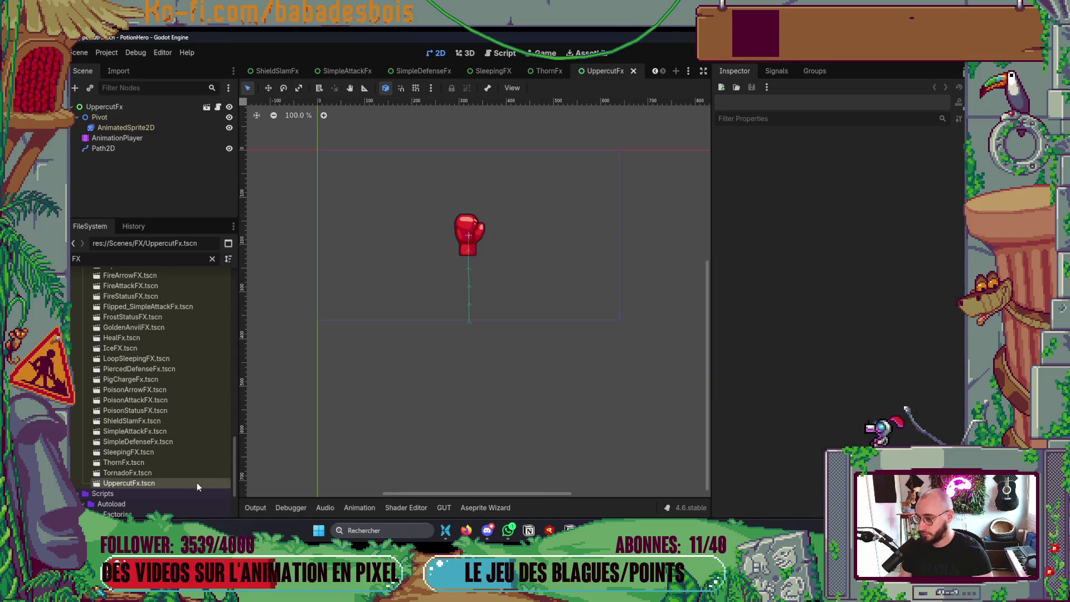
Select the UppercutFx root node to show its 0.2 Fade Duration and Post fade mode
click(156, 106)
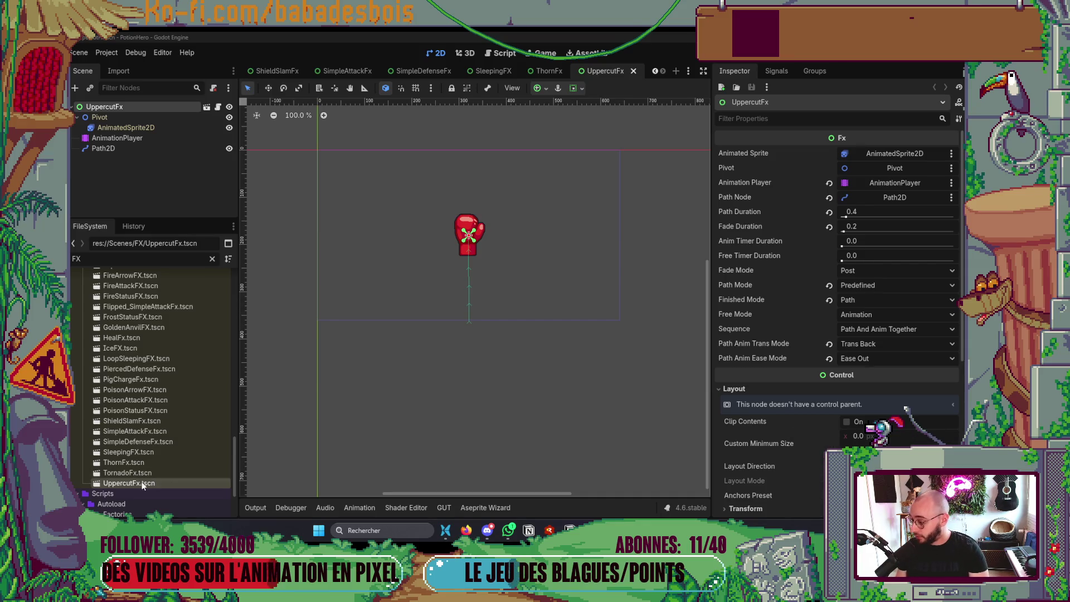
Close SleepingFX, the tabs to its right, and the tabs to the right of PoisonAttackFX
scroll(152, 473, down, 2)
scroll(154, 465, up, 8)
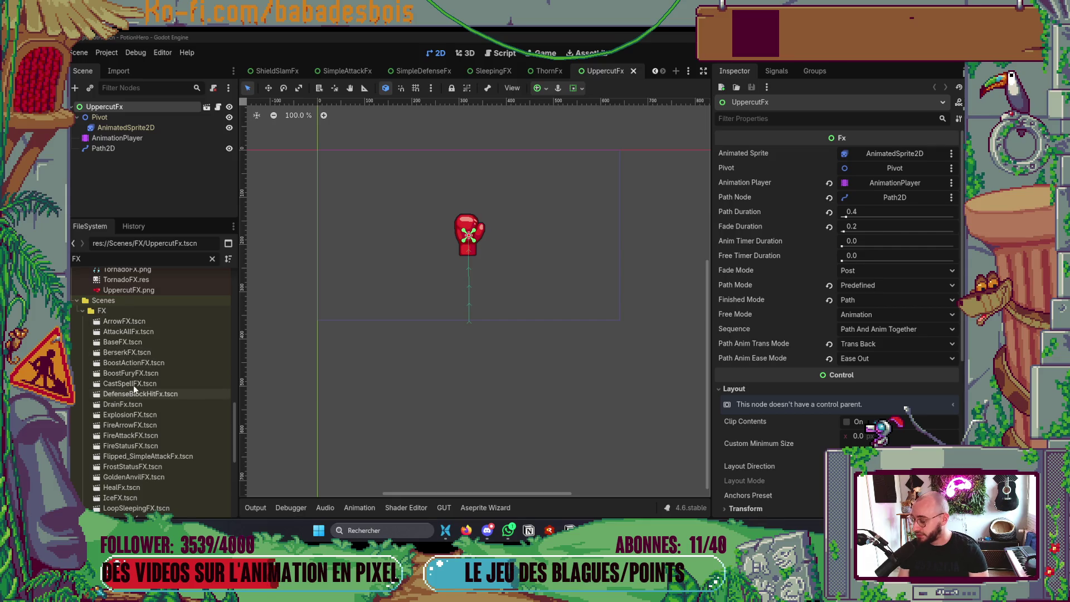
right_click(486, 73)
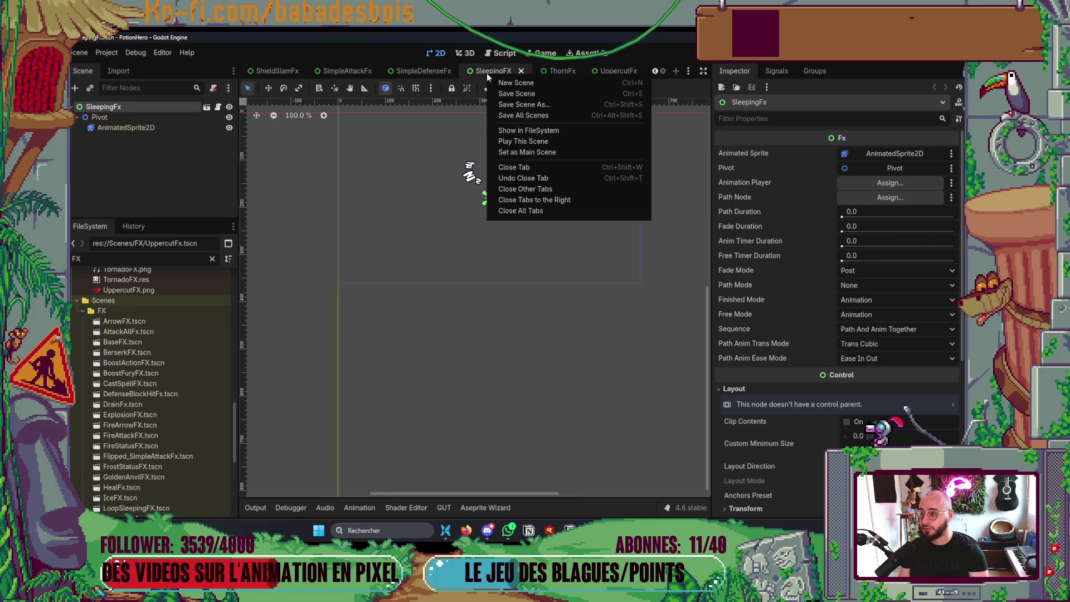
click(551, 201)
click(595, 73)
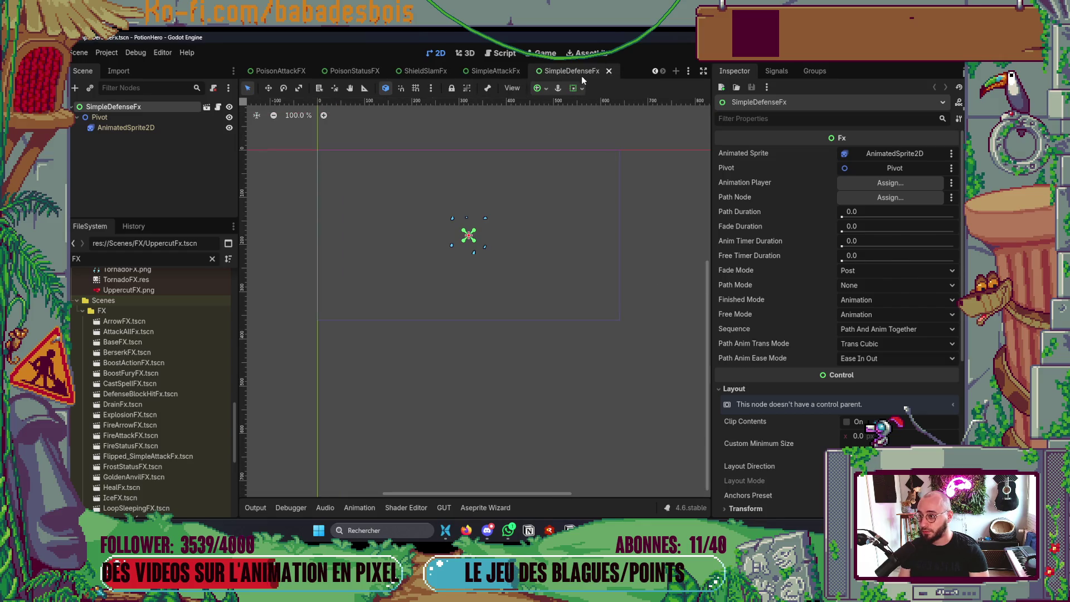
right_click(300, 75)
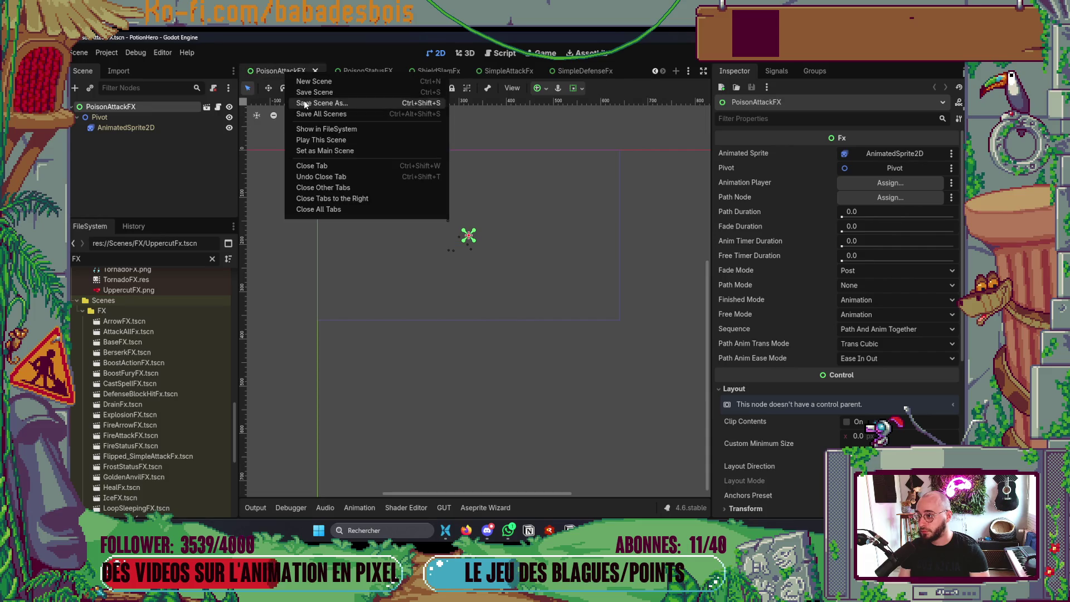
click(354, 198)
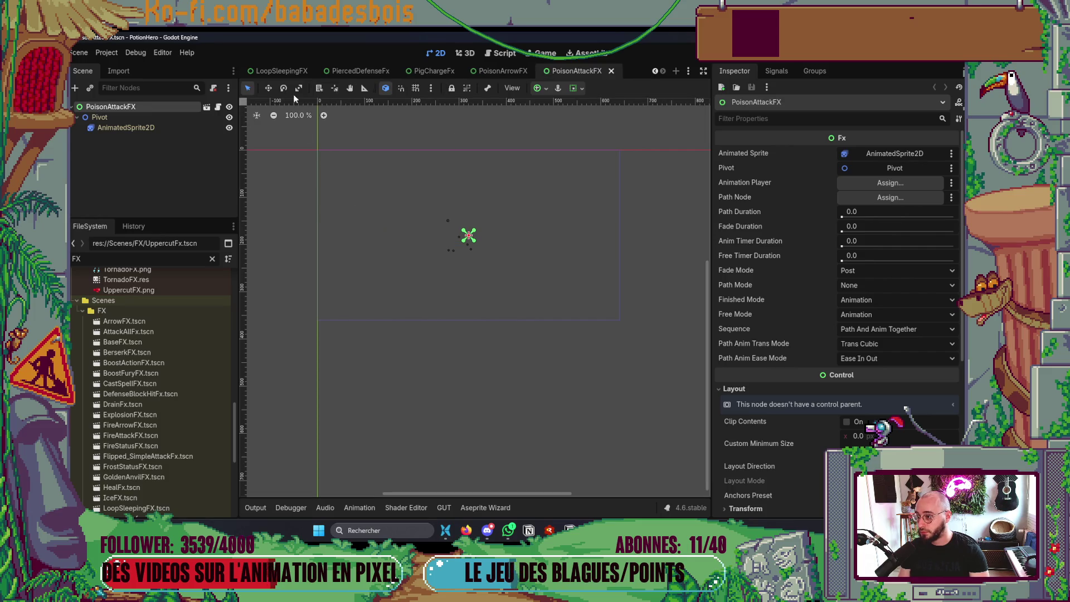
Close the remaining FX tabs while keeping the unsaved ChargeFX scene and ArrowFX open
right_click(292, 72)
click(341, 204)
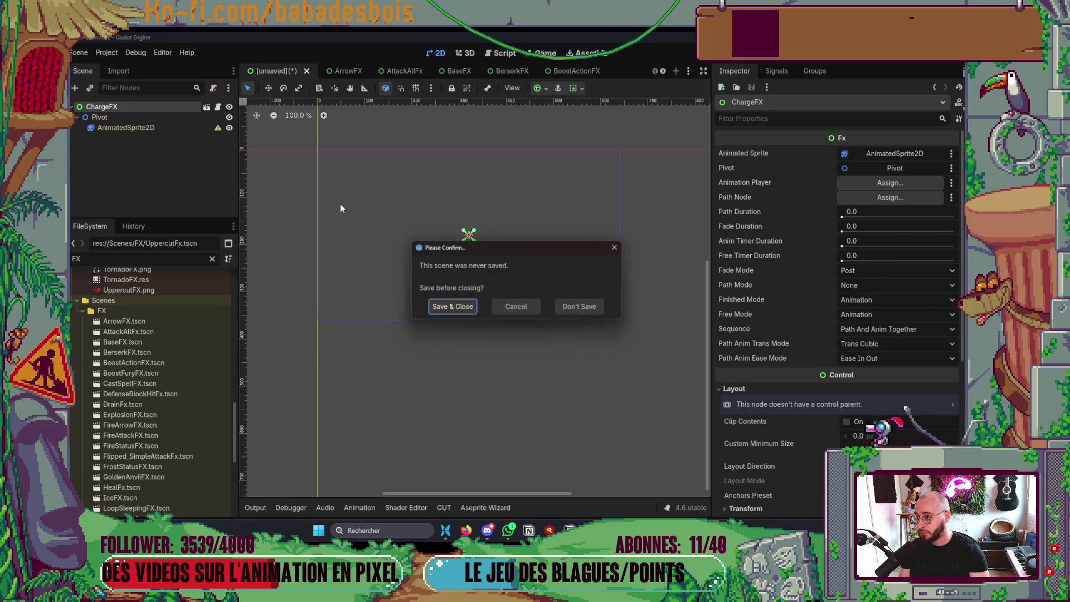
click(513, 312)
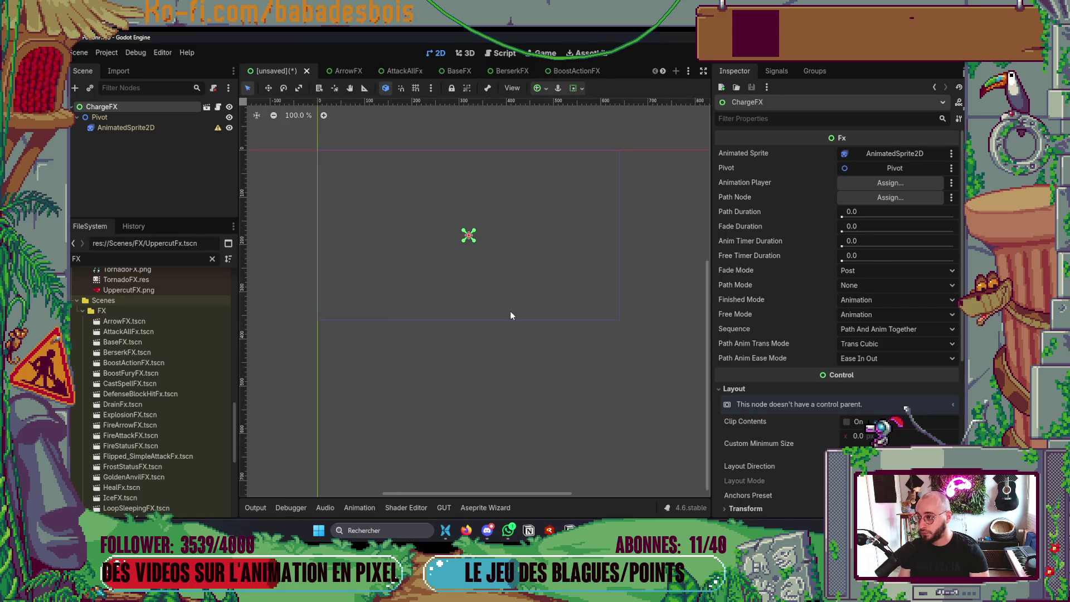
click(340, 71)
right_click(349, 75)
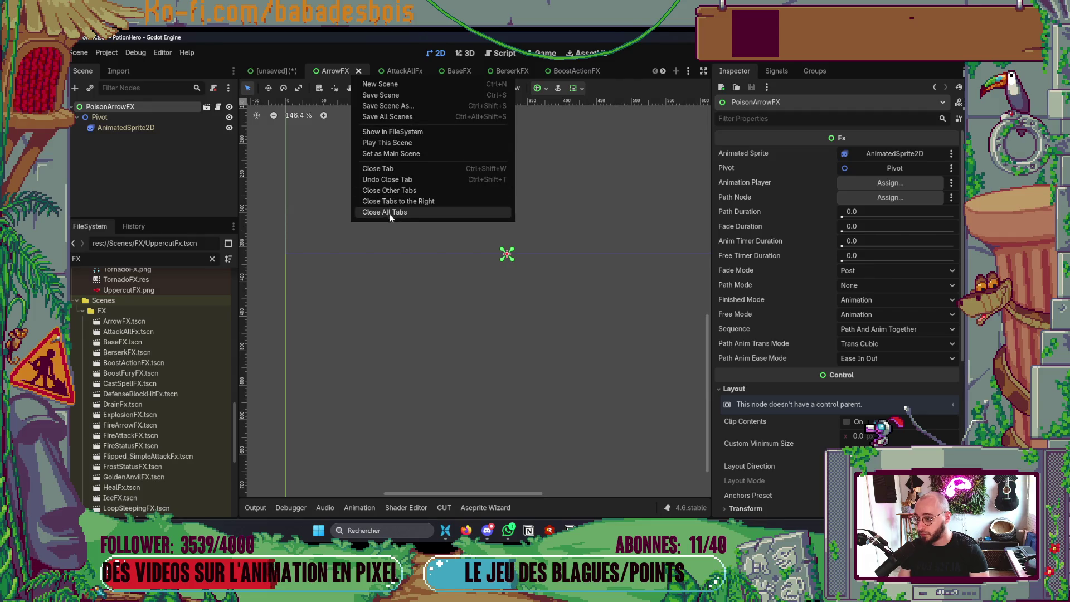
click(403, 201)
click(273, 70)
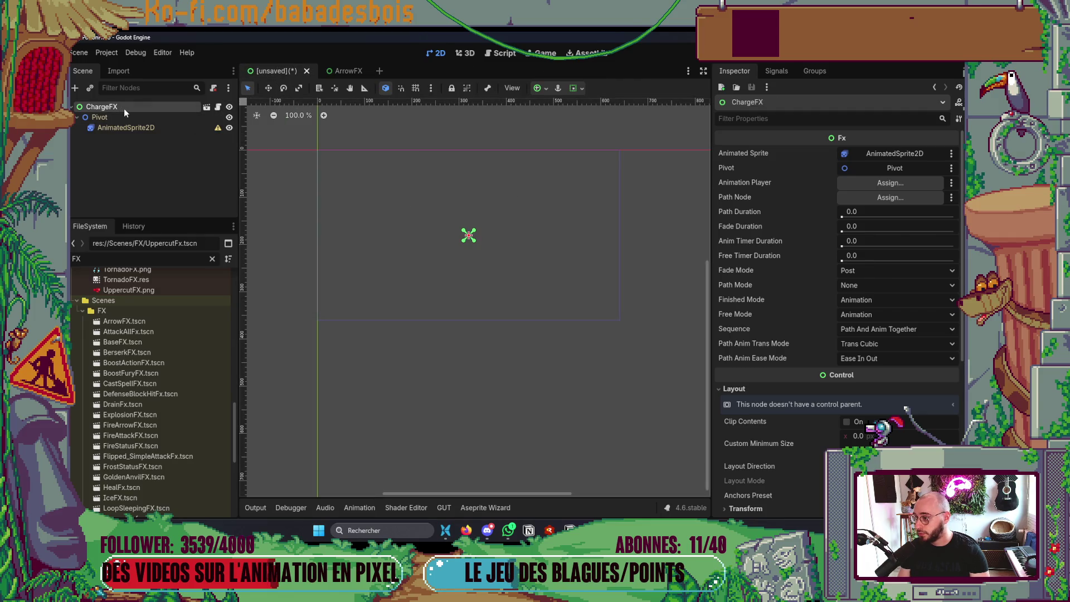
Assign ChargeFX.res as the AnimatedSprite2D frames and nudge the sprite slightly right
scroll(160, 377, down, 7)
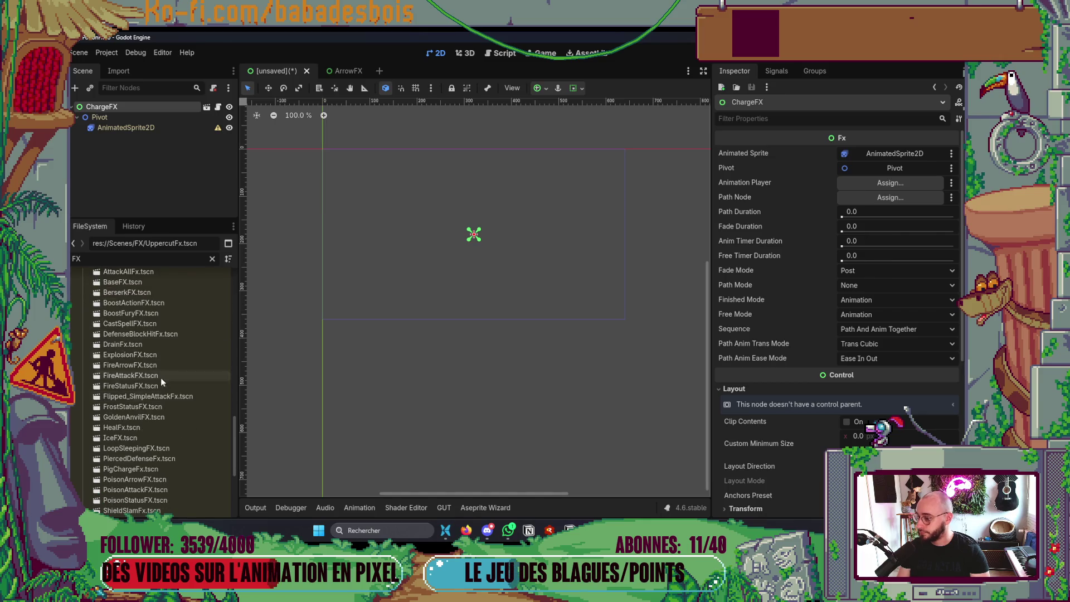
scroll(169, 403, up, 10)
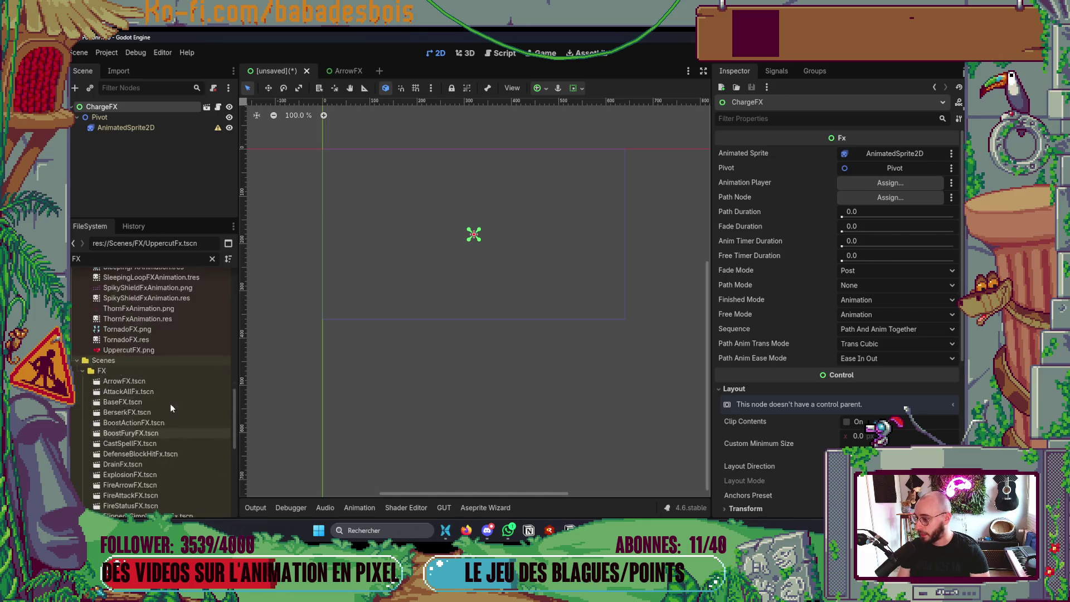
scroll(144, 429, up, 8)
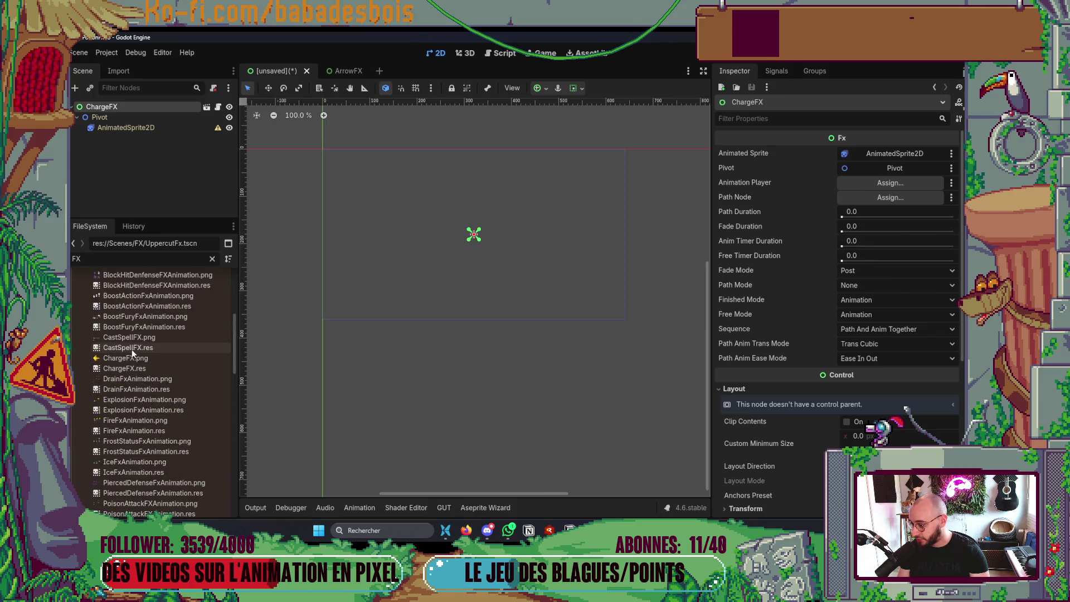
click(132, 368)
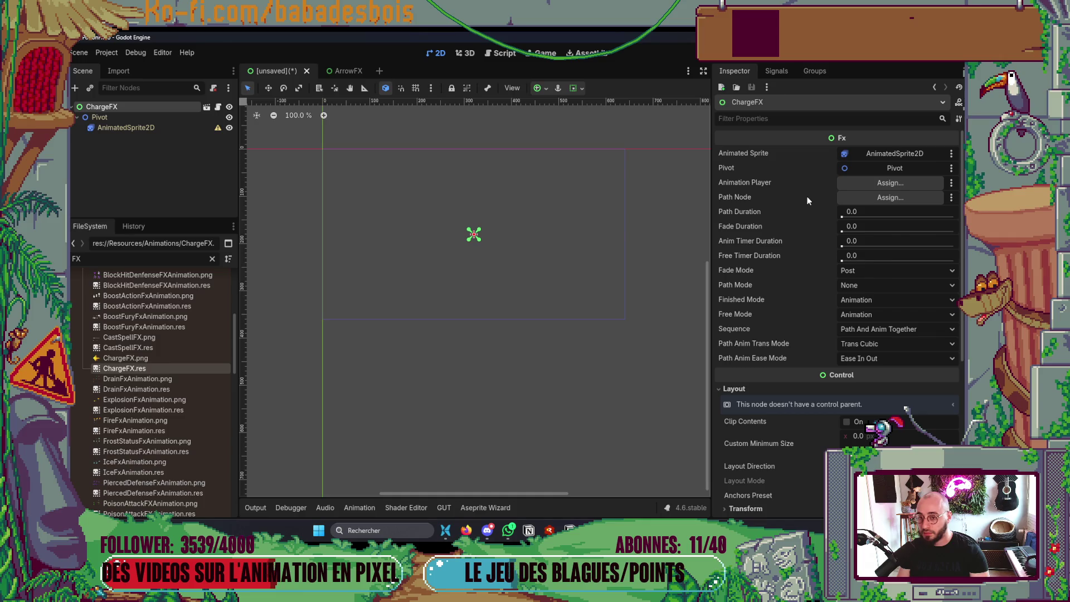
click(126, 127)
drag(124, 368, 212, 349)
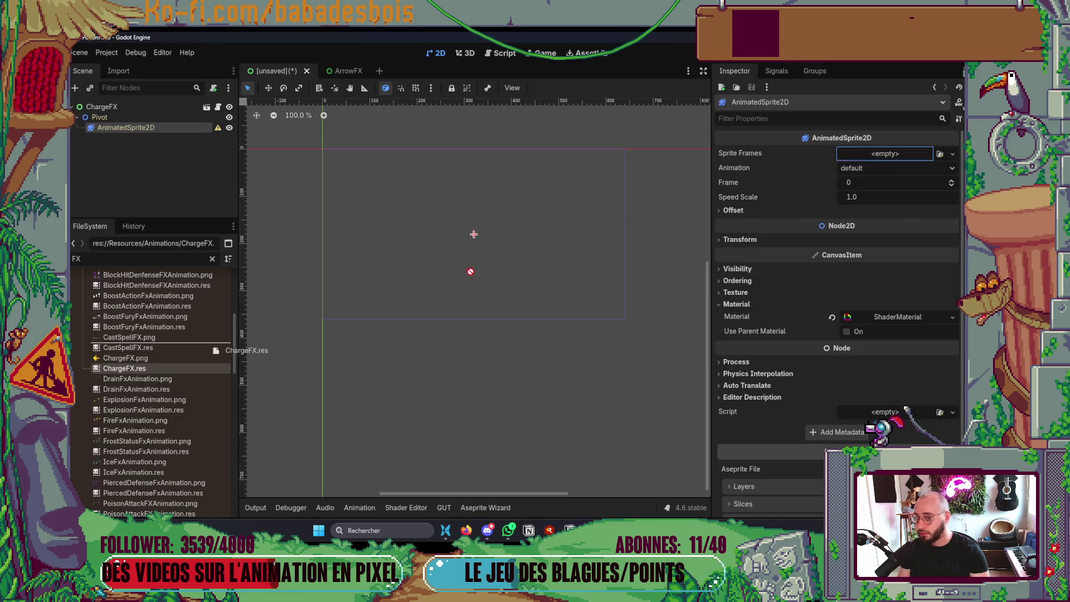
drag(885, 152, 883, 154)
scroll(444, 219, up, 5)
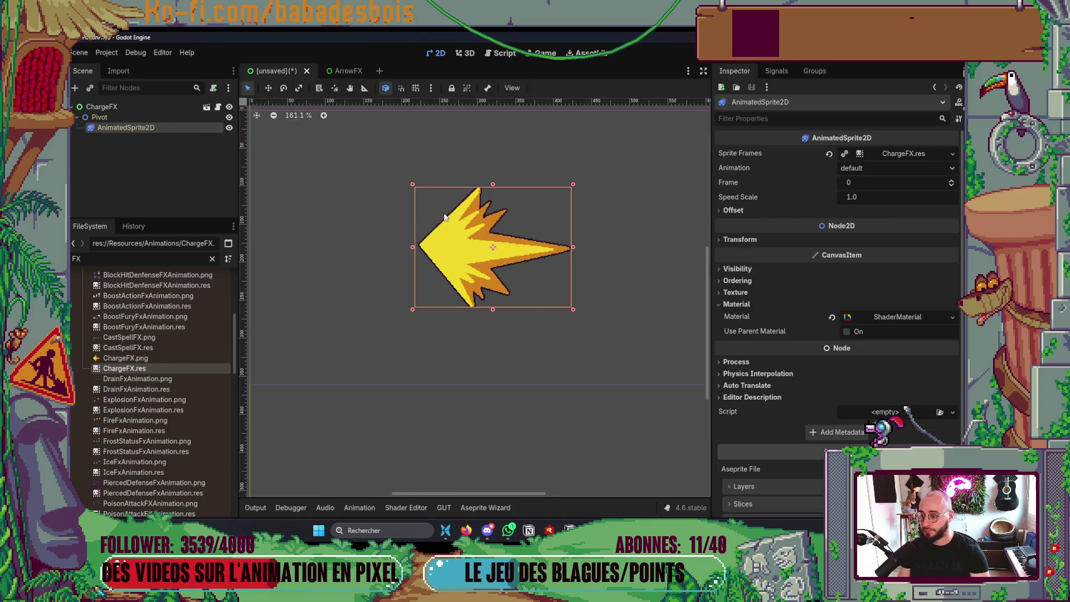
key(Right)
key(Right)
key(Right)
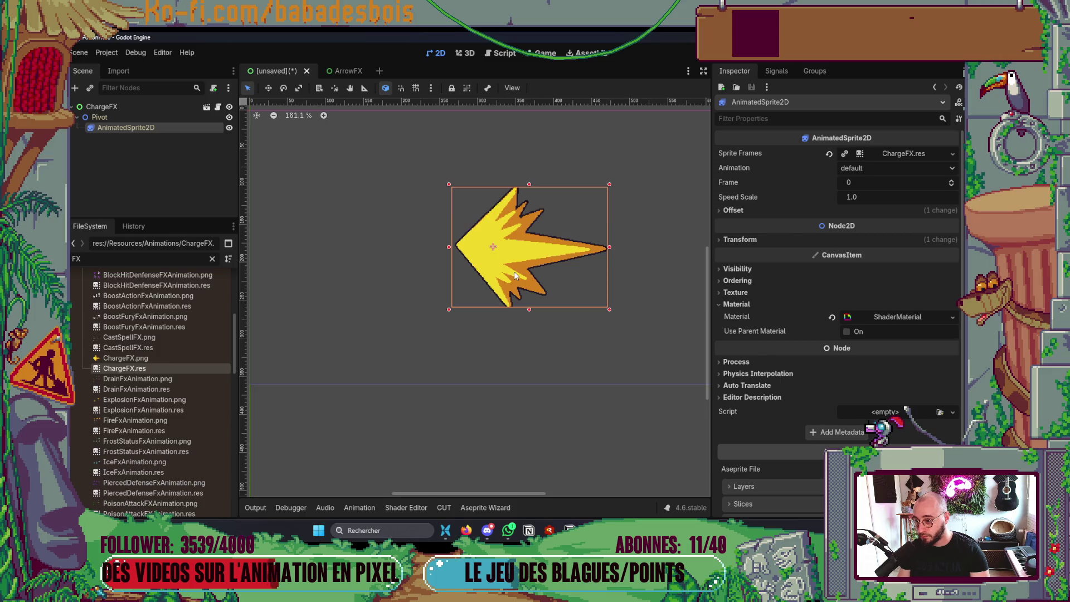
Save the scene as ChargeFX.tscn in res://Scenes/FX and select its root node
scroll(492, 249, down, 5)
key(ctrl+s)
key(Escape)
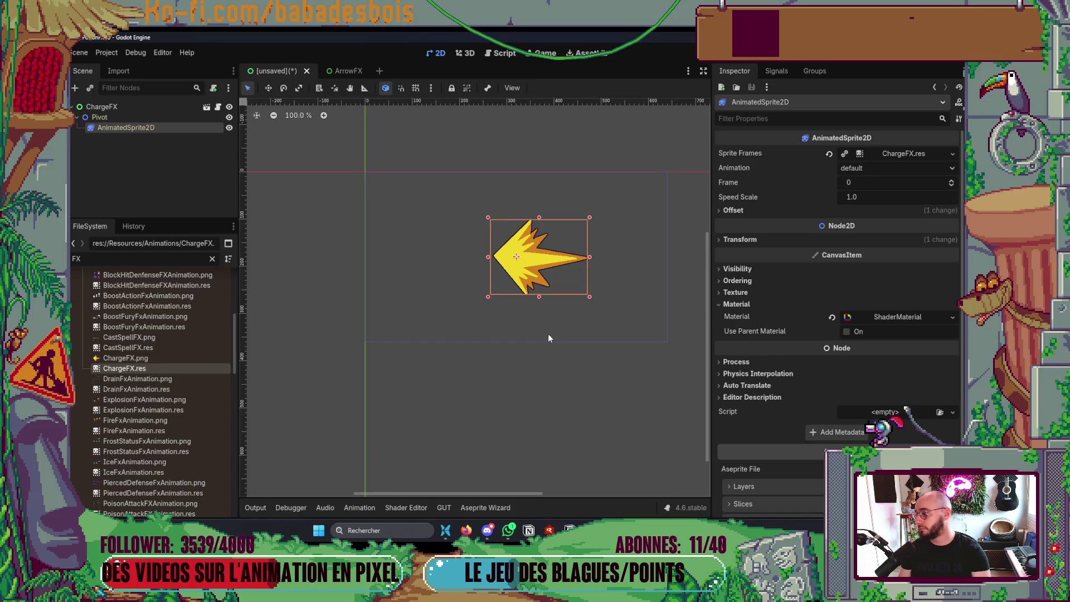
key(ctrl+s)
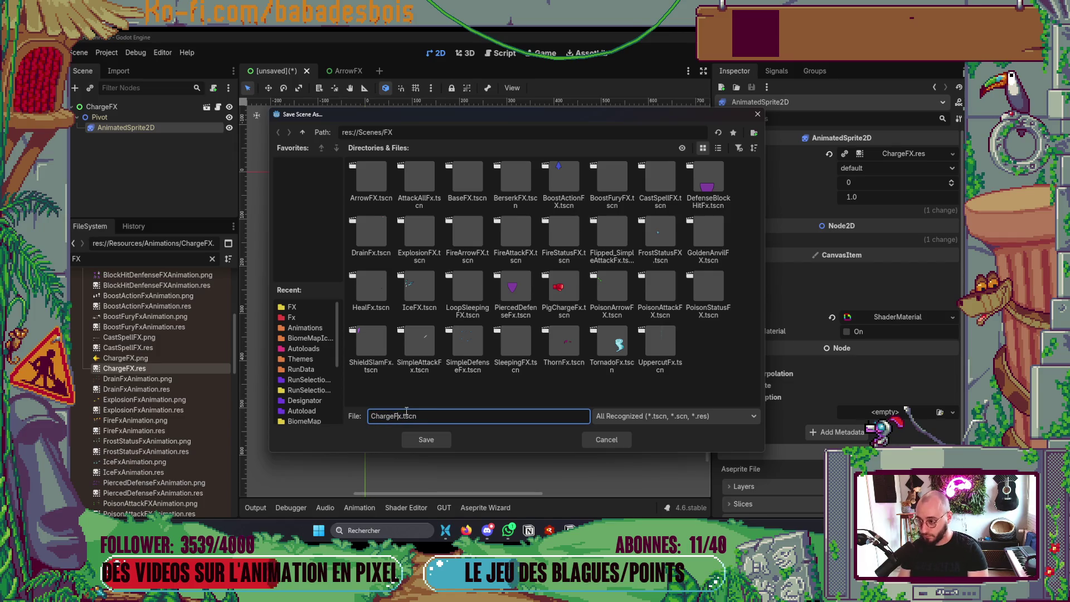
key(Return)
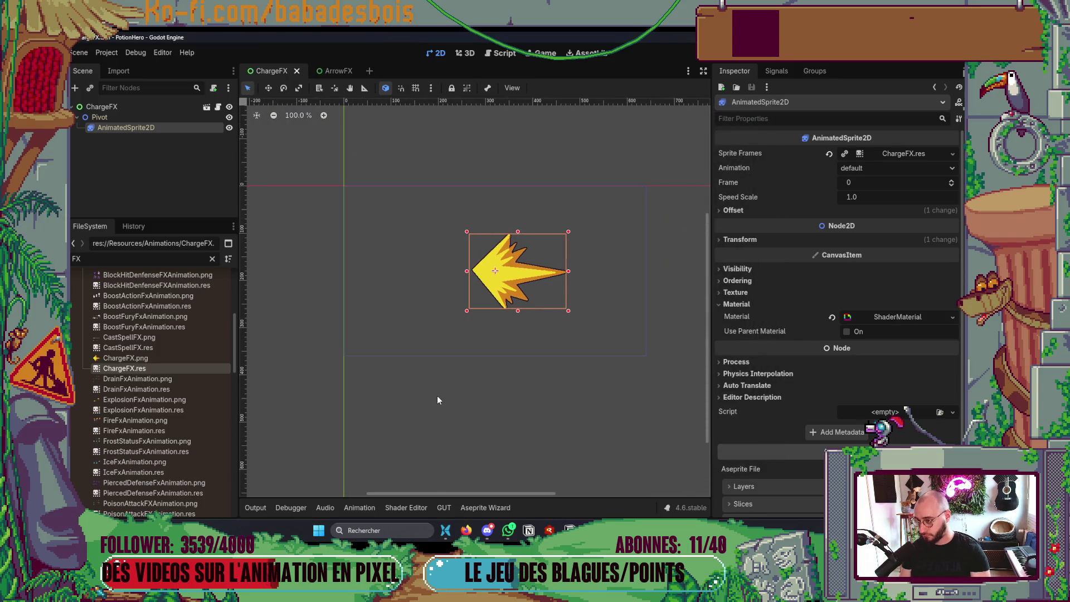
click(106, 107)
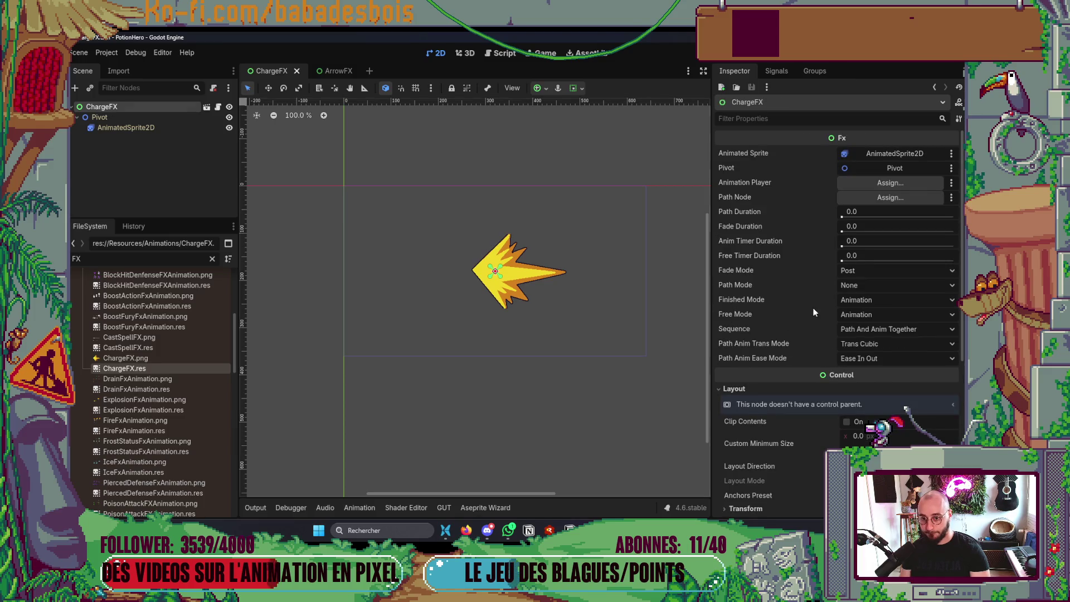
Set ChargeFX's Anim Timer Duration to 1.5 and Free Timer Duration to 3.0, and save
click(865, 242)
text(1.5)
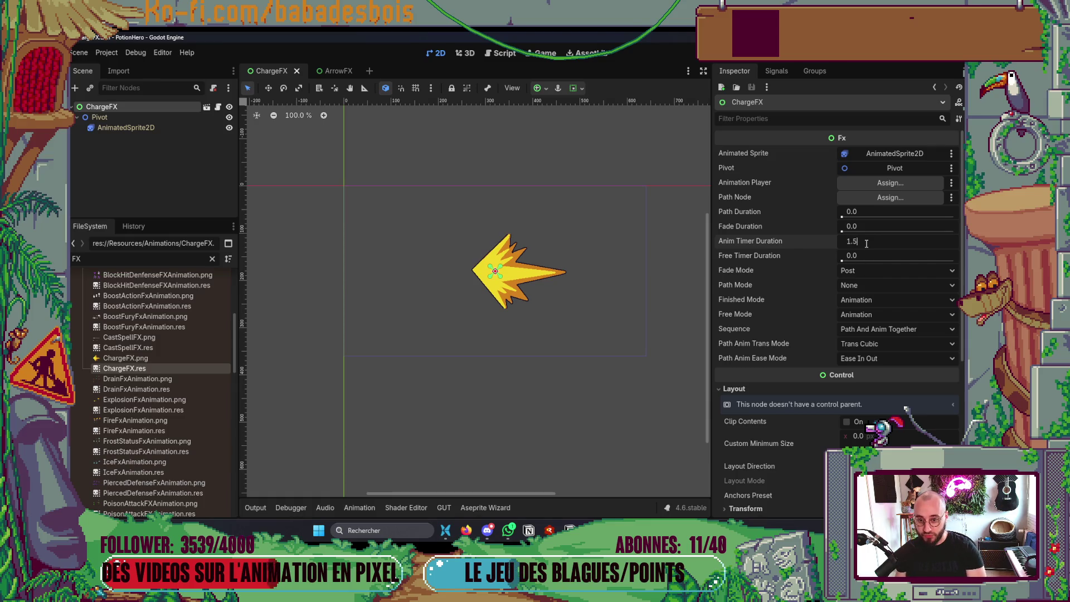
key(Tab)
text(3)
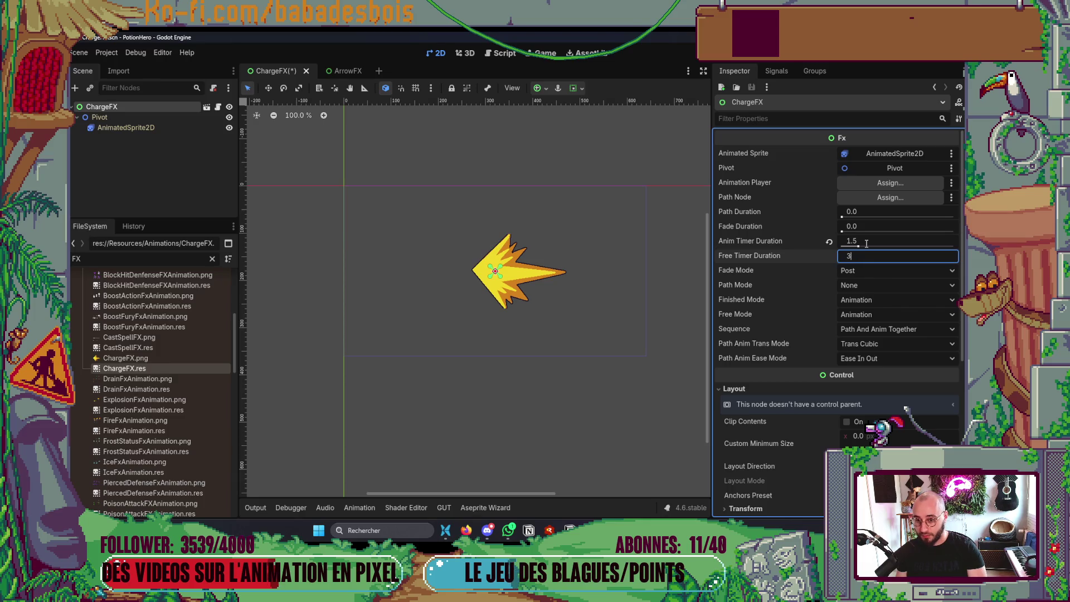
key(ctrl+s)
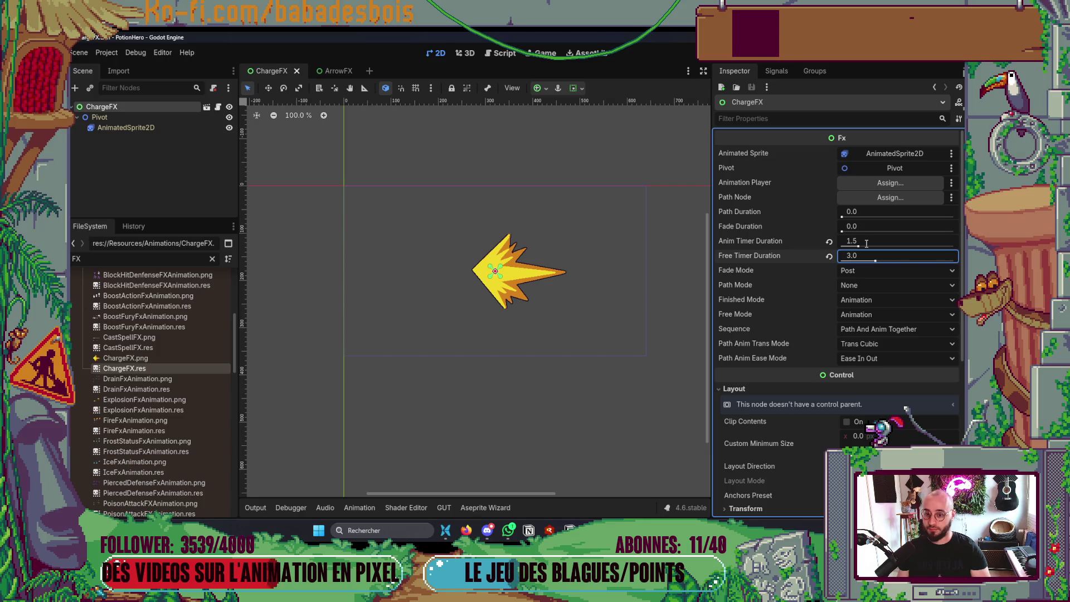
key(alt+Tab)
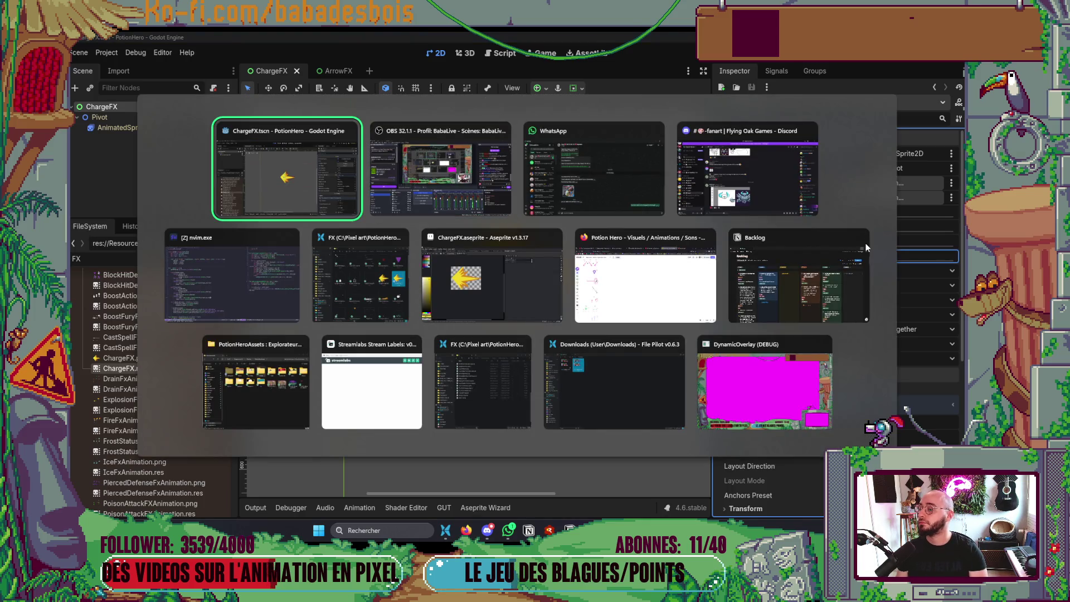
key(Escape)
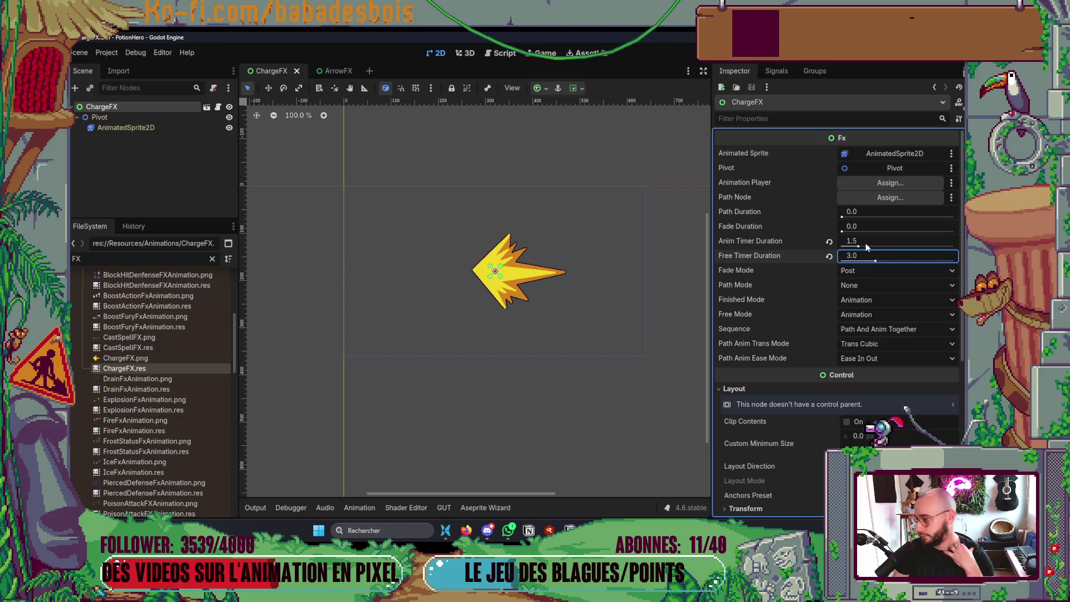
click(617, 128)
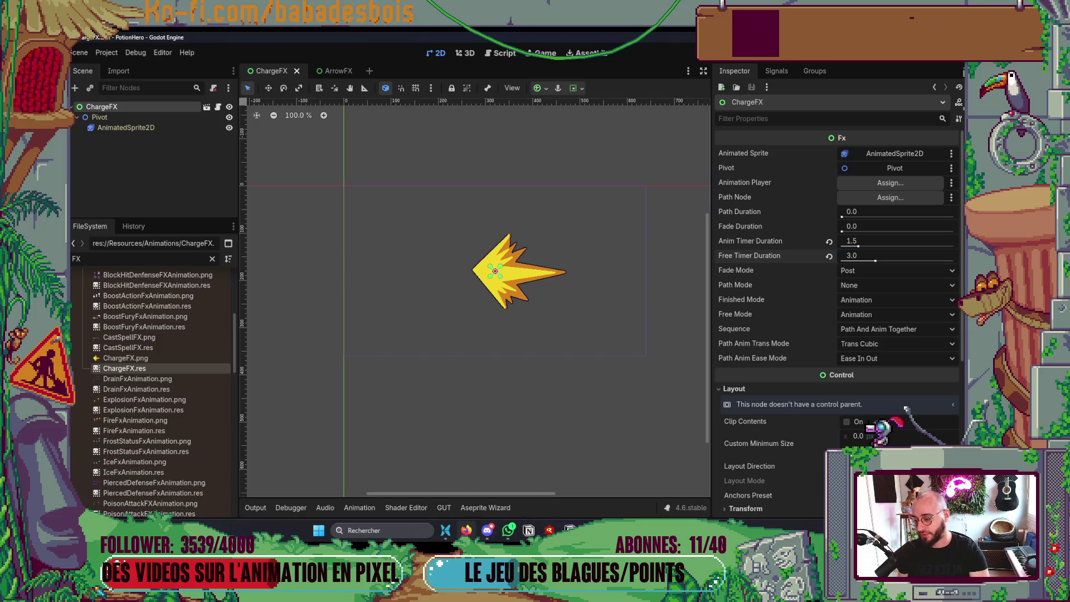
Glance at the Miro planning board, then deselect the ChargeFX node back in Godot
key(alt+Tab)
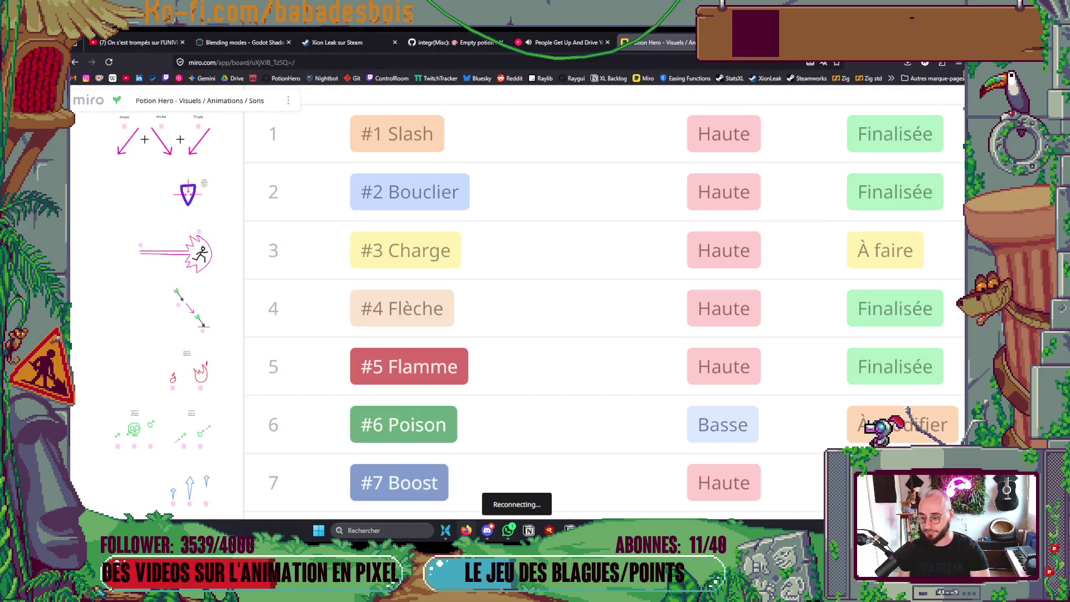
click(612, 530)
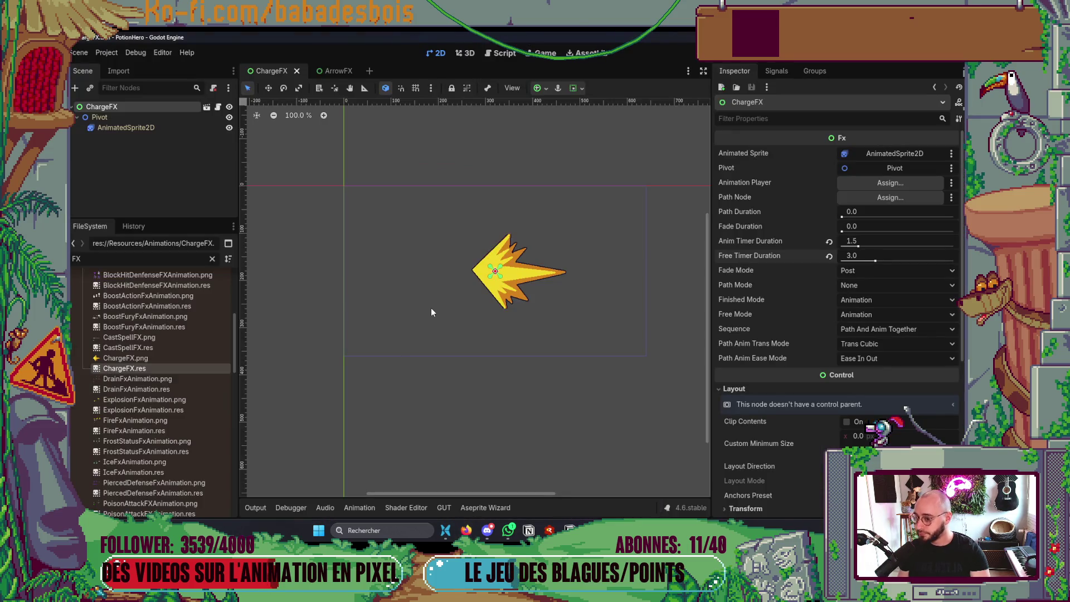
click(374, 400)
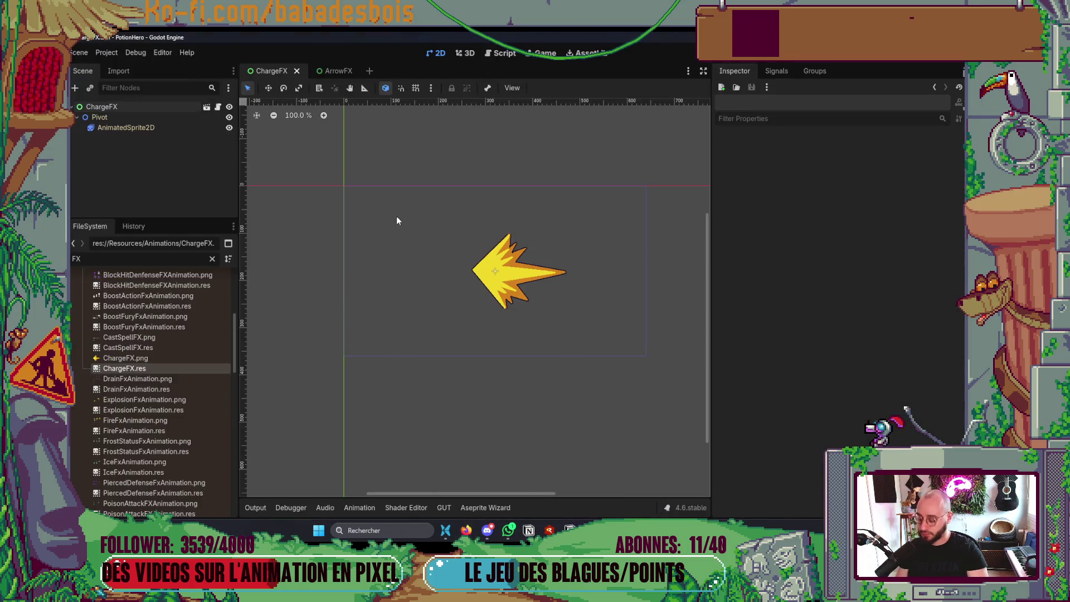
key(ctrl+shift+o)
key(Escape)
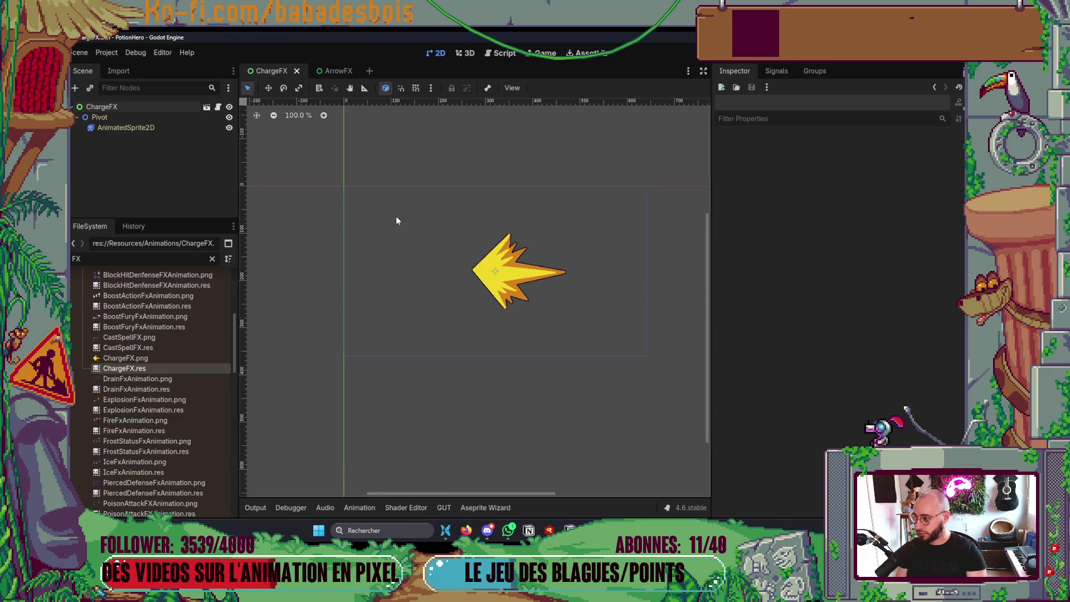
Filter the FileSystem by 'Pig' and show LightningRodPigActor.tres in the Inspector
double_click(77, 258)
text(Pig)
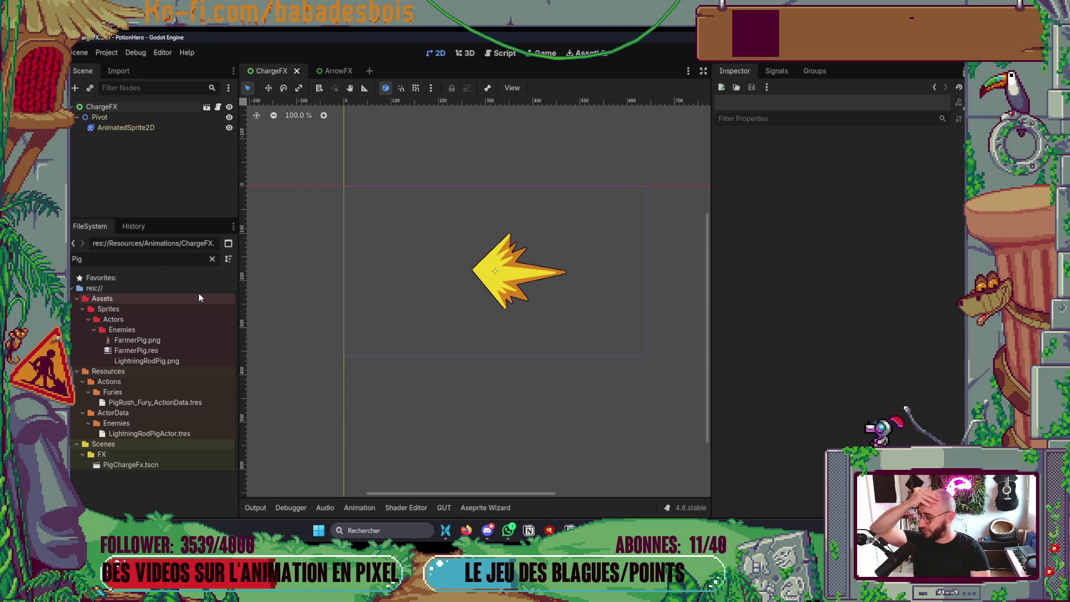
mouse_move(160, 361)
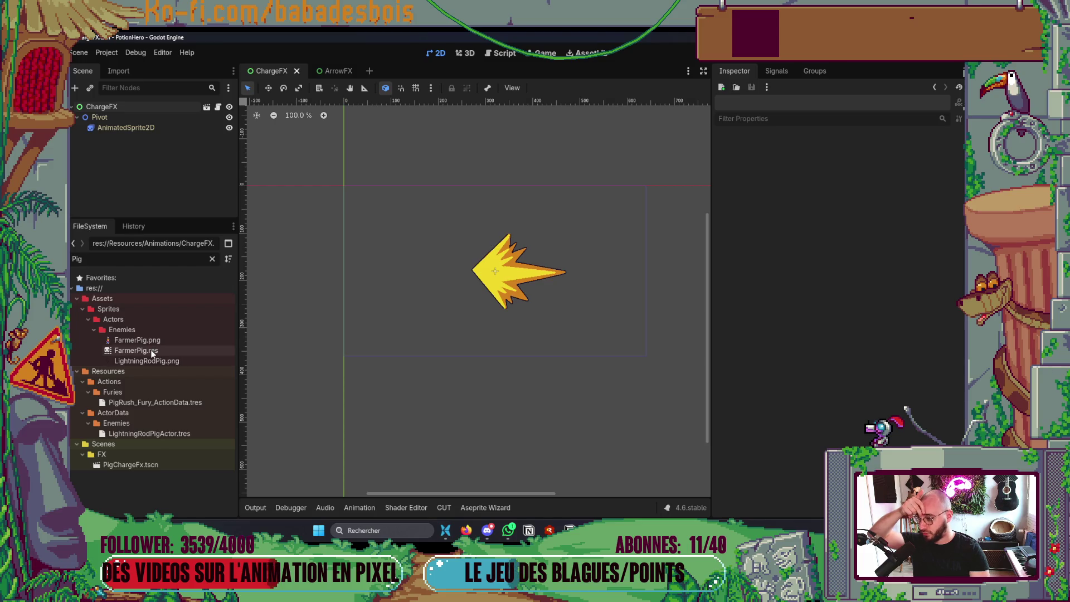
click(145, 434)
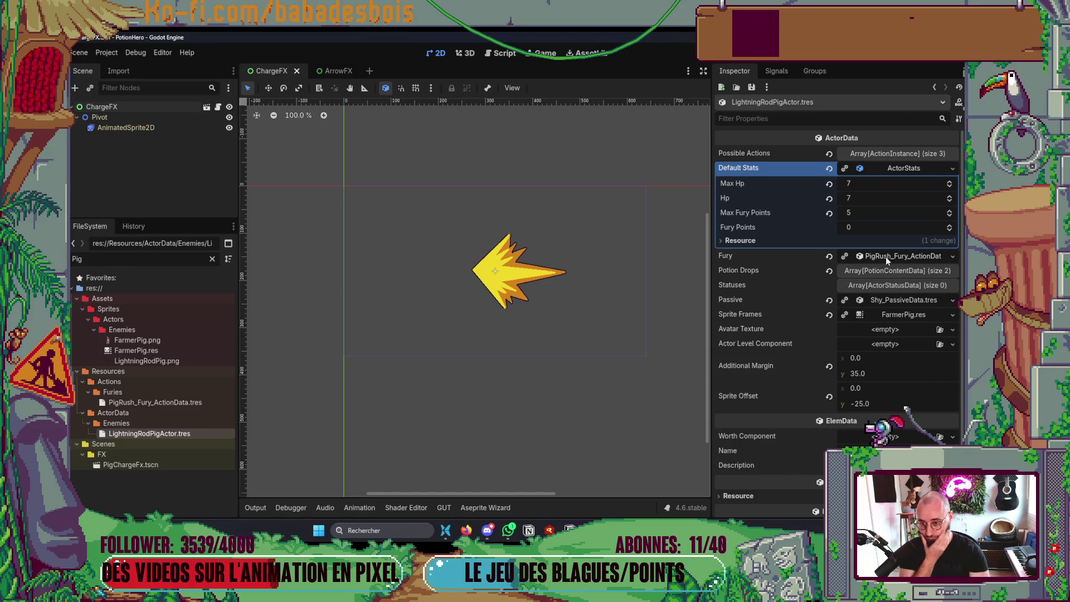
Expand the Fury action data down to the first action step's Animations list
click(913, 169)
click(888, 185)
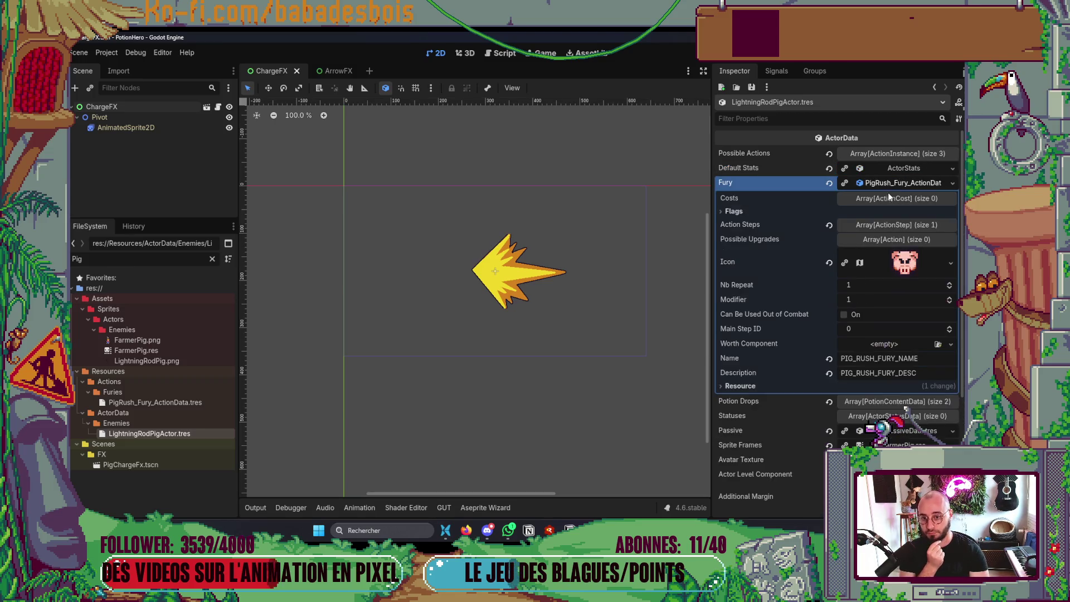
click(881, 226)
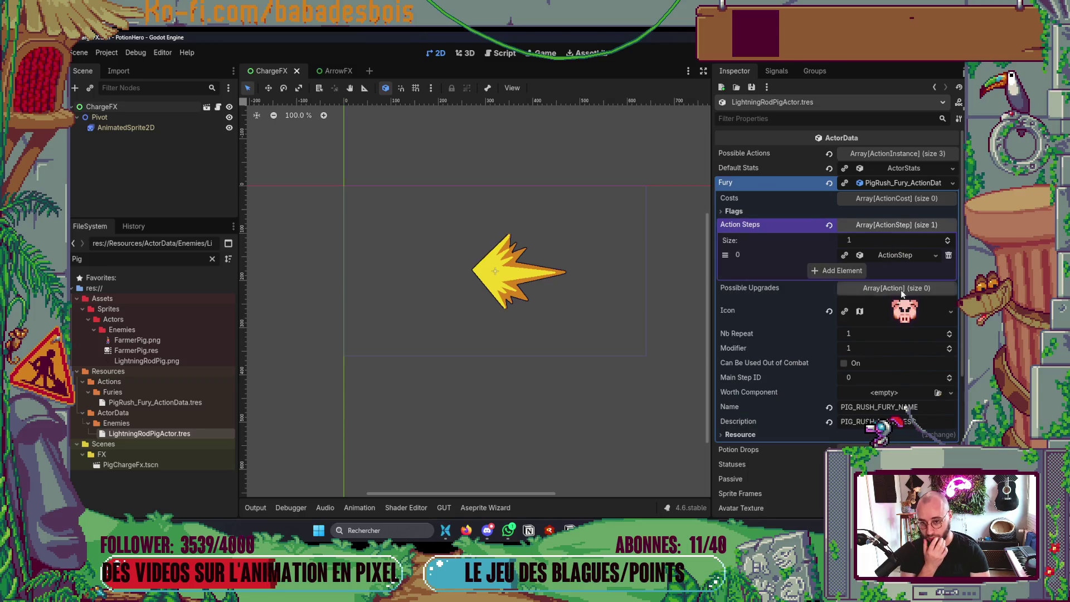
click(898, 259)
click(878, 285)
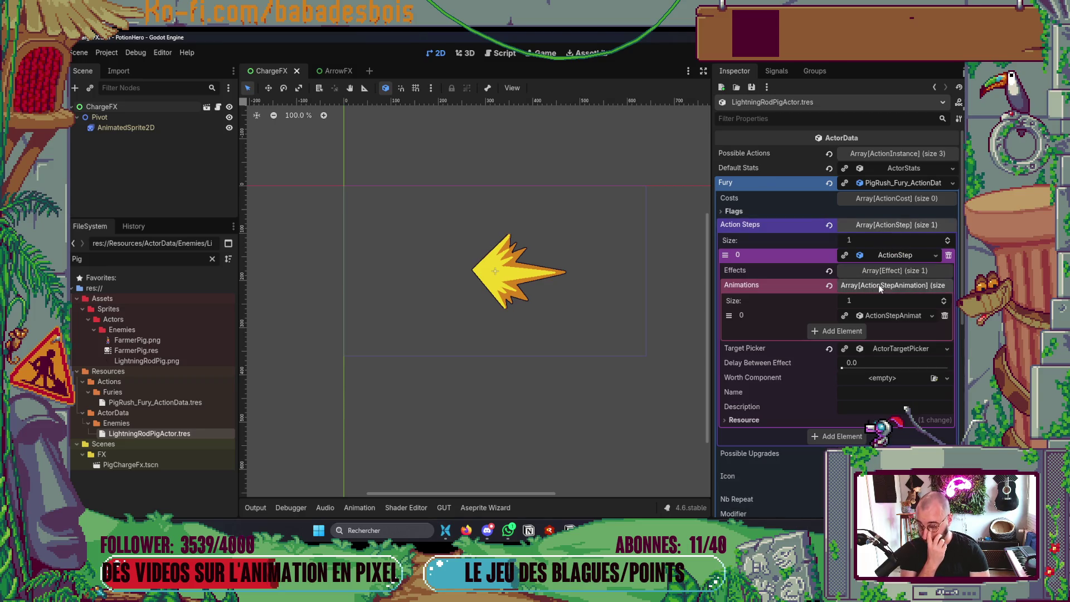
click(885, 316)
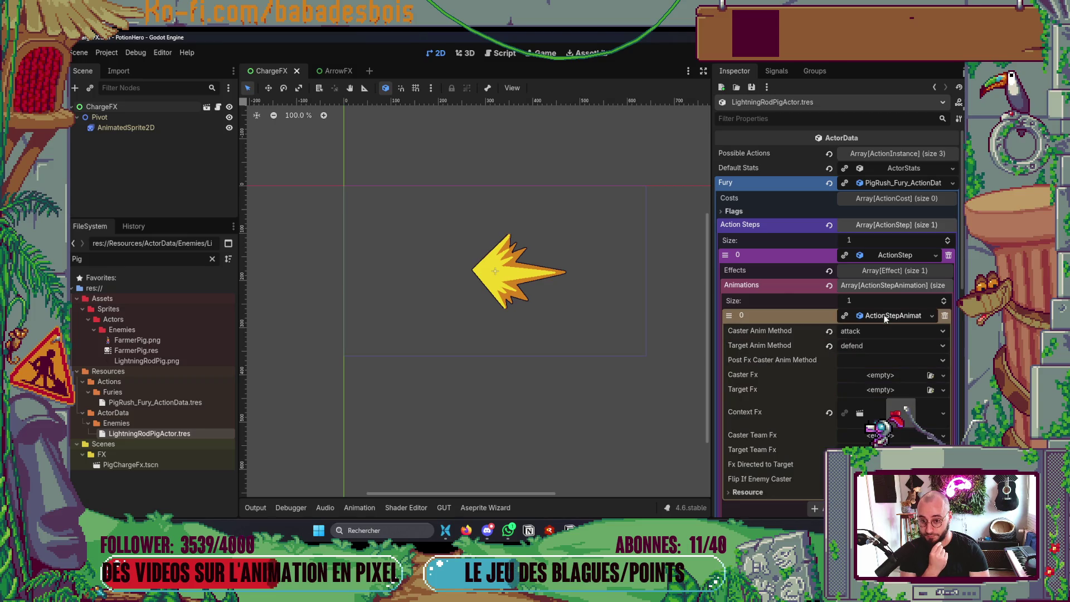
click(886, 316)
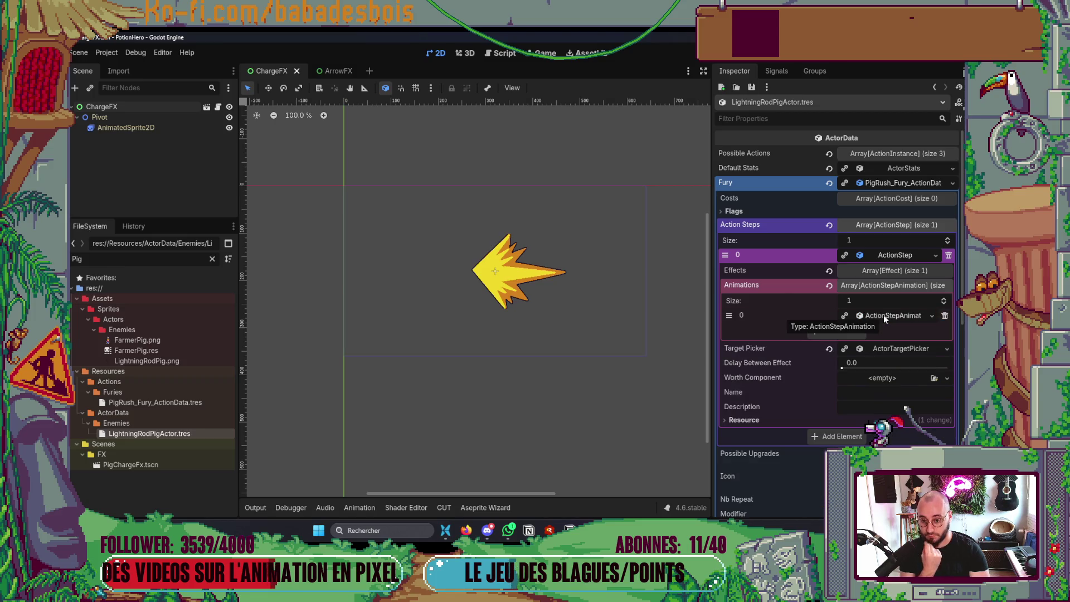
Add a second animation slot, move it first, and fill it with a New ActionStepAnimation
click(942, 304)
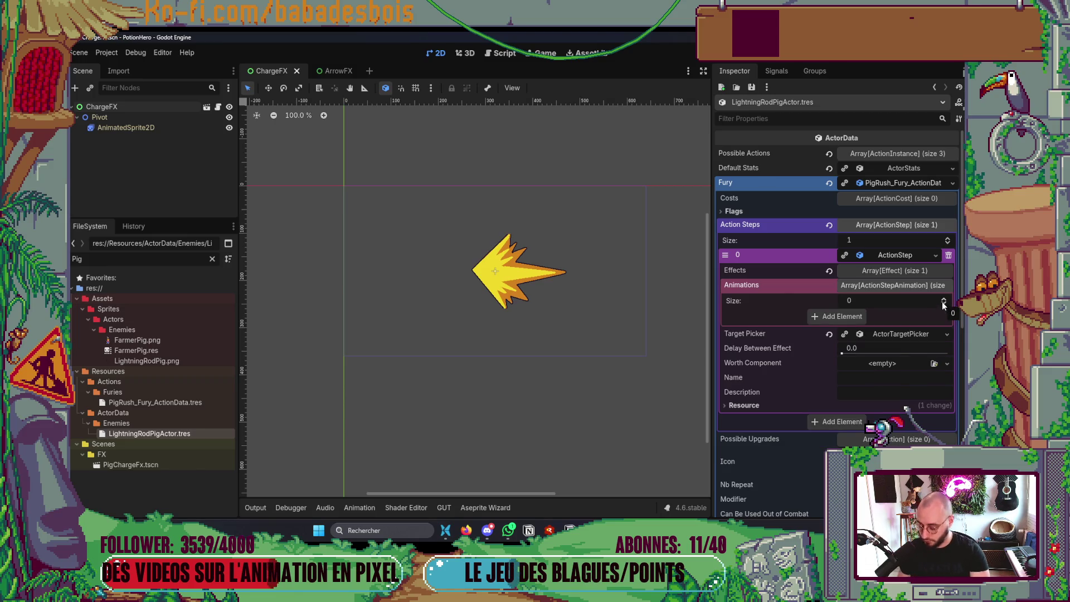
click(943, 300)
click(943, 299)
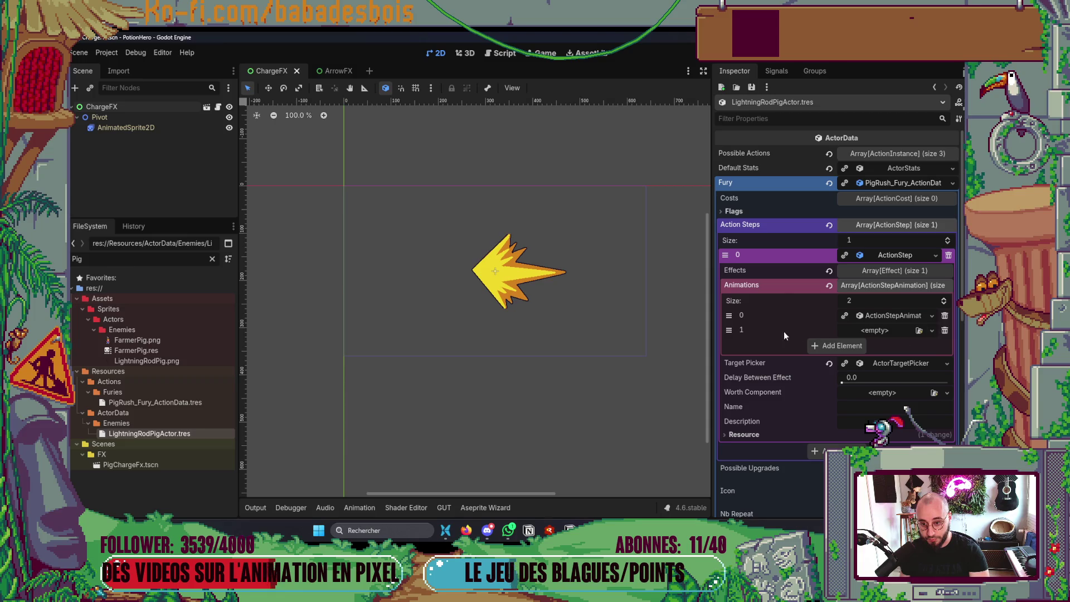
drag(726, 329, 728, 315)
click(901, 316)
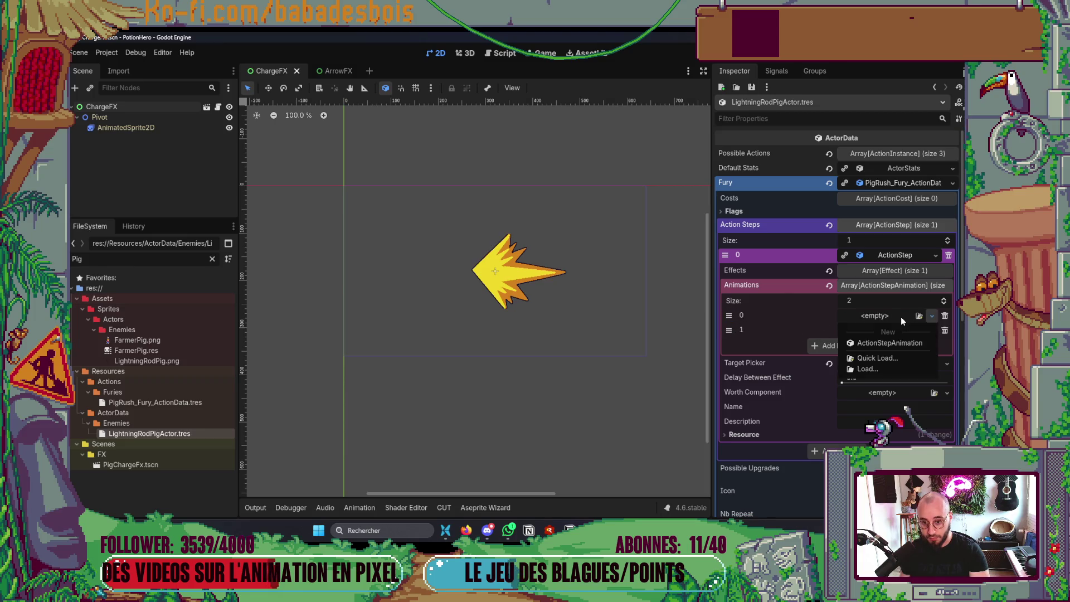
click(890, 342)
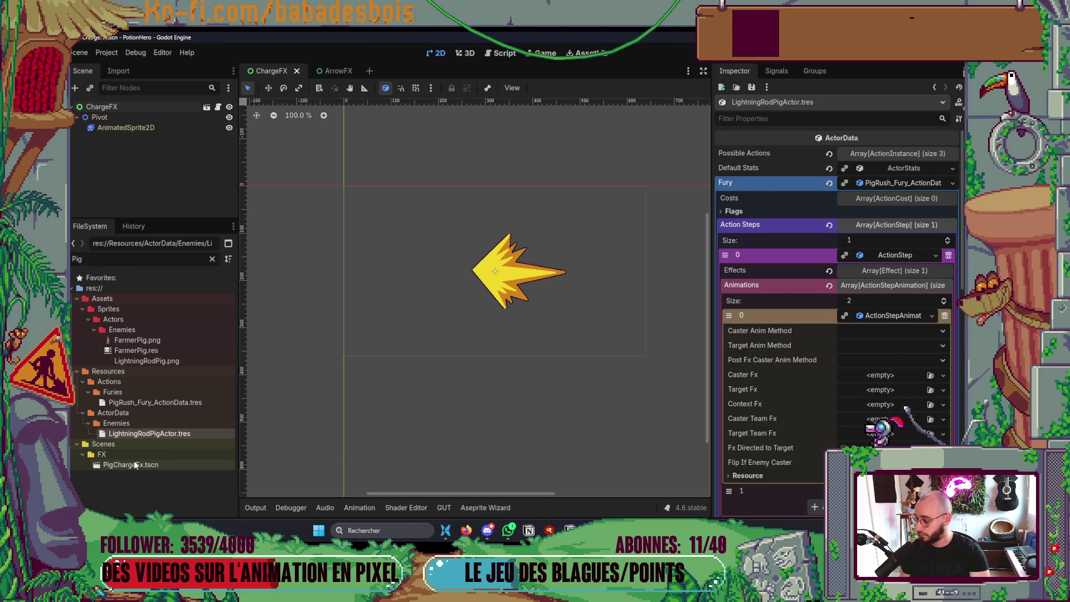
Assign ChargeFX.tscn as the new animation's Caster Fx and save the resource
key(ctrl+f)
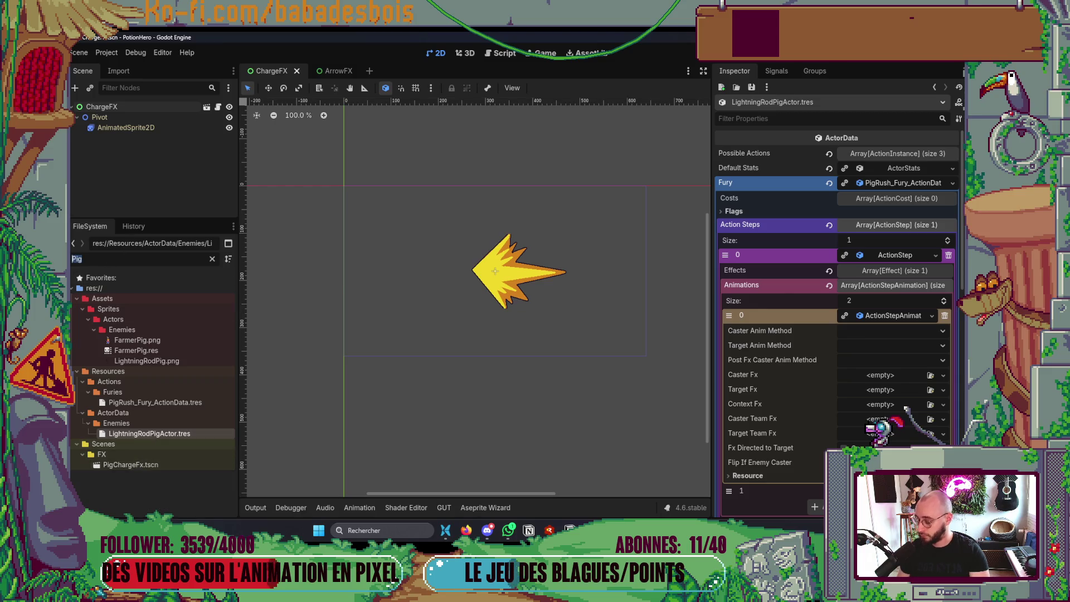
text(Charge)
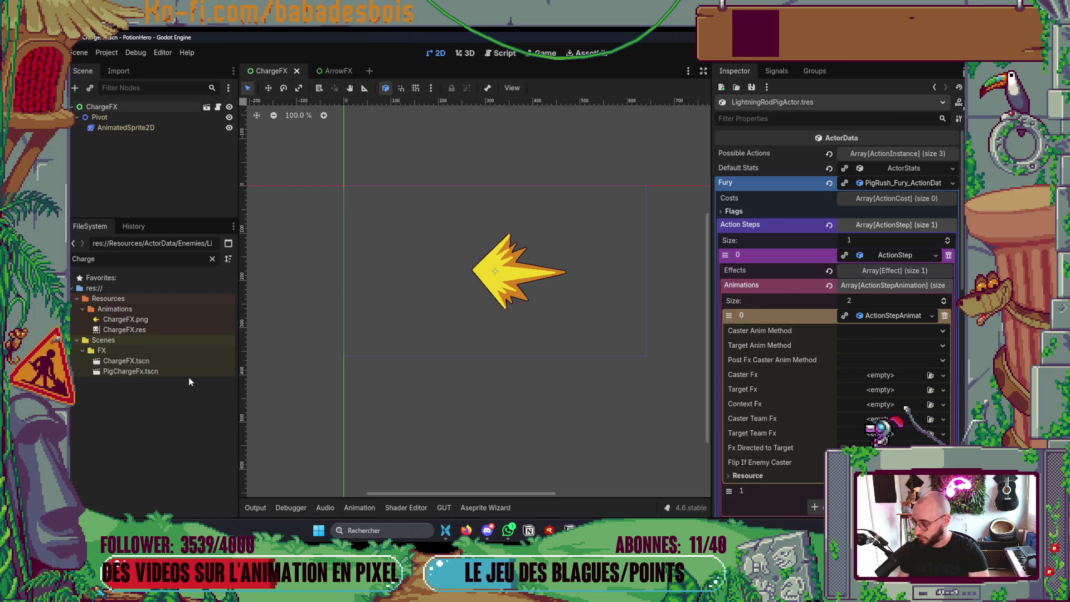
mouse_move(127, 363)
mouse_down()
mouse_move(867, 399)
mouse_move(879, 377)
mouse_up()
key(ctrl+s)
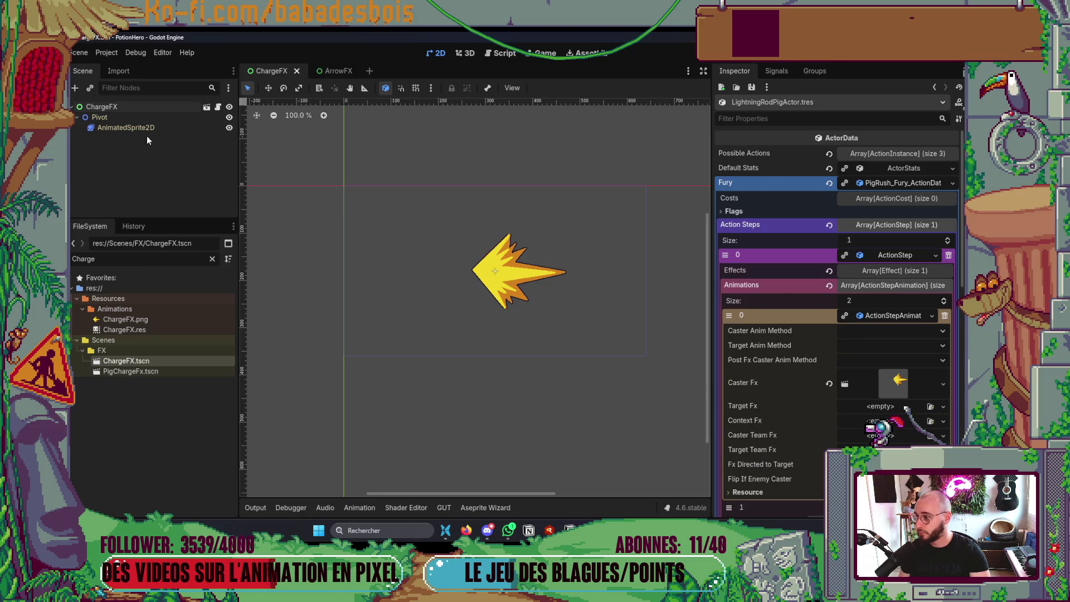
Select the AnimatedSprite2D node and hide the SpriteFrames panel
click(141, 130)
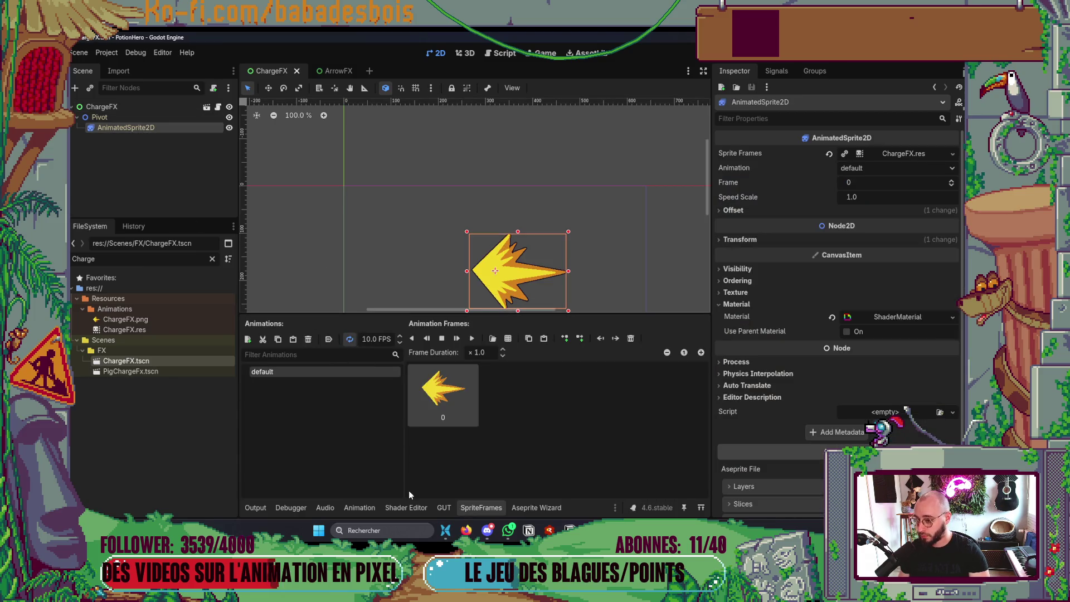
scroll(490, 256, down, 3)
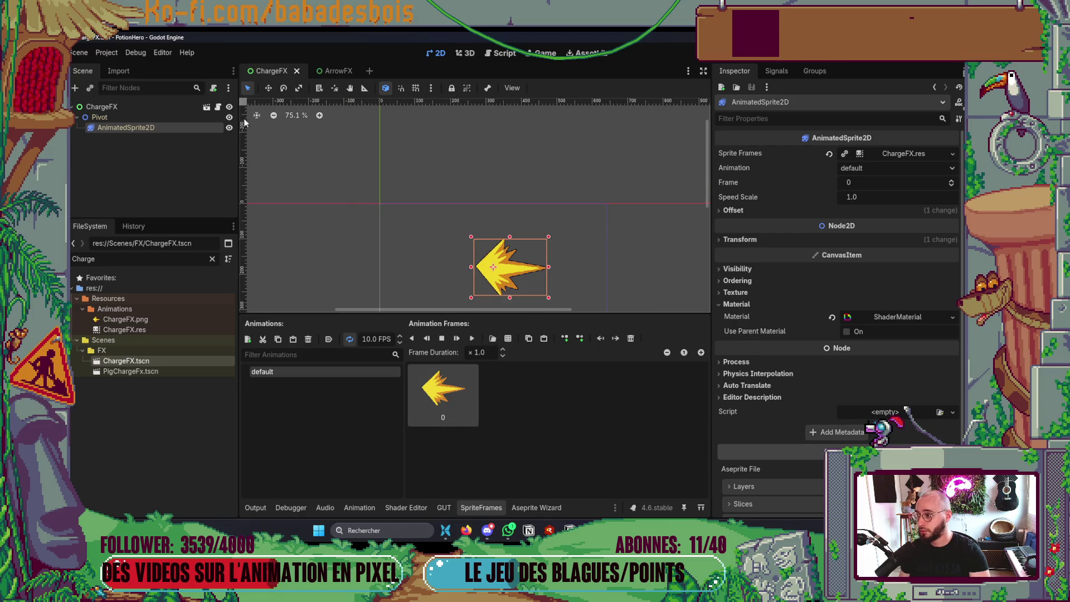
click(489, 506)
Check the END_MODE.PATH lines of Fx.gd in Neovim, then run the project
key(alt+Tab)
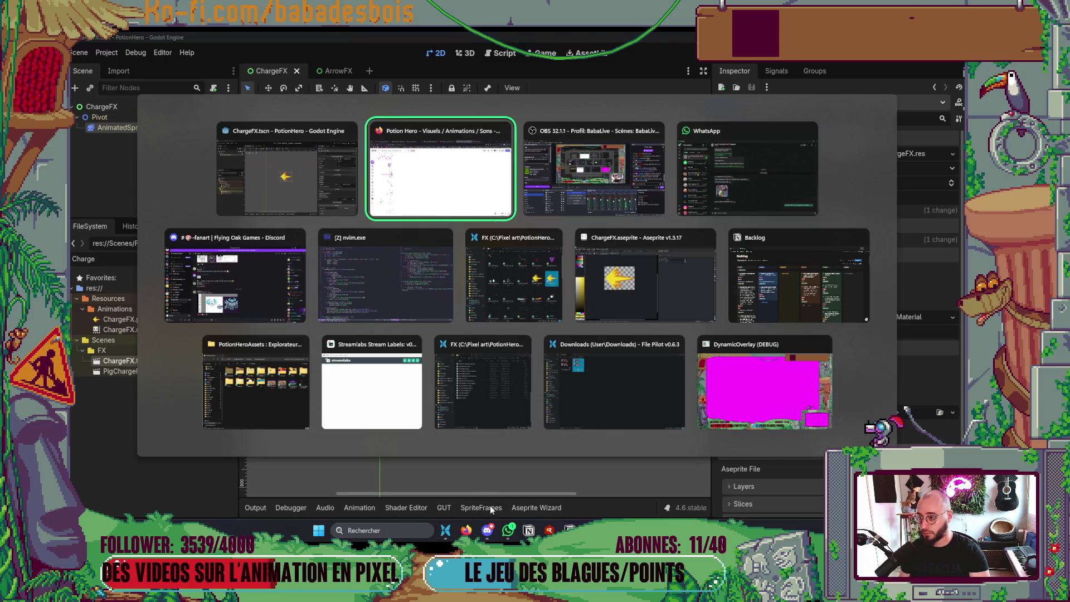
click(385, 295)
key(k)
key(k)
key(k)
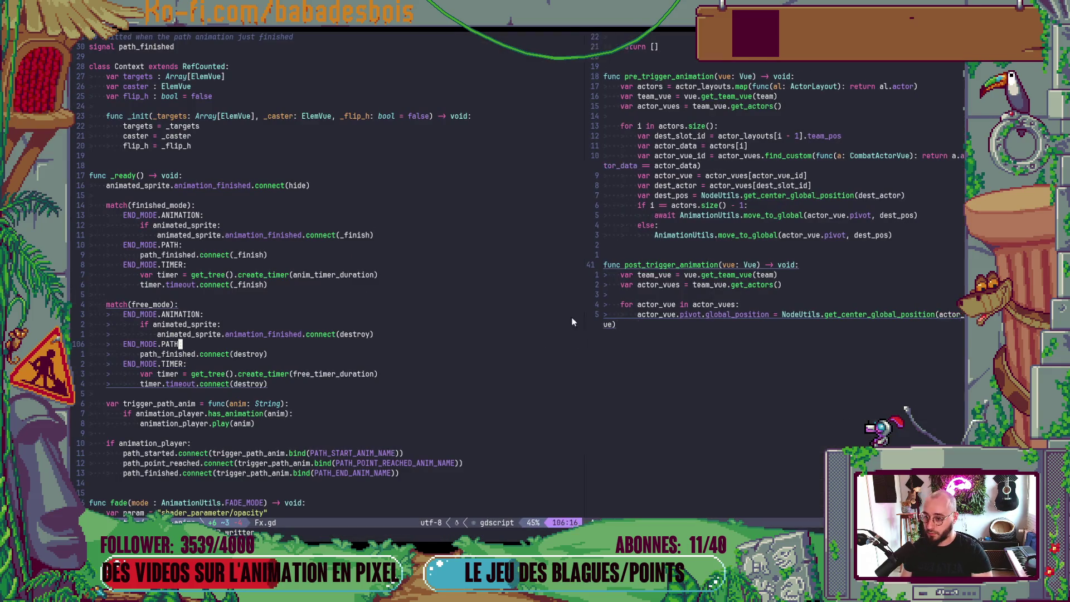
key(alt+Tab)
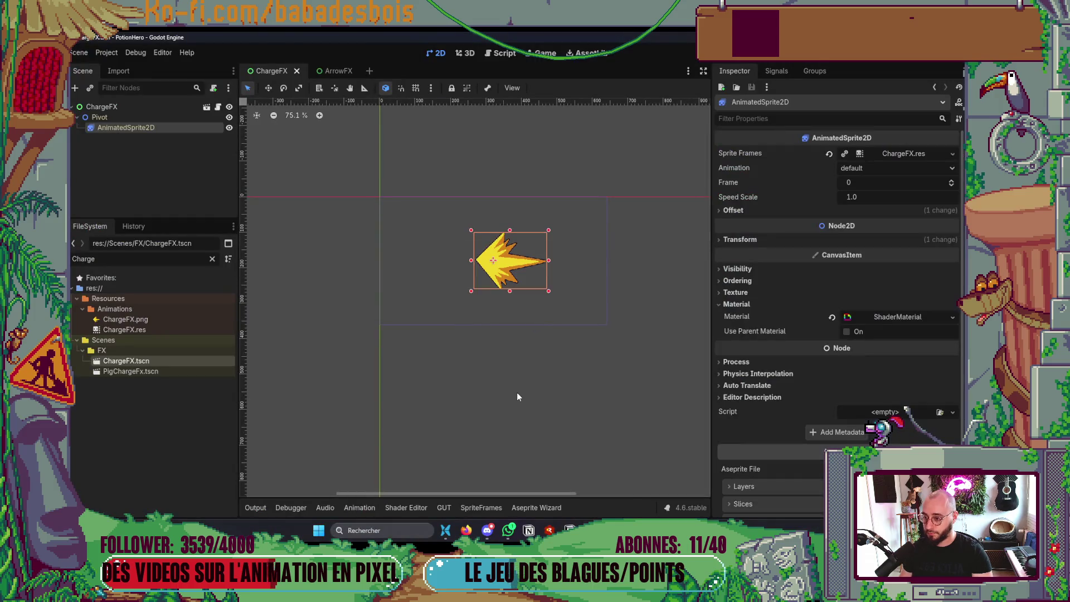
key(F6)
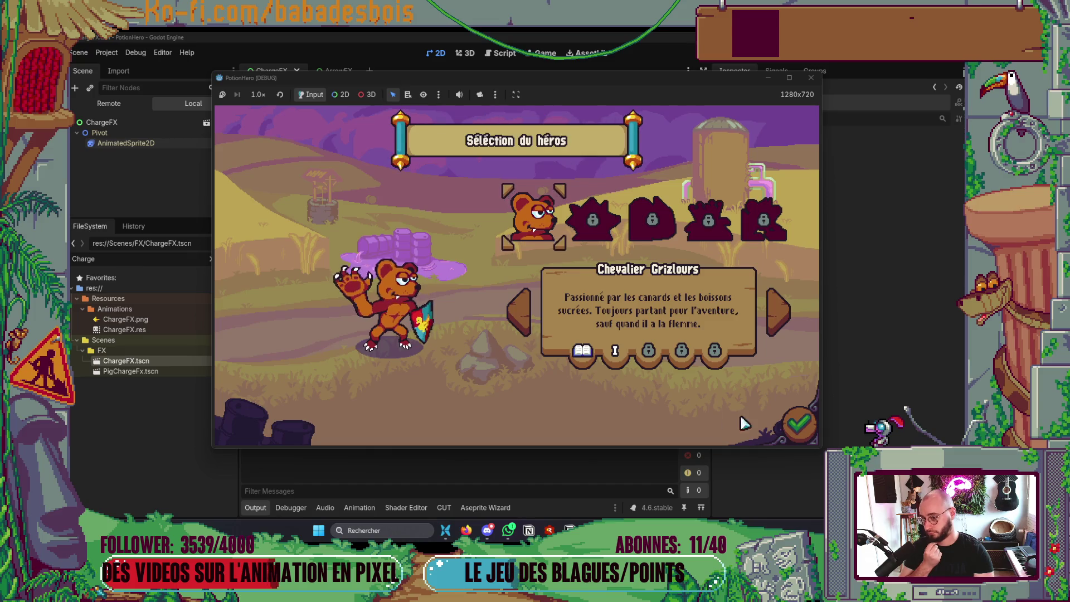
Confirm the hero, start Réveil de l'ours, and enter the first farm combat room
click(803, 423)
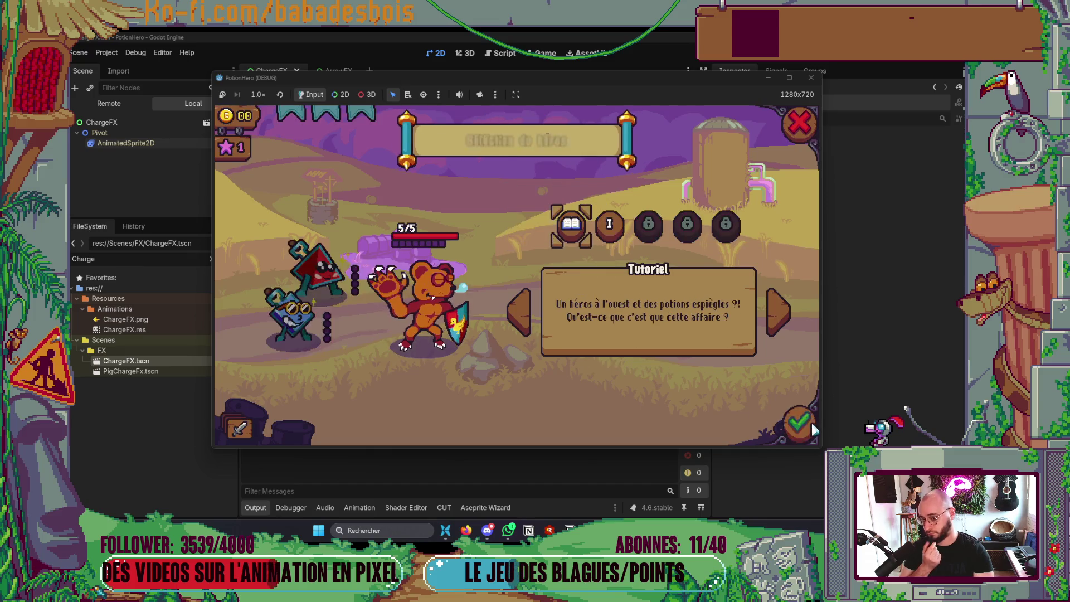
click(777, 311)
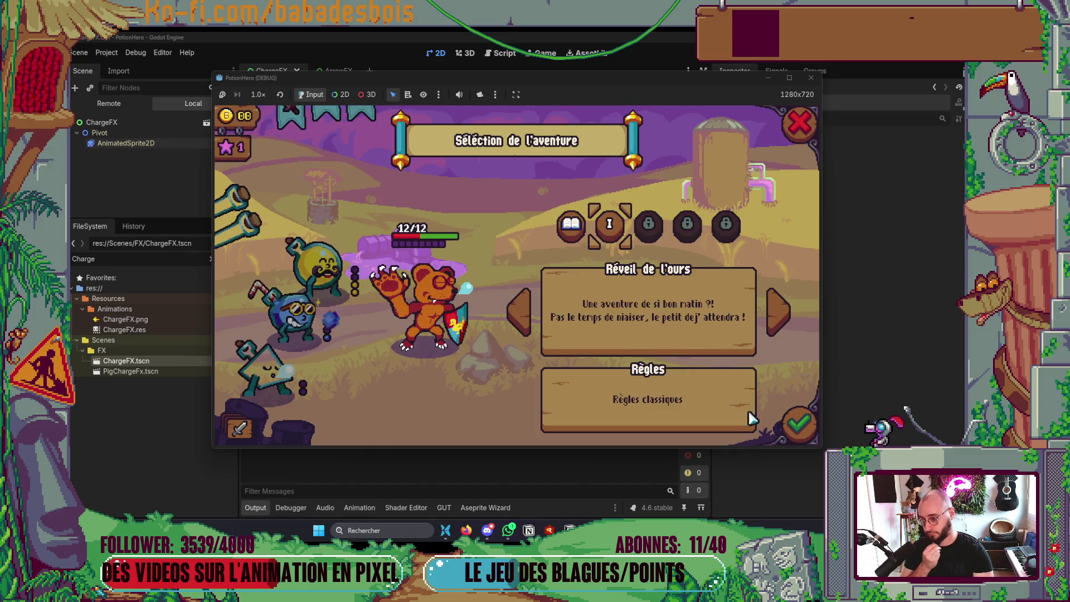
click(791, 424)
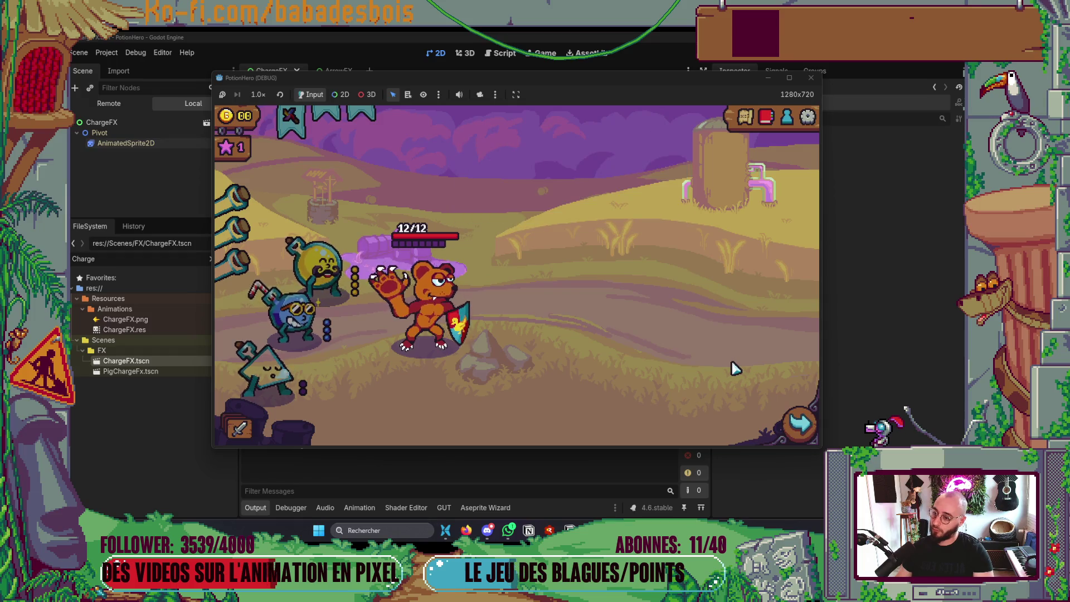
click(803, 426)
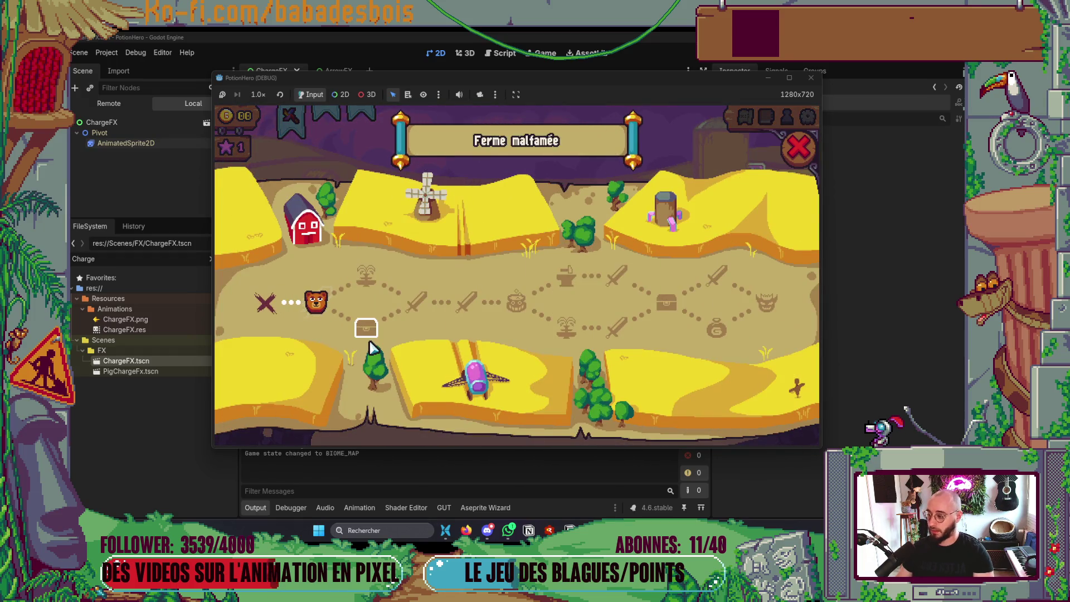
click(371, 343)
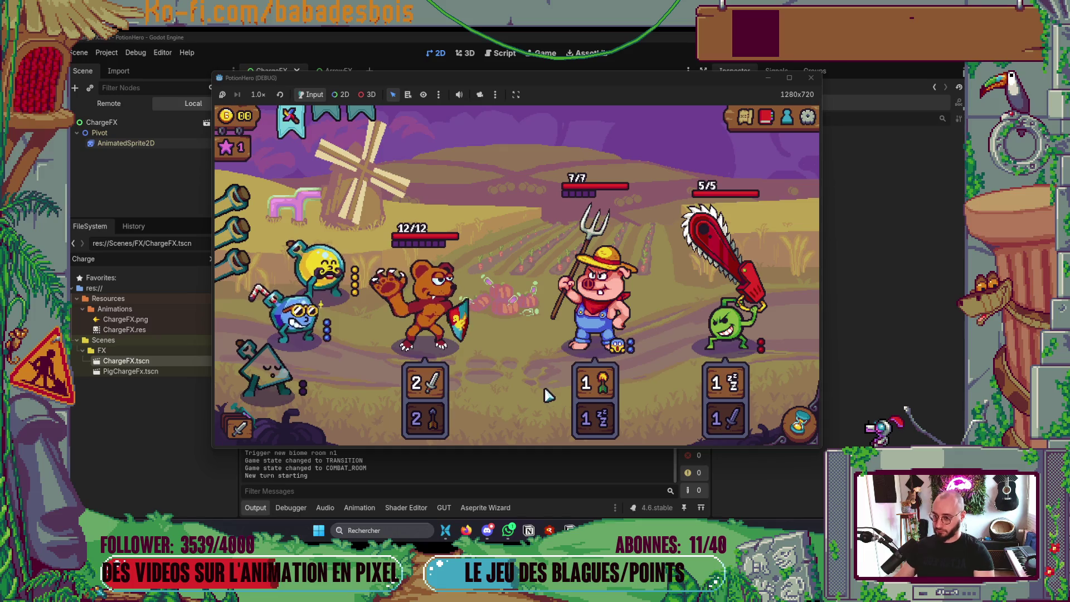
Give the flask character's potion to the bear, end two turns, and stop the game
click(346, 283)
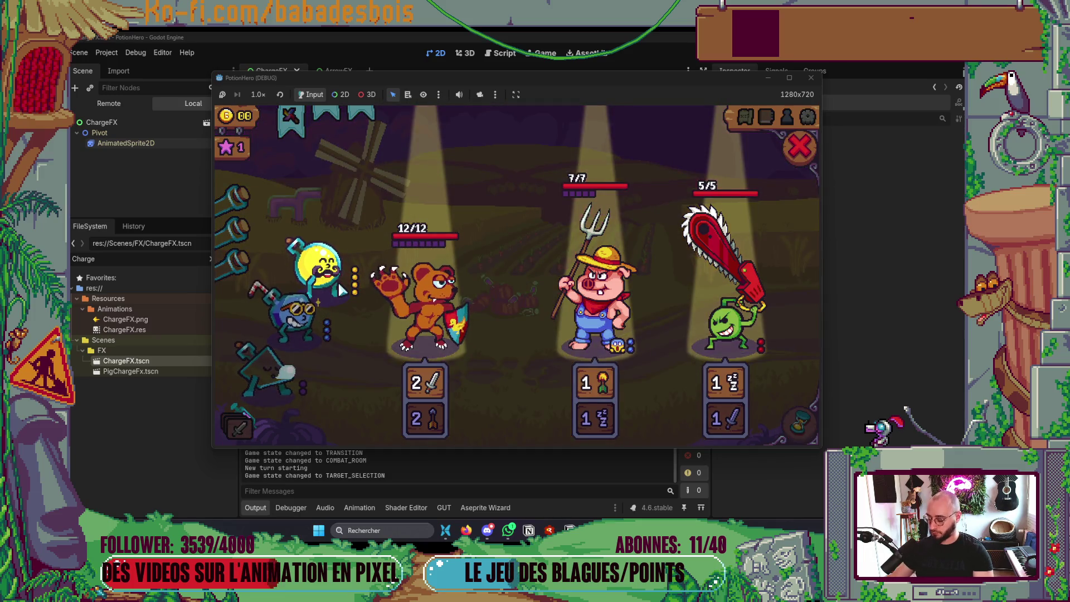
click(379, 314)
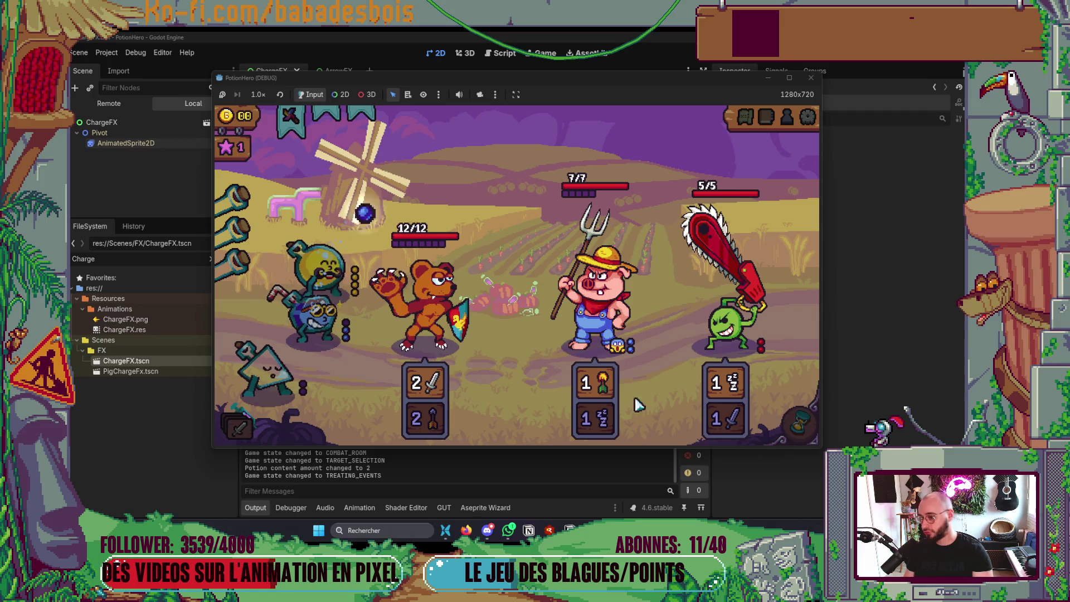
click(796, 425)
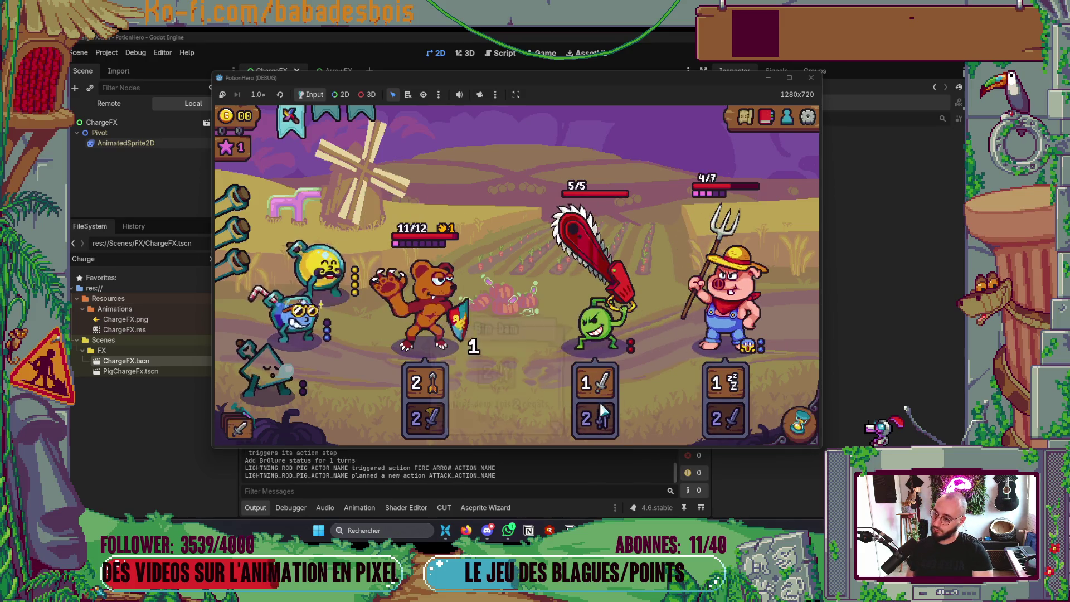
click(788, 429)
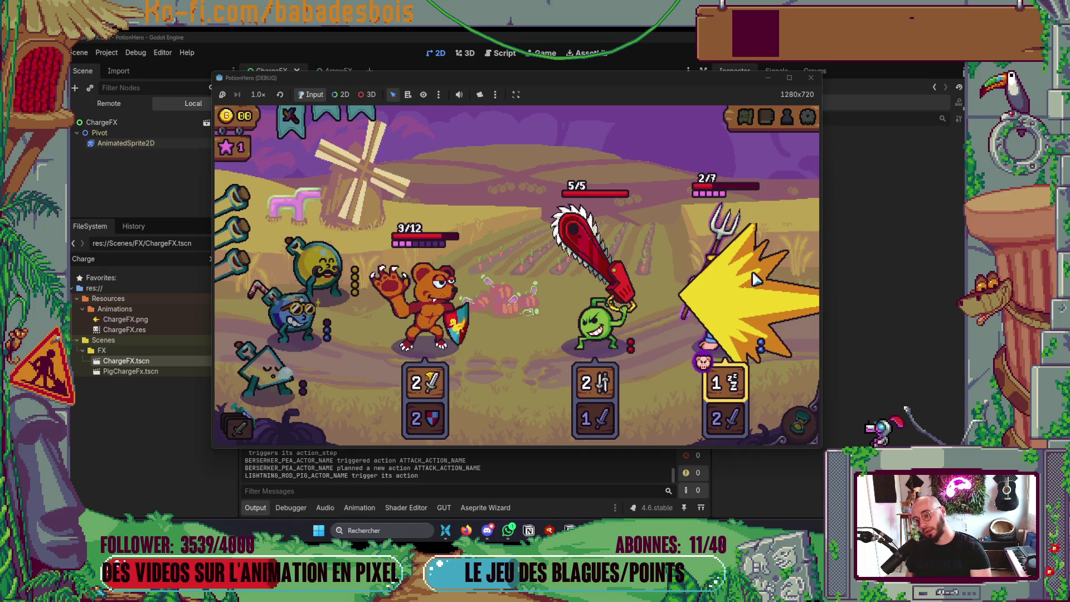
click(811, 77)
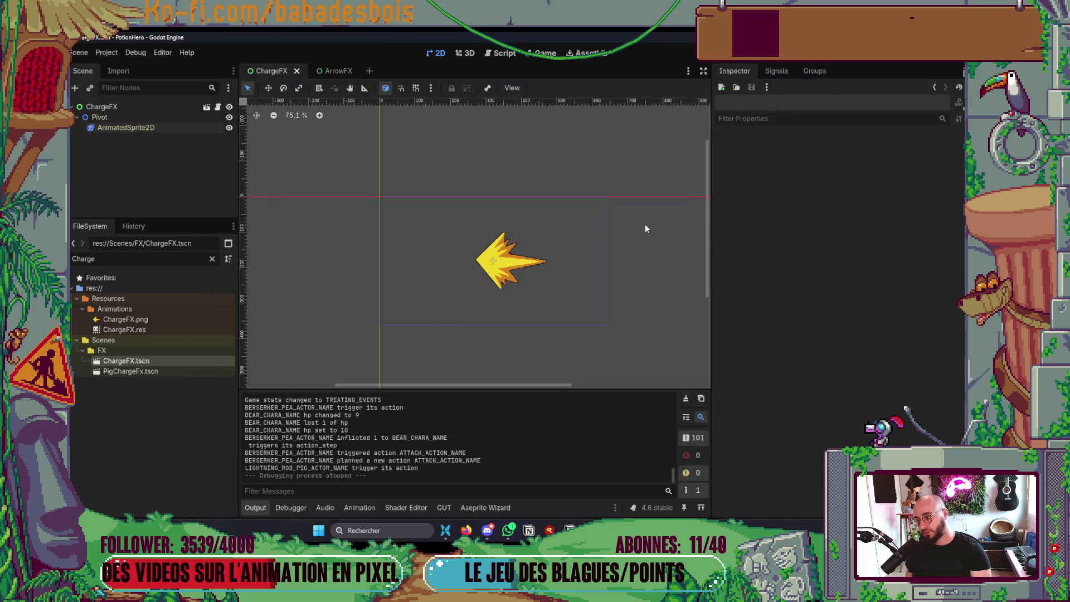
Tick Show Behind Parent under the ChargeFX root's Visibility properties
click(129, 107)
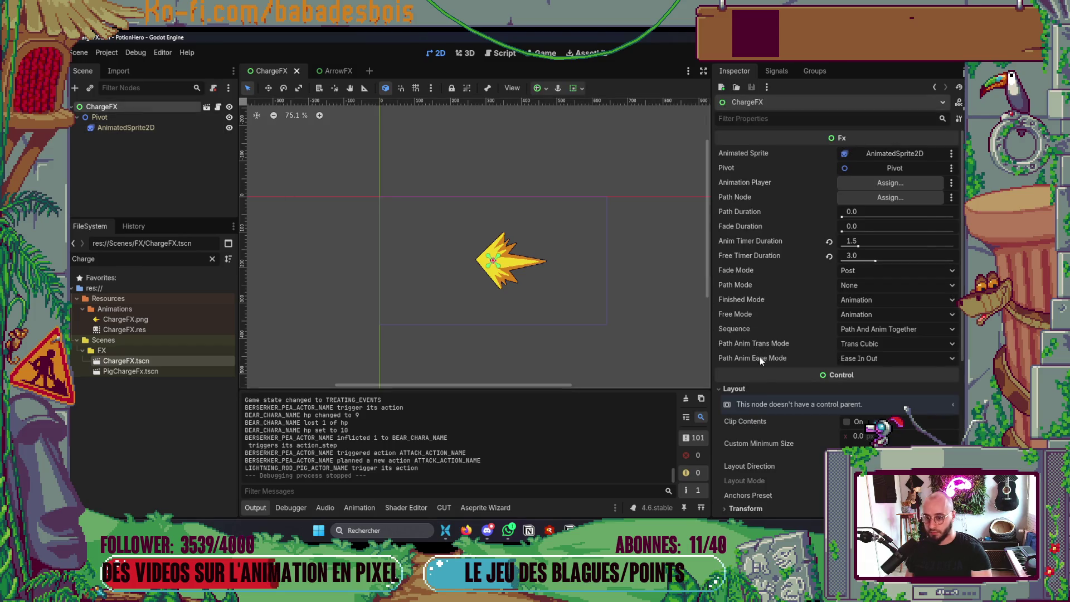
scroll(775, 401, down, 10)
click(768, 373)
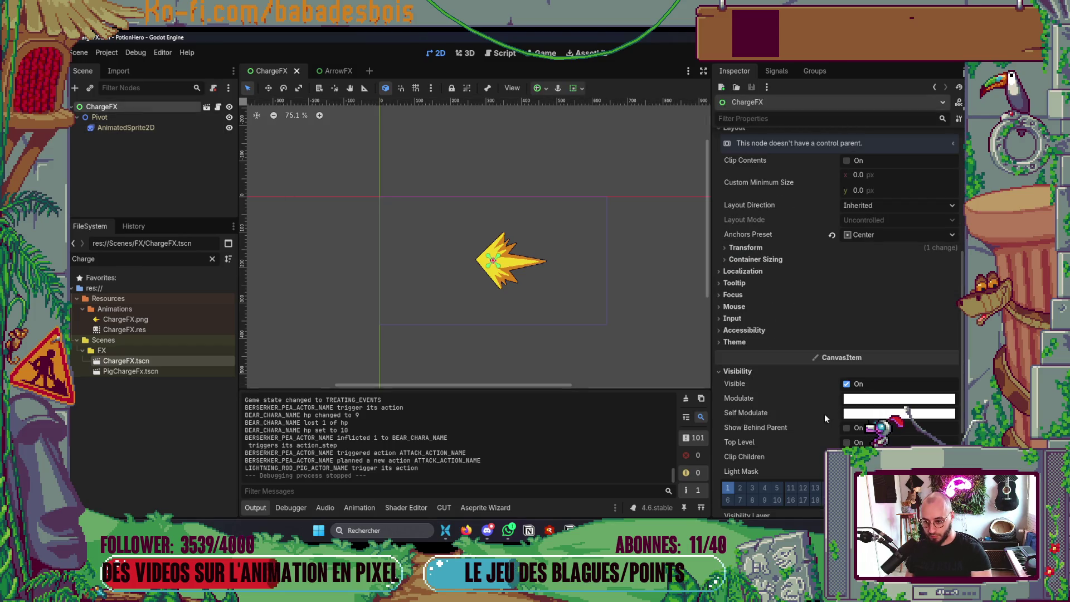
click(846, 428)
Run the game again, start the second adventure, and enter the first farm combat room
key(F6)
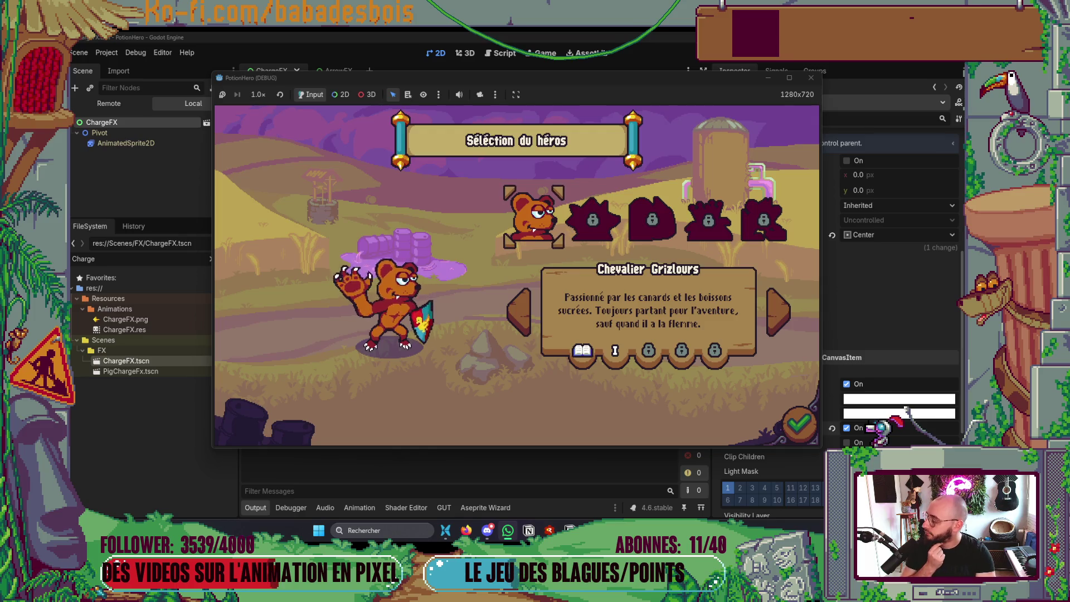
click(798, 415)
click(610, 224)
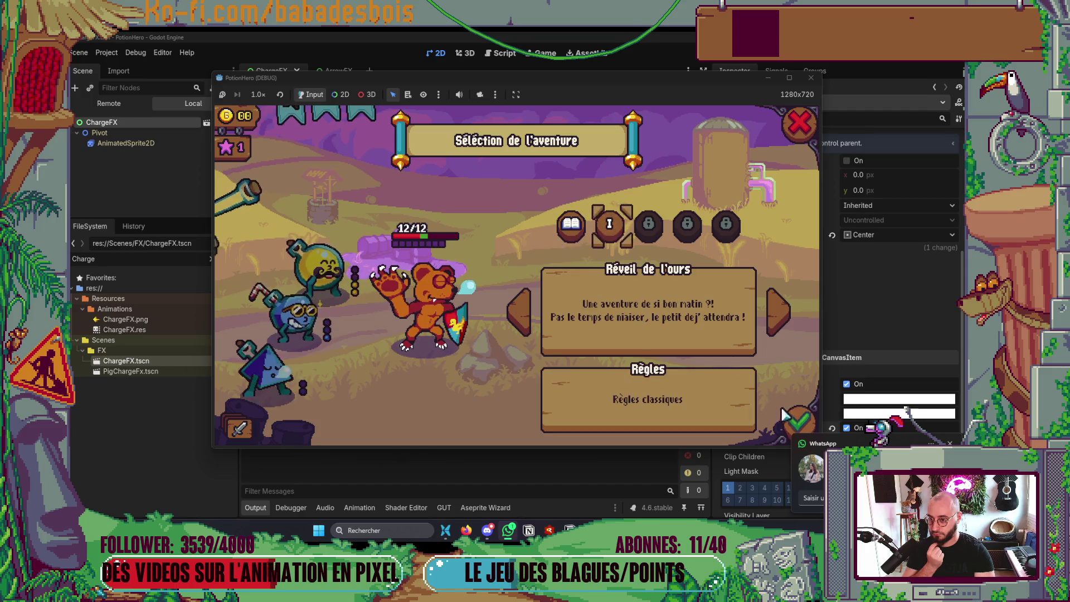
click(610, 224)
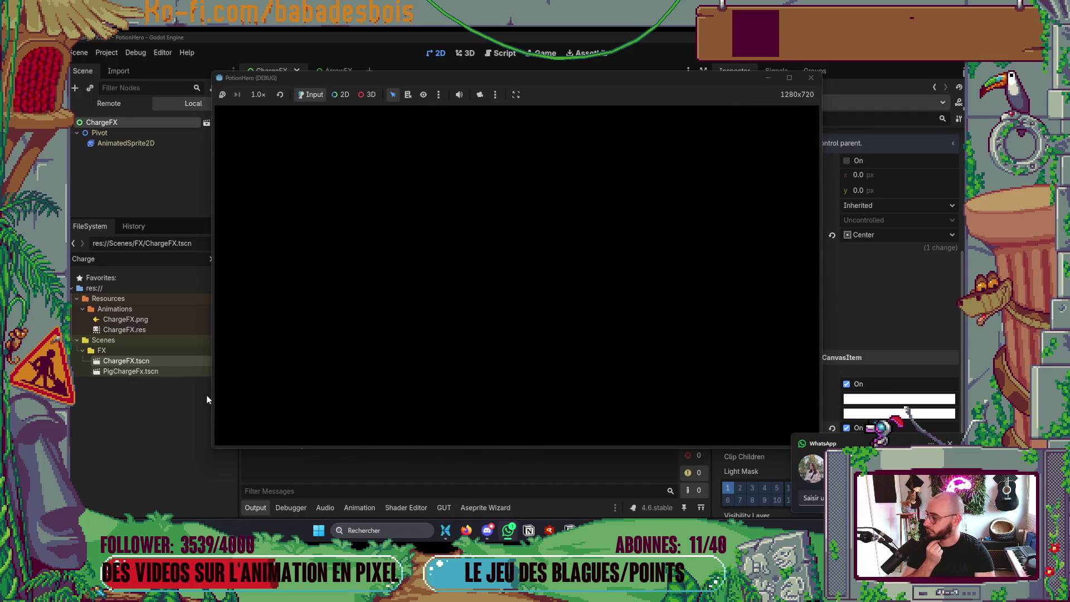
click(543, 322)
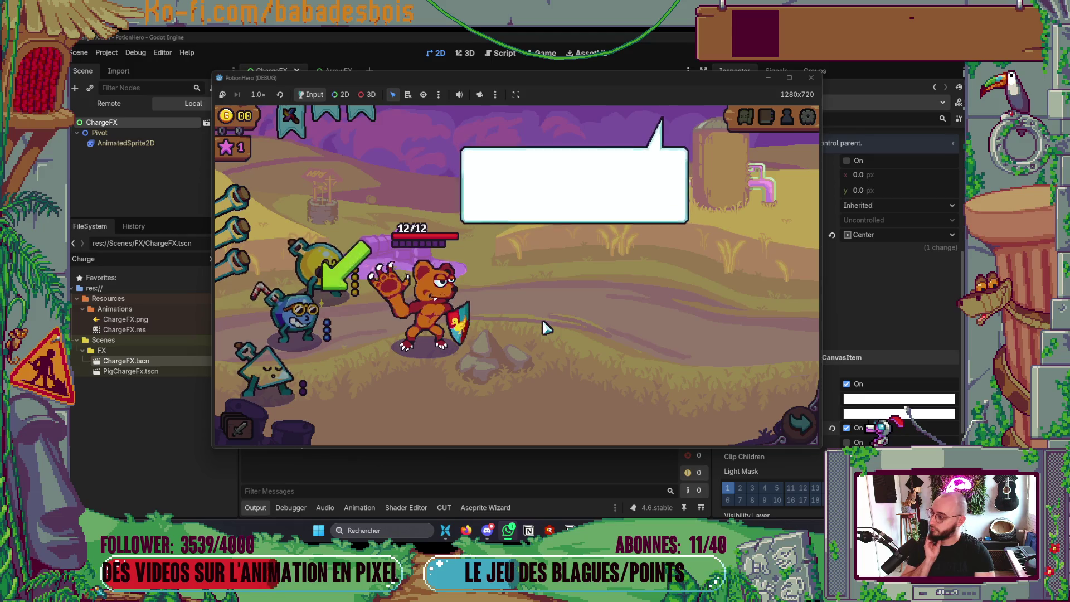
click(543, 322)
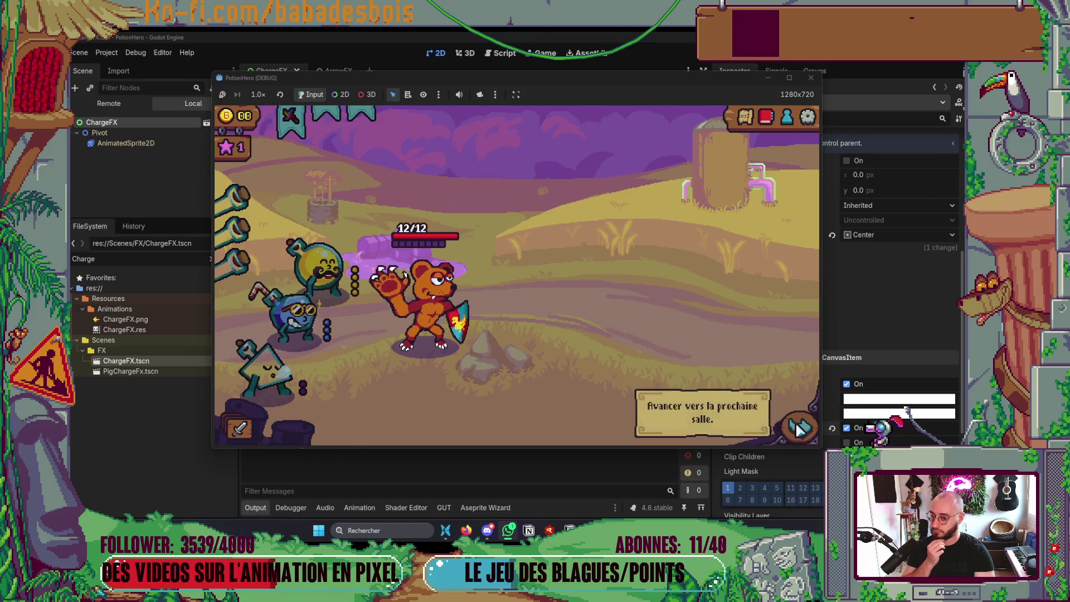
click(800, 424)
click(322, 310)
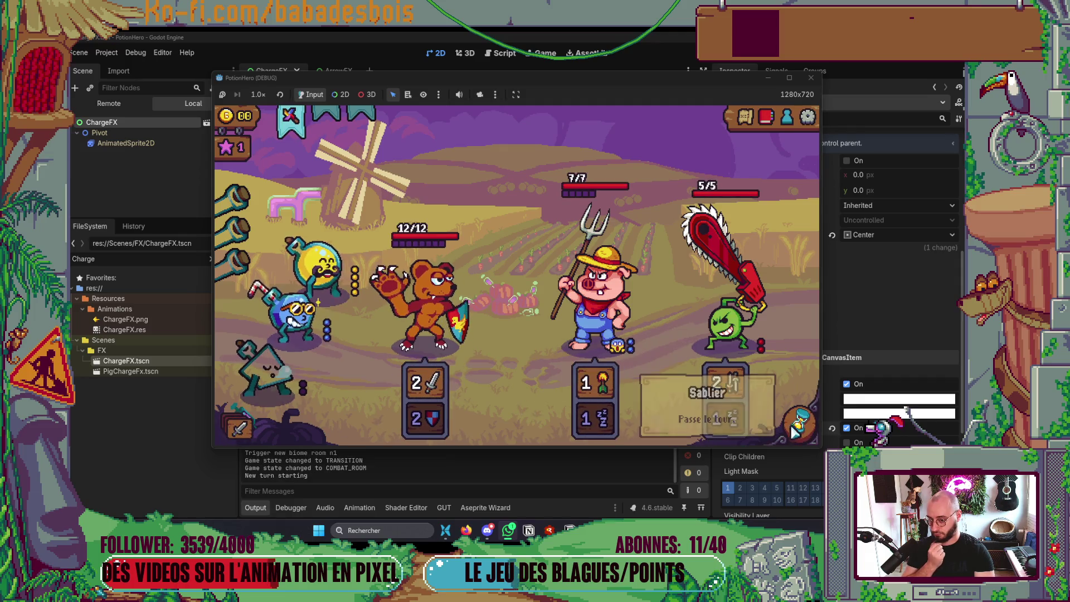
Give the bear the potion, swap its two actions, end the turn, and stop the game
click(301, 326)
click(421, 298)
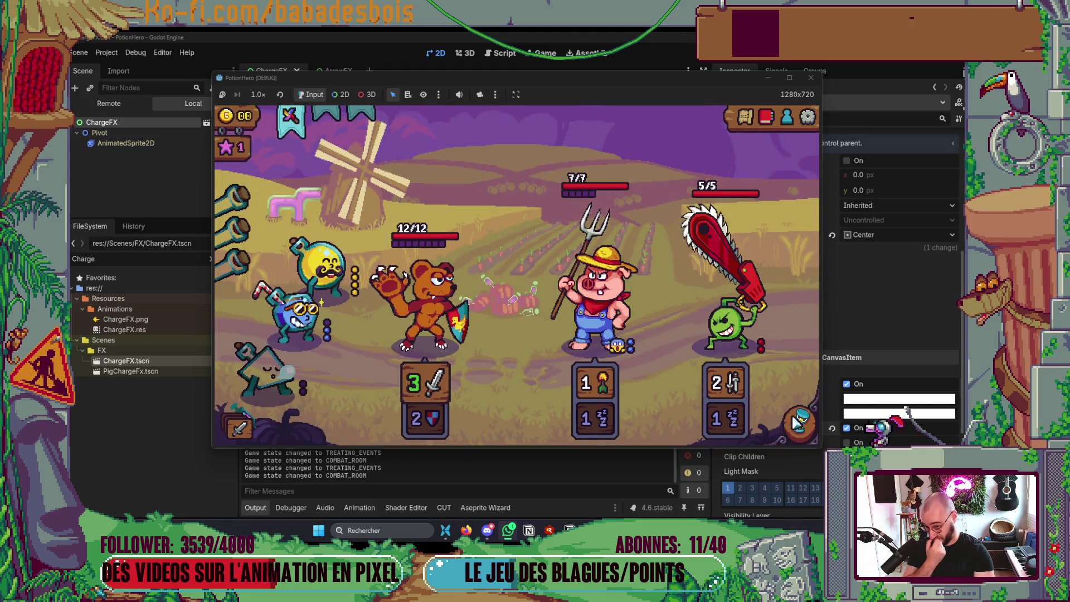
mouse_move(507, 532)
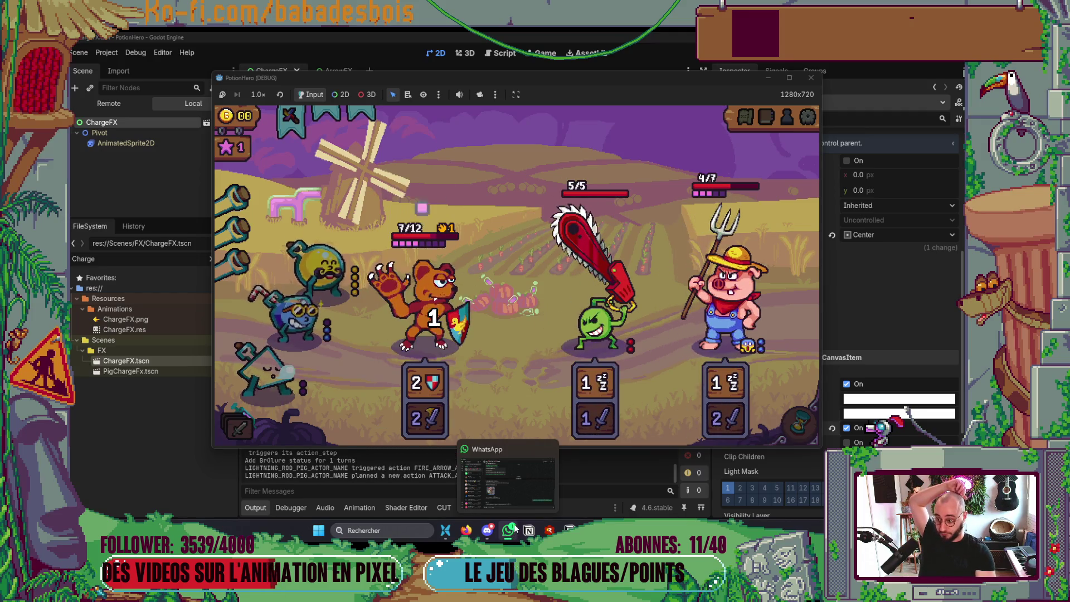
mouse_move(332, 282)
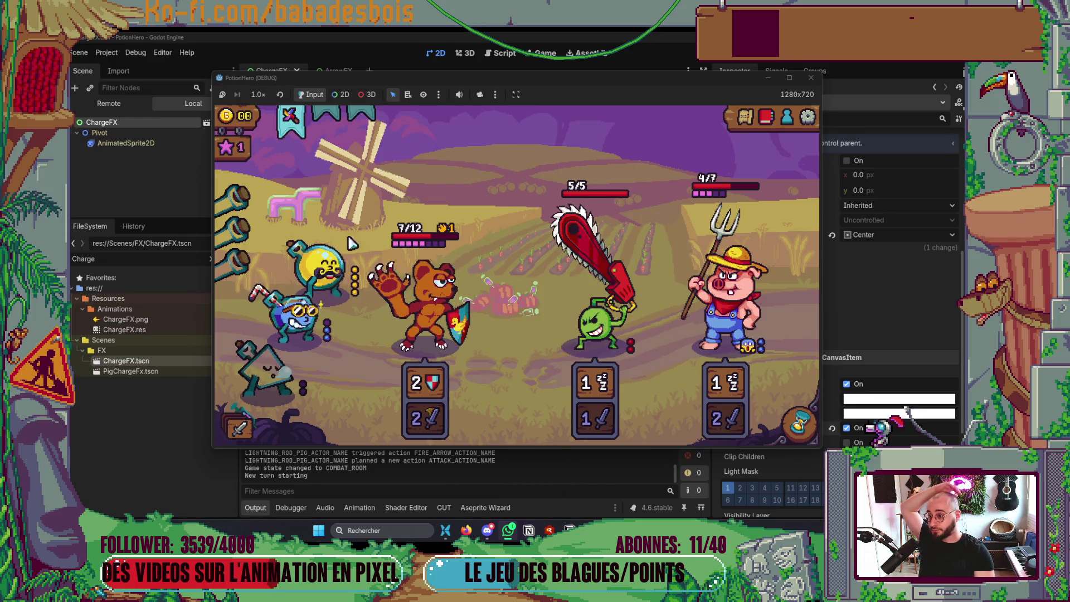
mouse_move(336, 261)
drag(336, 261, 426, 295)
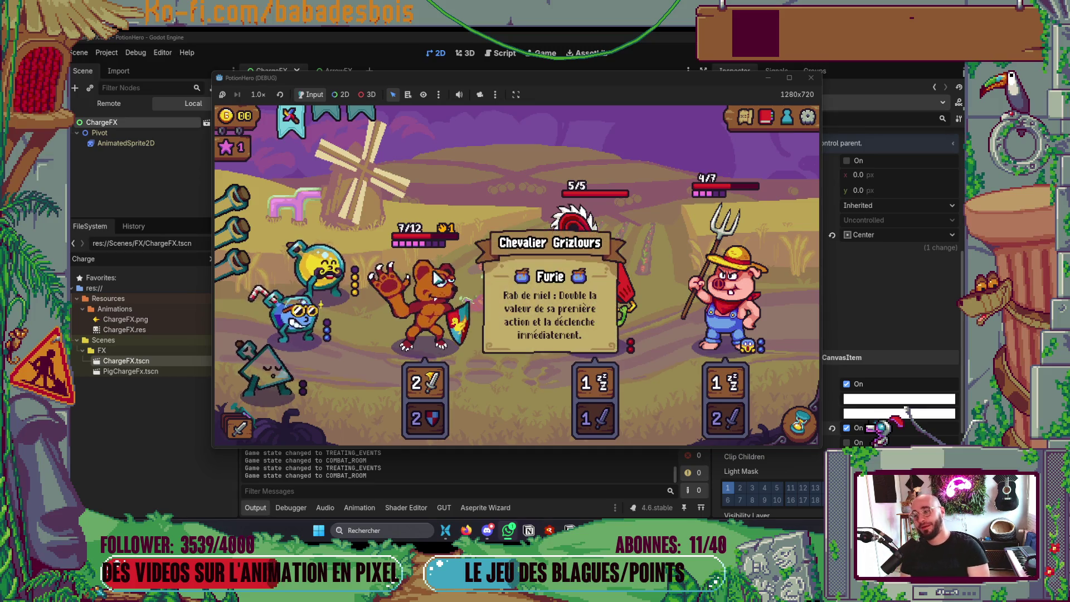
mouse_move(752, 310)
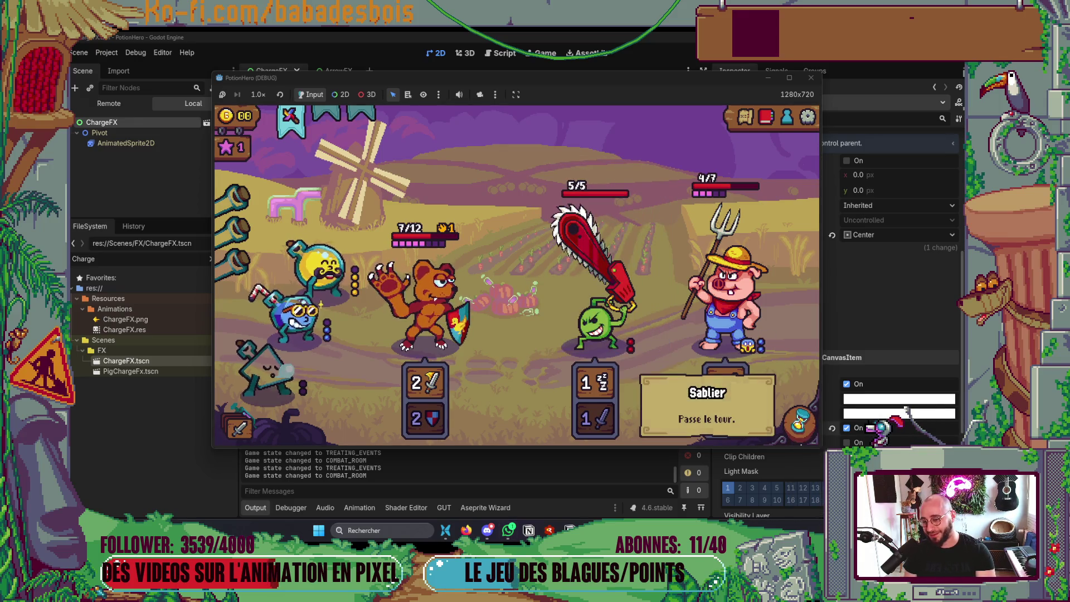
click(798, 422)
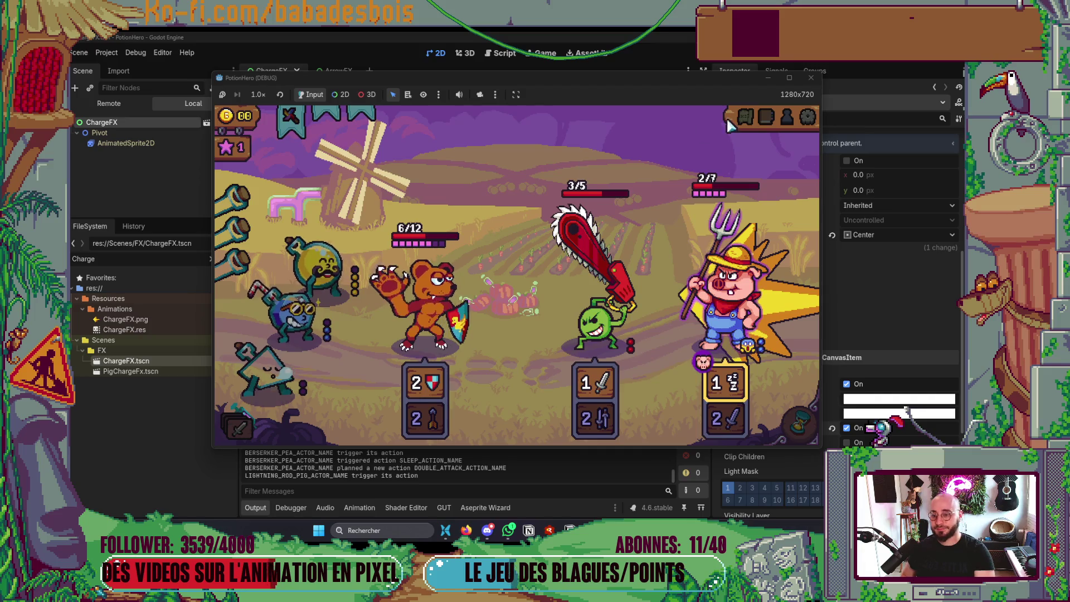
click(811, 78)
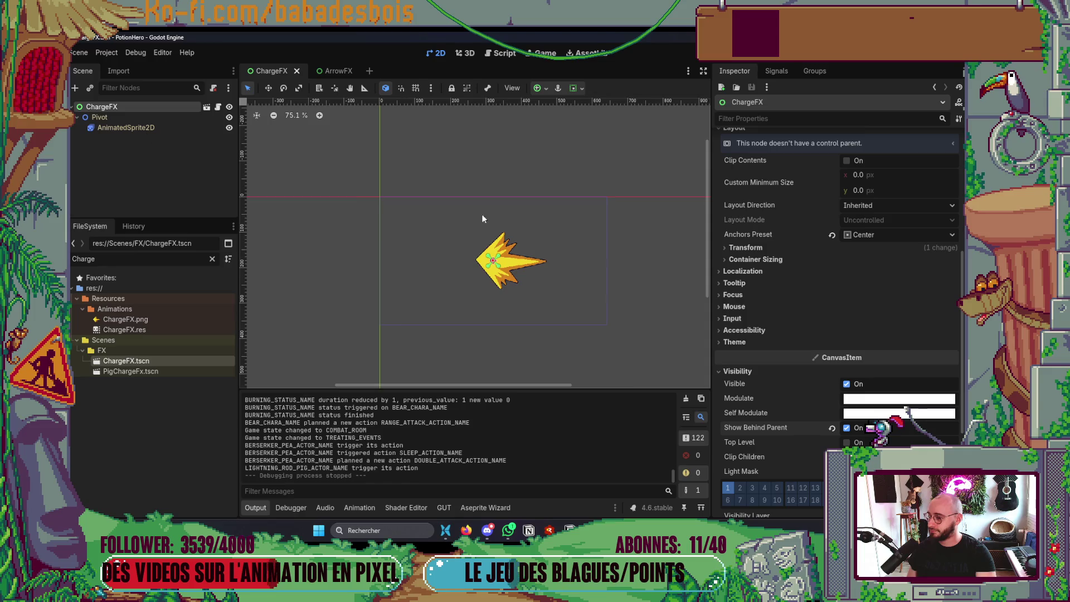
Hide the AnimatedSprite2D's SpriteFrames panel and save the ChargeFX scene
scroll(565, 263, up, 3)
click(179, 131)
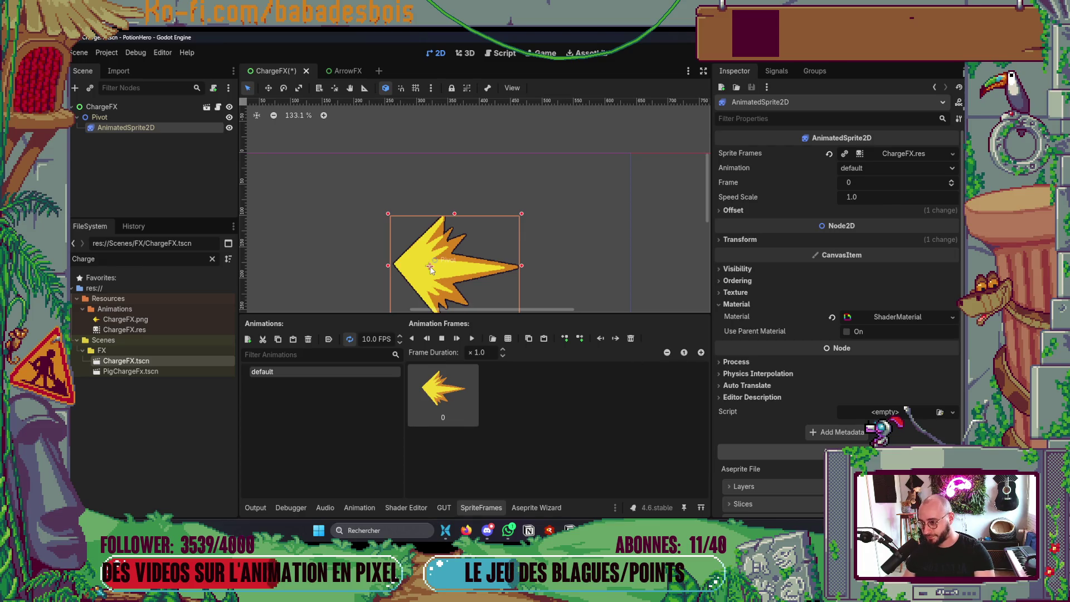
click(476, 507)
key(ctrl+s)
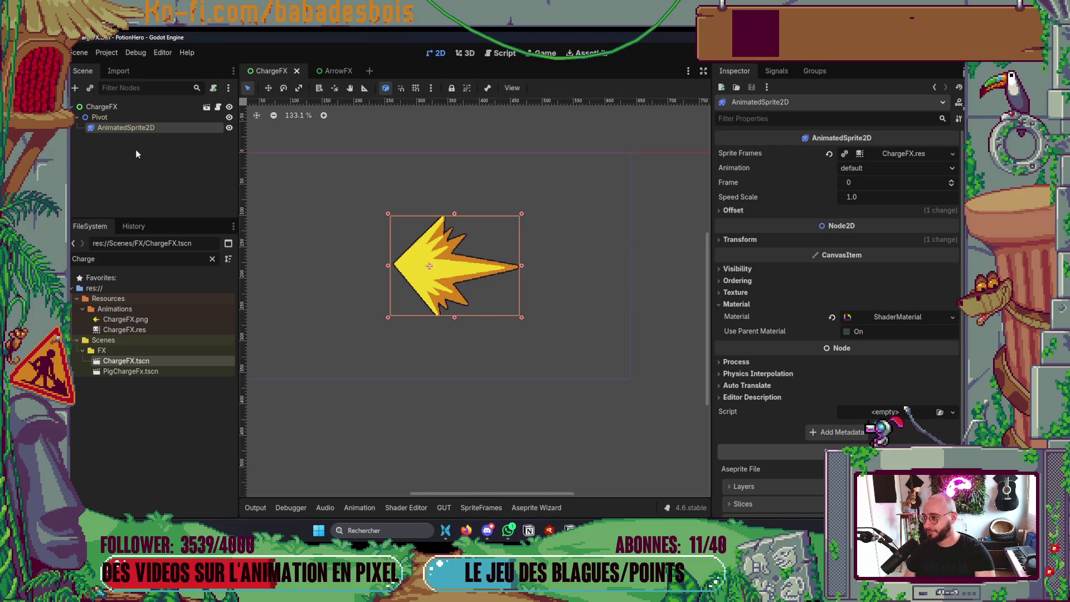
Collapse the ChargeFX root's Layout group to see the Fx timers, then switch to Fx.gd
click(114, 106)
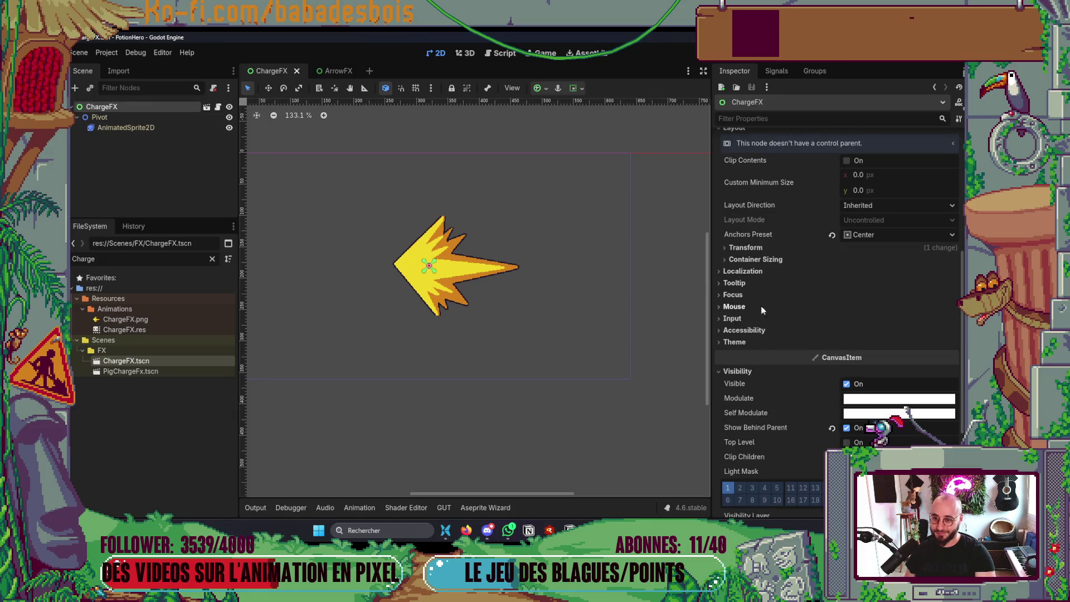
scroll(777, 132, up, 3)
click(747, 273)
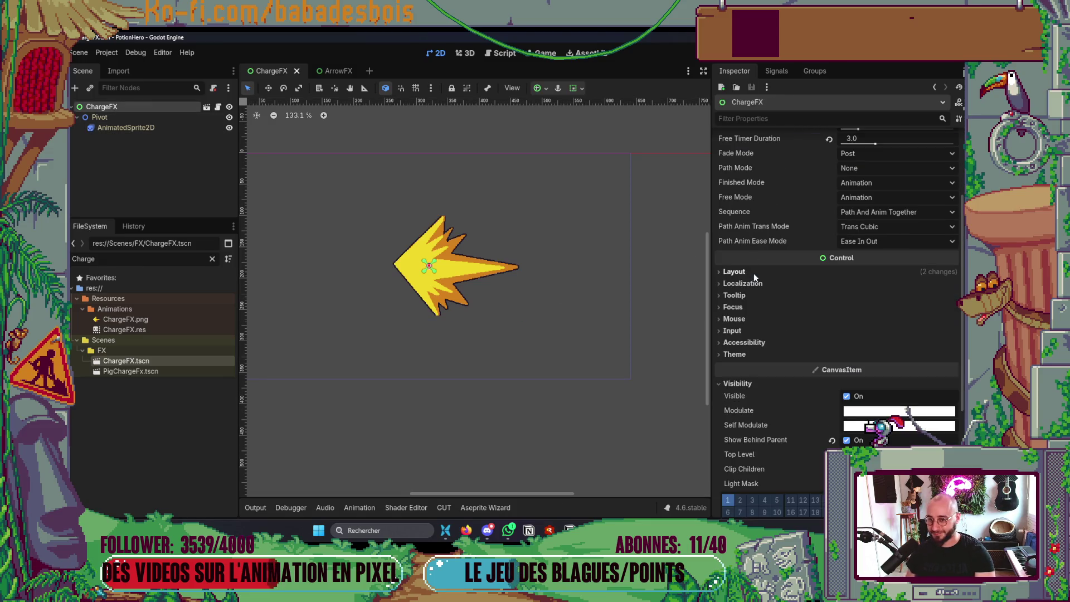
scroll(753, 273, up, 3)
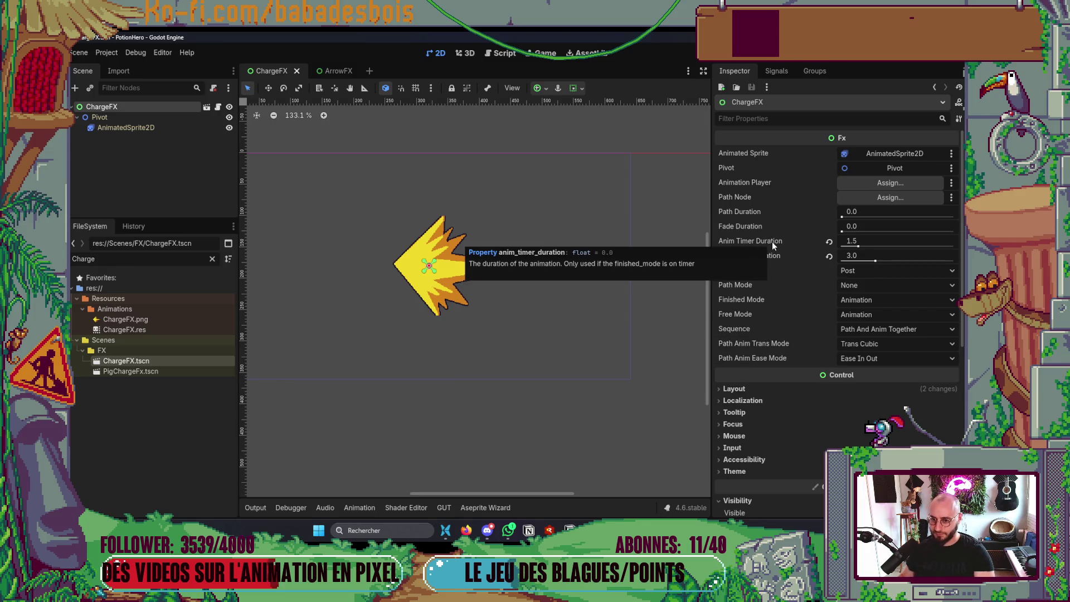
key(alt+Tab)
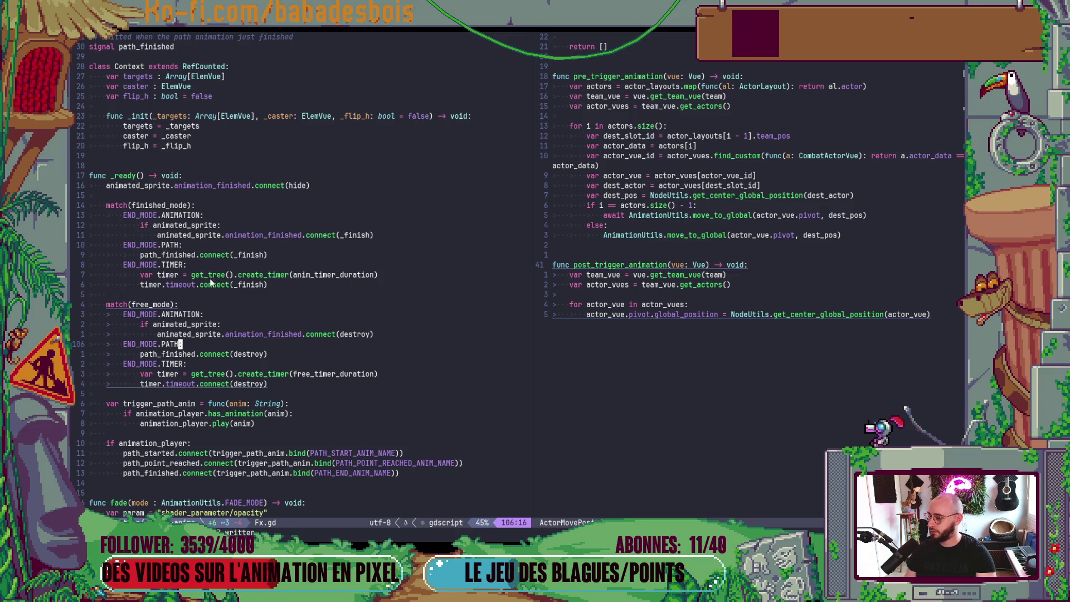
Read Fx.gd's anim timer finish and free timer code, then return to the running game
click(259, 284)
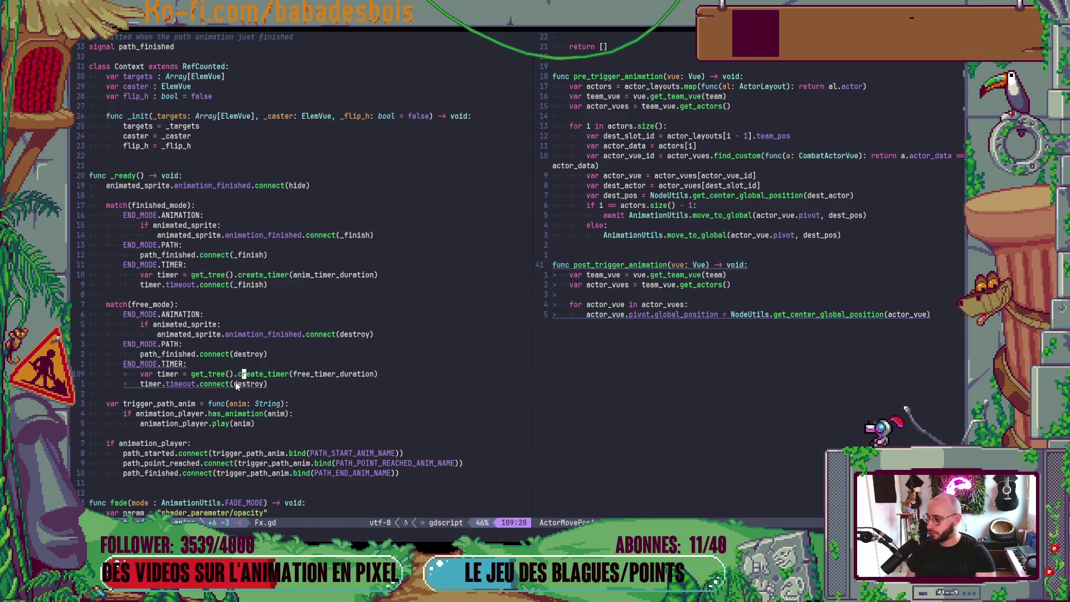
scroll(235, 380, down, 2)
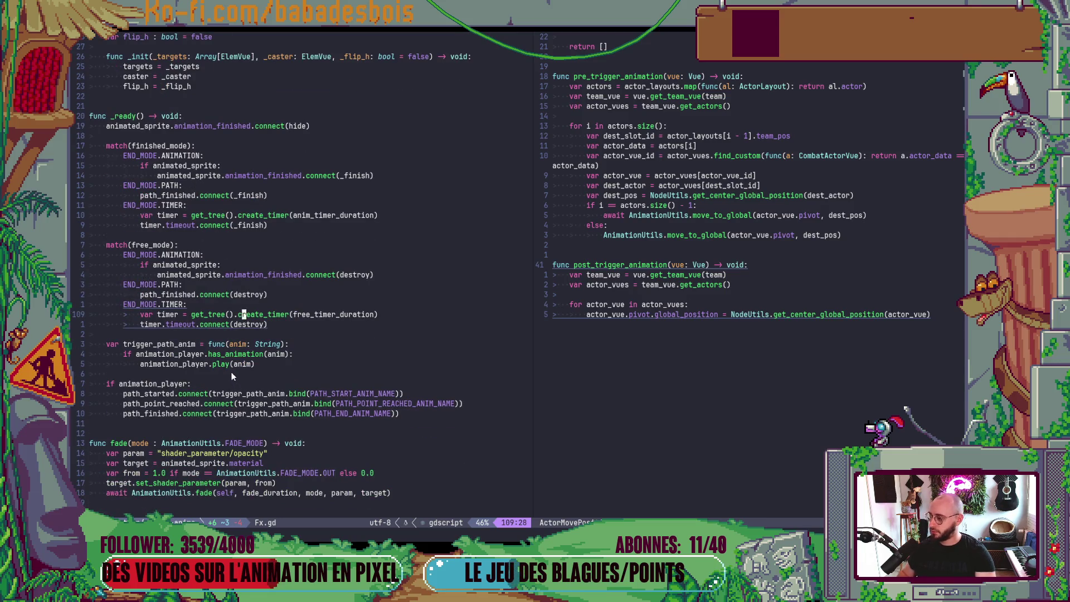
key(alt+Tab)
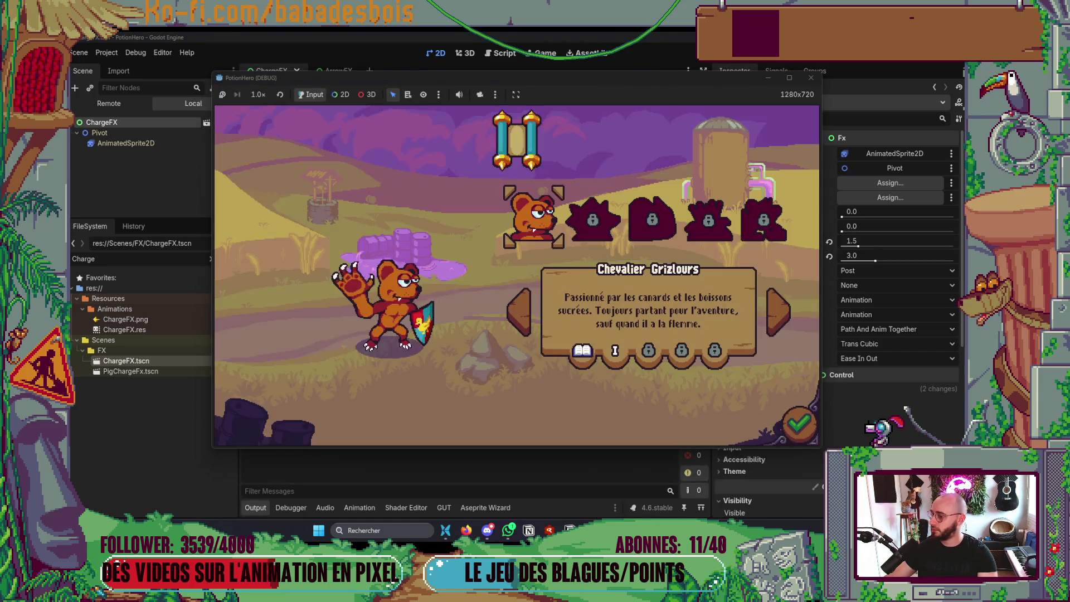
Reach the farm battle, use the pinwheel on the pig to see the tornado effect, then stop
click(799, 412)
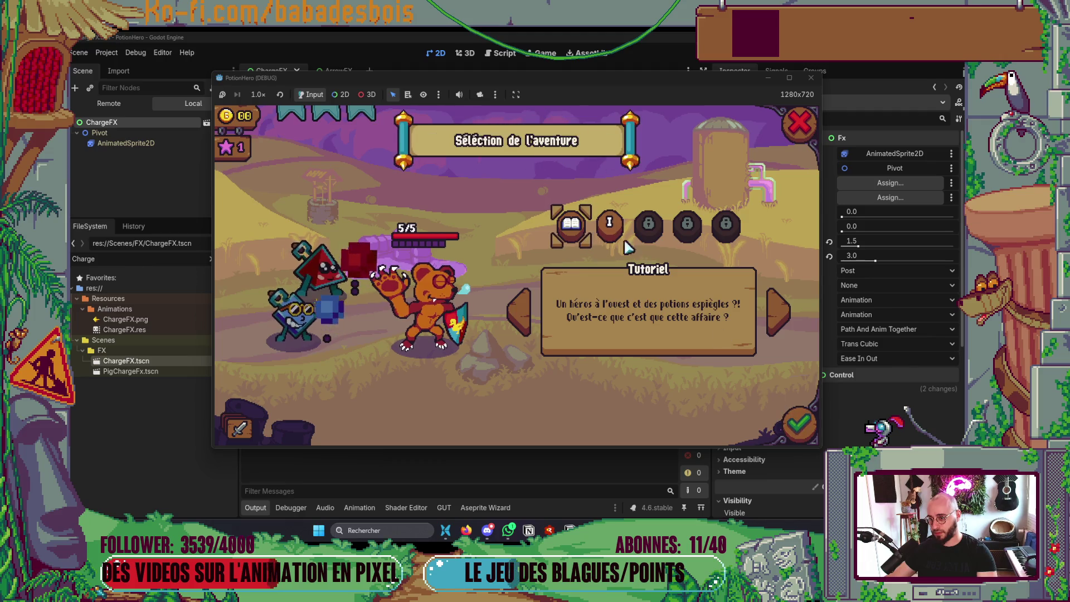
click(800, 430)
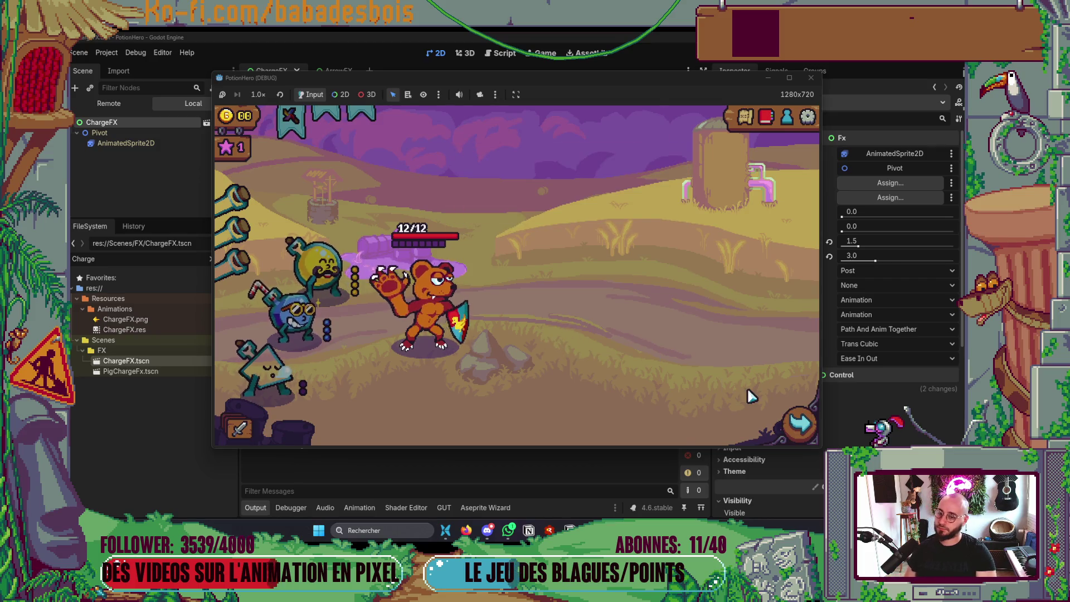
click(799, 424)
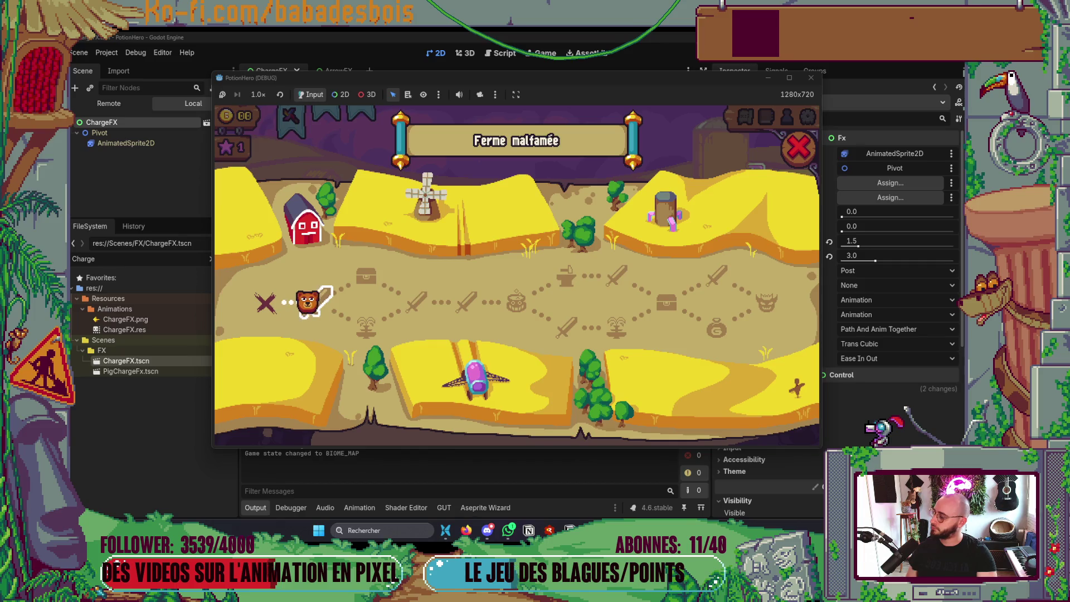
click(415, 302)
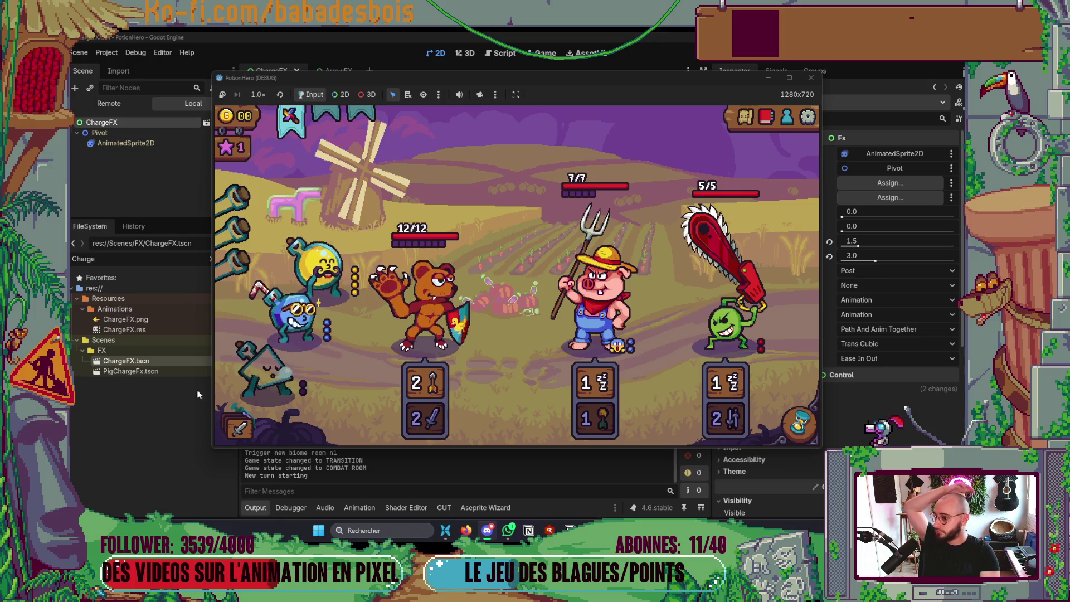
click(289, 115)
click(593, 290)
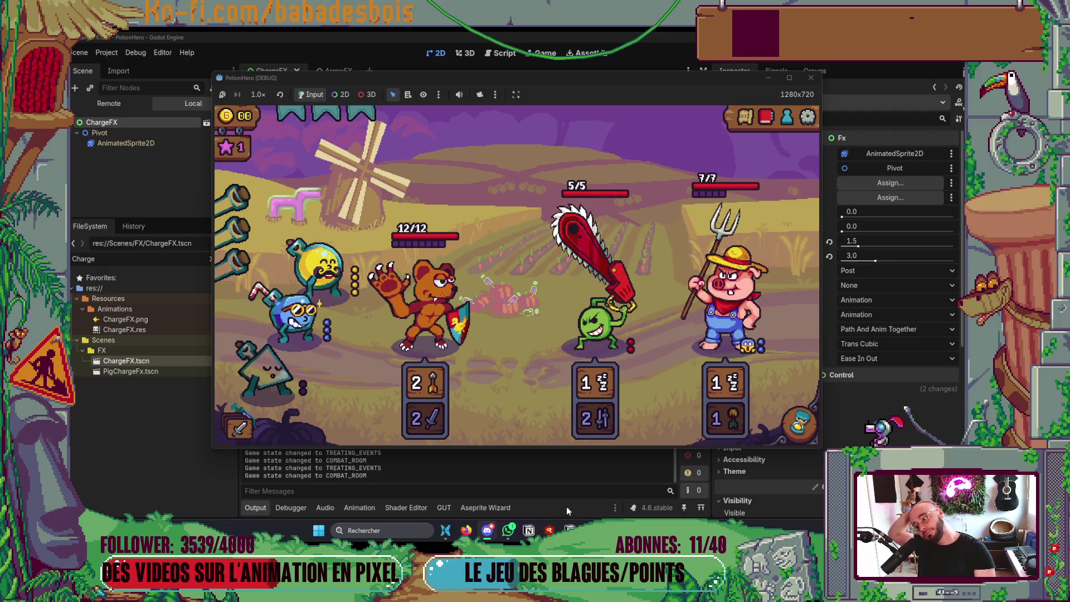
click(810, 78)
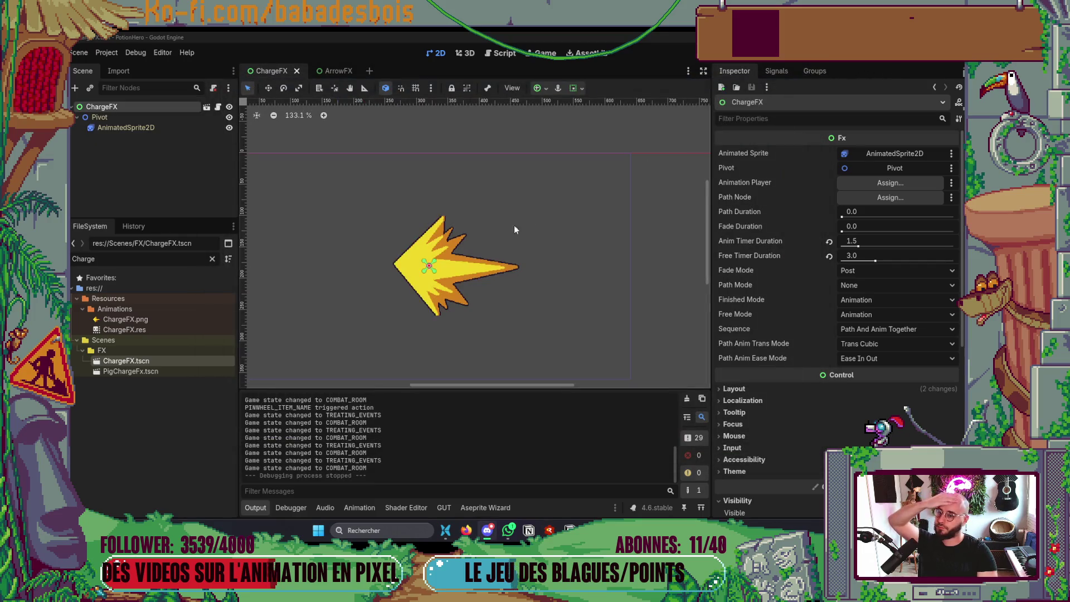
Give ChargeFX a 0.2 Fade Duration with Pre And Post fade mode, and save it
drag(470, 304, 492, 257)
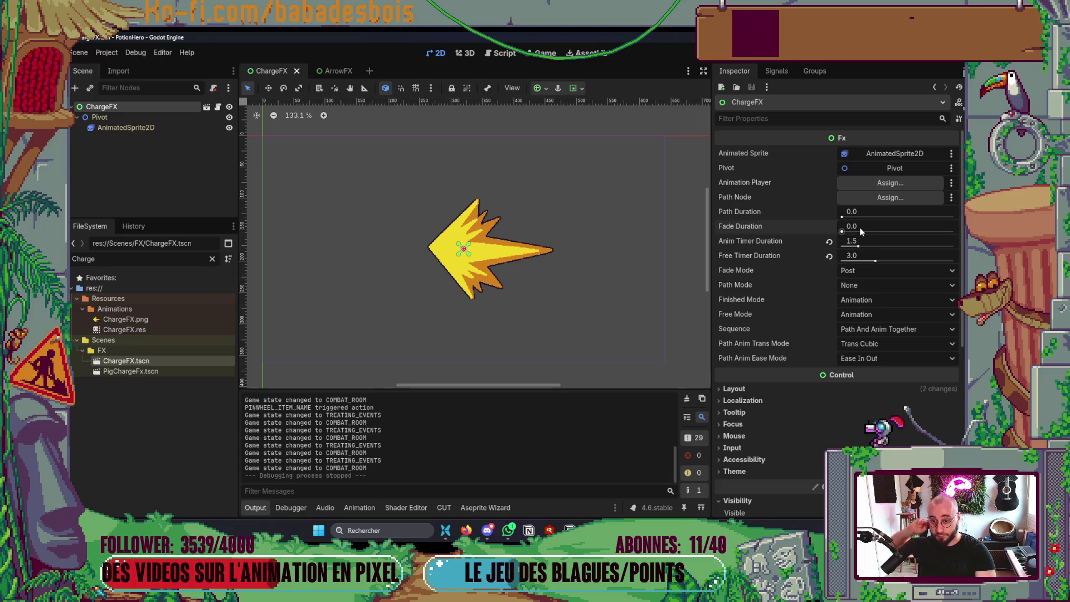
text(0.2)
key(Return)
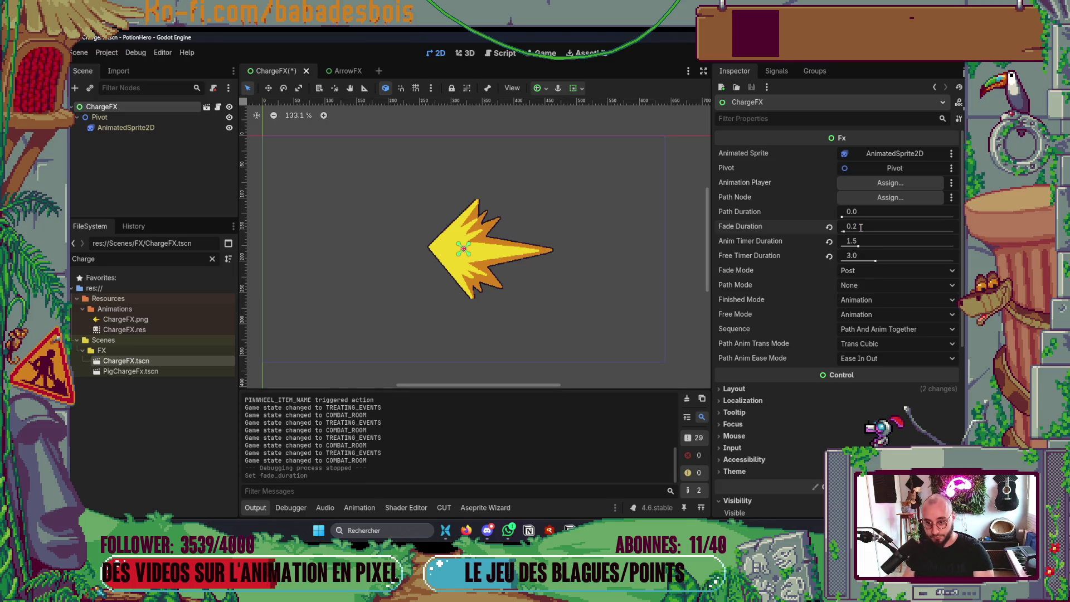
click(878, 276)
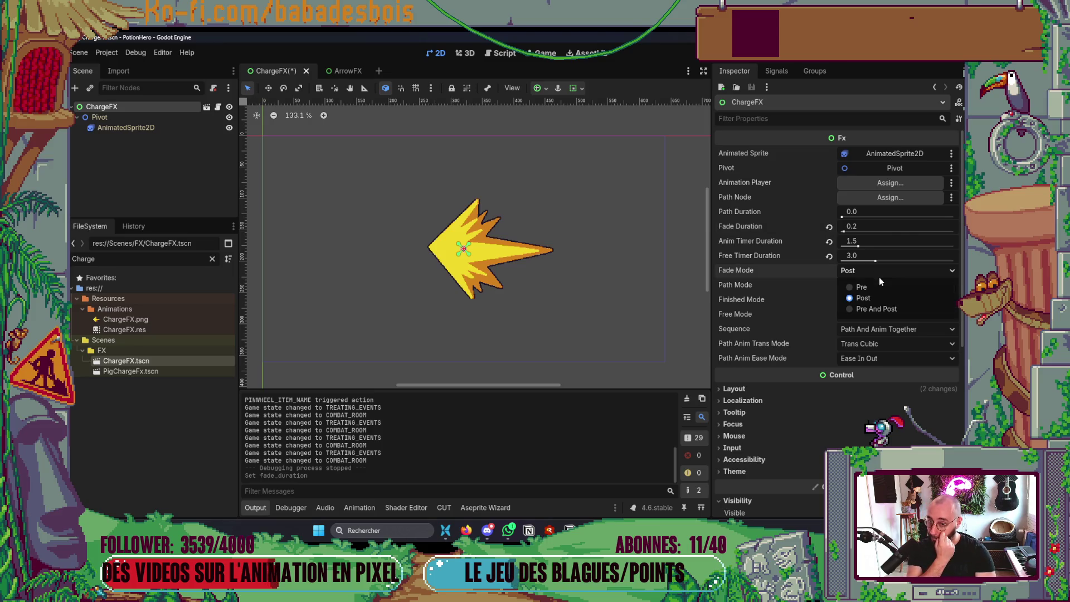
click(874, 308)
key(ctrl+s)
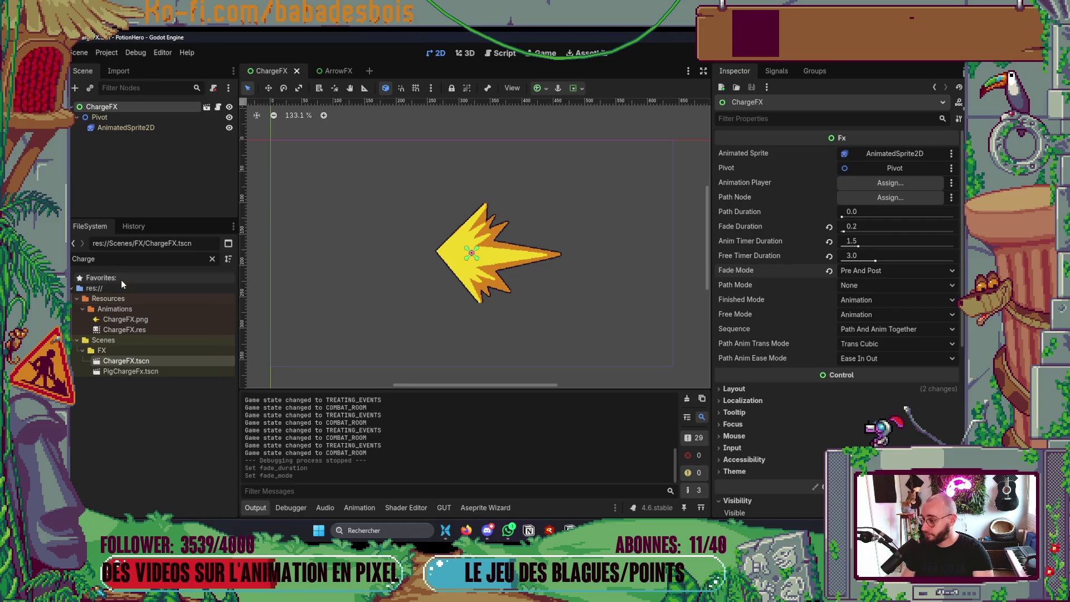
Filter for 'Tornado', open TornadoFx.tscn, and set its Fade Mode to Pre And Post
text(Tornado)
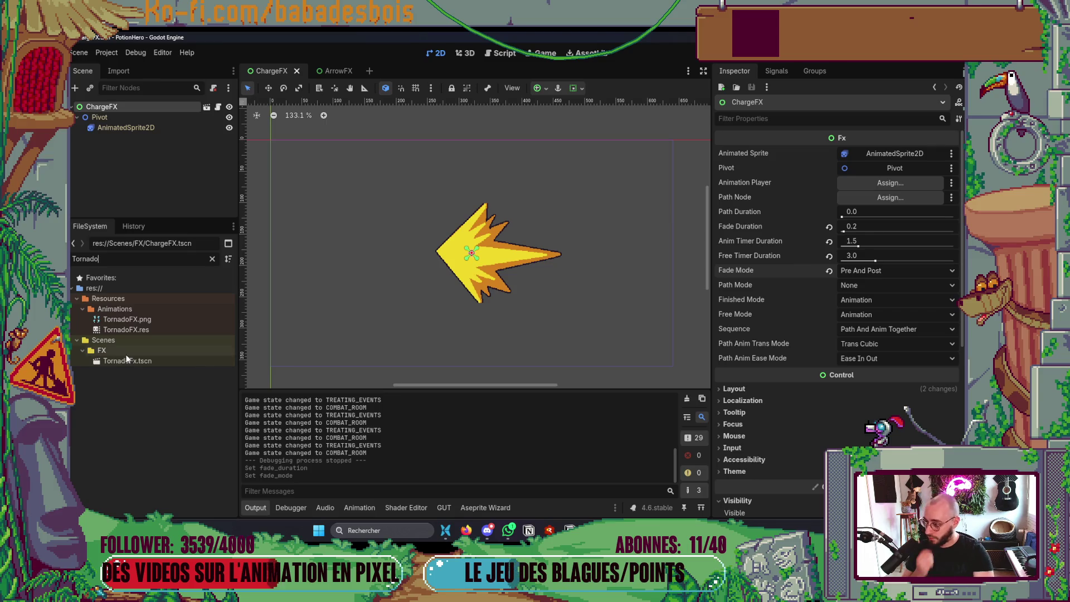
double_click(131, 362)
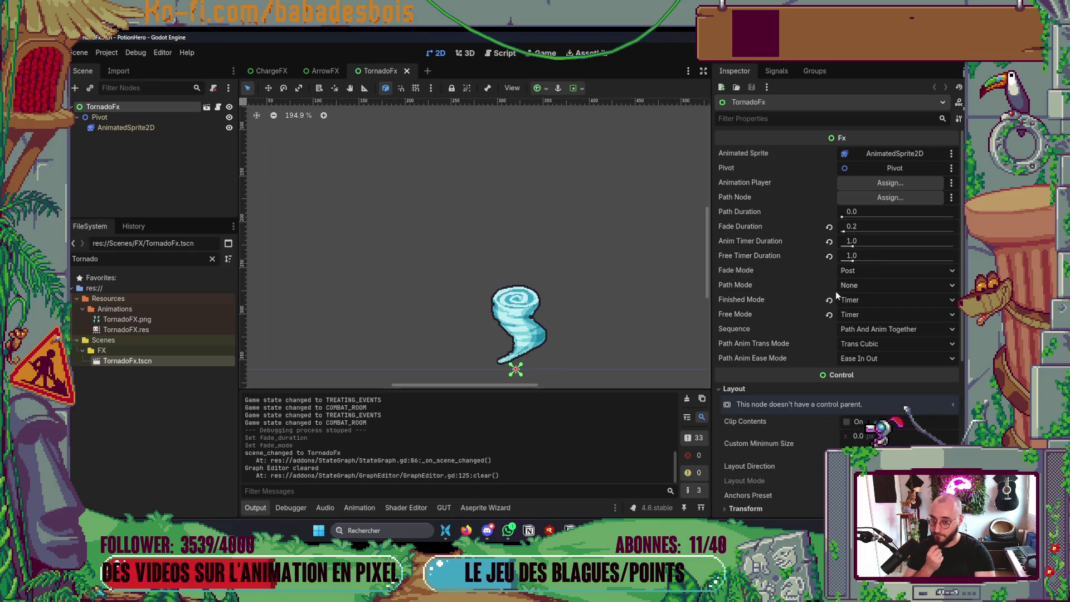
click(873, 273)
click(869, 305)
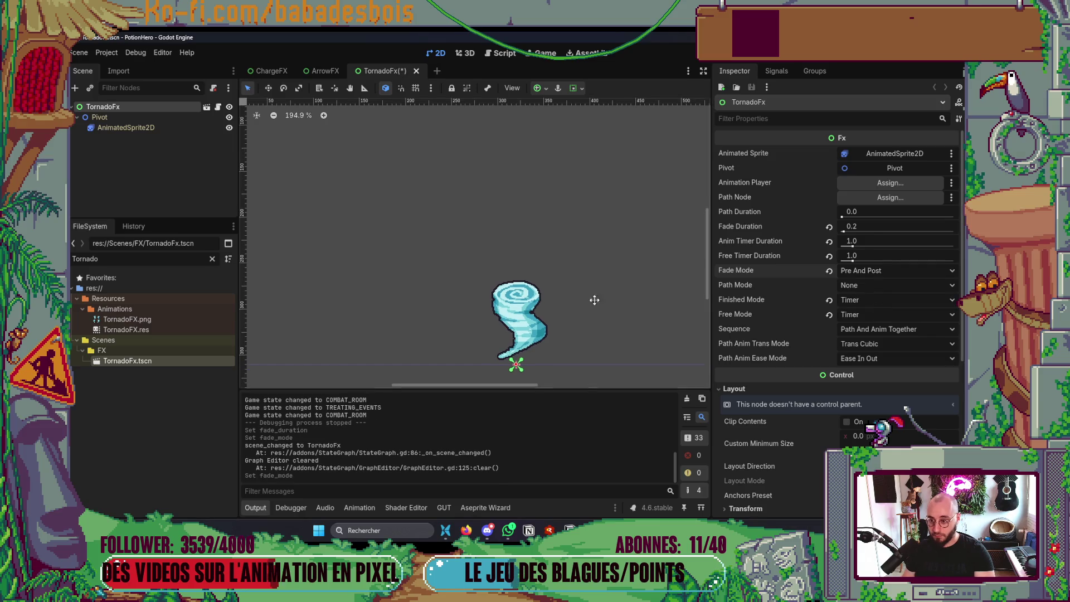
key(alt+Tab)
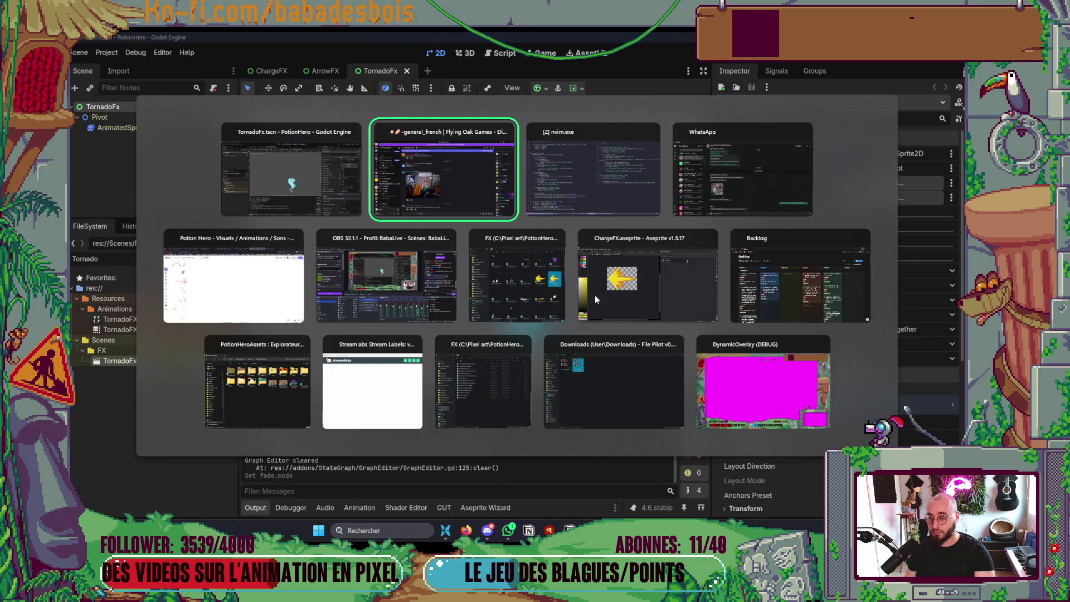
Change the exported fade_mode default in Fx.gd to FADE_MODE.PRE_AND_POST
scroll(201, 179, up, 7)
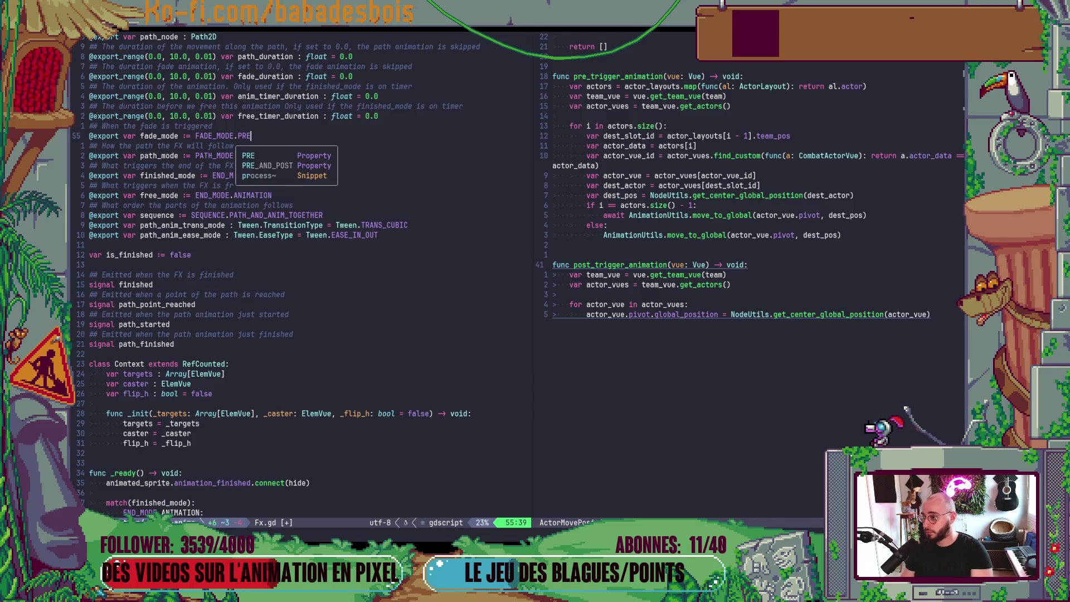
key(Tab)
key(Return)
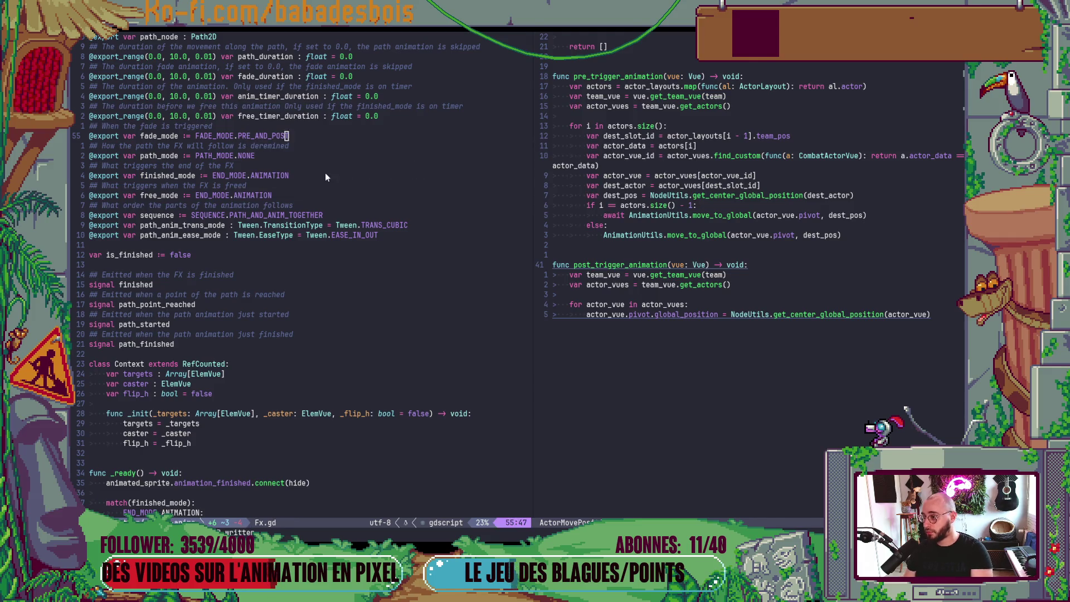
key(alt+Tab)
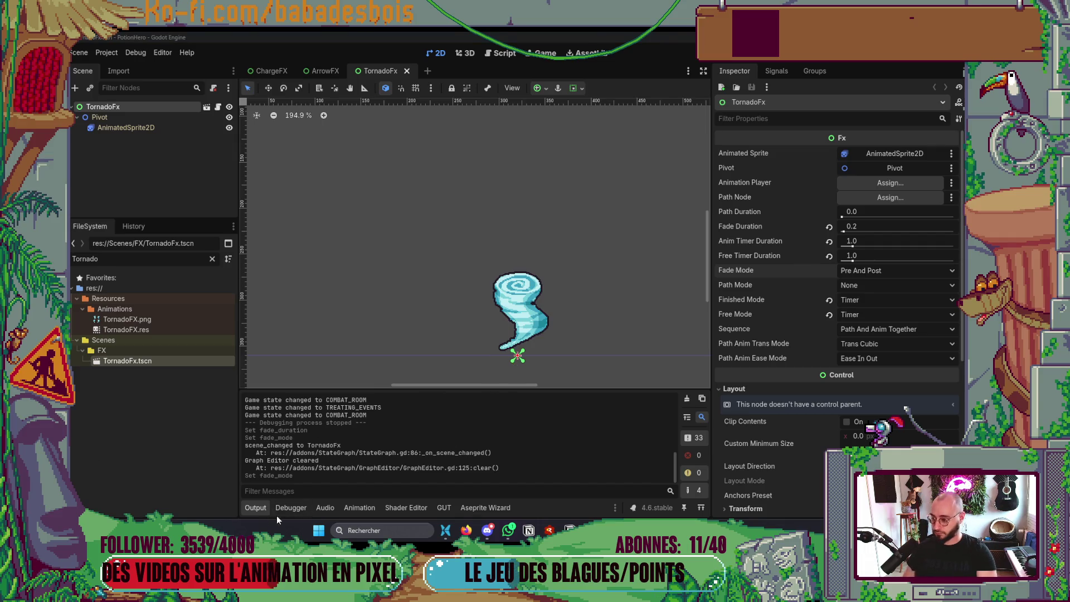
Collapse the Output panel to give the TornadoFx canvas more room
click(259, 508)
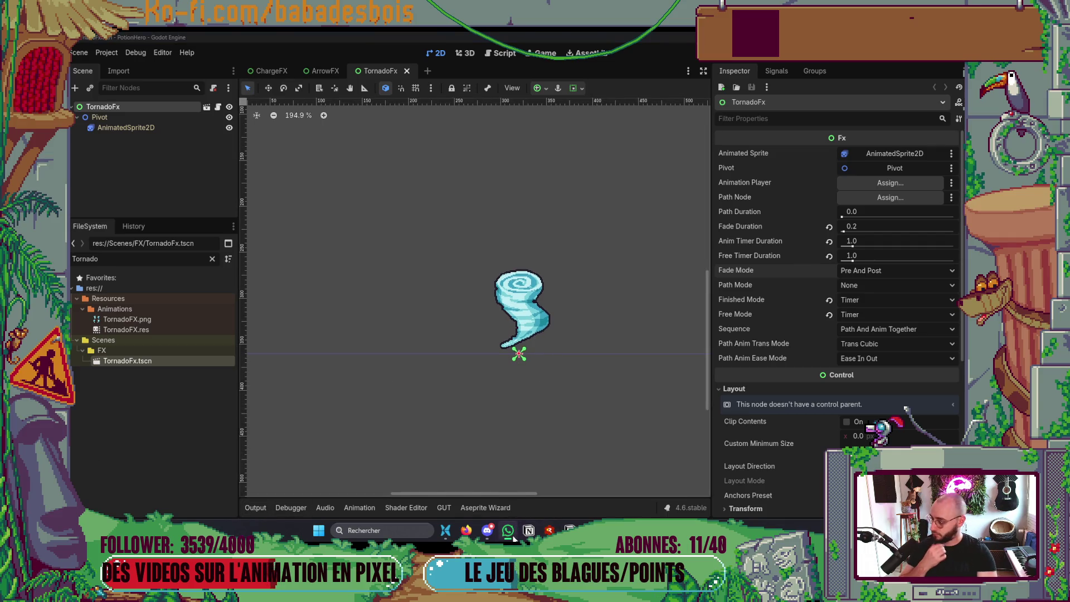
mouse_move(468, 535)
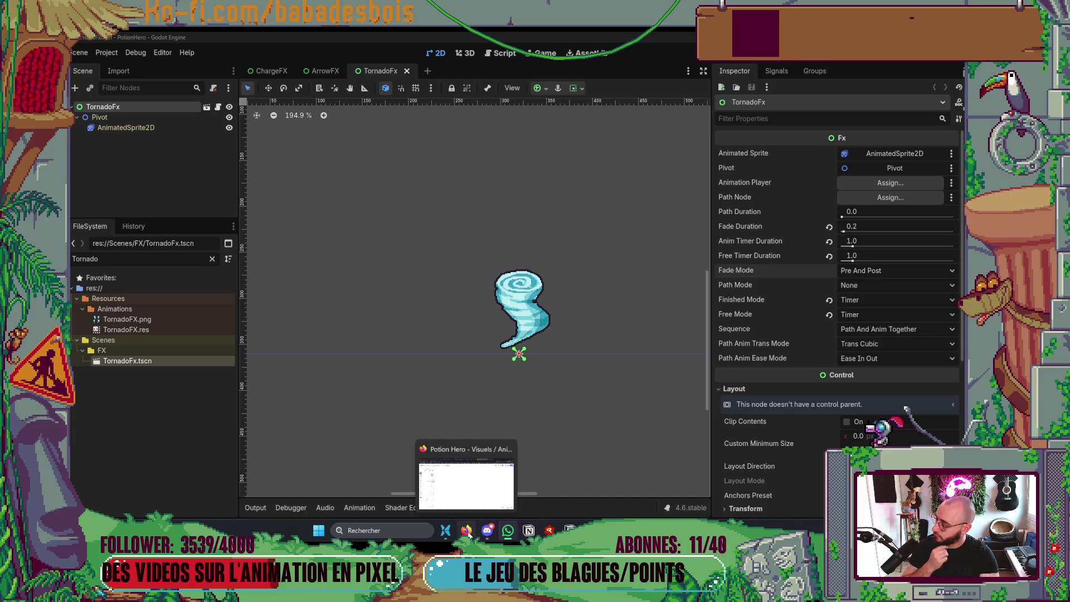
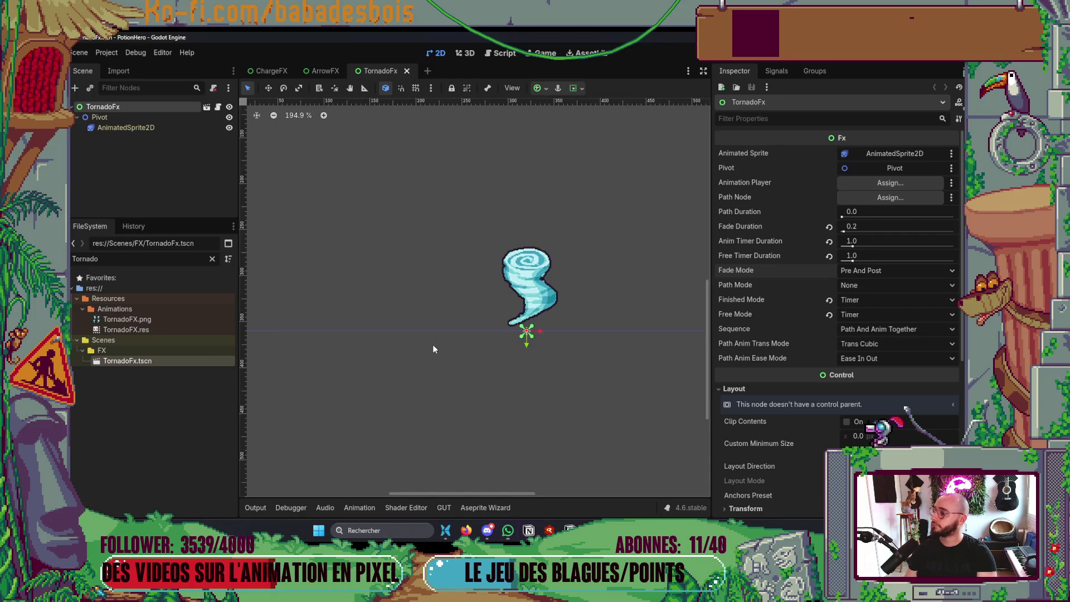
Switch back to the Godot editor and run the game in its debug window
key(alt+Tab)
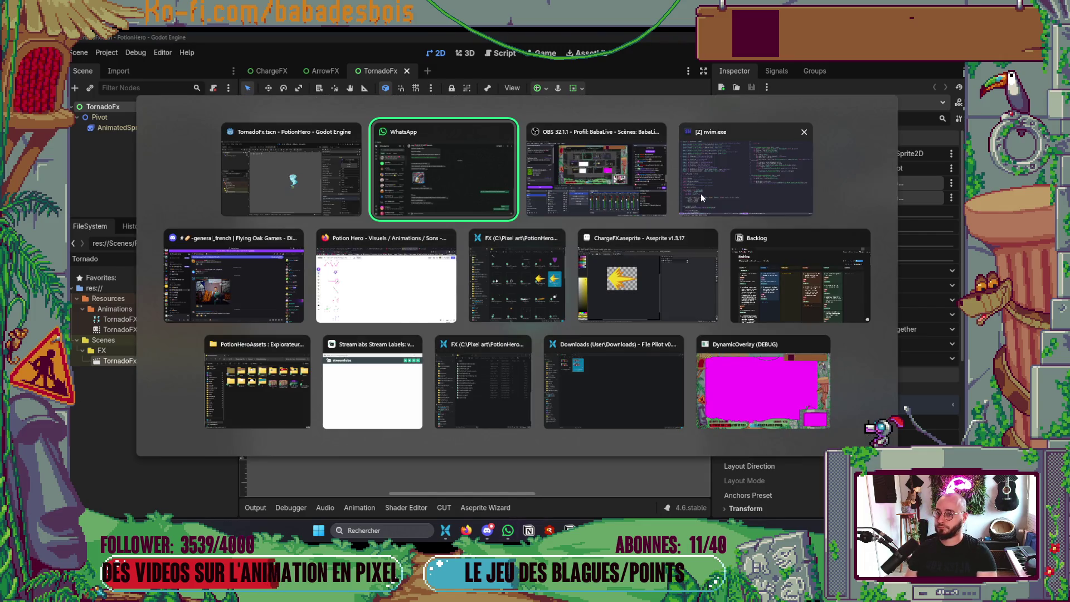
click(312, 206)
key(F6)
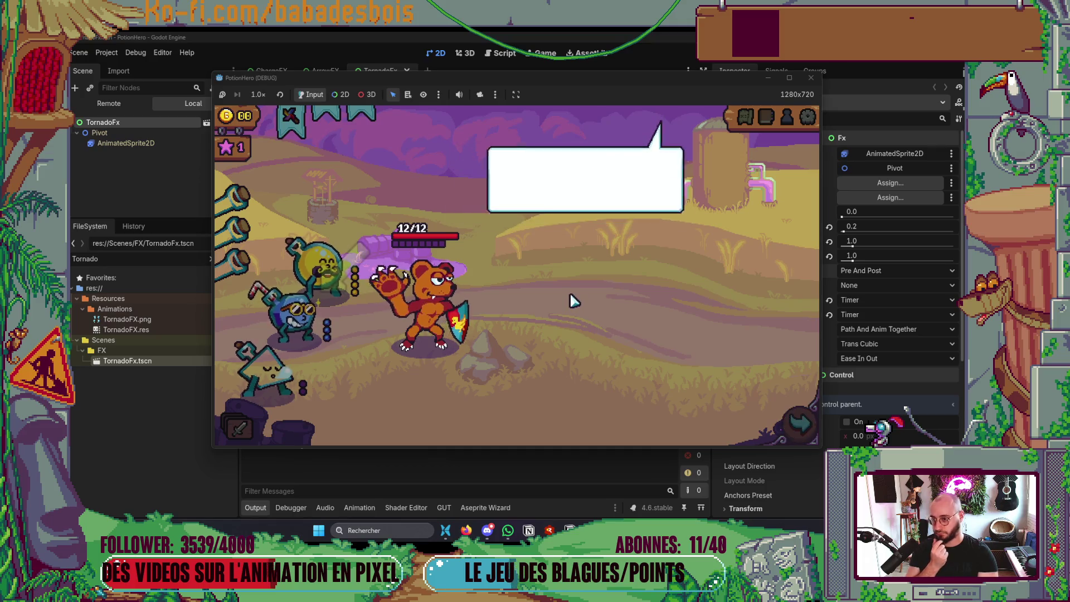
Dismiss the tutorial message and enter the farm combat on the Ferme malfamée map
click(574, 301)
click(614, 325)
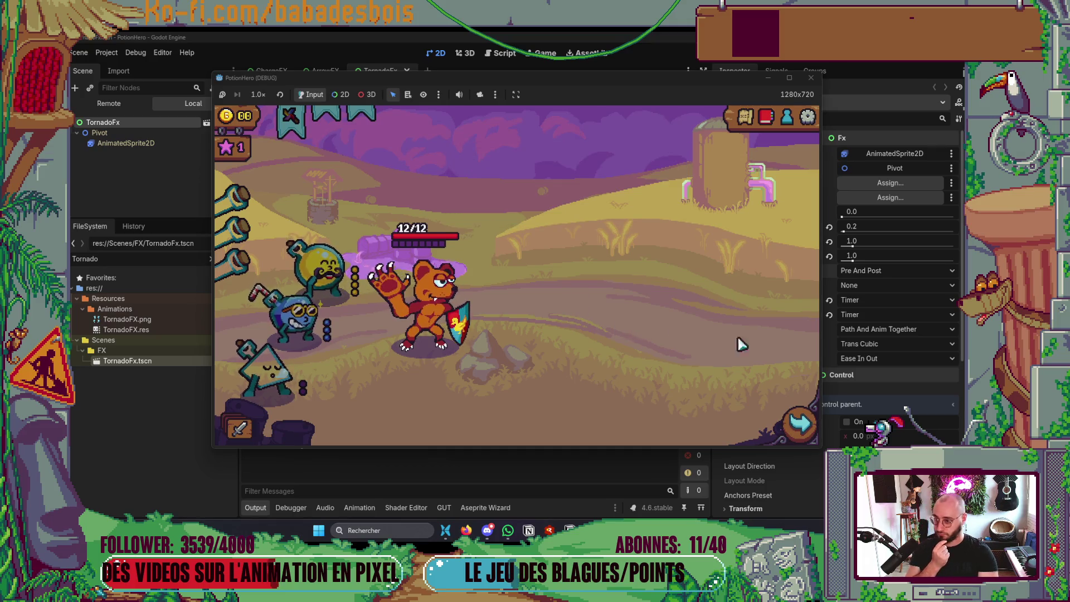
click(317, 303)
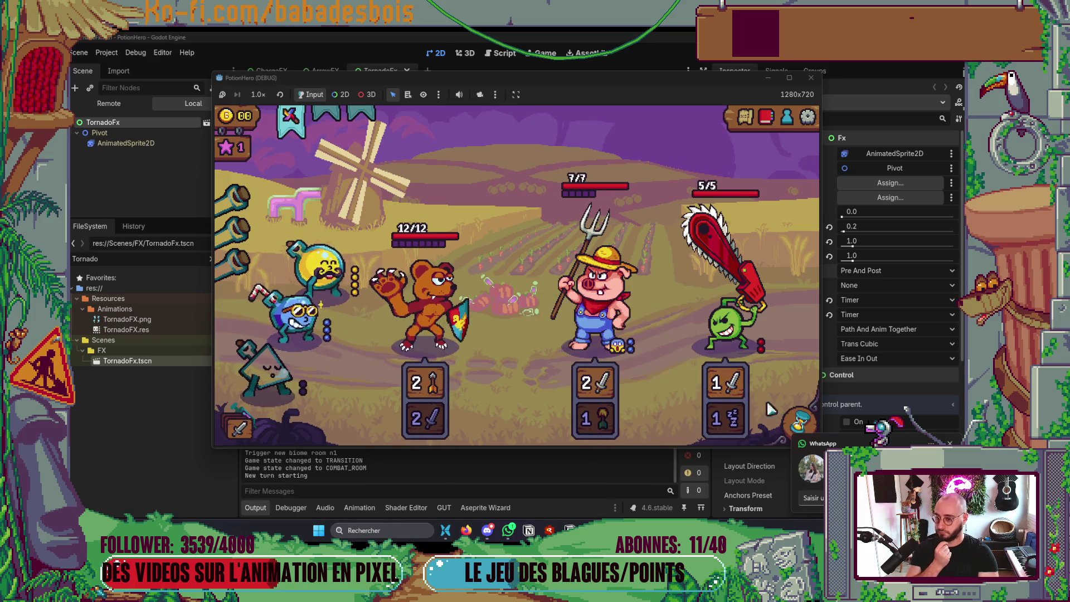
mouse_move(337, 279)
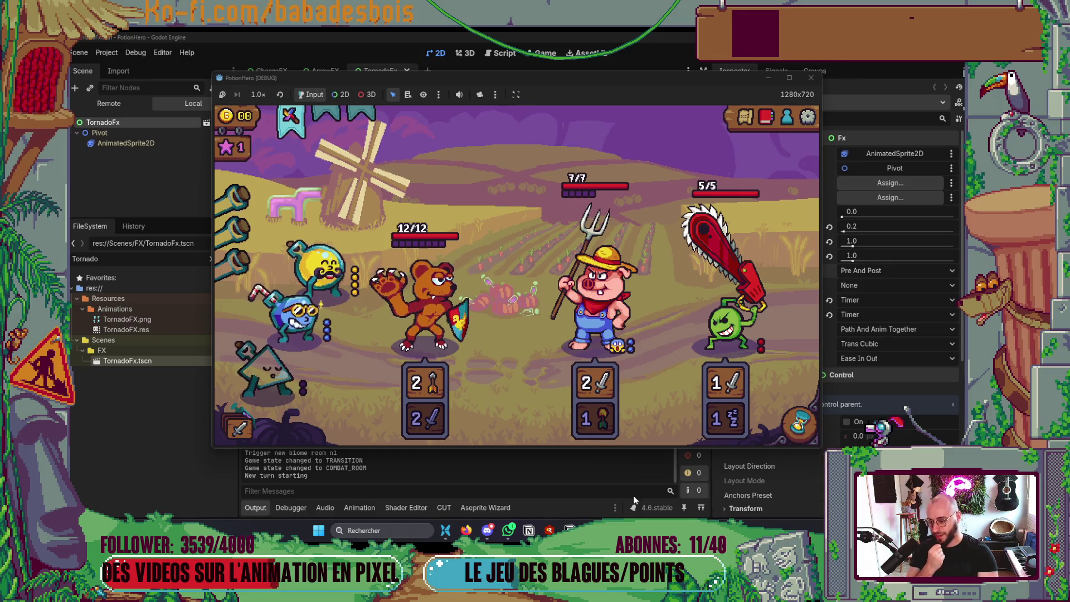
Scroll through the finish and free mode code of Fx.gd in Neovim
mouse_move(674, 532)
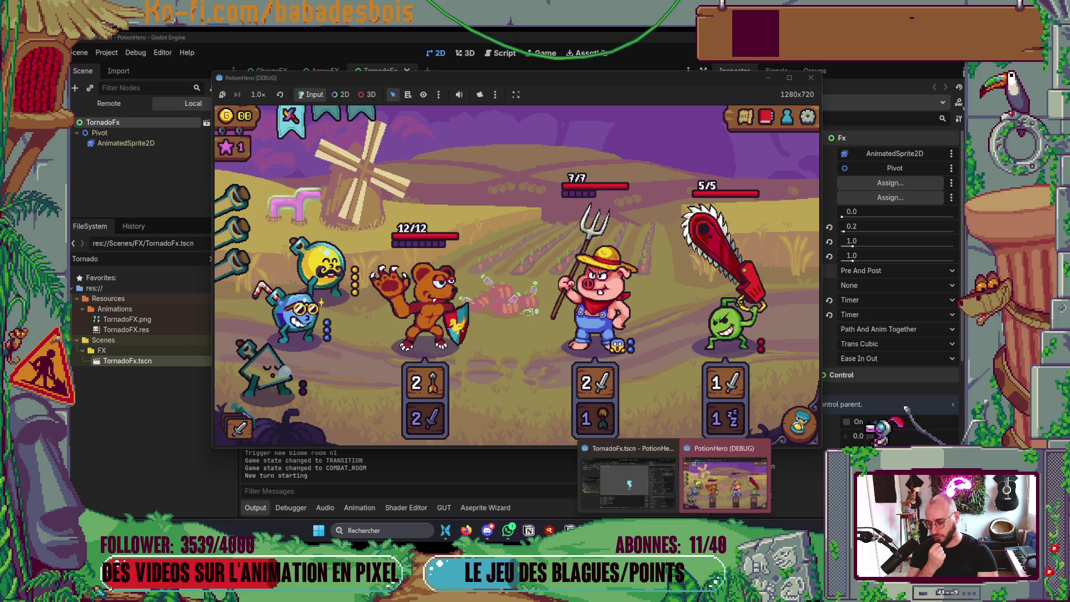
click(633, 479)
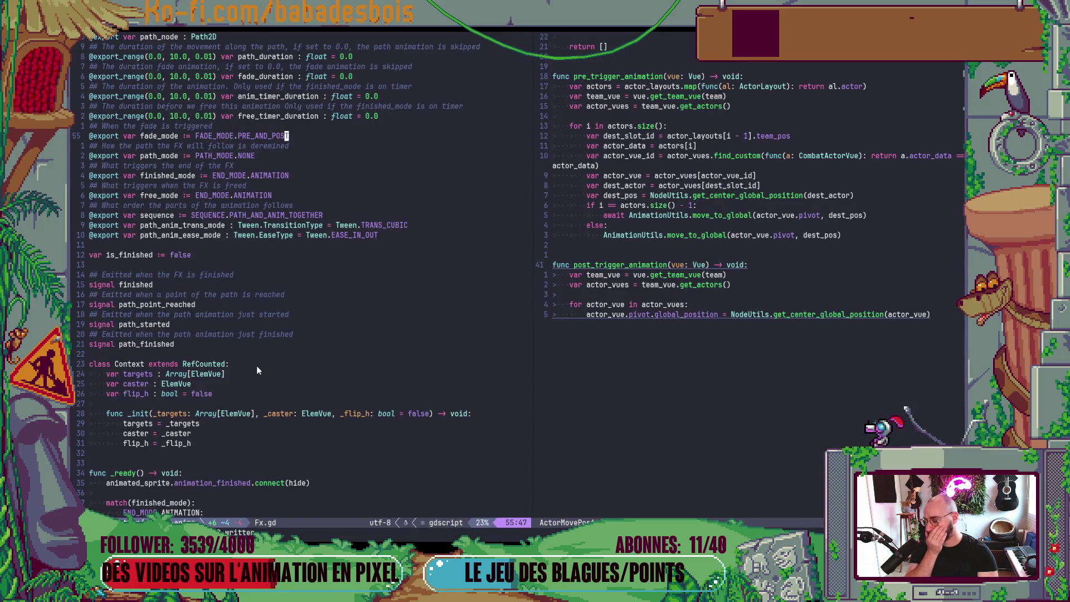
scroll(257, 369, down, 10)
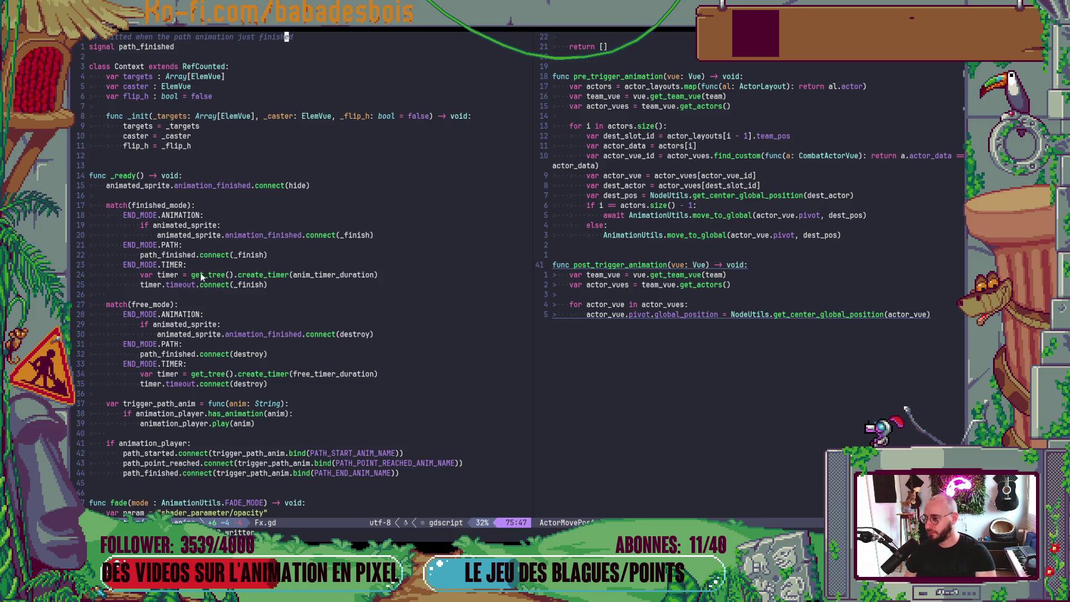
Back in Godot, filter the FileSystem project files for 'Charge'
key(alt+Tab)
key(alt+Tab)
key(alt+Tab)
text(Ca)
key(BackSpace)
text(h)
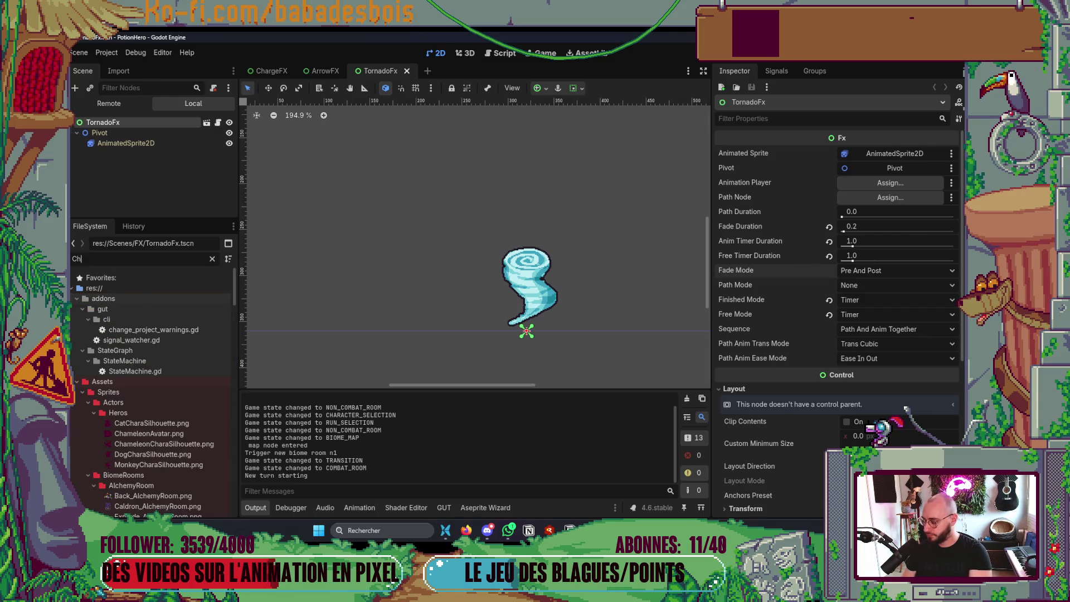
text(arge)
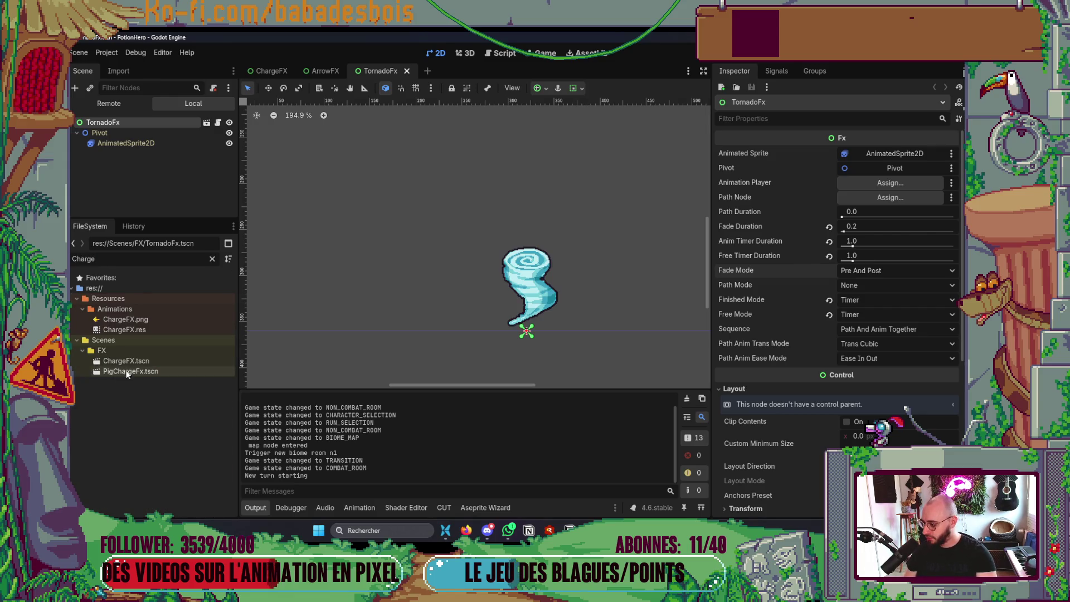
Open ChargeFX.tscn, set Finished Mode and Free Mode to Timer, then save and relaunch the game
click(135, 361)
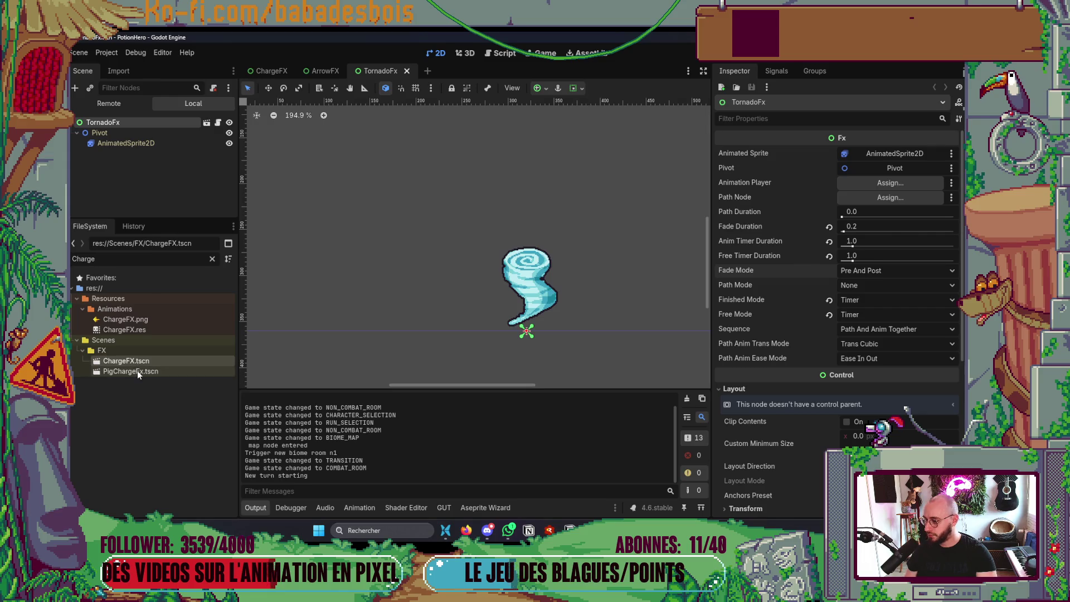
double_click(141, 370)
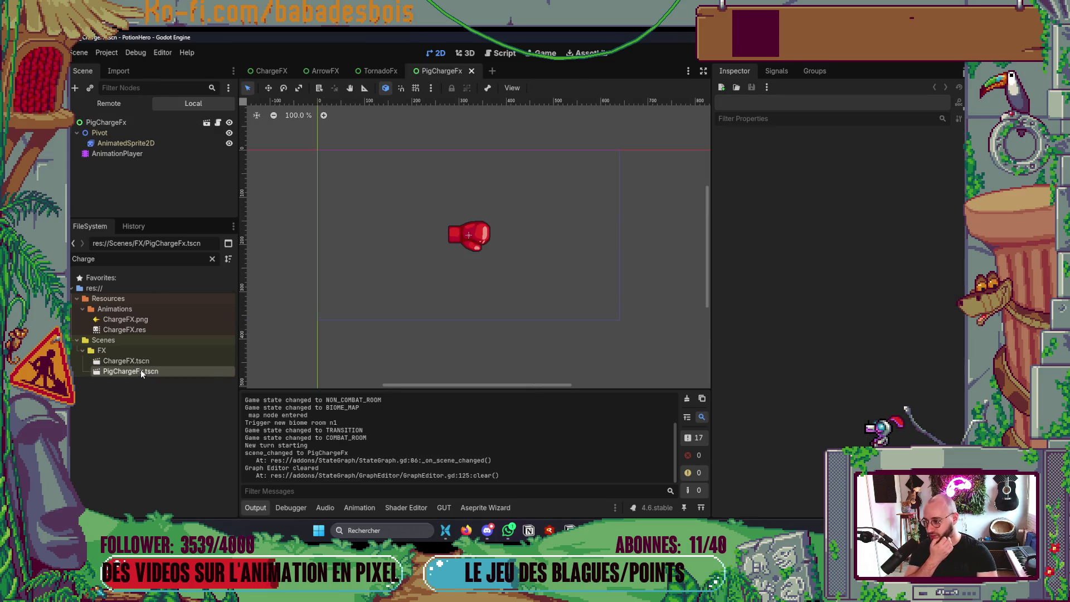
double_click(133, 360)
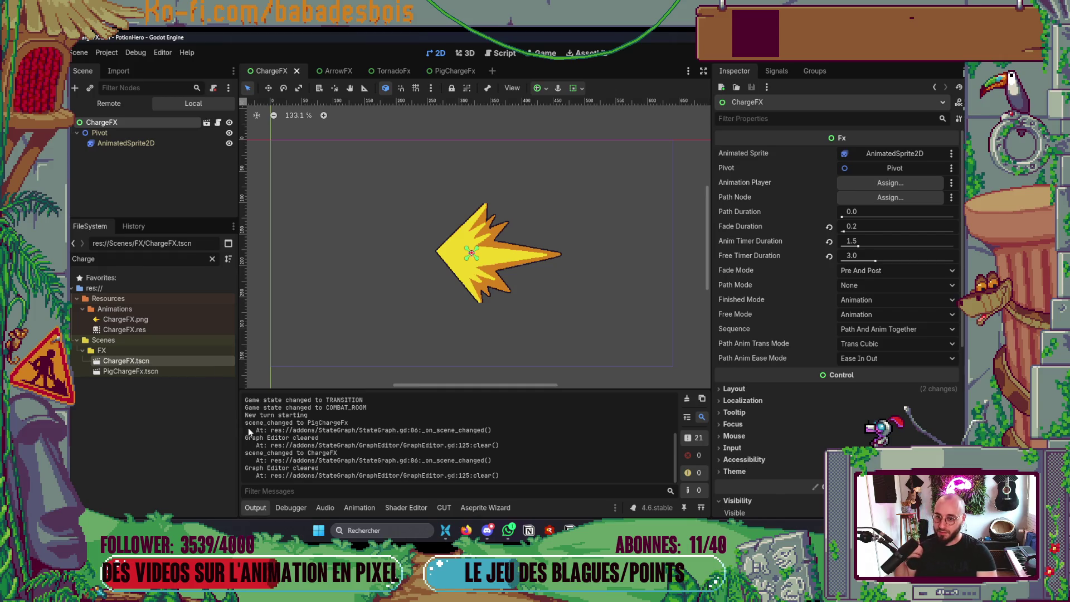
click(864, 303)
click(869, 339)
click(870, 314)
click(869, 356)
key(F6)
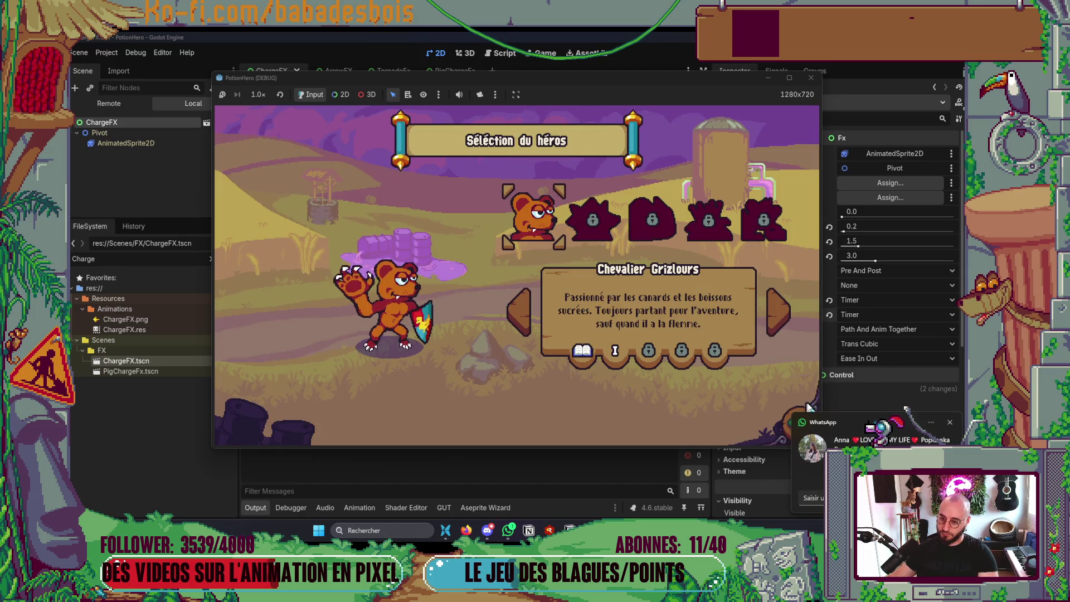
Confirm the hero, start the second adventure level, and enter the farm combat
click(949, 422)
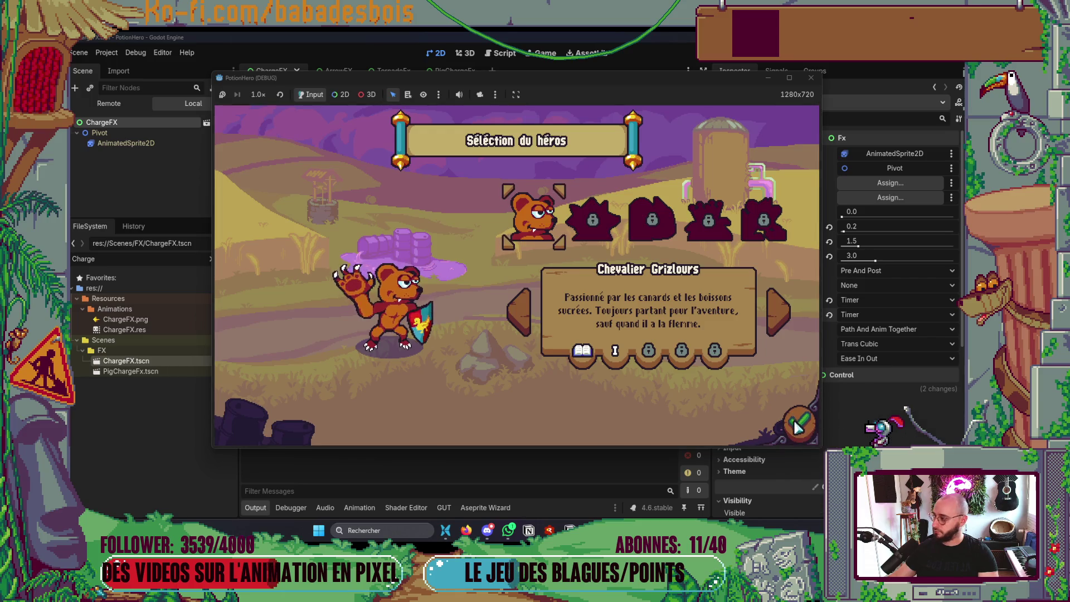
click(797, 426)
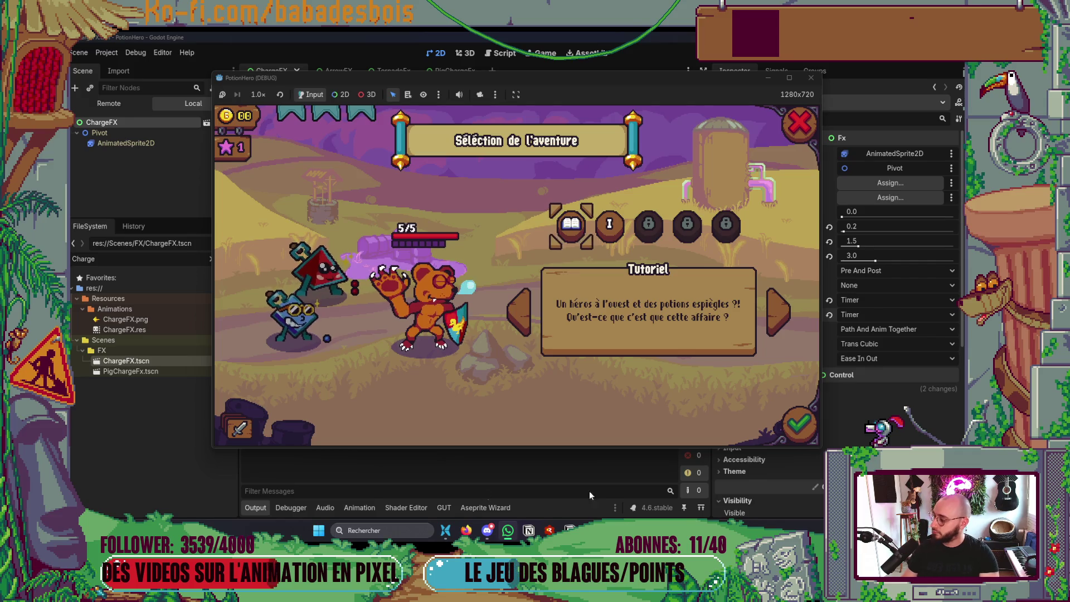
click(613, 231)
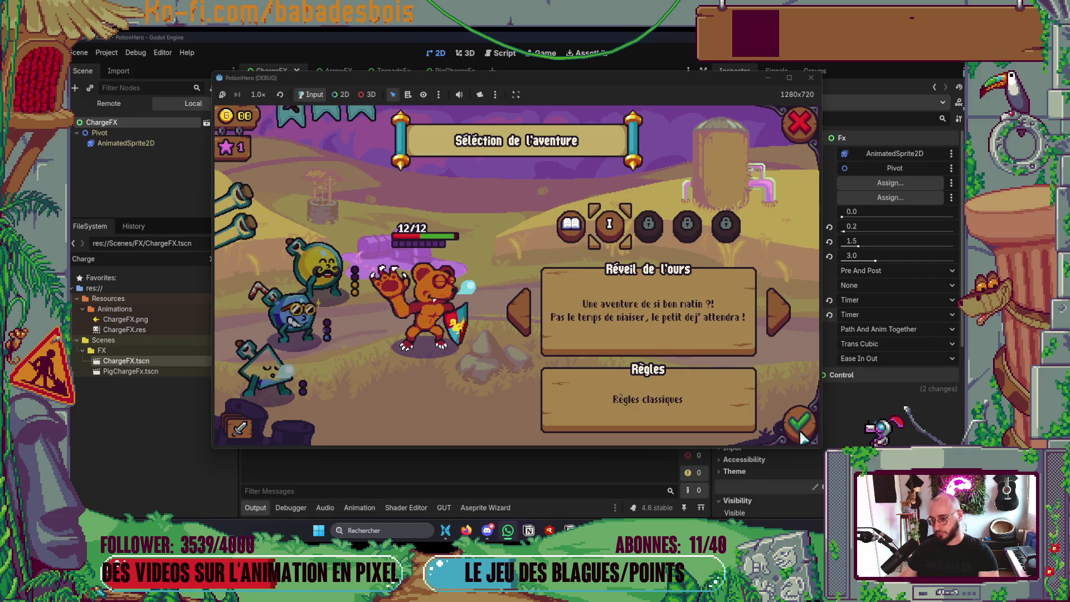
click(798, 425)
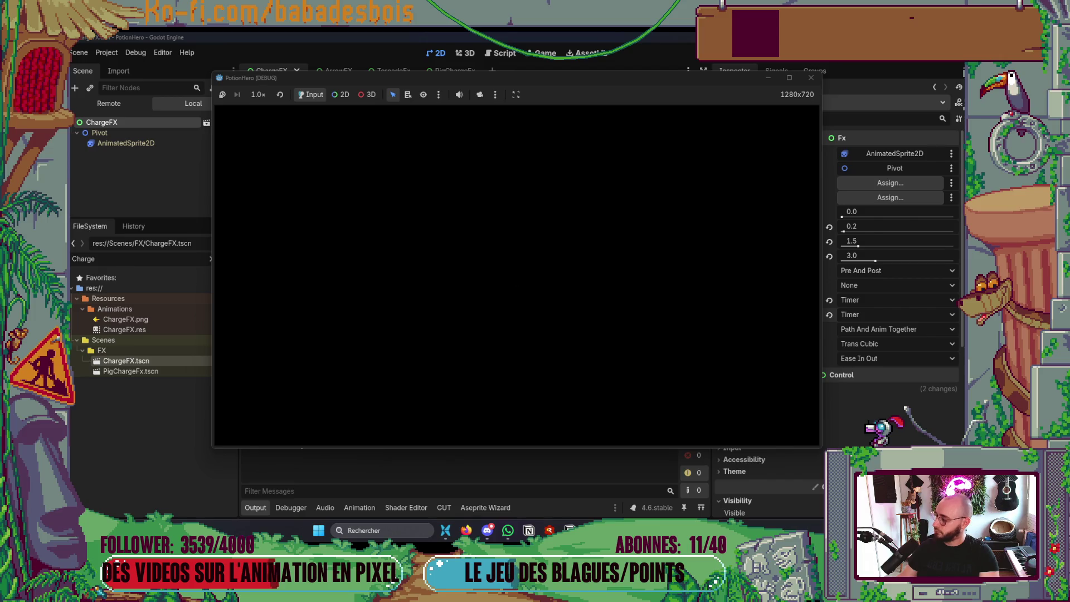
click(655, 349)
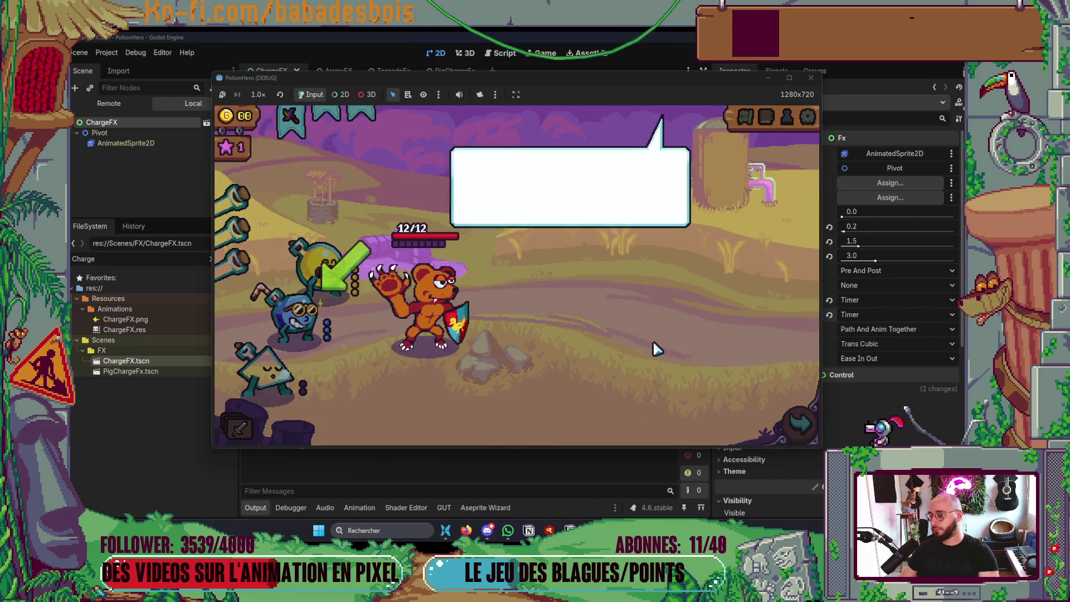
click(653, 359)
click(654, 367)
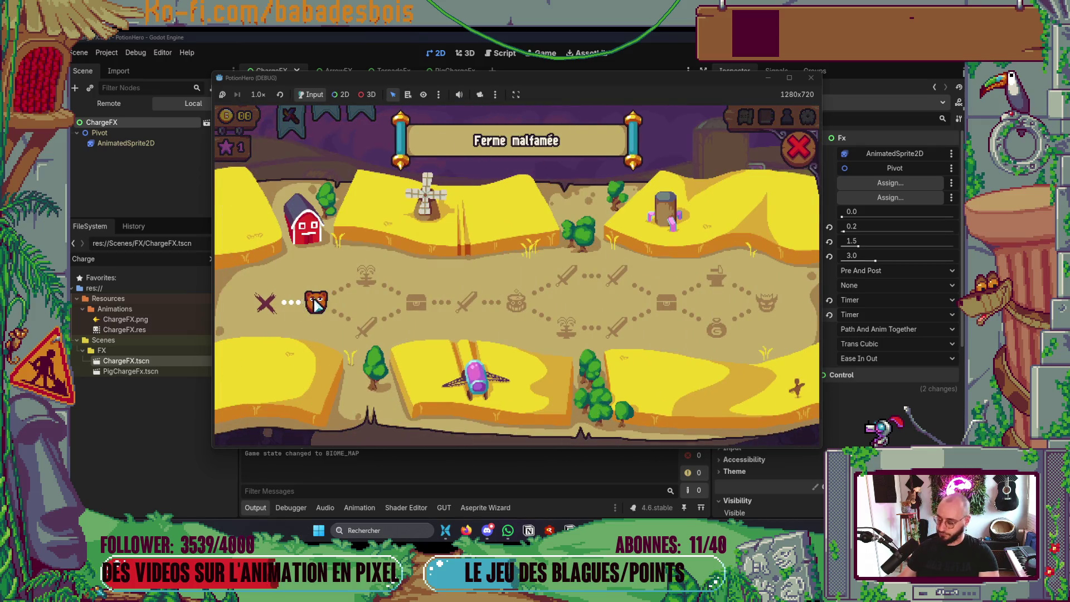
click(315, 304)
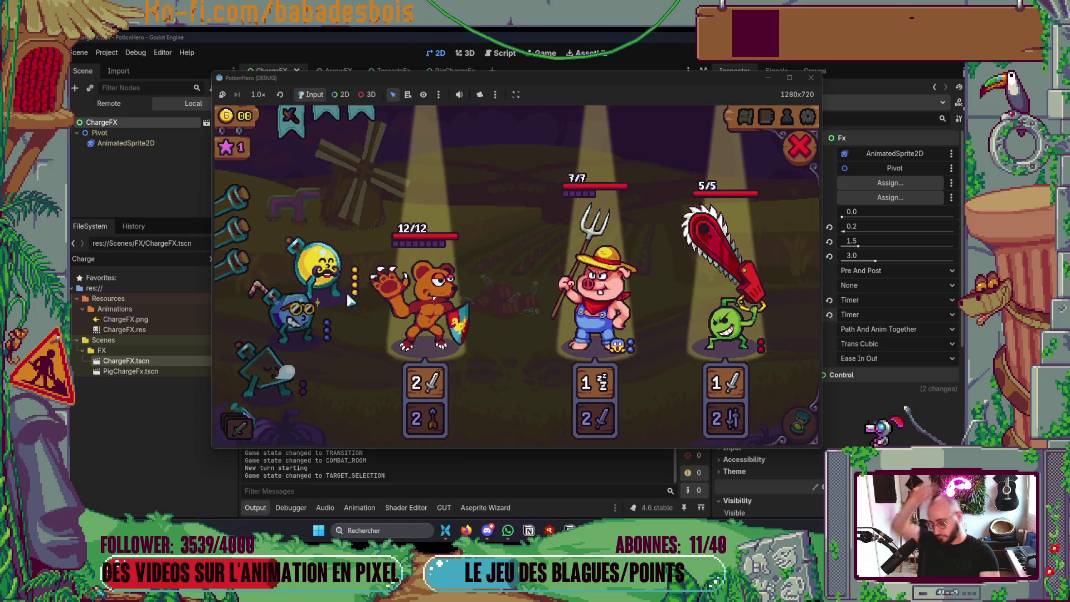
Use a potion on a target, end the turn, then close the running game
click(500, 323)
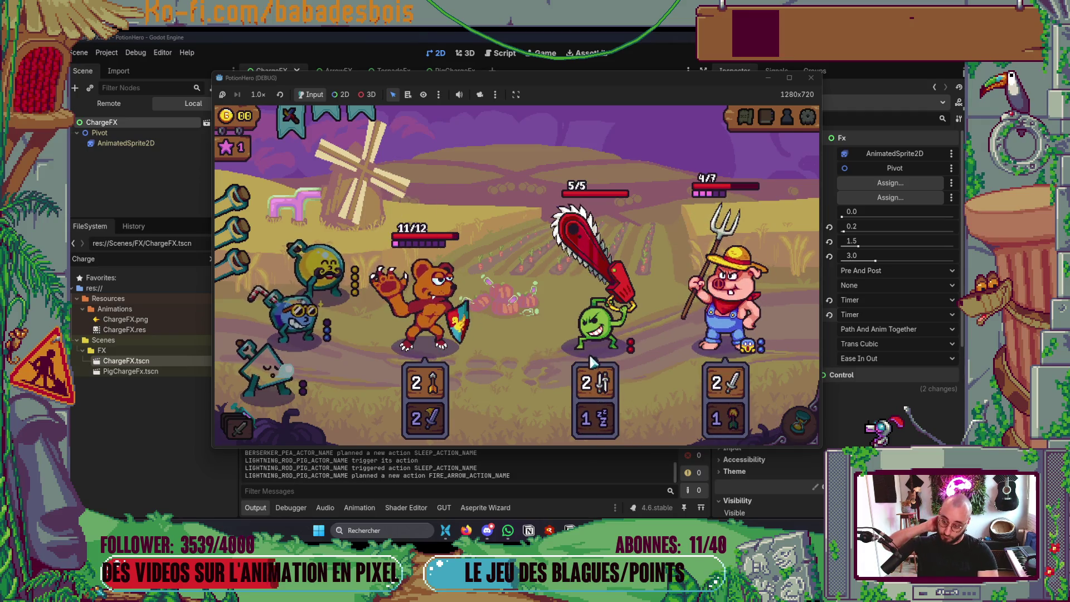
click(802, 428)
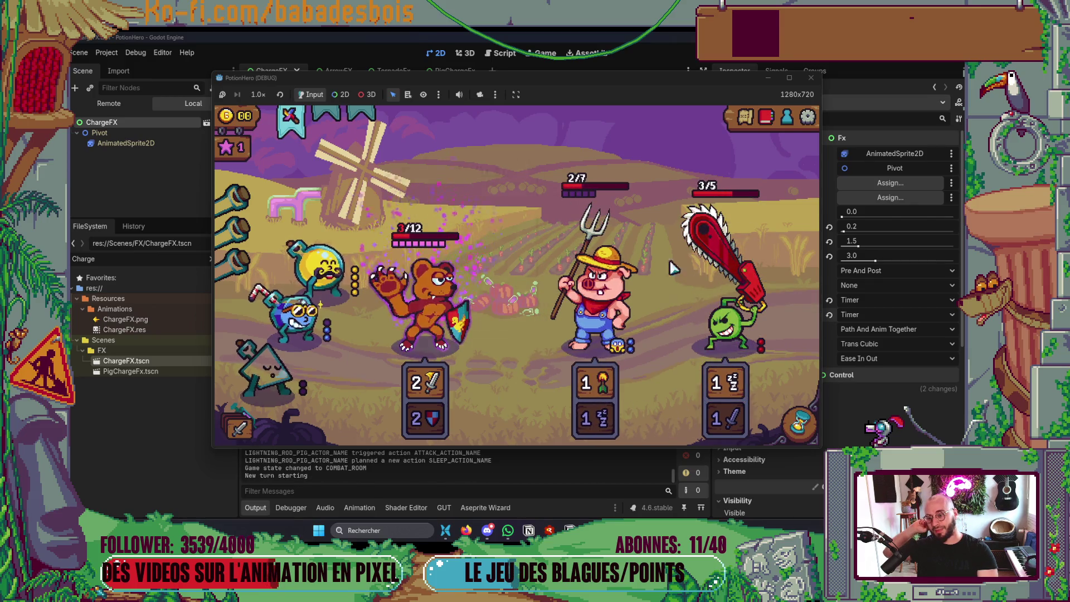
click(812, 79)
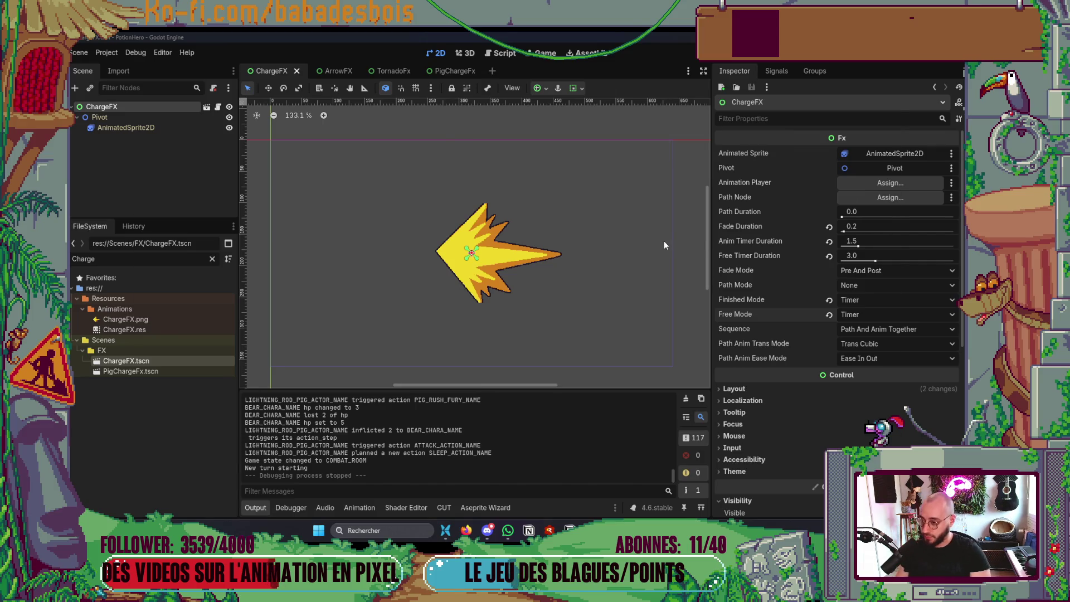
key(alt+Tab)
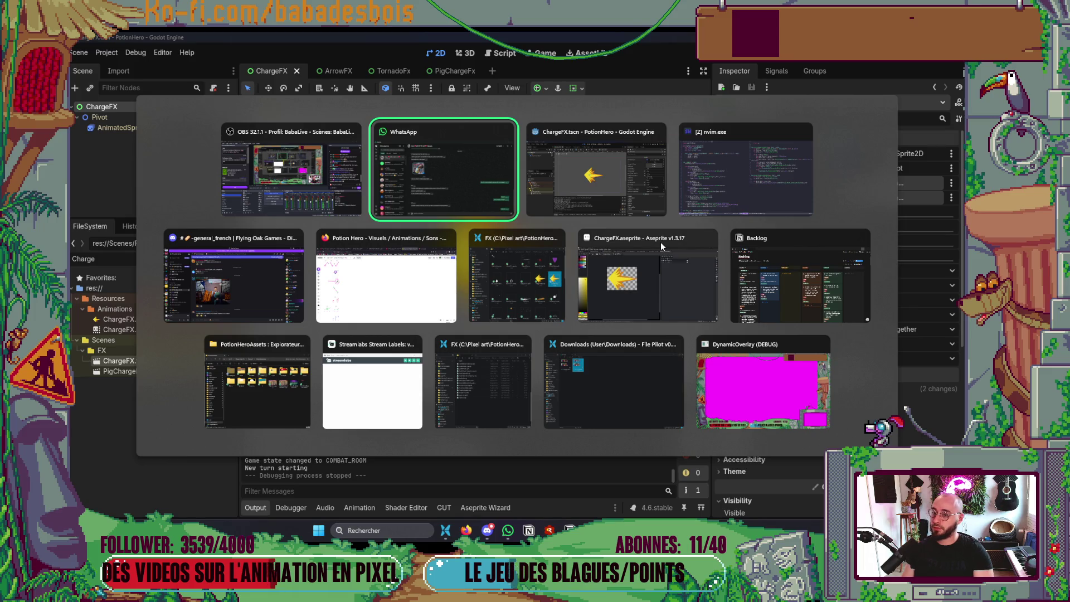
Open ActionStepAnimation.gd in Neovim through the 'Animation' file finder search
key(Tab)
key(Tab)
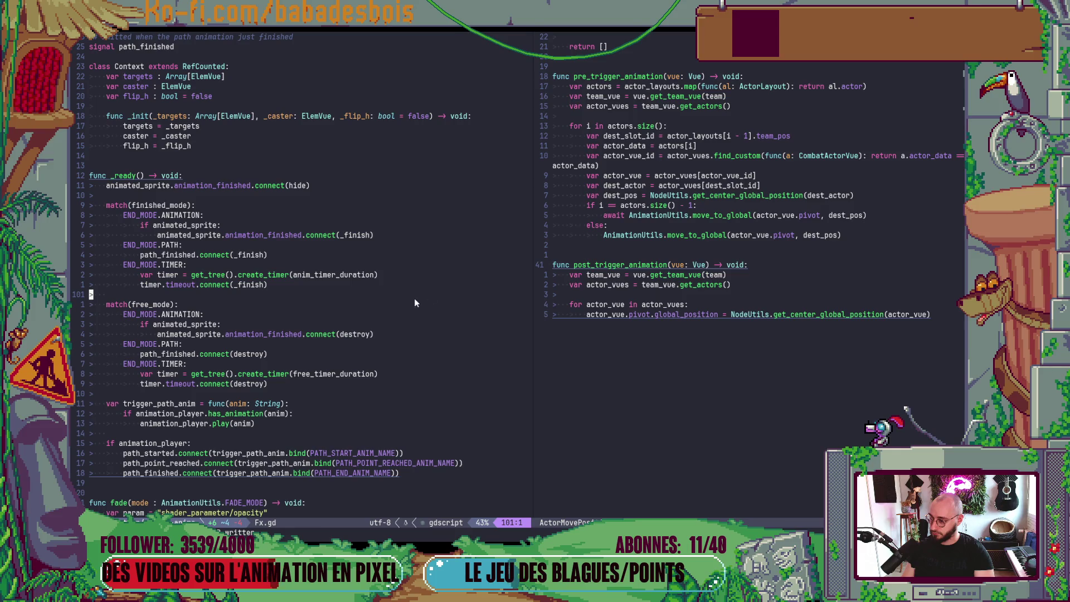
click(691, 276)
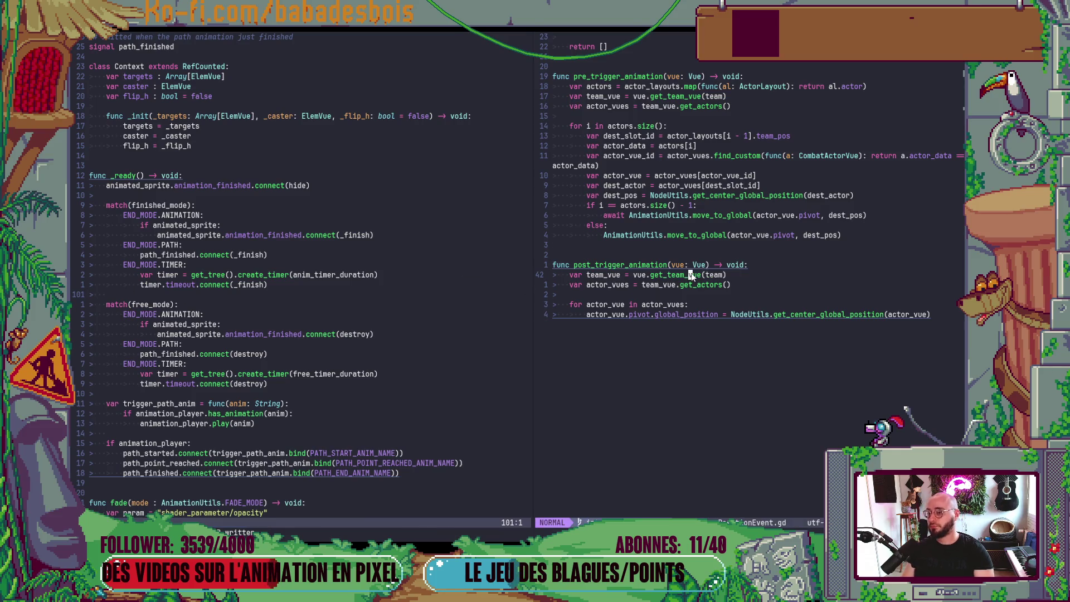
key(space)
key(f)
key(f)
text(An)
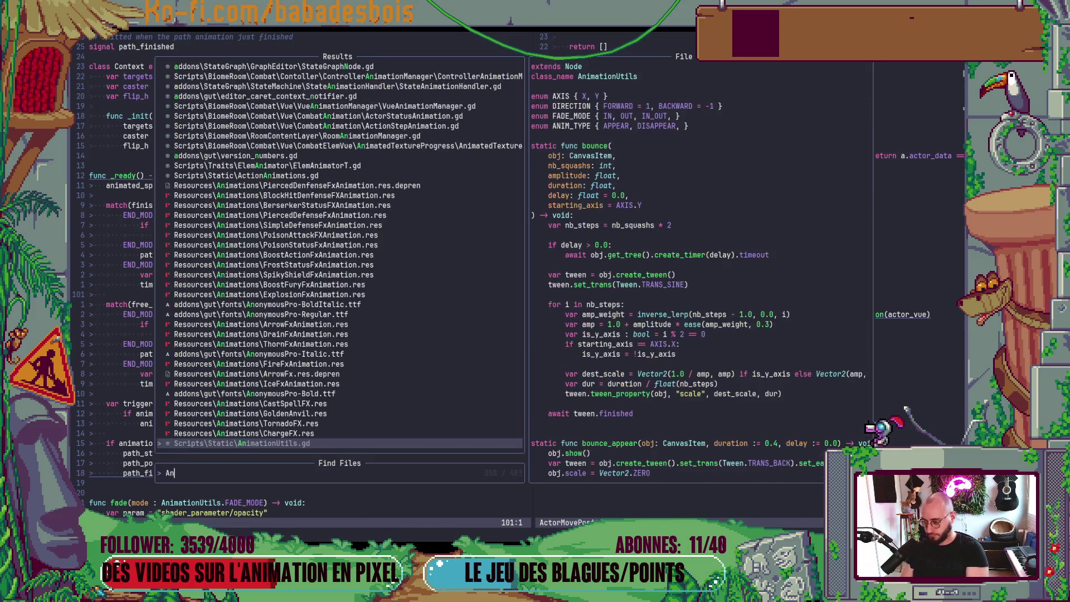
text(imation)
key(Up)
key(Up)
key(Up)
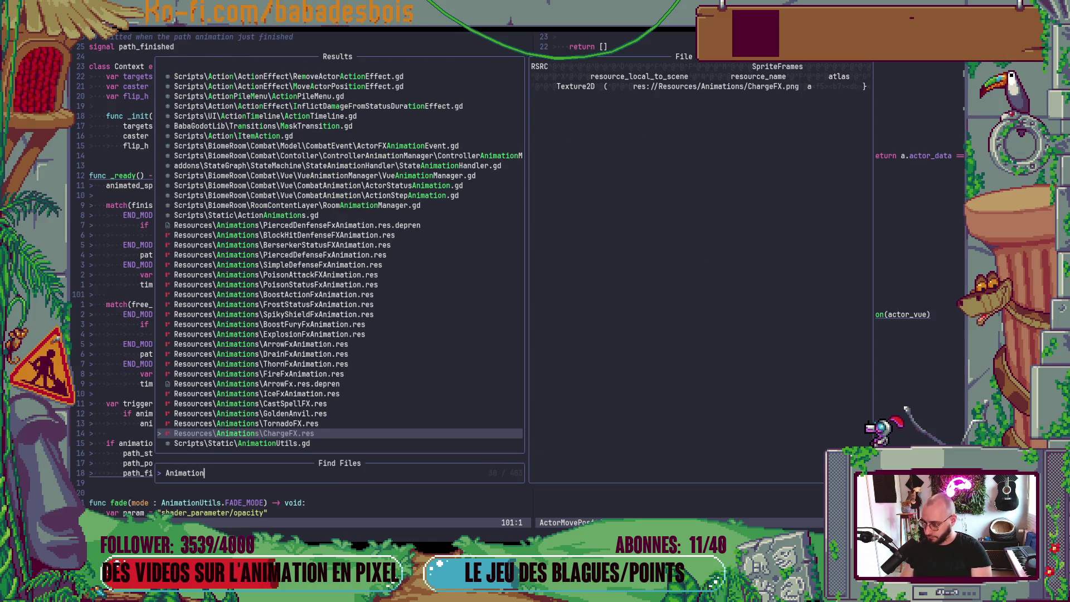
key(Up)
key(Up)
key(Up)
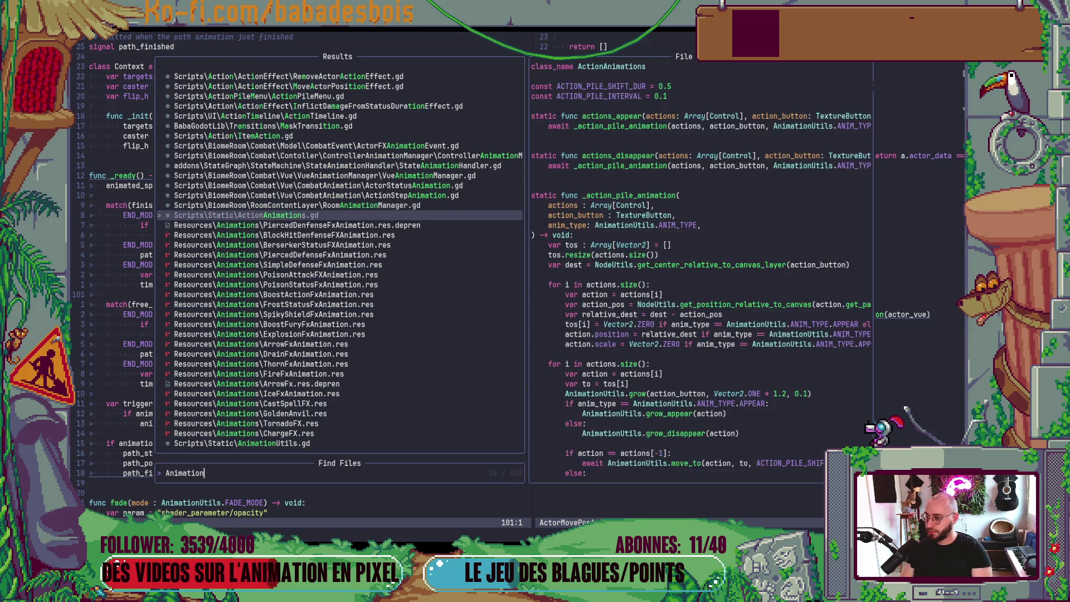
key(Up)
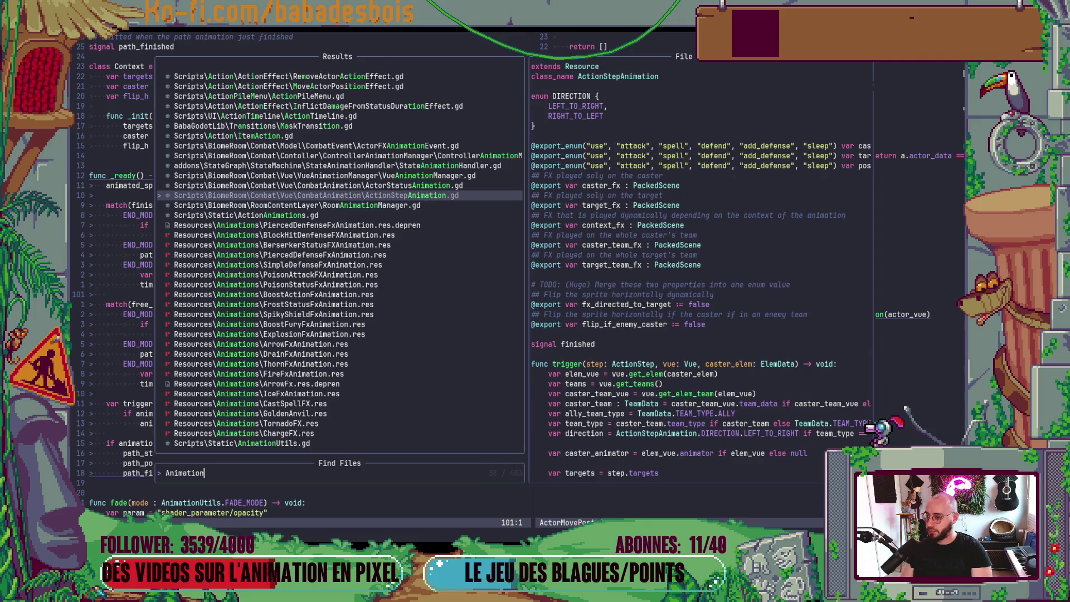
key(Up)
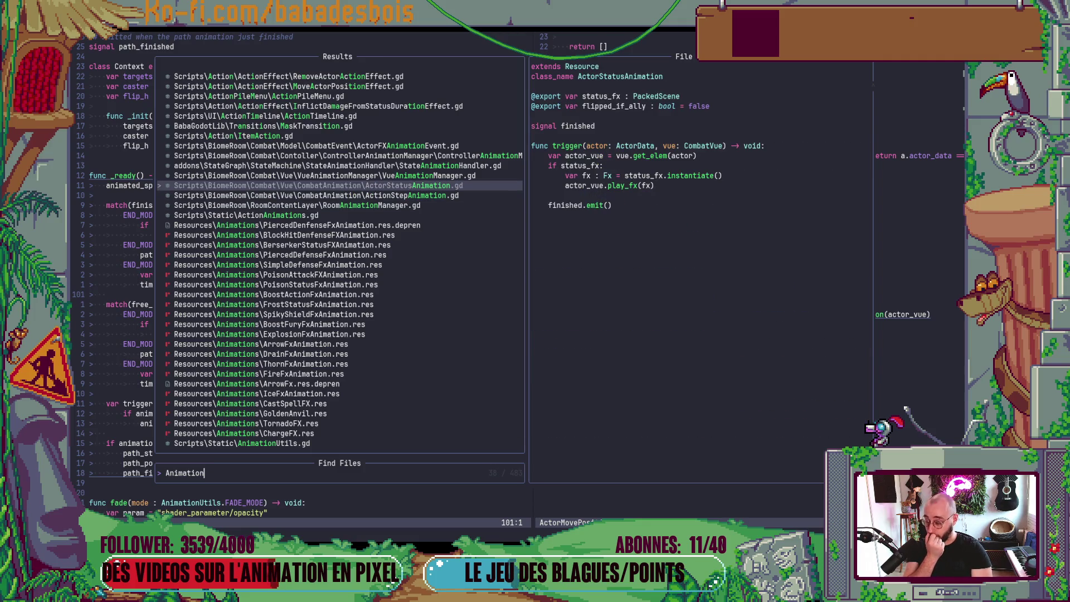
key(Down)
key(Return)
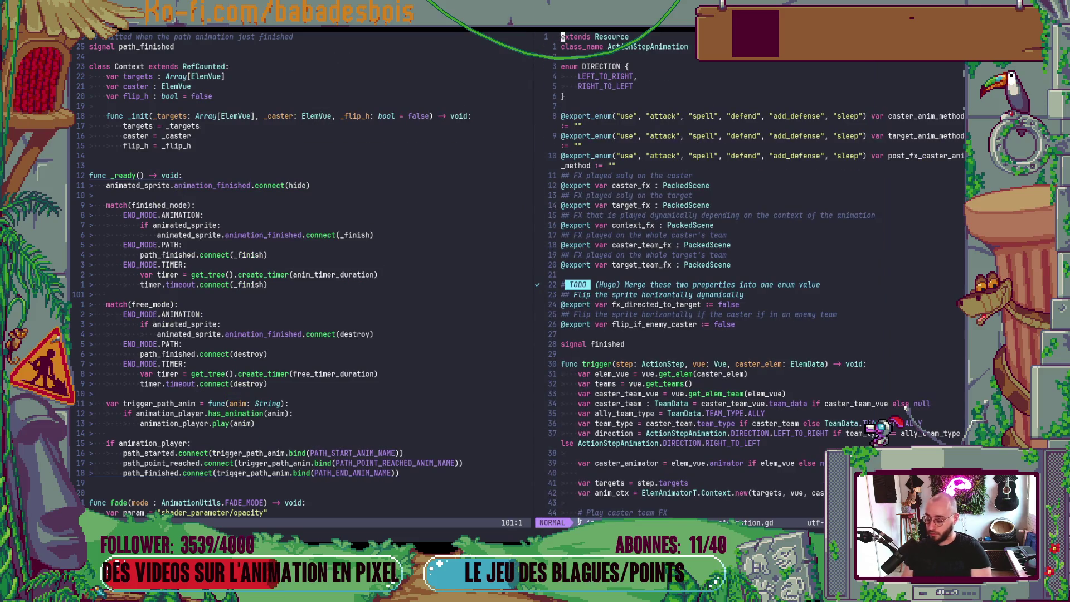
Move to the last-target play_fx call on line 107 in the target FX code
key(4)
key(5)
key(shift+g)
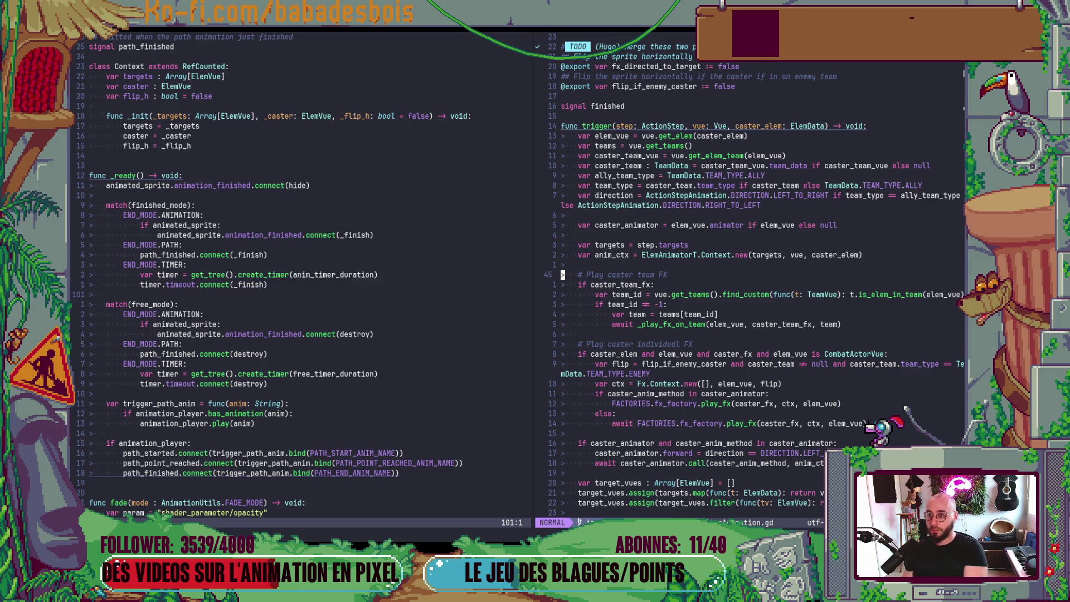
key(ctrl+d)
key(ctrl+d)
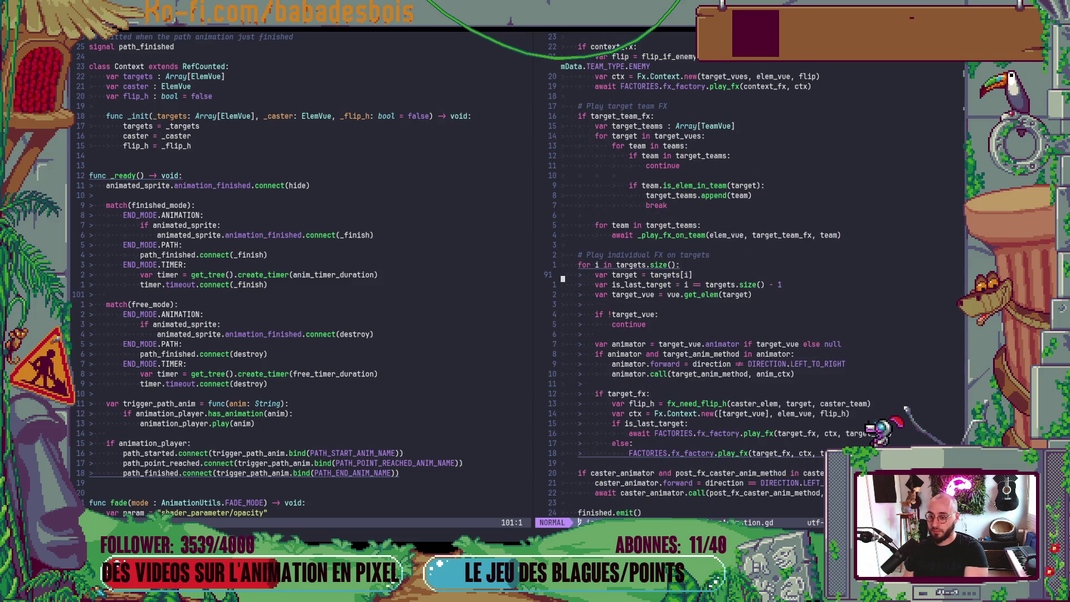
key(k)
key(k)
key(k)
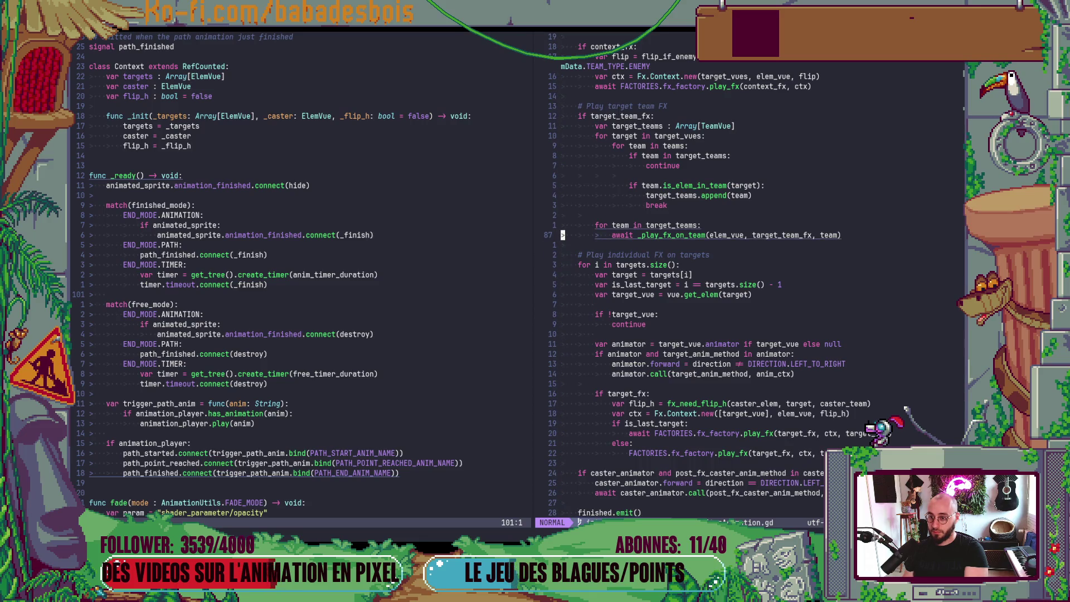
key(j)
key(j)
key(j)
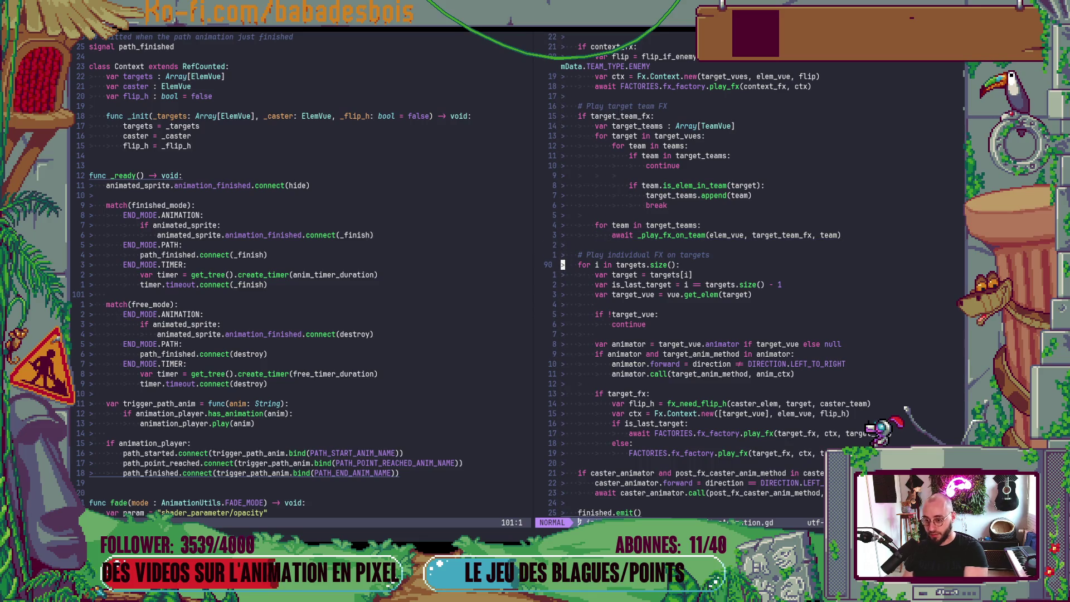
key(j)
key(j)
key(j)
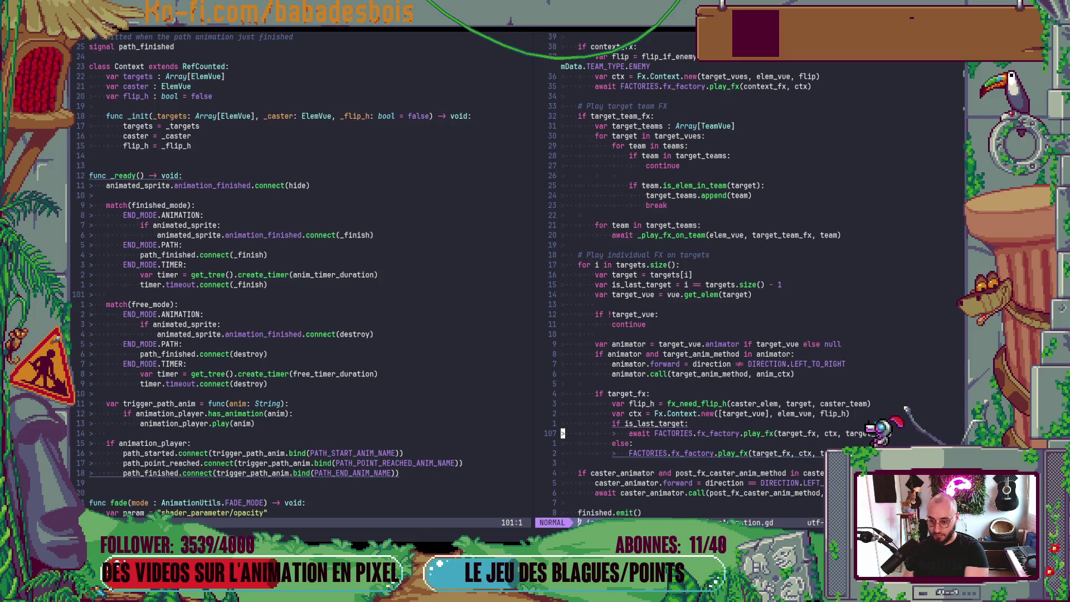
key(w)
key(w)
key(w)
key(c)
key(i)
key(w)
key(b)
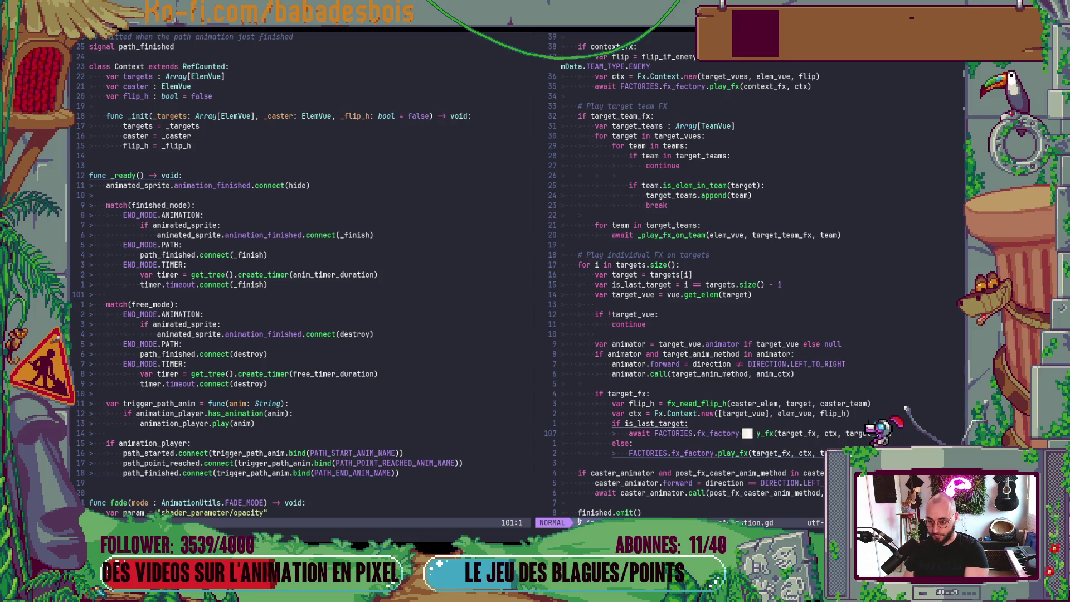
Check play_fx's definition and signature, save with :w, and start an 'if target_vue.' line
key(g)
key(d)
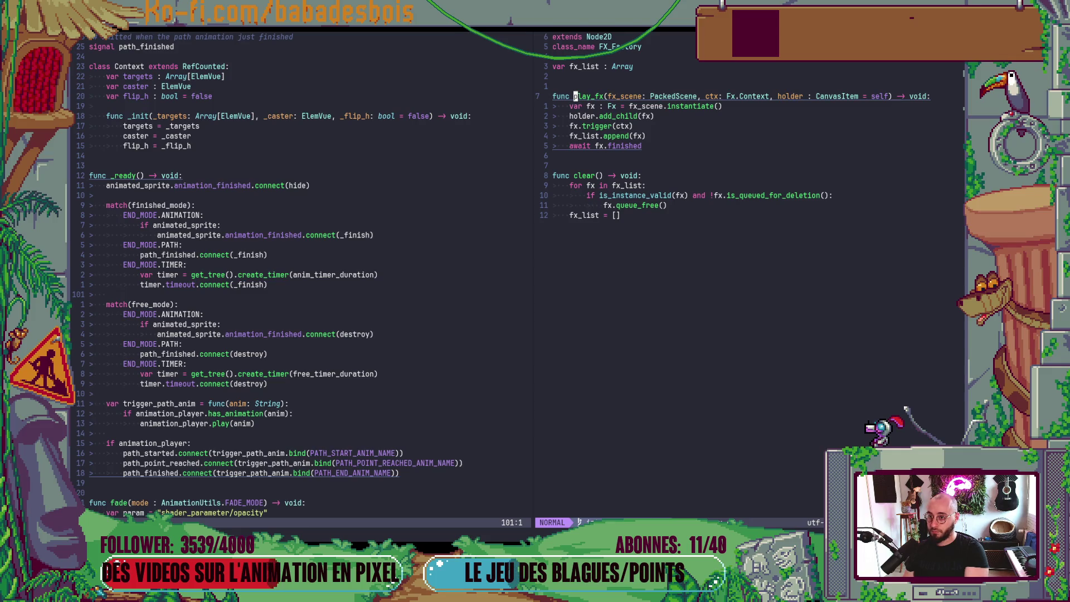
key(ctrl+o)
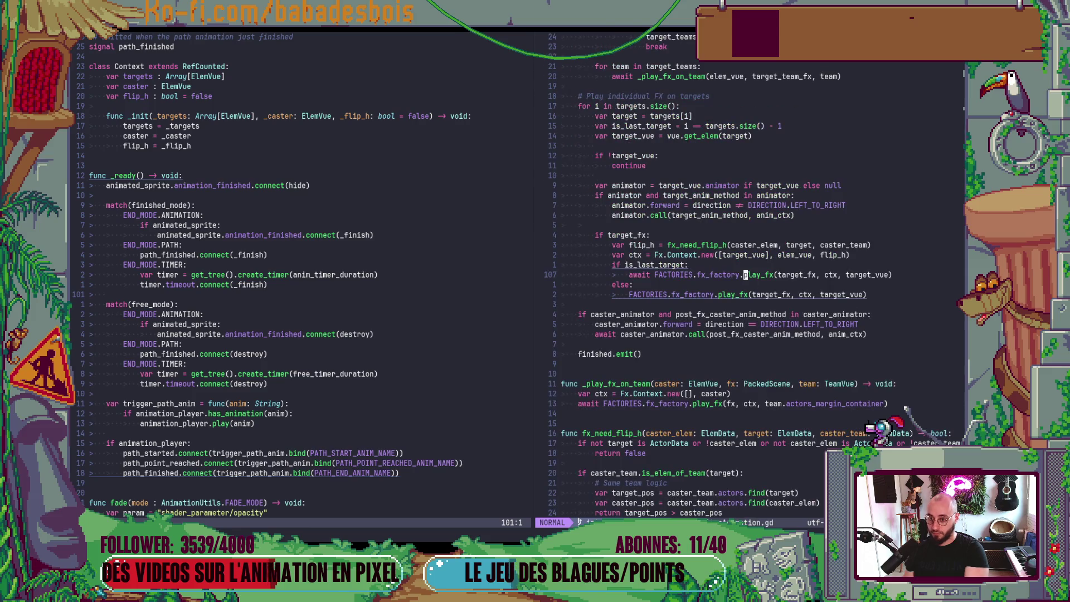
key(K)
key(Escape)
text(:w)
key(Return)
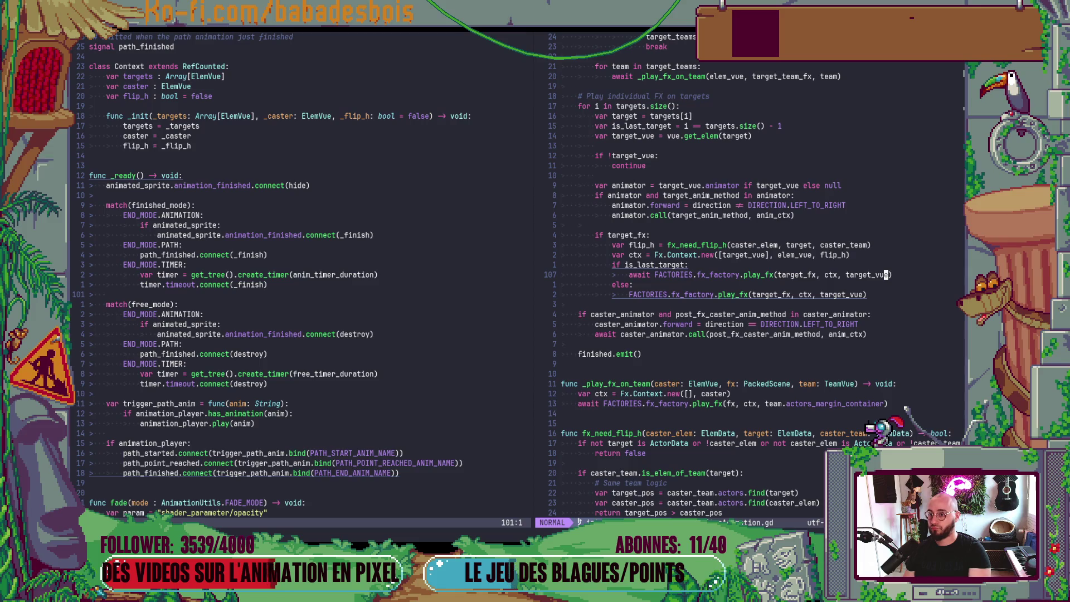
key(k)
key(k)
key(k)
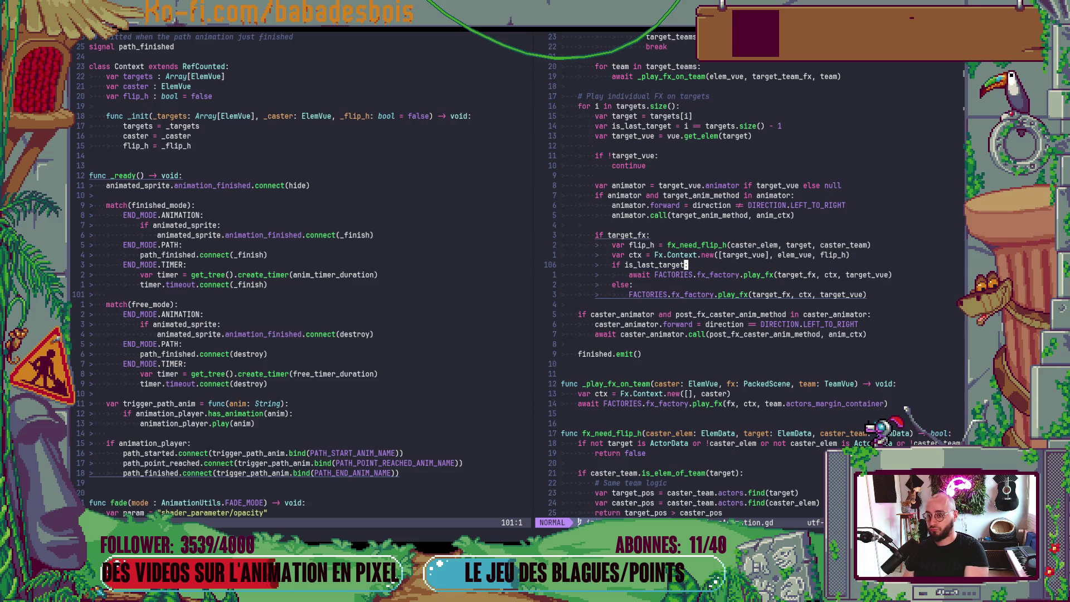
text(oif target_vue.)
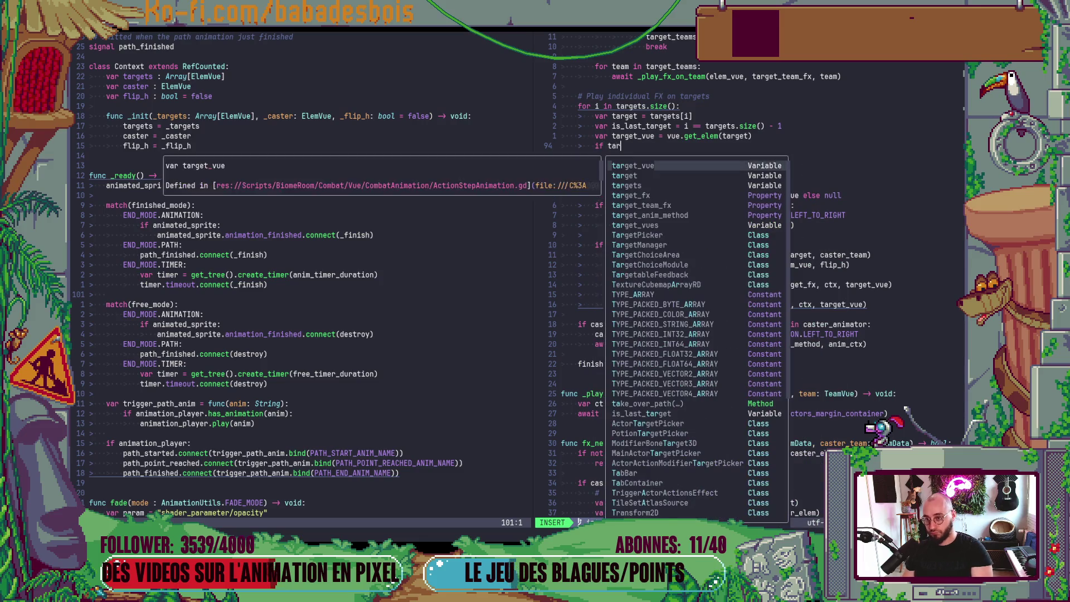
Replace the draft with 'var fx_container = target_vue.pivot if target_vue is CombatActorVue'
key(Escape)
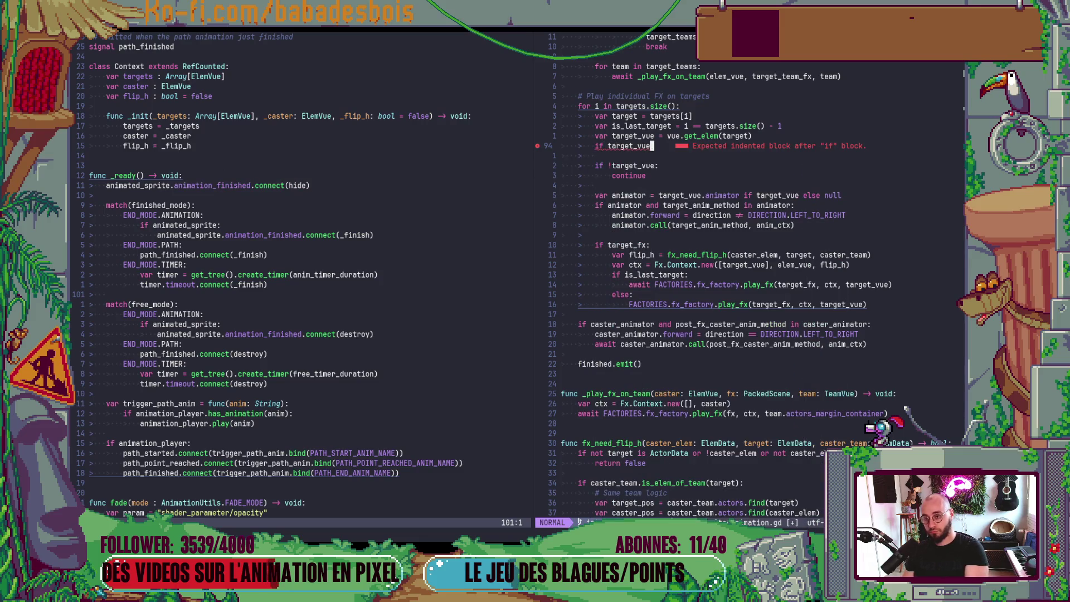
key(d)
key(d)
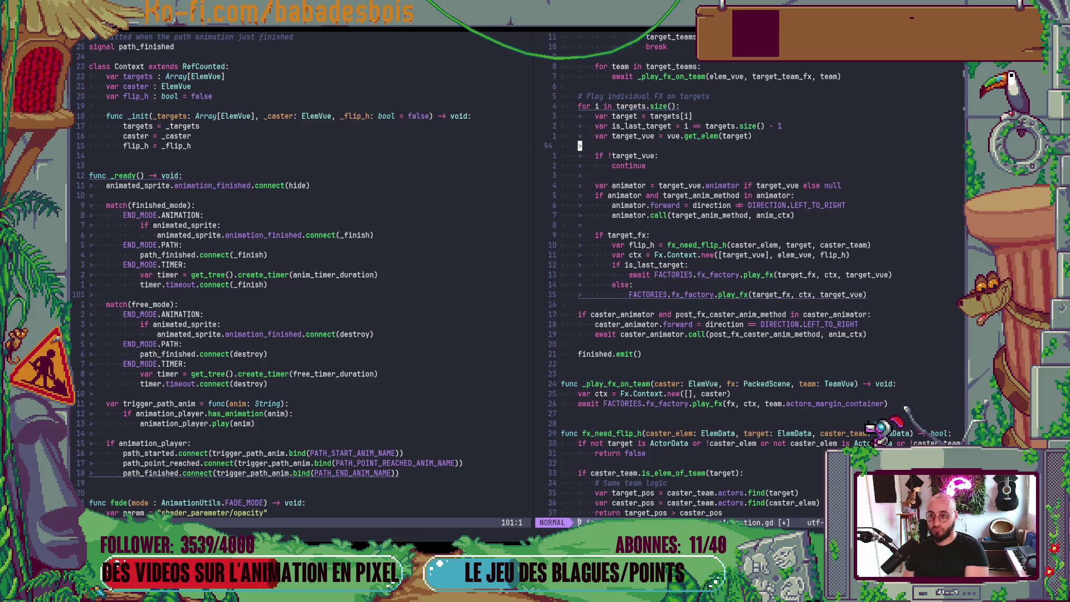
text(Oif )
text(target_vue)
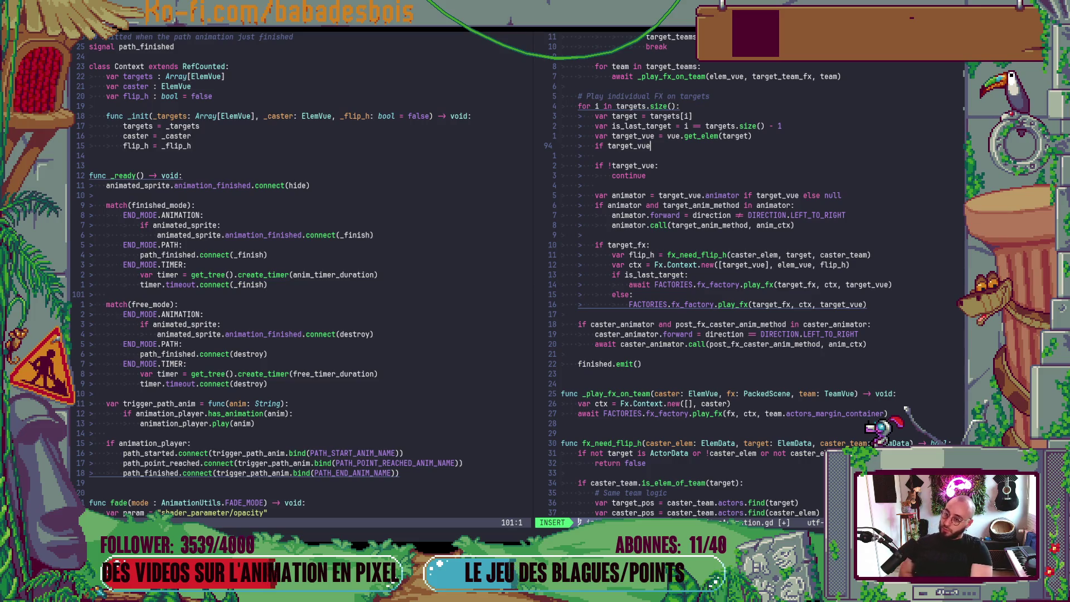
key(BackSpace)
key(BackSpace)
key(BackSpace)
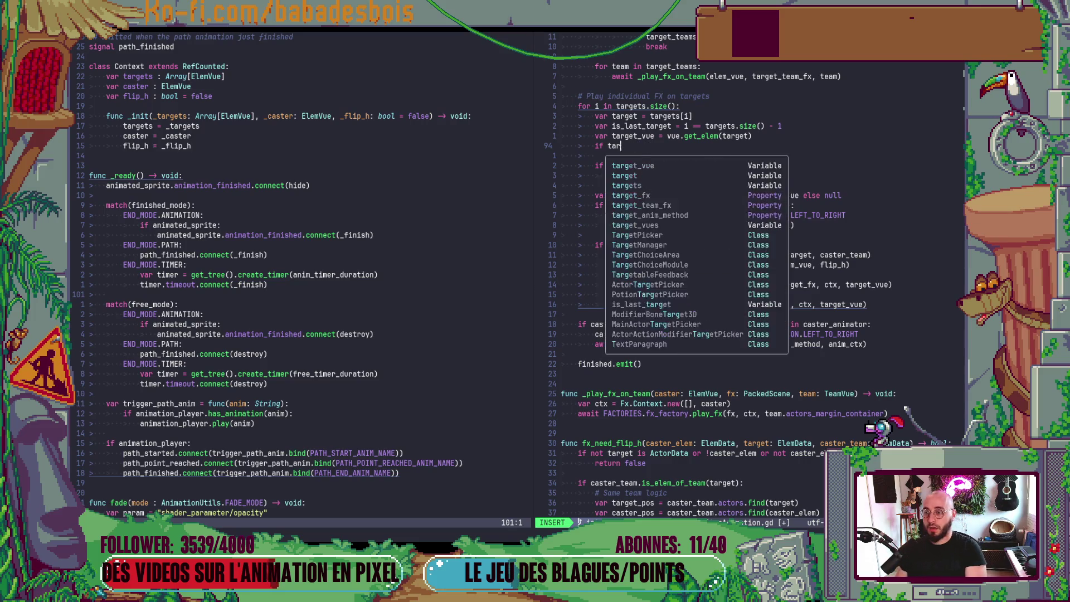
text(vbaa)
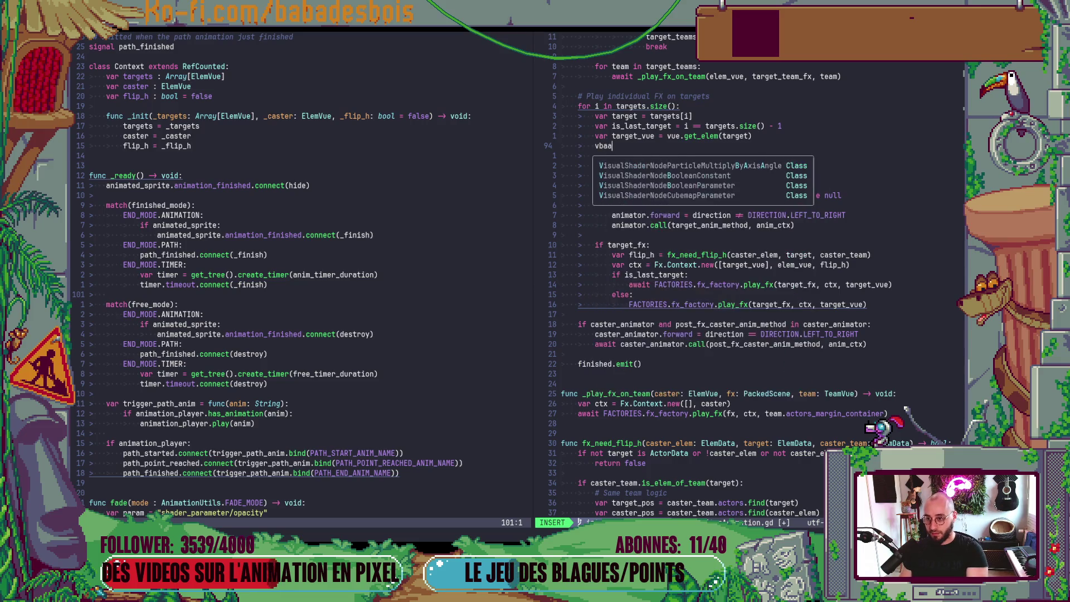
key(BackSpace)
key(BackSpace)
text(ar )
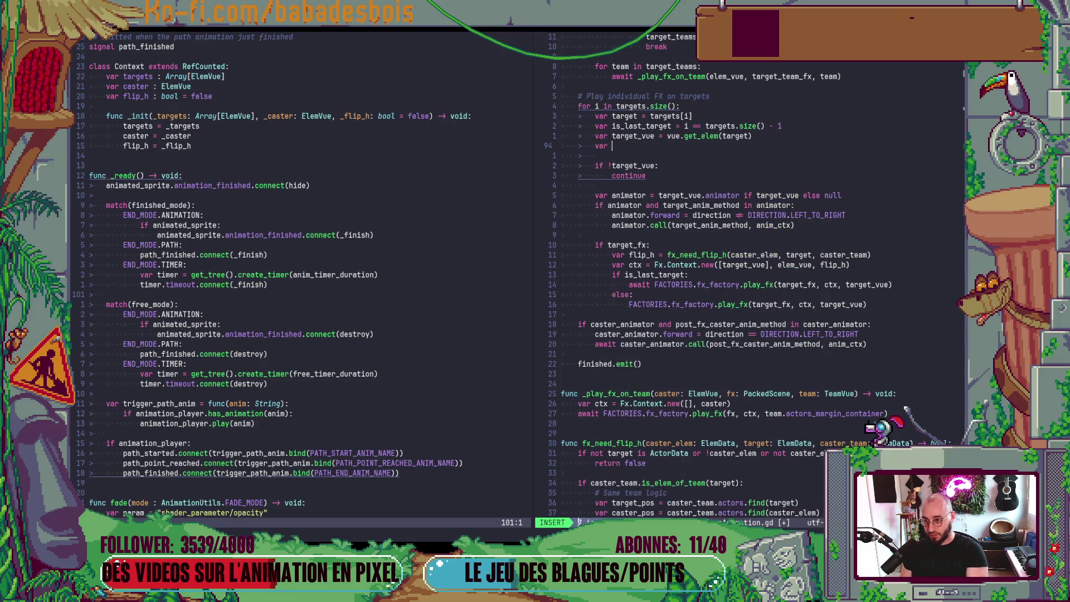
text(fx_conta)
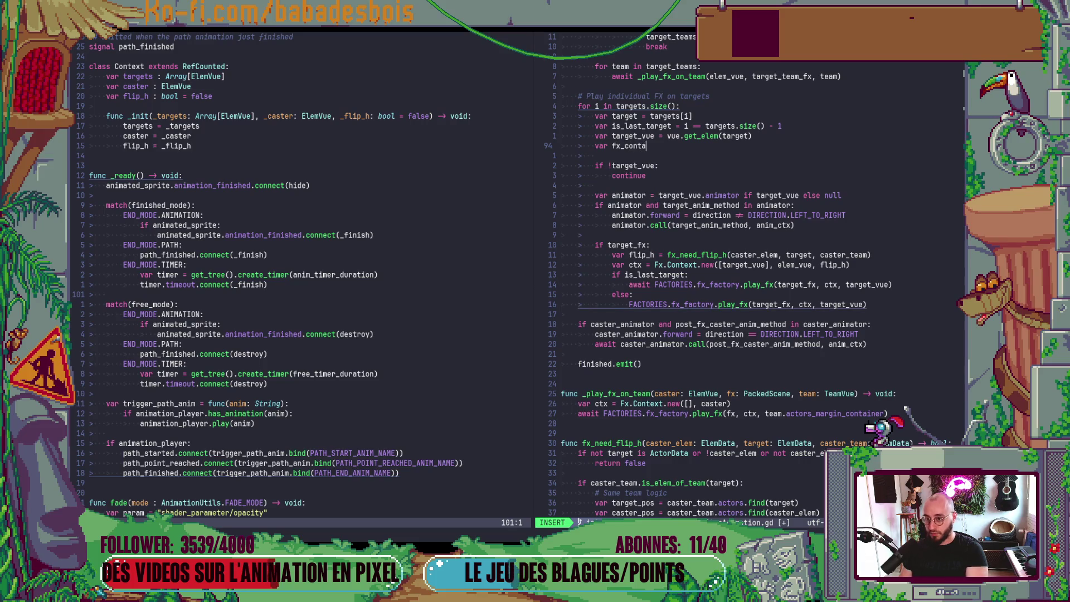
text(iner = tar)
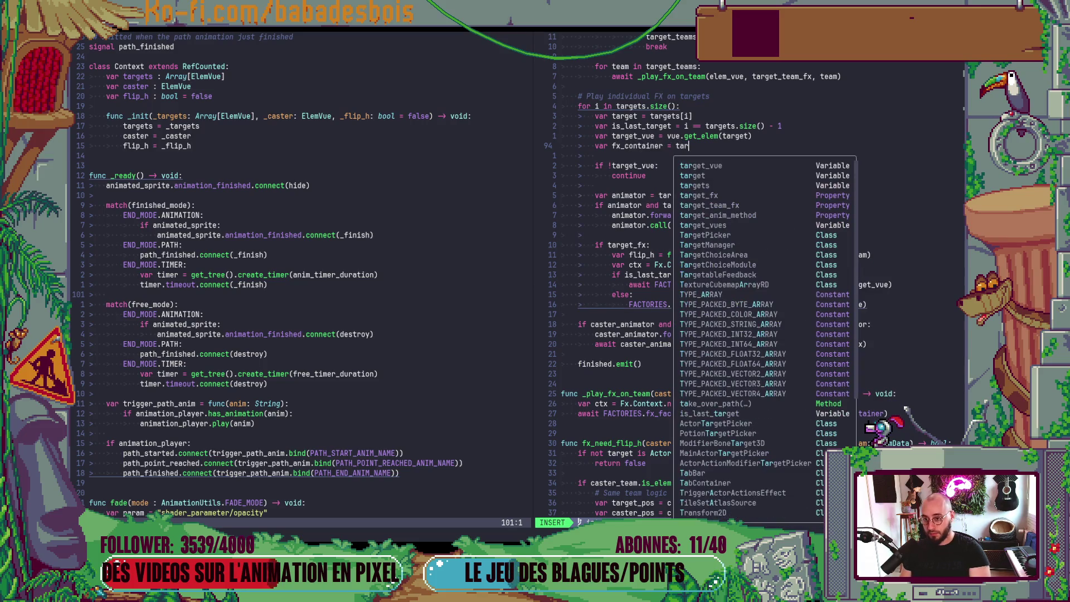
key(Return)
text(.p)
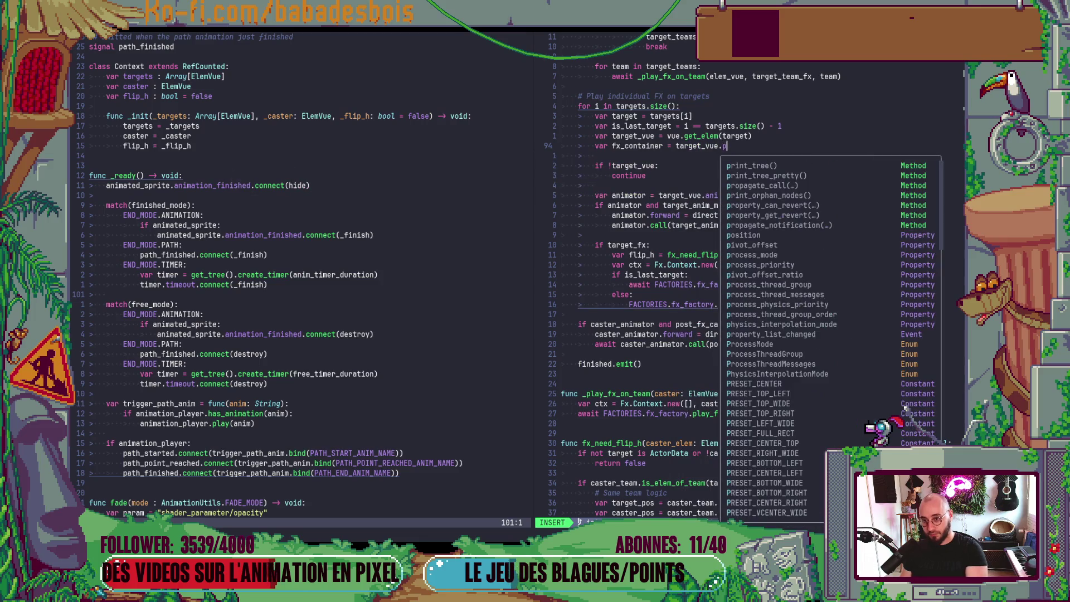
text(ivot if t)
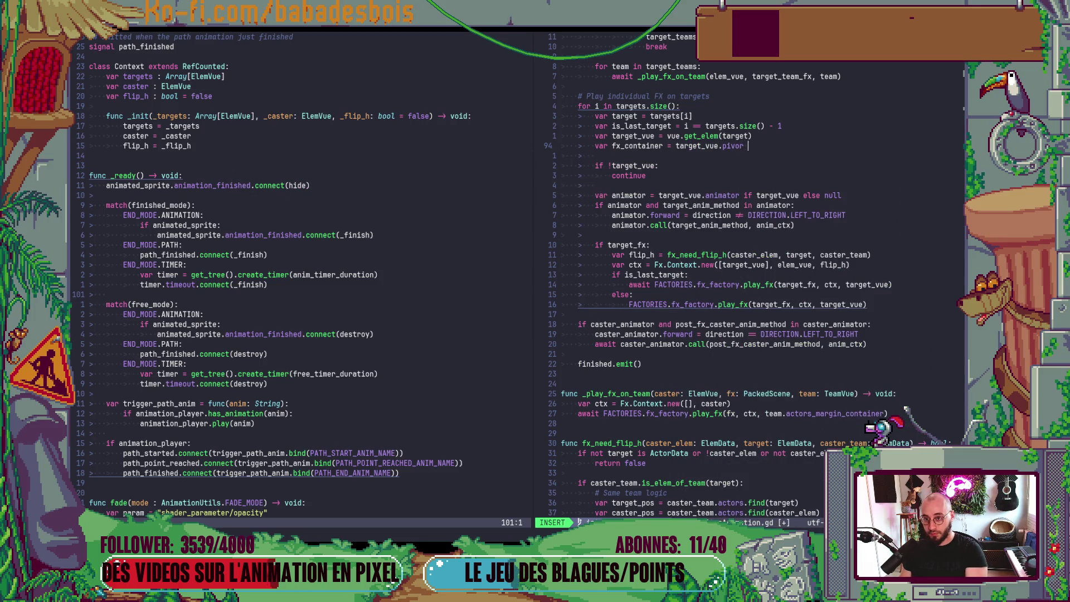
text(arget_vue is A)
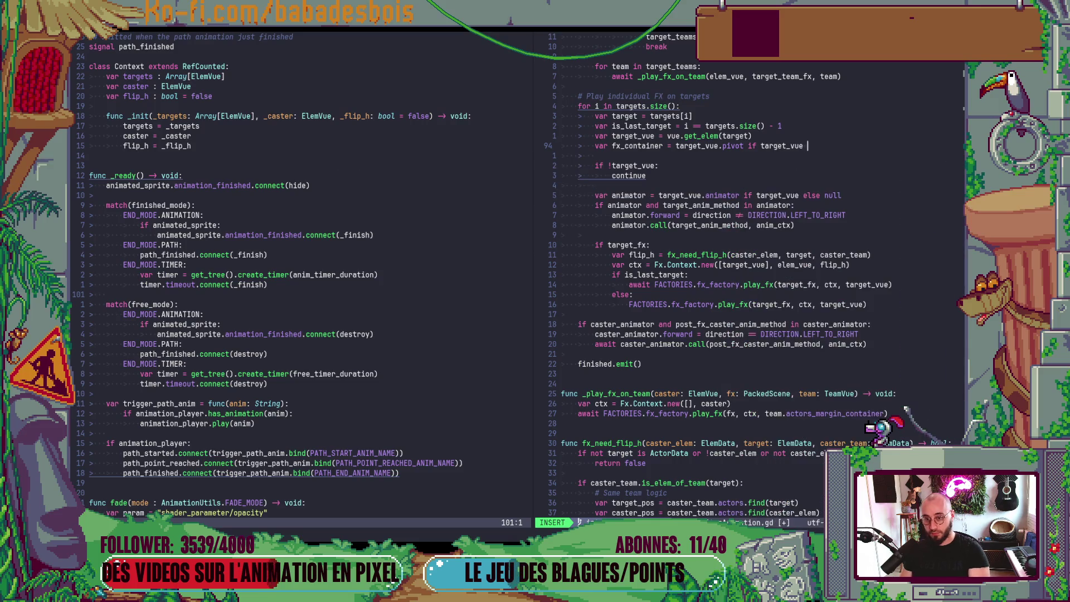
key(BackSpace)
text(Comn)
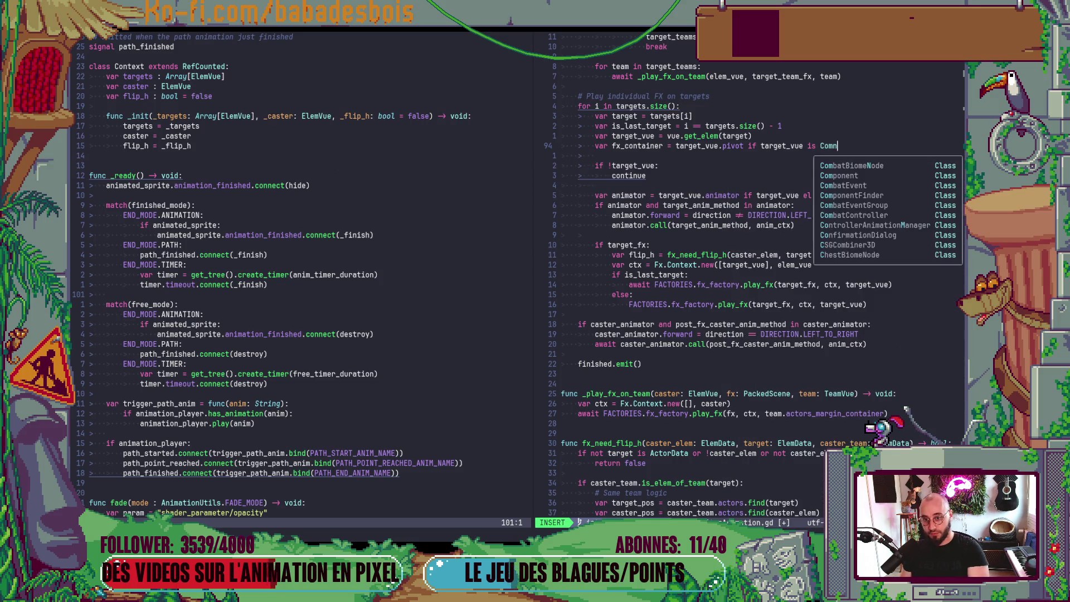
key(BackSpace)
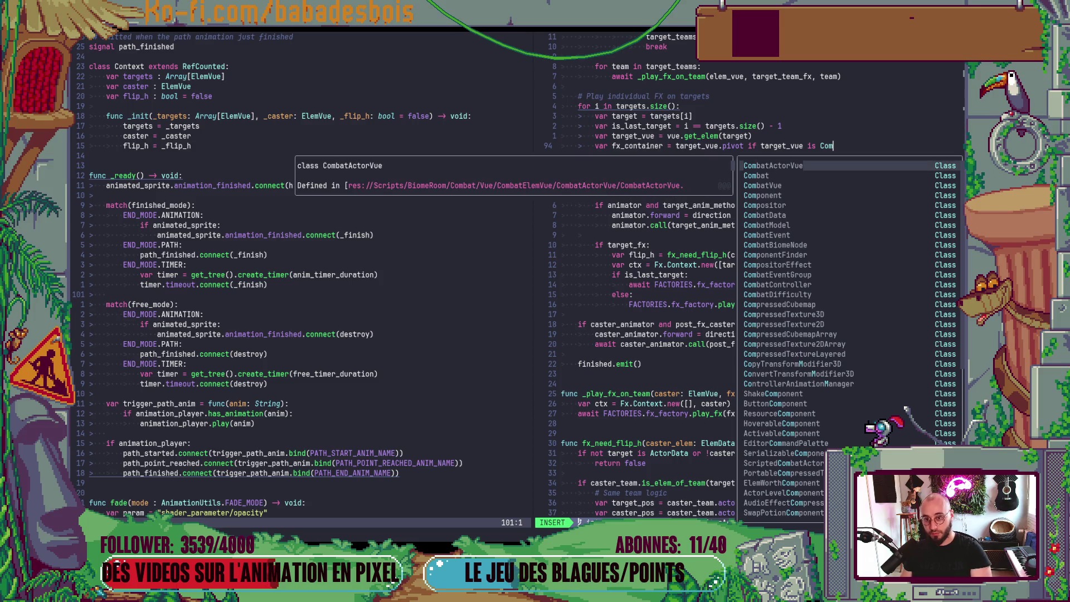
key(Return)
key(Escape)
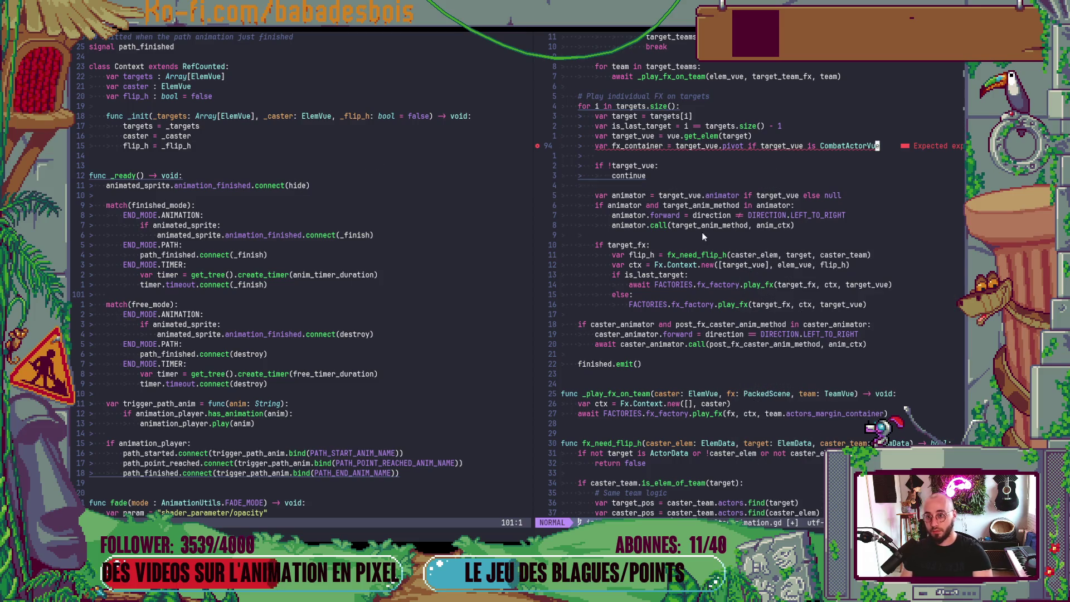
Append 'else target_vue' to the fx_container line as the fallback
scroll(701, 232, up, 8)
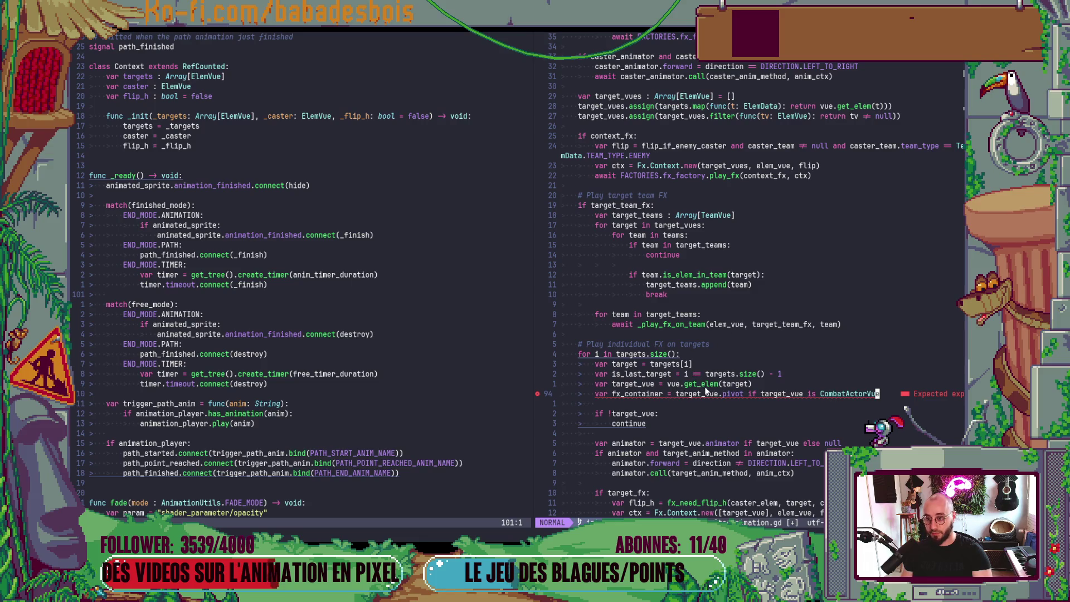
scroll(706, 390, up, 9)
scroll(704, 386, down, 10)
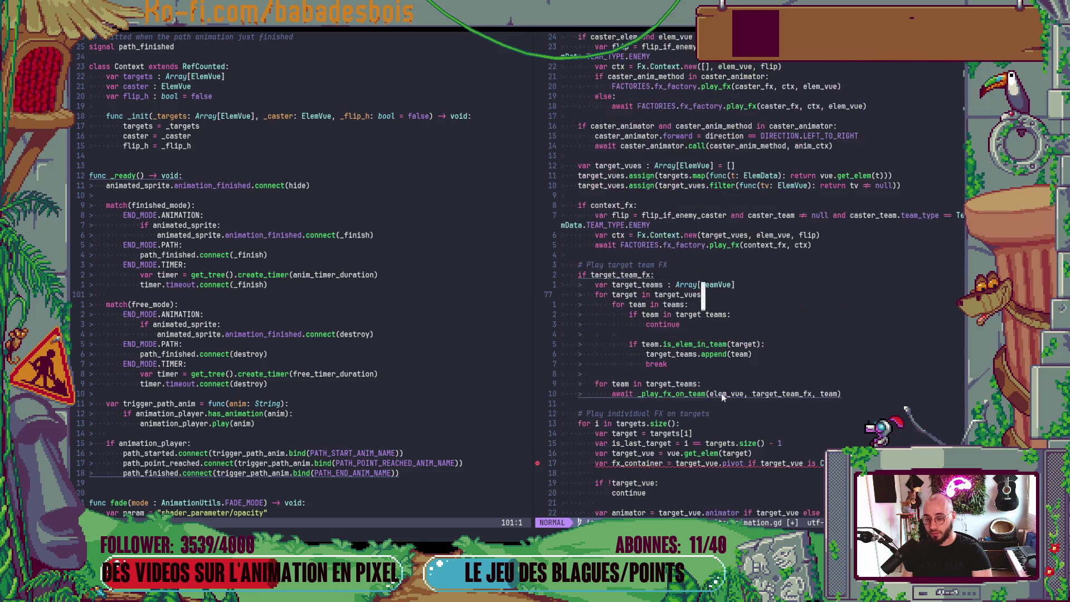
click(882, 366)
text(ActorVue else )
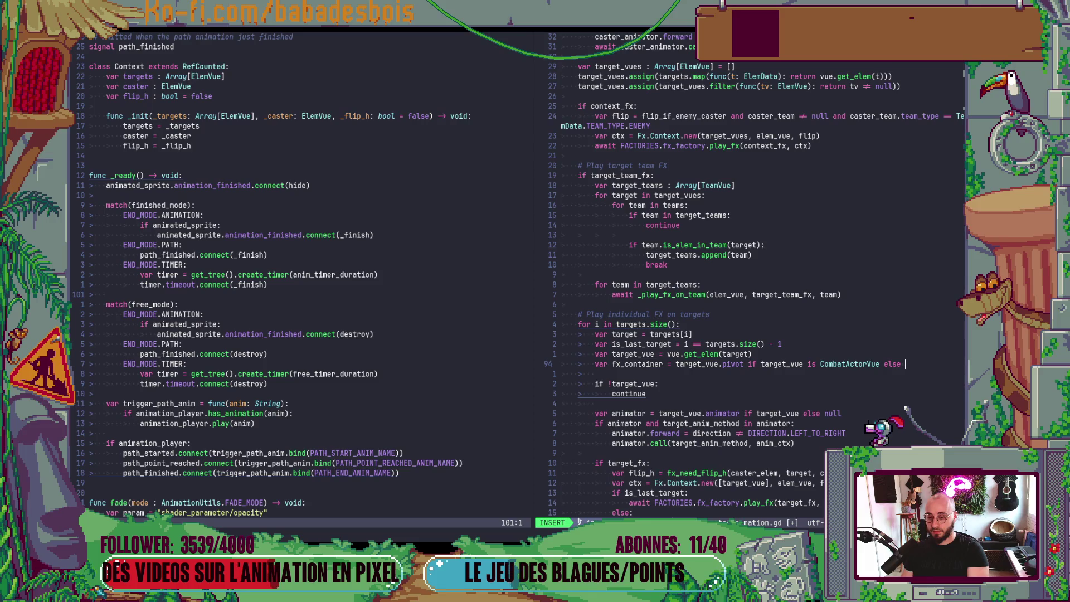
text(target_vue)
key(Escape)
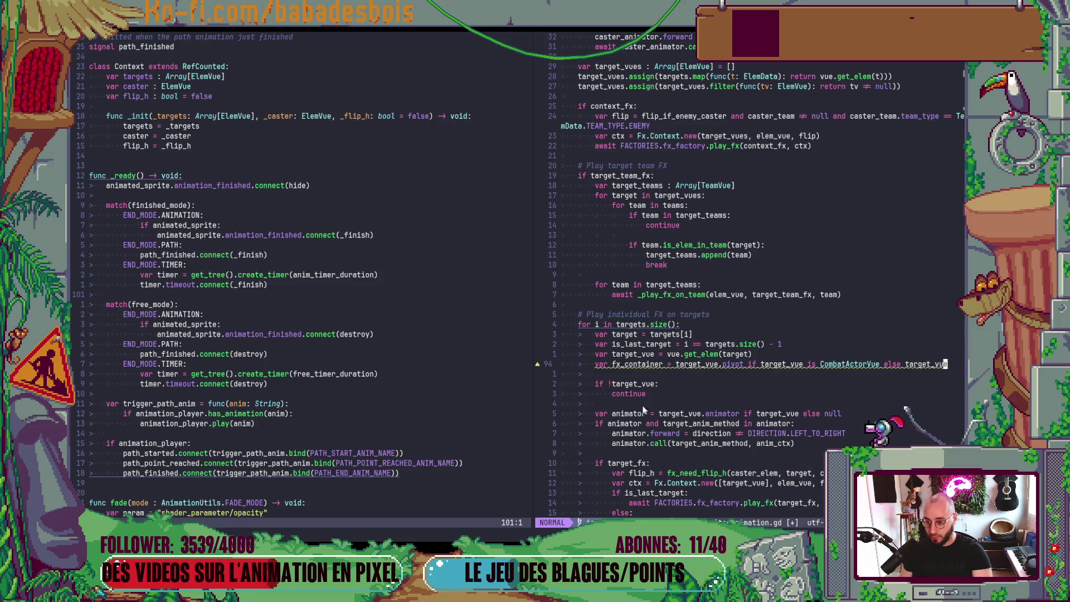
Go to the fx_container name, then to the target_vue argument on line 108
click(623, 364)
key(b)
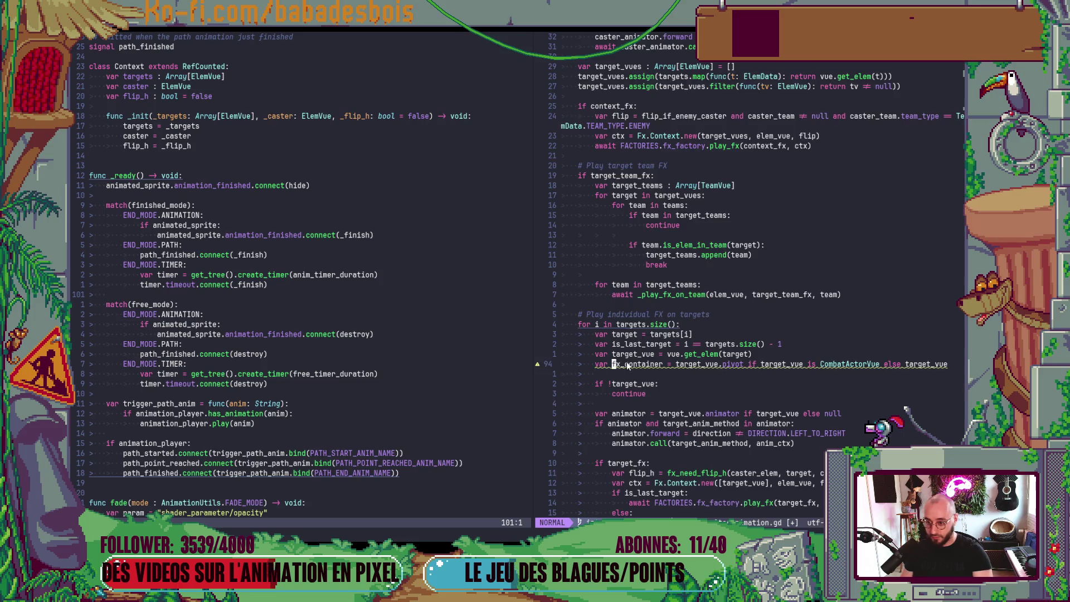
scroll(626, 361, down, 4)
click(843, 374)
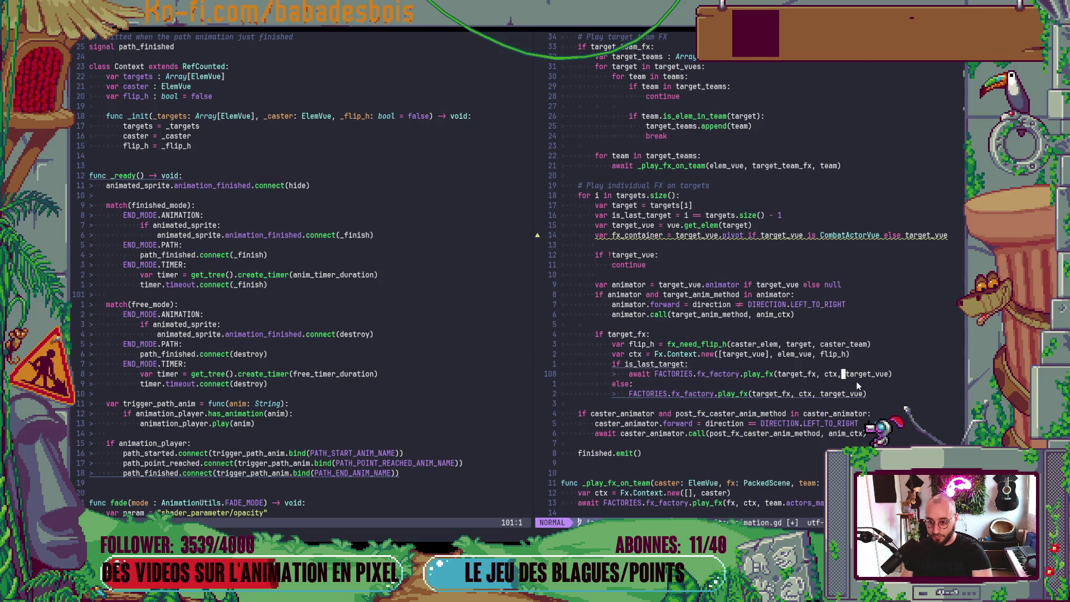
Swap target_vue for fx_container in the play_fx calls on lines 108 and 110, then save
key(v)
key(E)
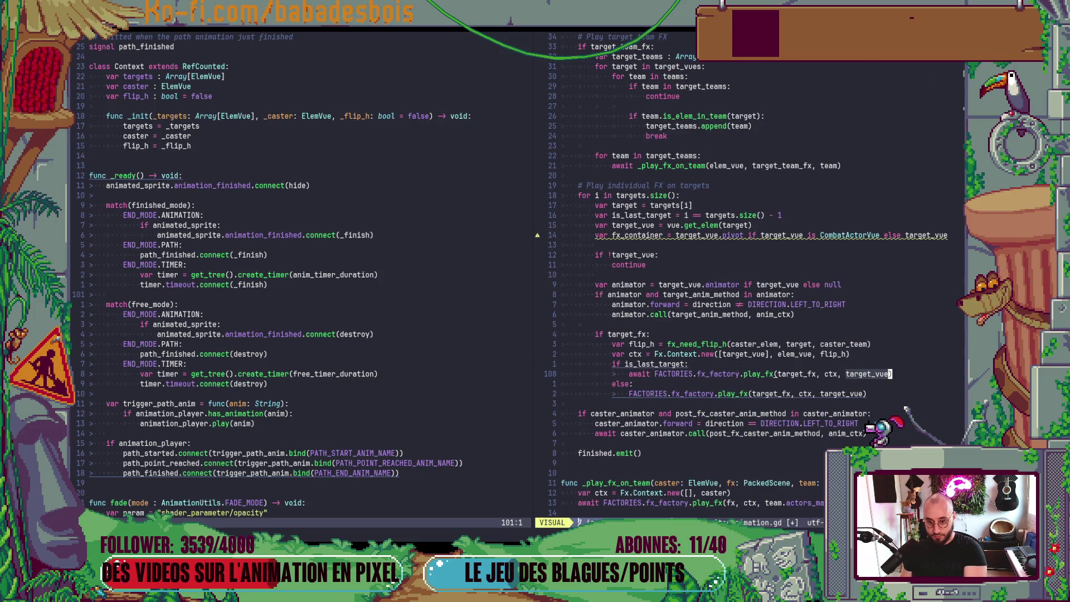
key(p)
key(j)
key(j)
key(b)
key(v)
text(e)
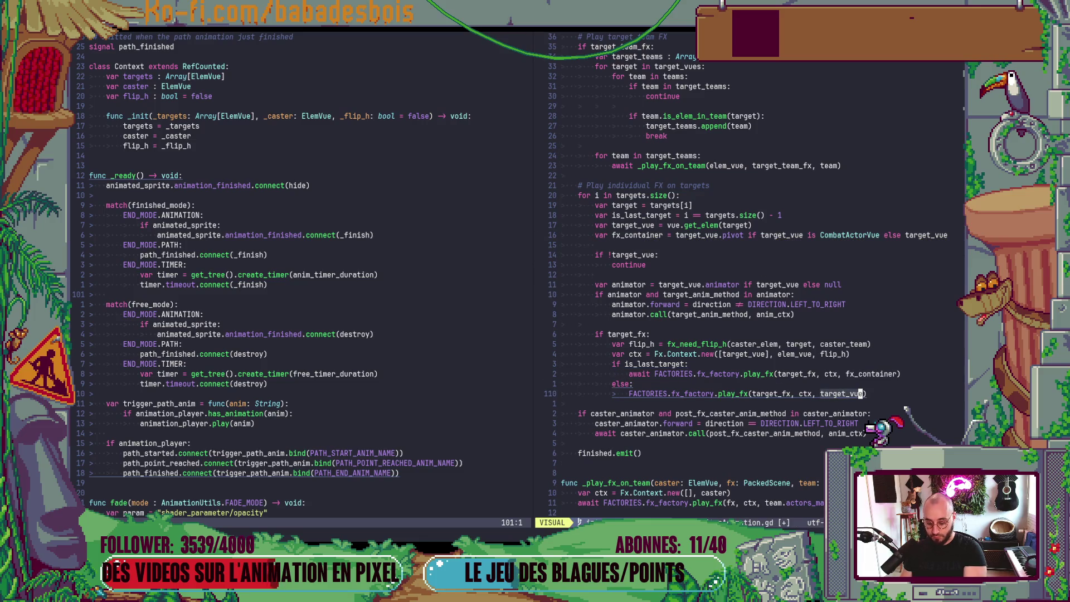
text(p:w)
key(Return)
key(k)
key(k)
key(k)
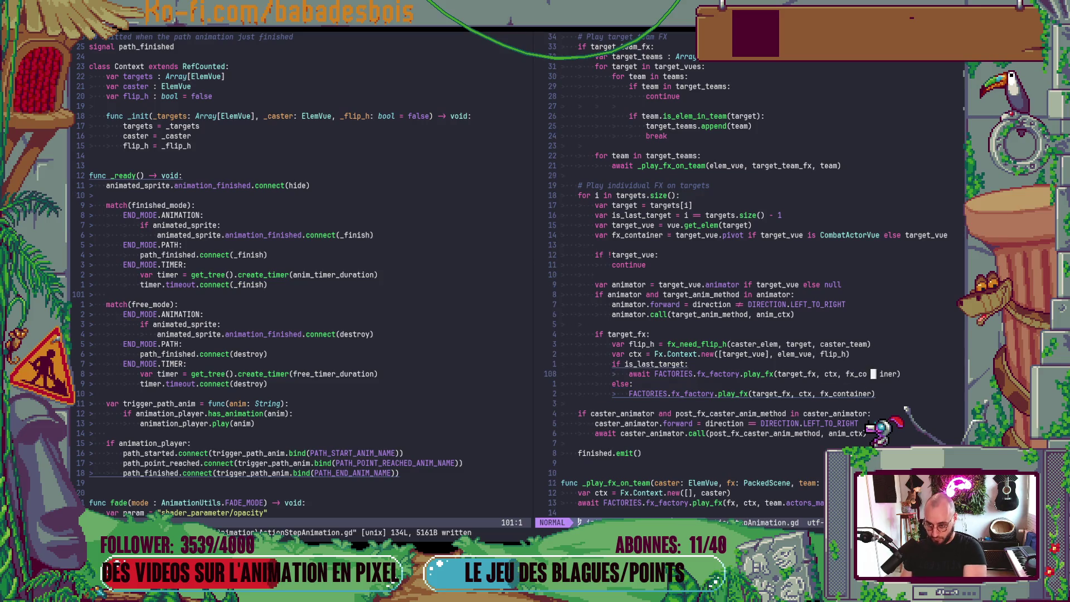